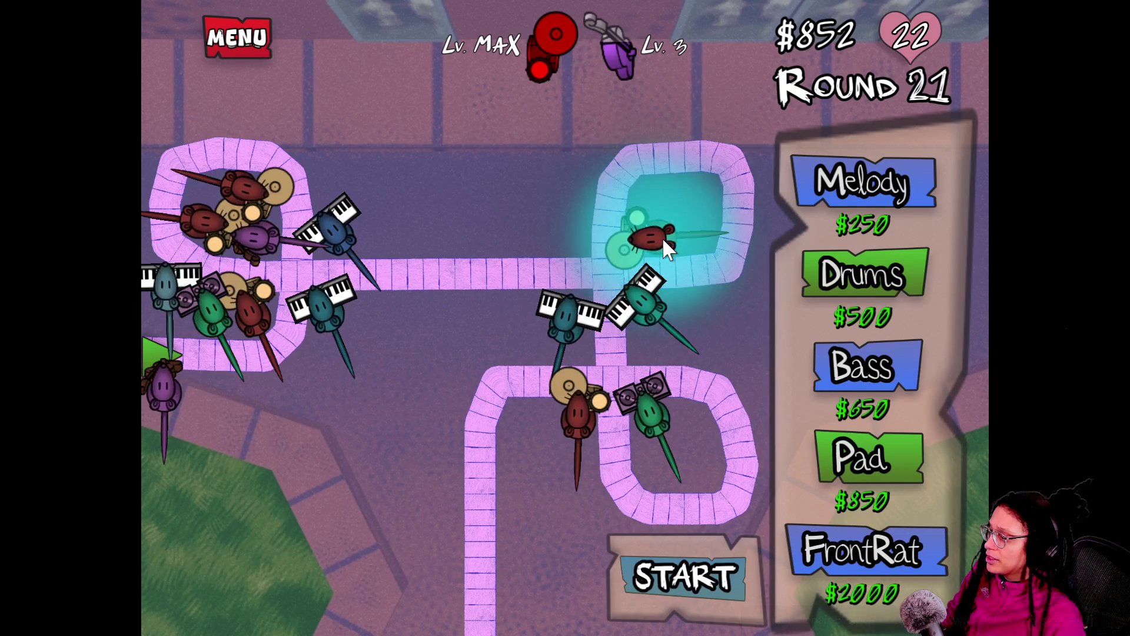
Buy a $650 Bass rat, place it among the left towers, and buy its first upgrade.
left_click(854, 372)
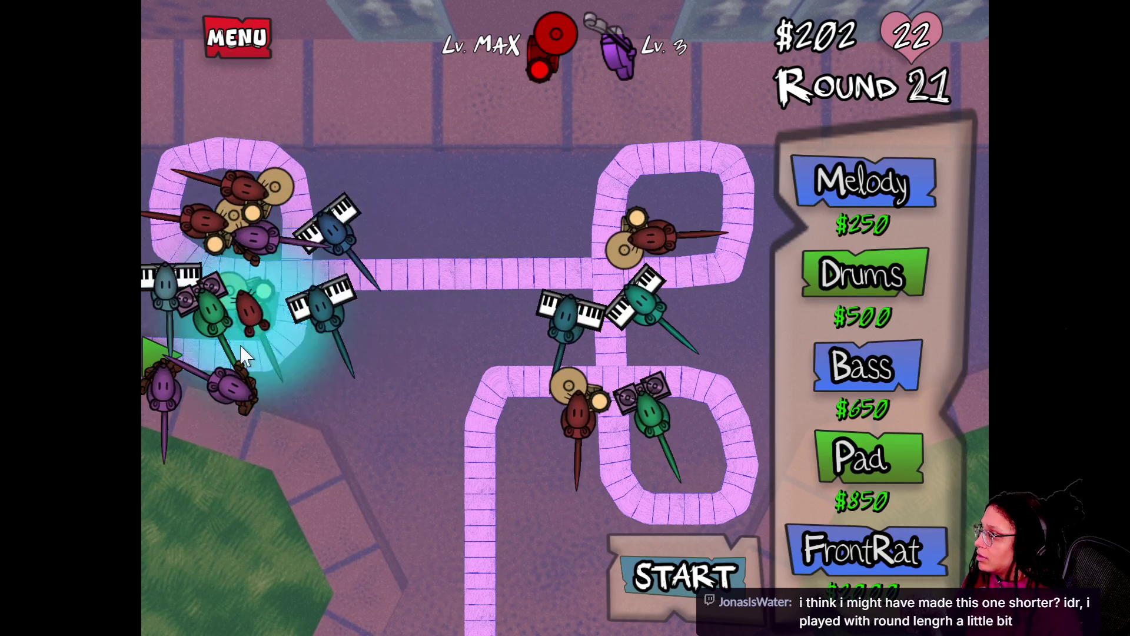
left_click(236, 394)
left_click(563, 331)
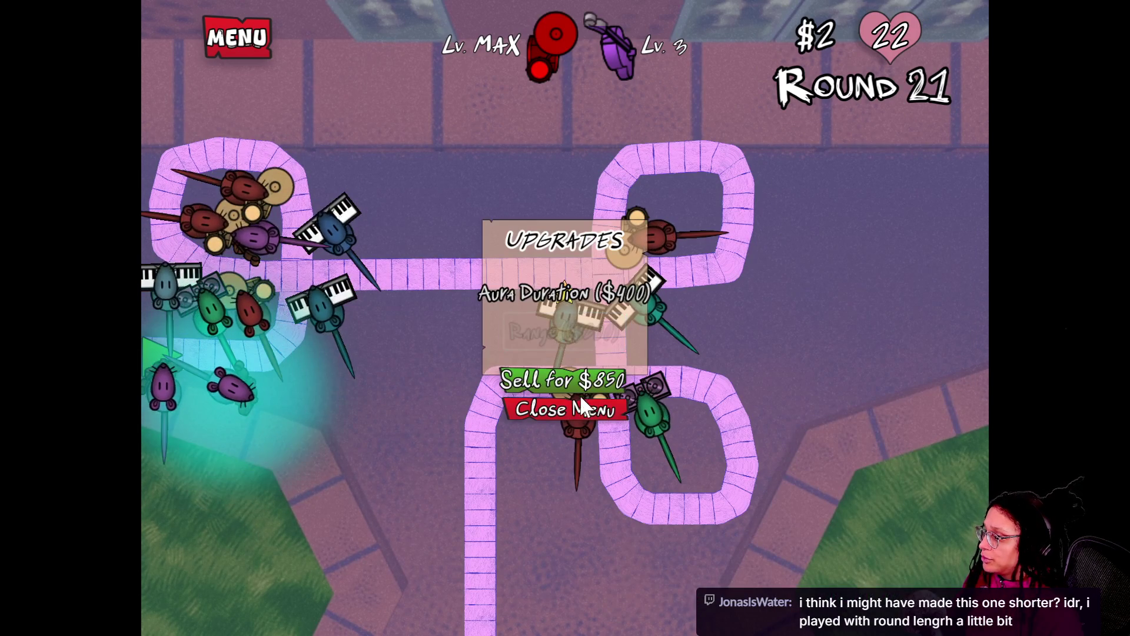
left_click(578, 405)
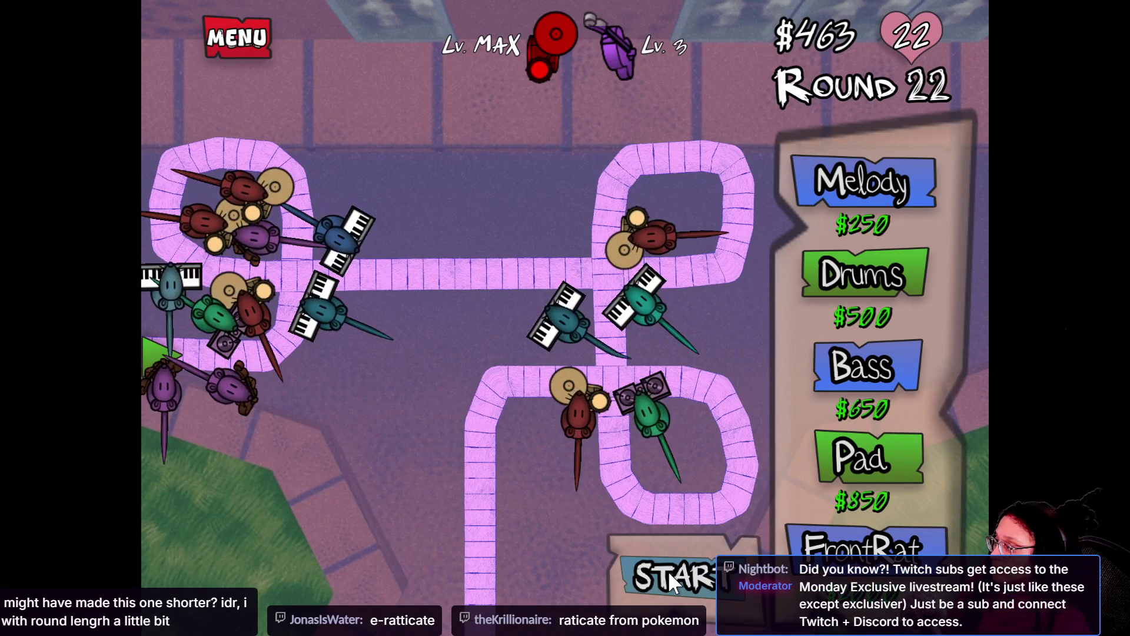
Buy the aura tower's next upgrade and start the wave.
left_click(231, 390)
left_click(564, 294)
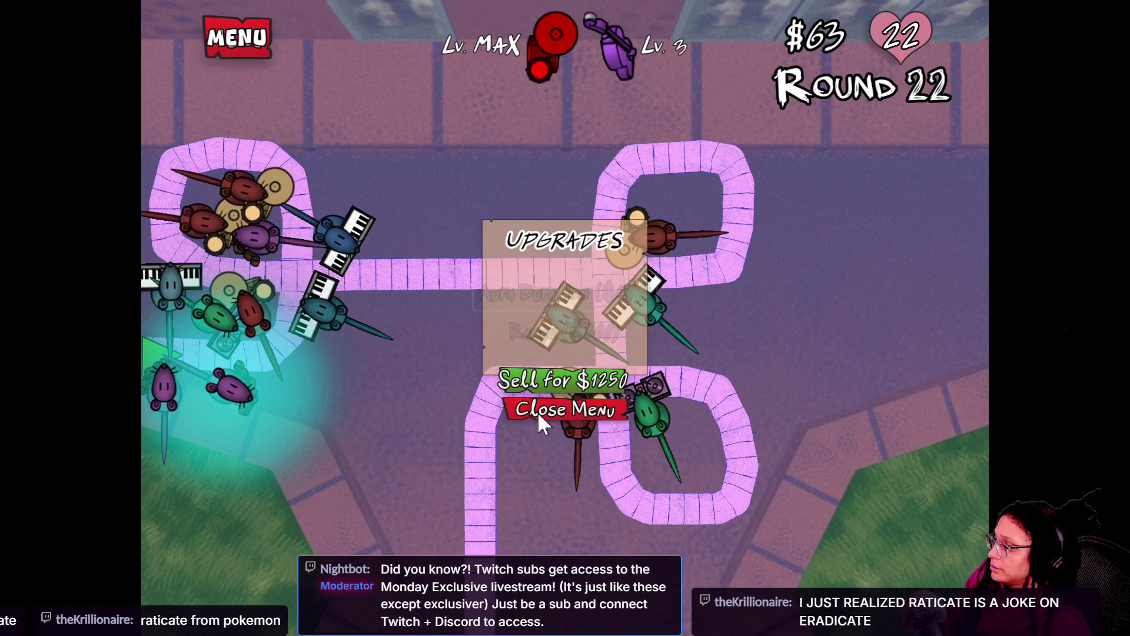
left_click(564, 409)
left_click(653, 572)
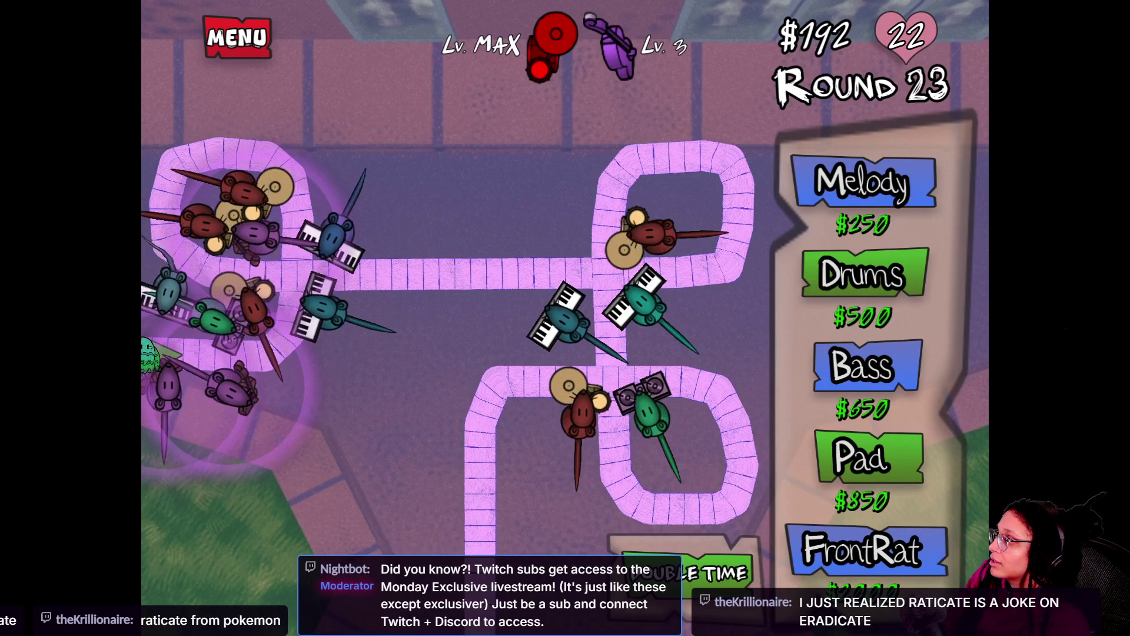
Check two towers' upgrade options during the wave without buying anything.
left_click(165, 394)
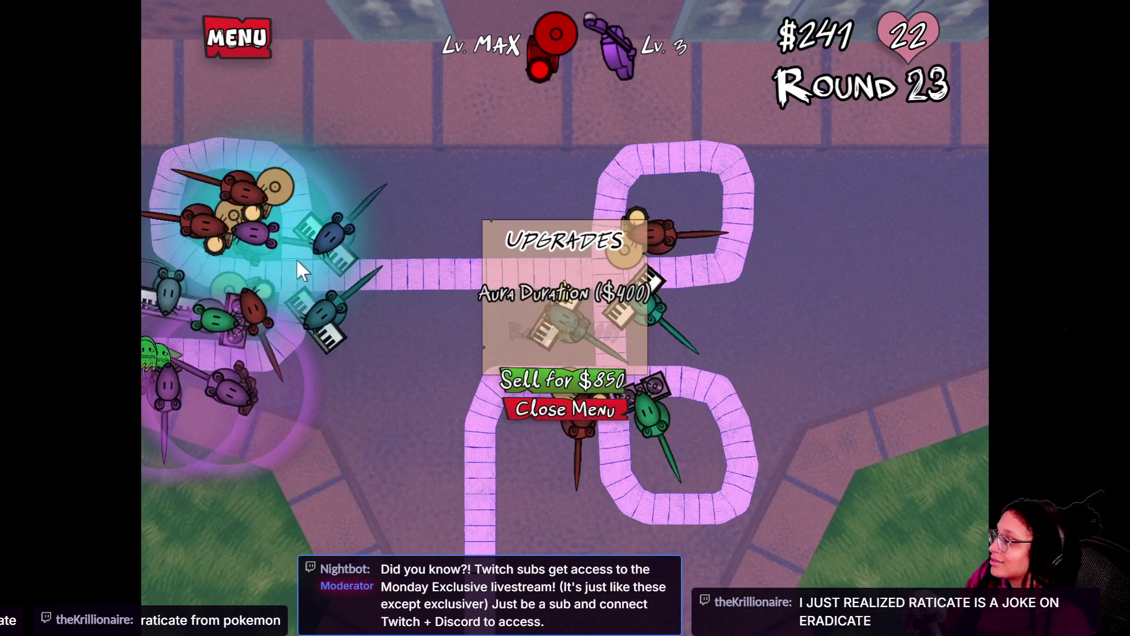
left_click(542, 404)
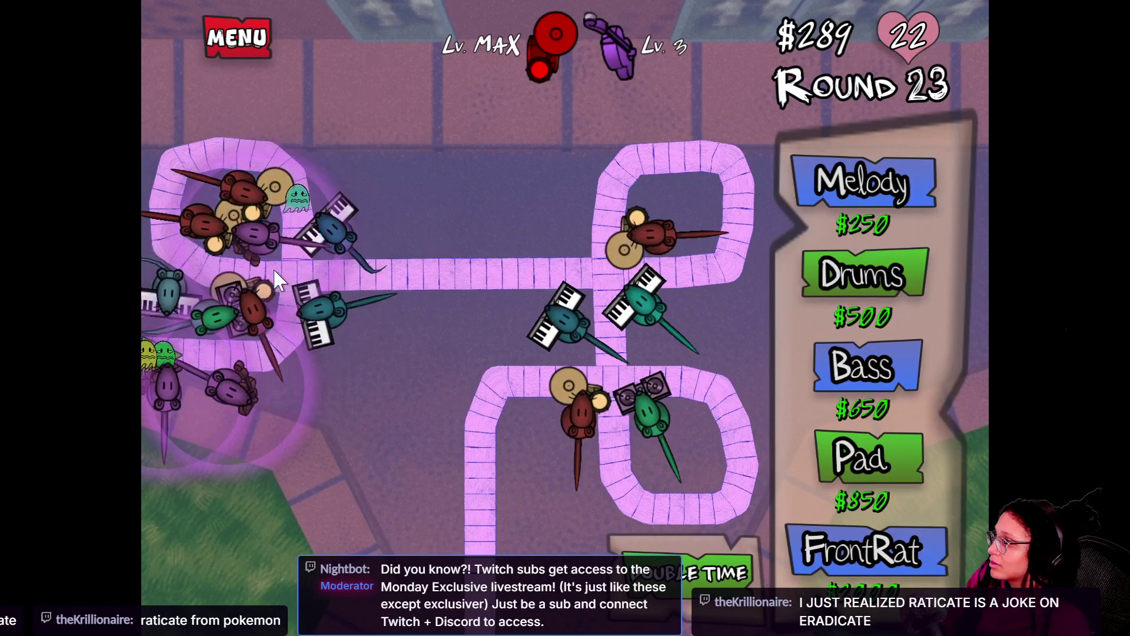
left_click(267, 236)
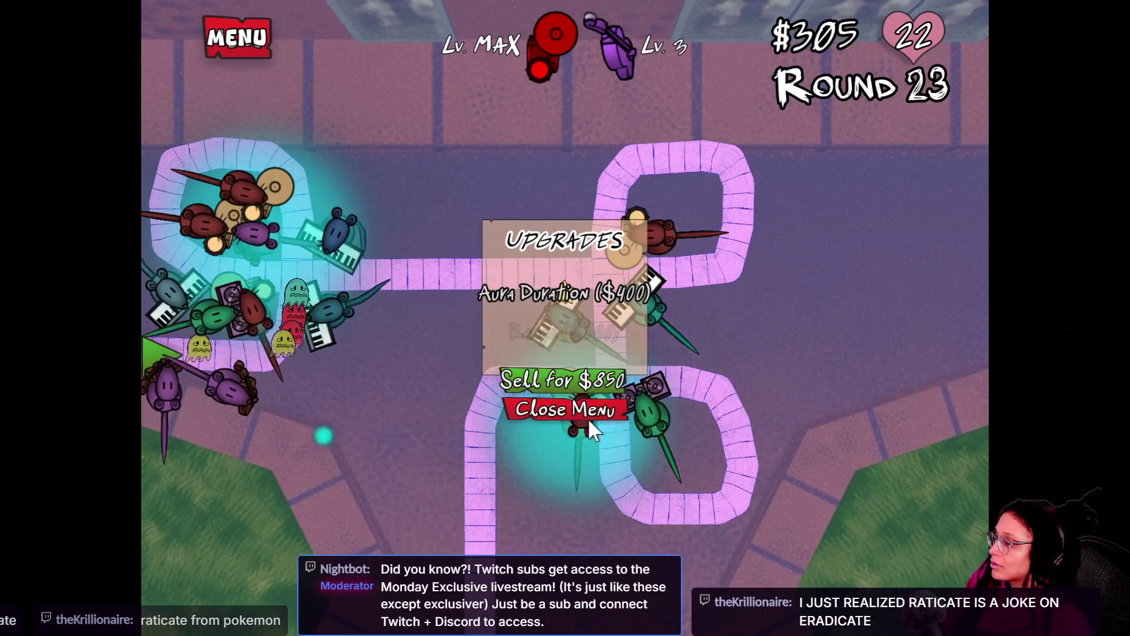
left_click(564, 412)
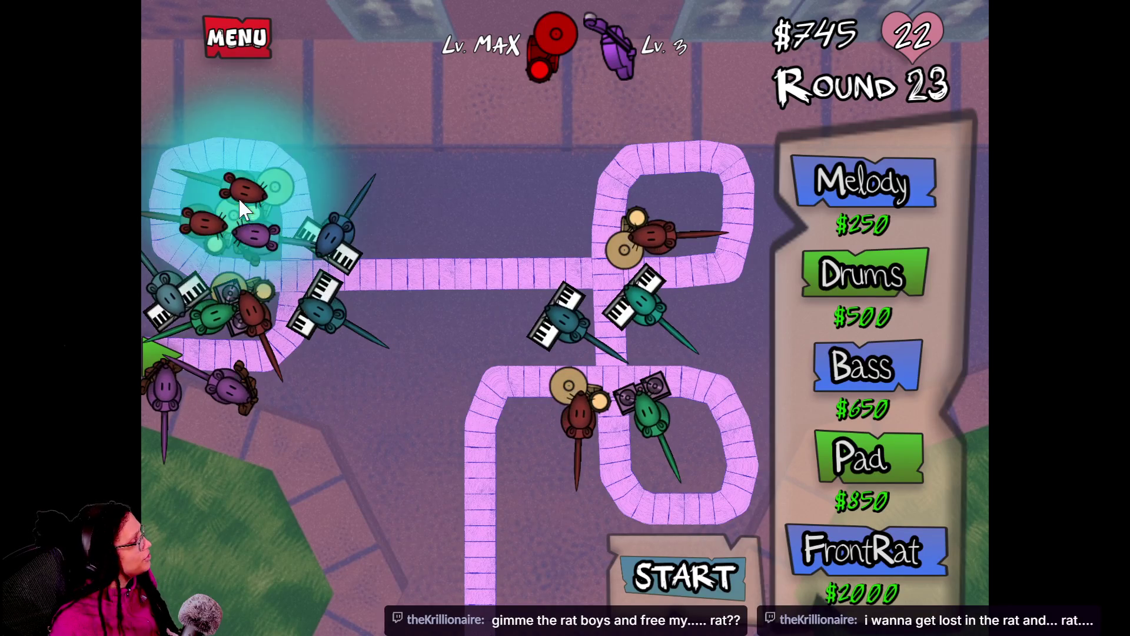
Buy the $400 Aura Duration upgrade for the purple aura tower.
left_click(263, 241)
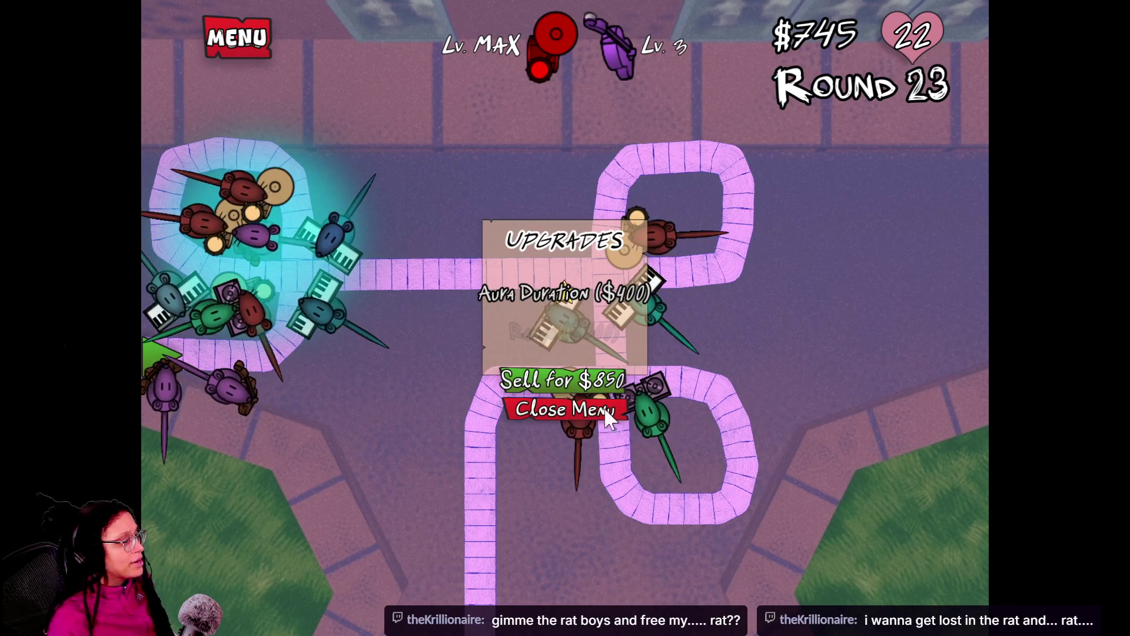
left_click(530, 291)
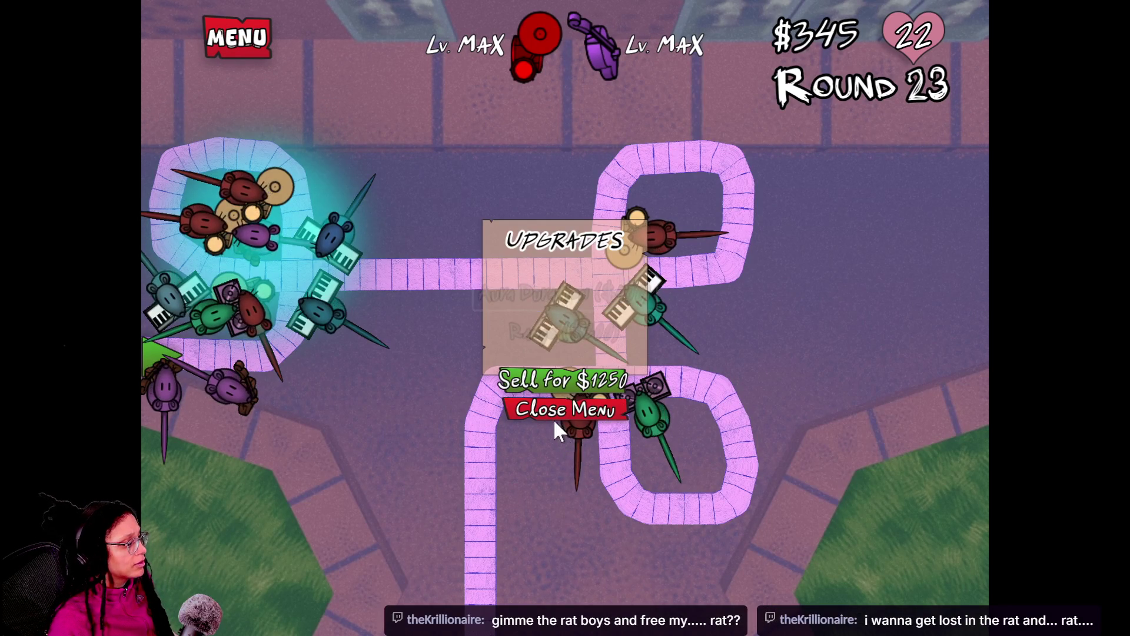
left_click(555, 417)
Check another tower's upgrades, then start the next two waves.
left_click(184, 393)
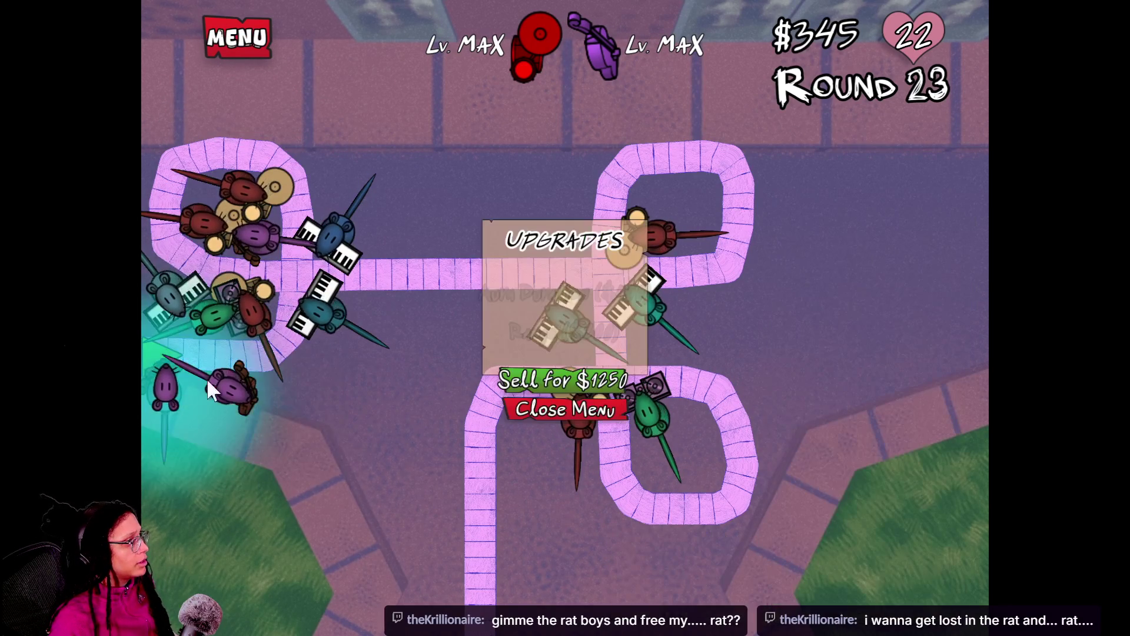
left_click(555, 412)
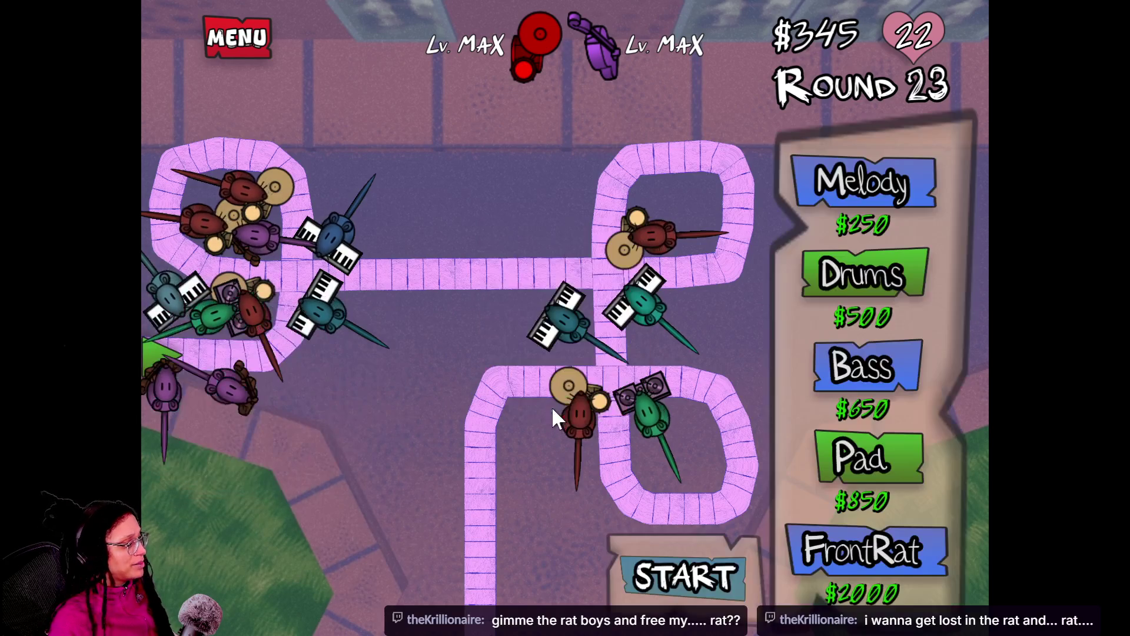
left_click(681, 575)
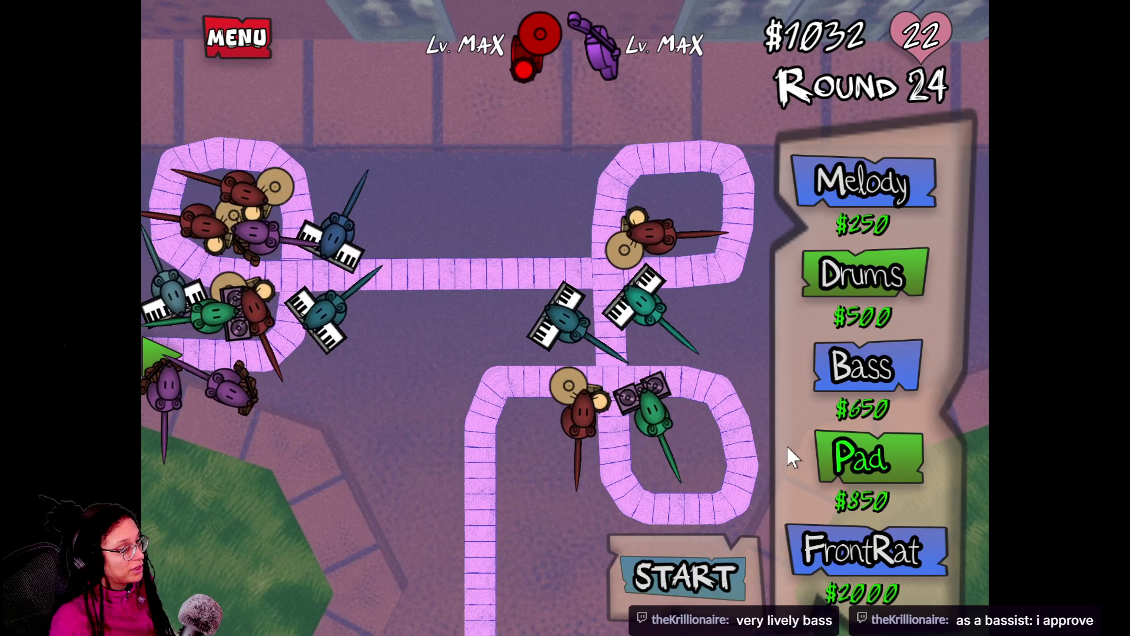
left_click(714, 570)
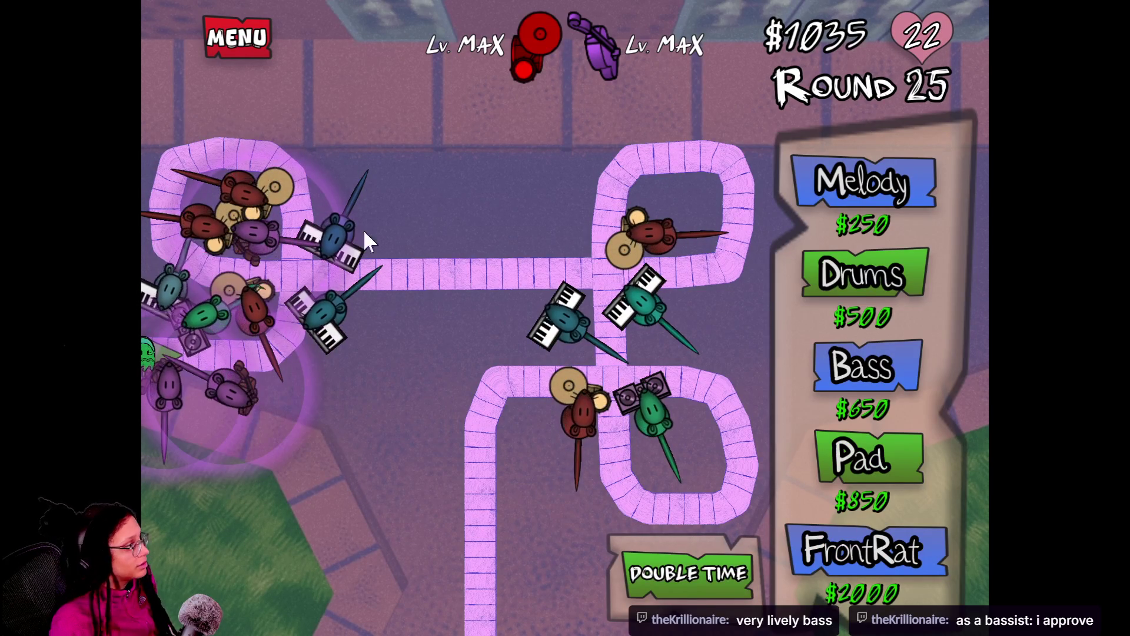
Buy the Speed ($250) and Orb Size ($650) upgrades for two towers, then start the next wave.
left_click(210, 219)
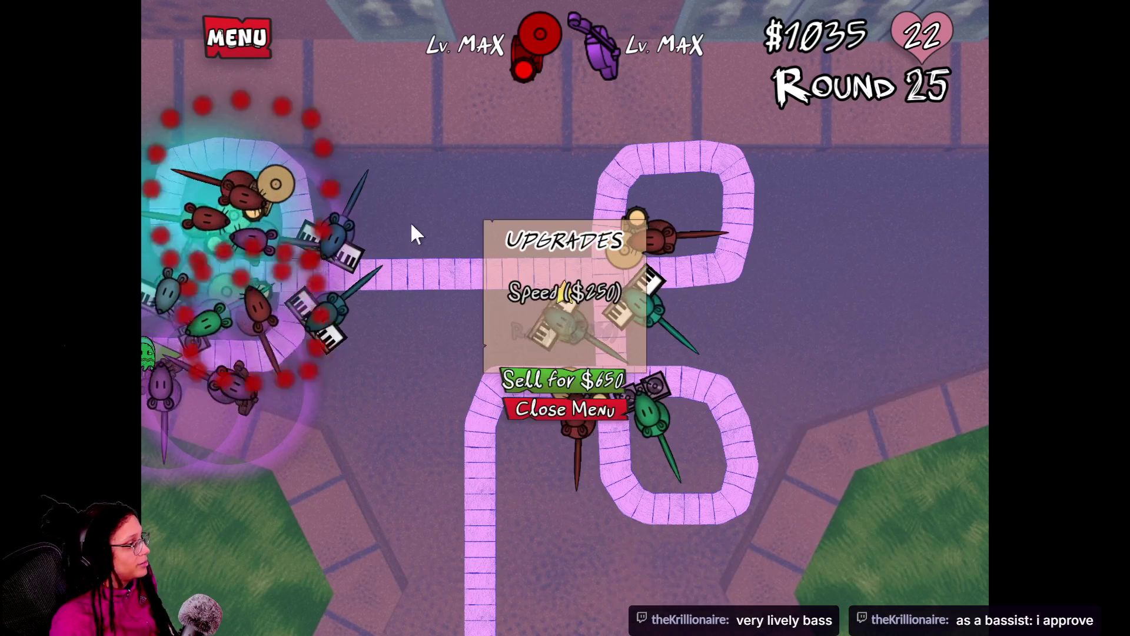
left_click(560, 287)
left_click(533, 406)
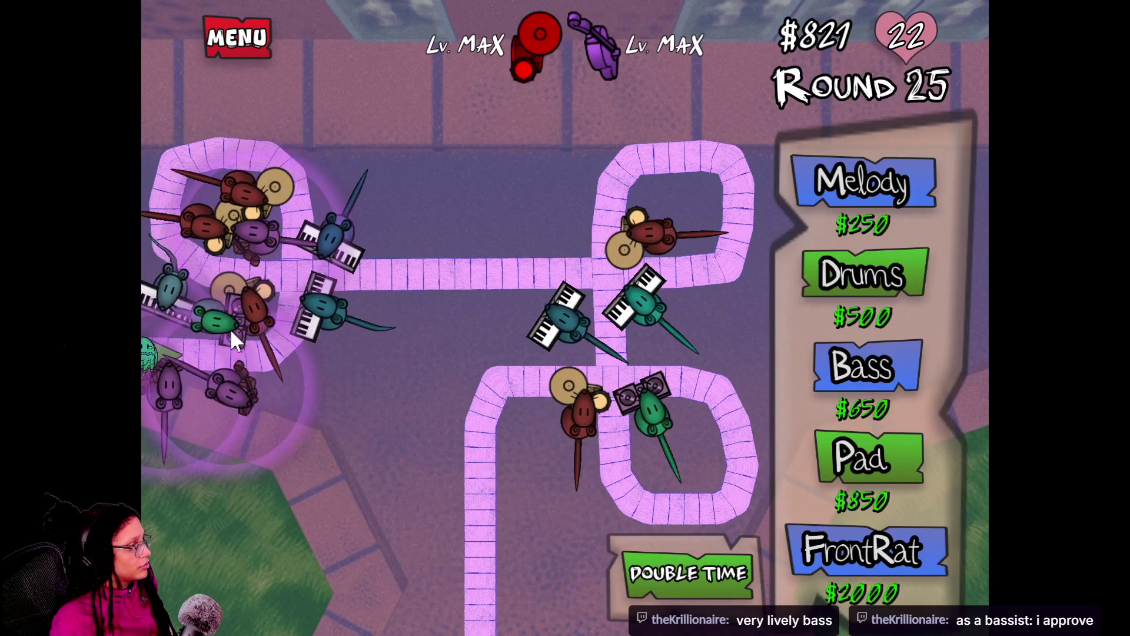
left_click(211, 306)
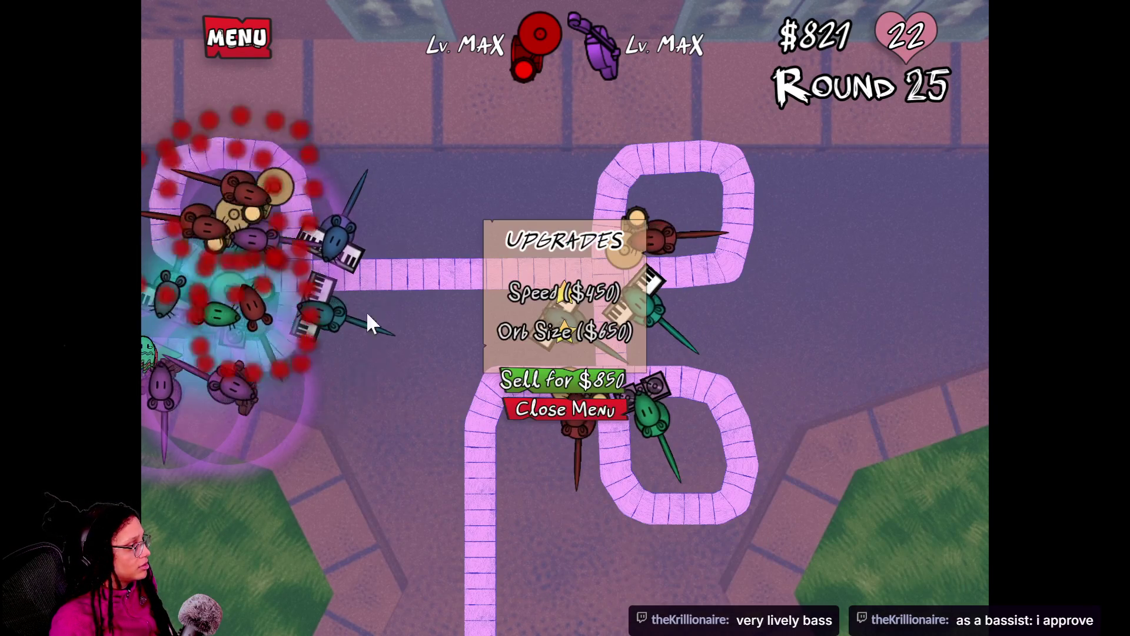
left_click(541, 333)
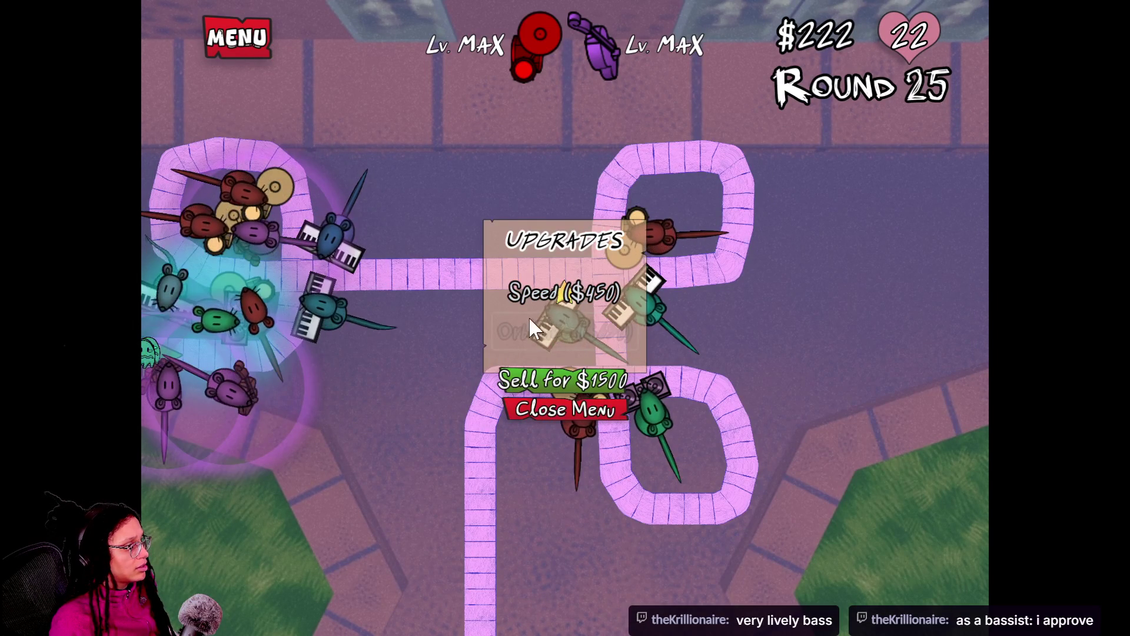
left_click(556, 412)
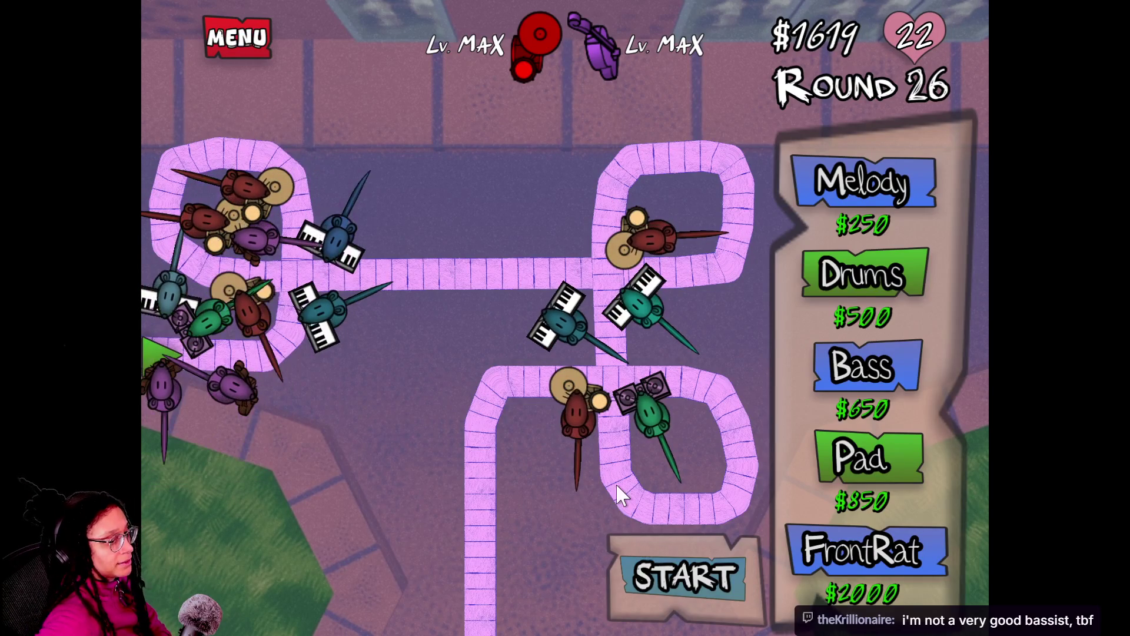
left_click(678, 578)
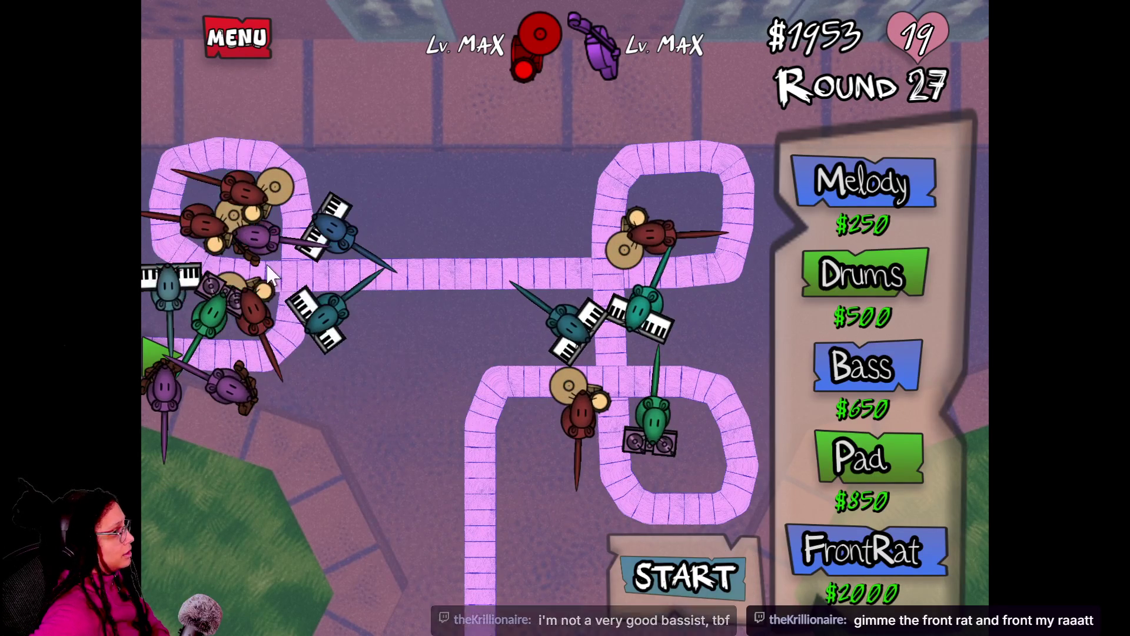
Check the drummer rat's upgrades, start round 28, and buy a $2000 FrontRat.
left_click(252, 309)
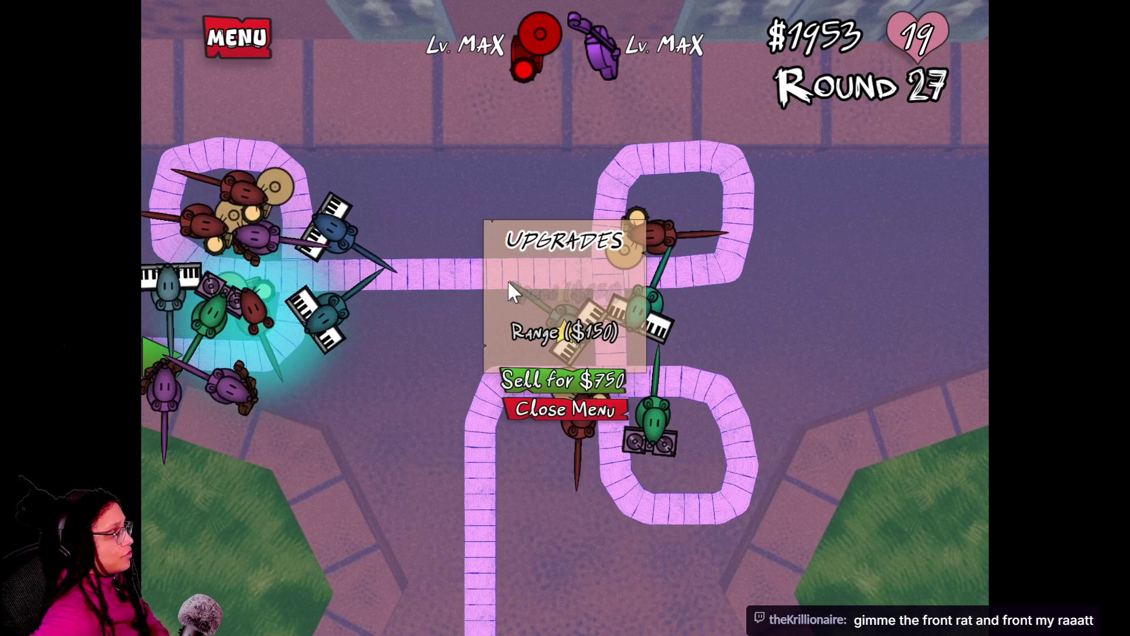
left_click(547, 405)
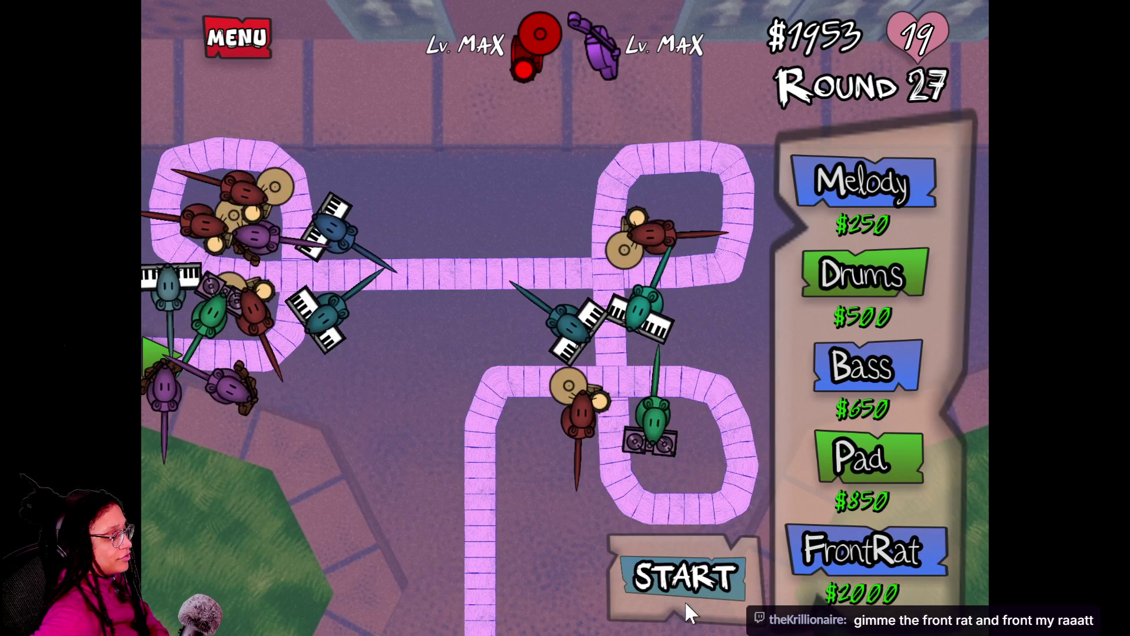
left_click(696, 584)
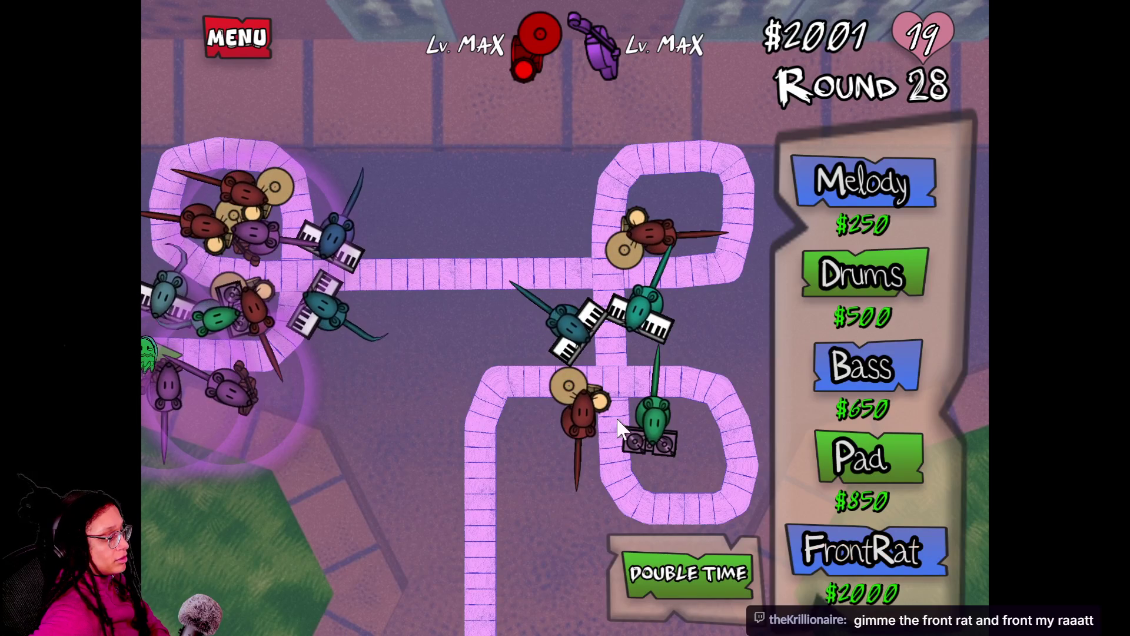
left_click(842, 544)
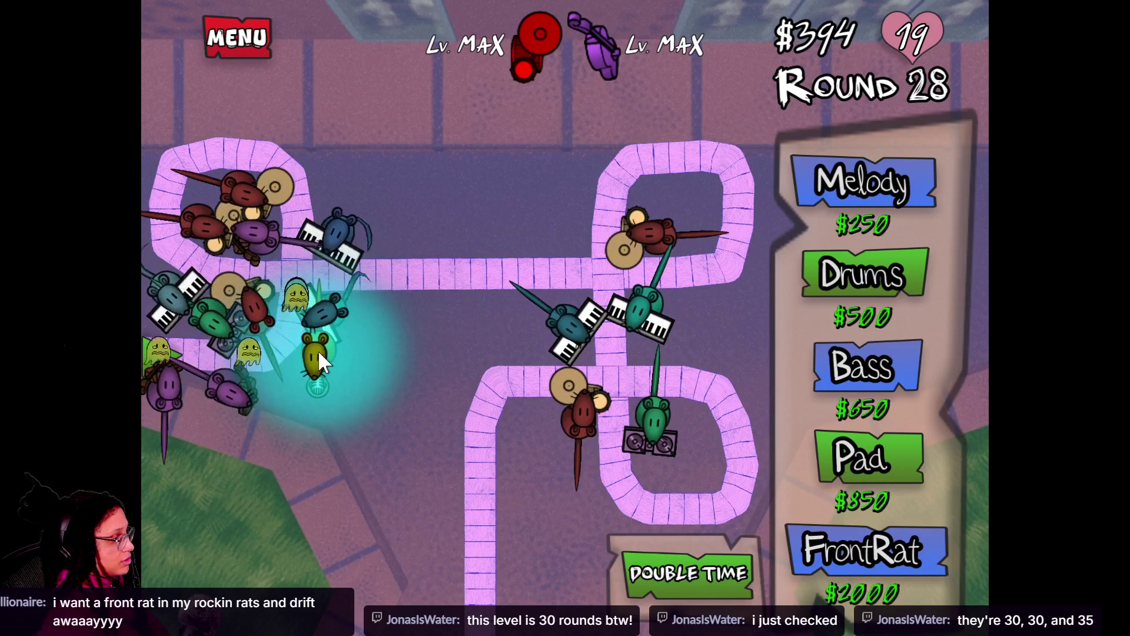
Place the FrontRat beside the left cluster and start round 29.
left_click(318, 349)
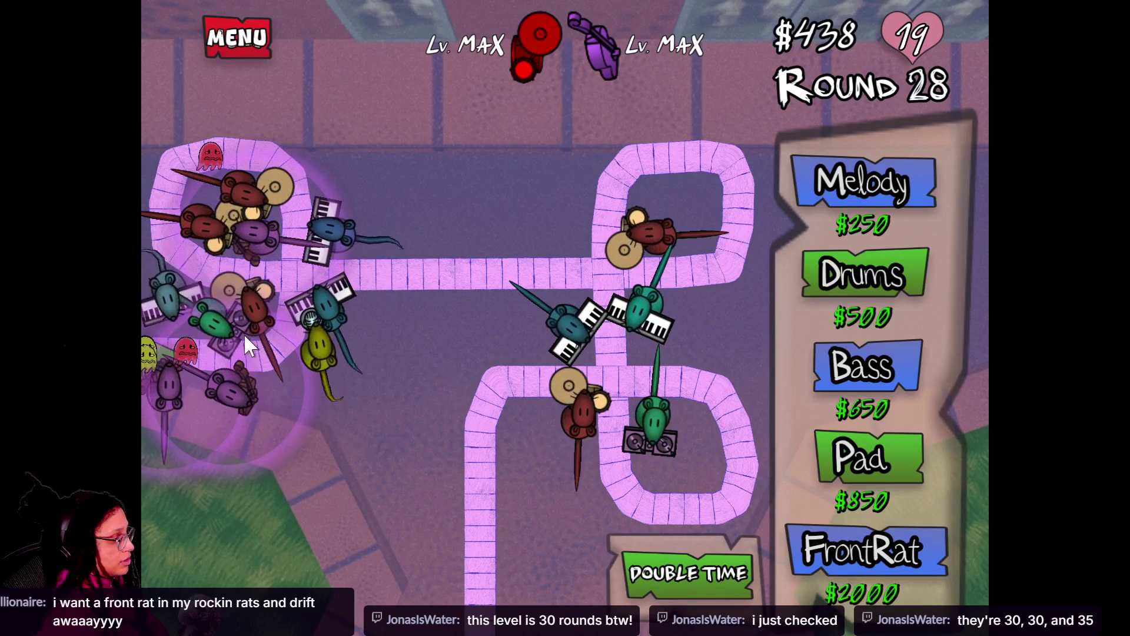
left_click(331, 347)
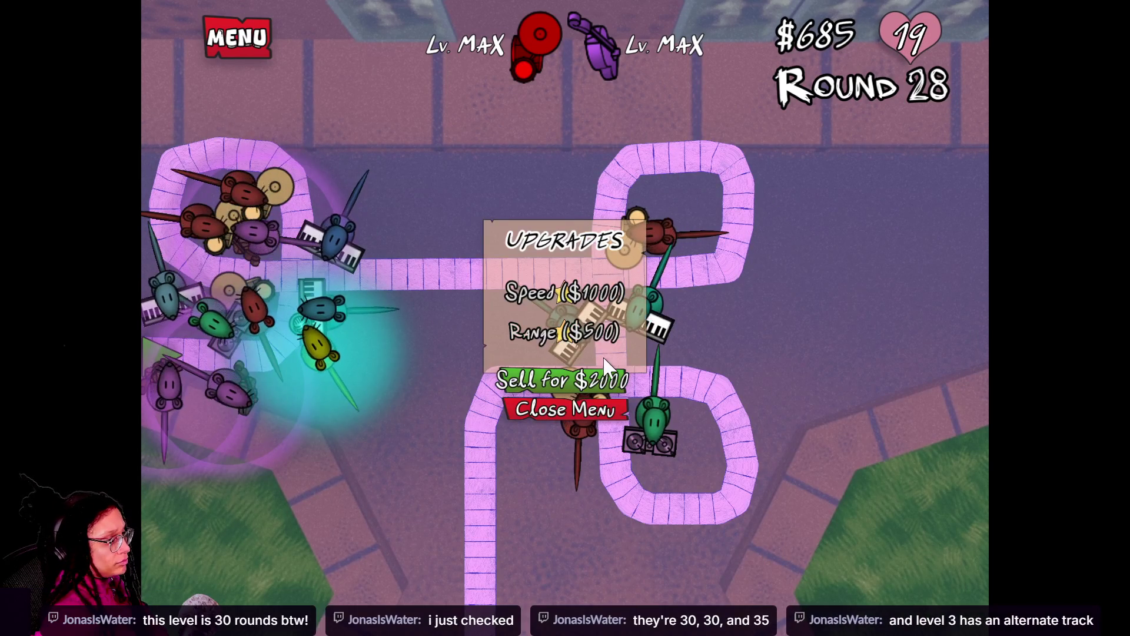
left_click(585, 415)
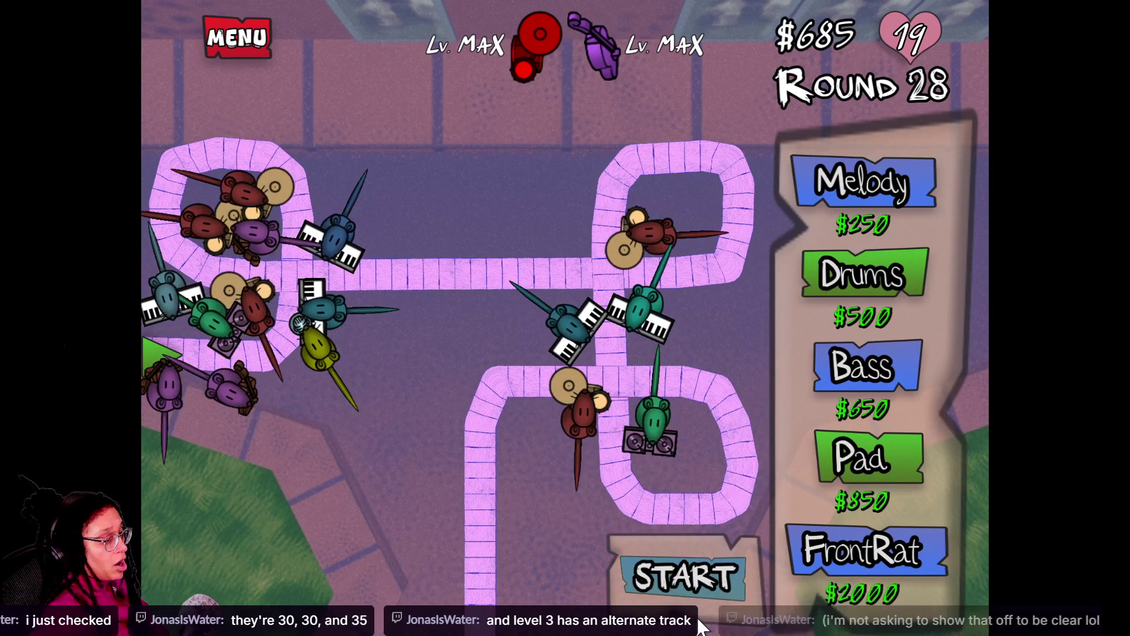
left_click(696, 575)
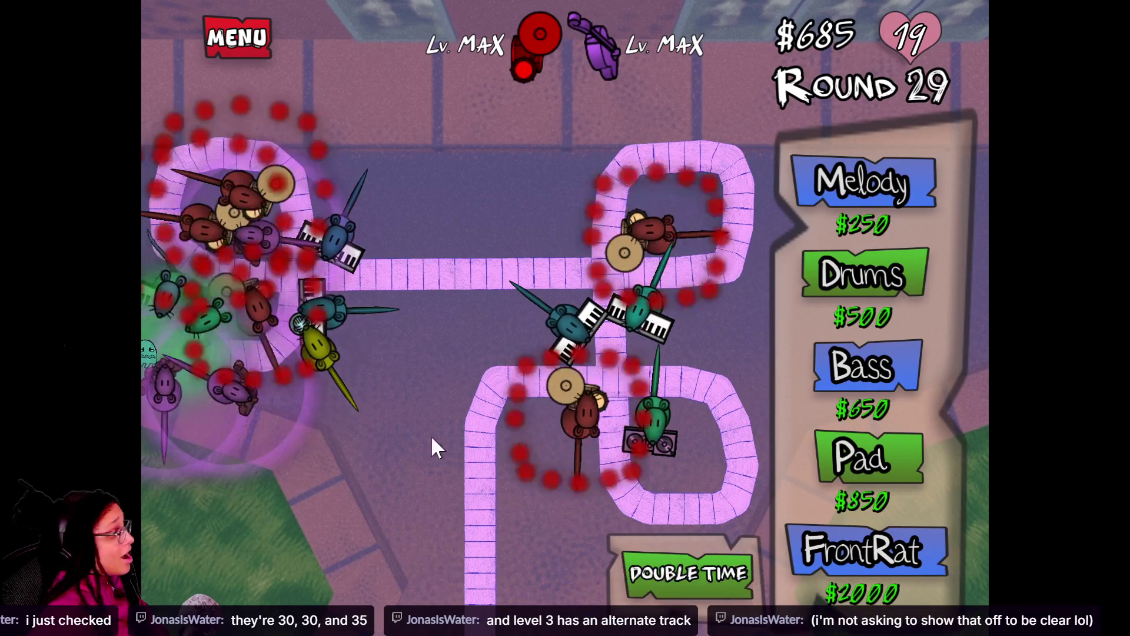
Buy the $500 Range upgrade for the tower.
left_click(312, 354)
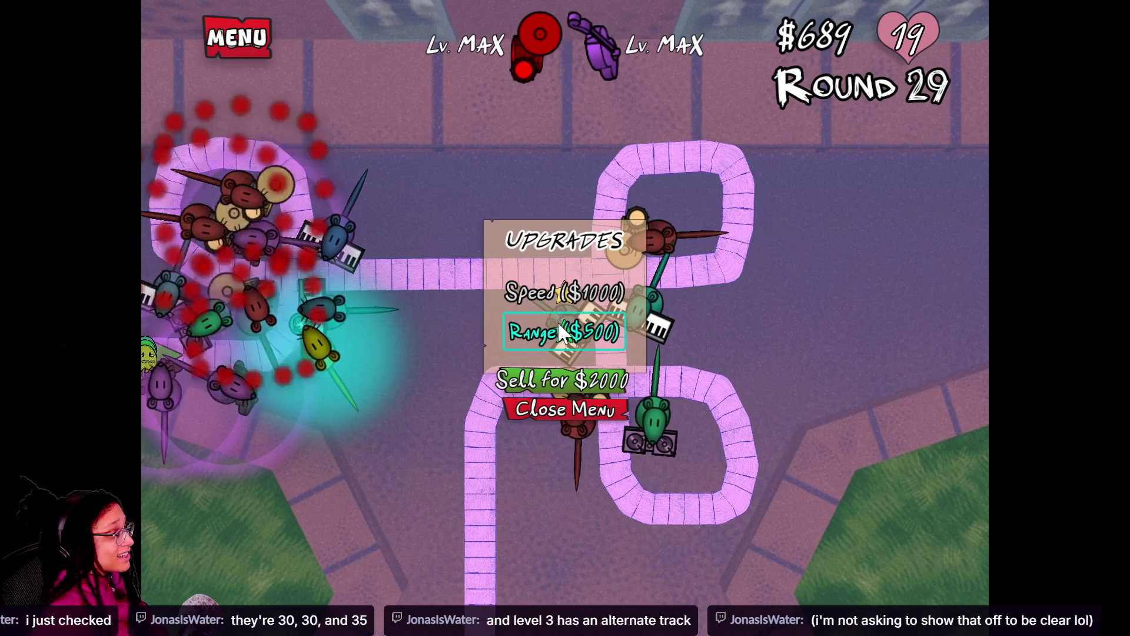
left_click(550, 333)
left_click(549, 405)
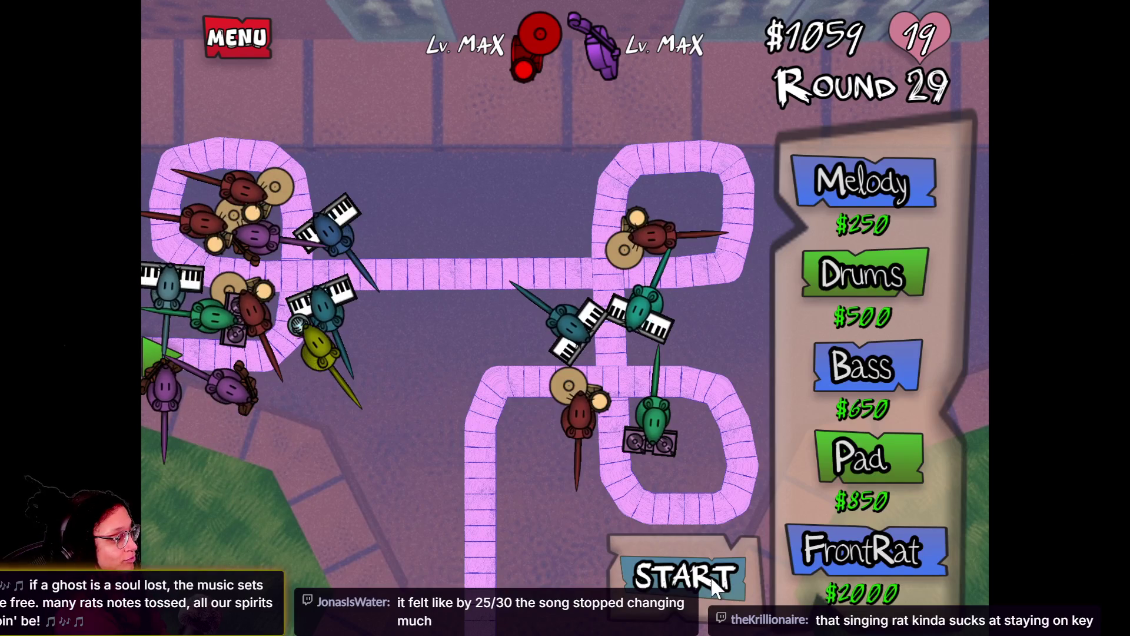
Start round 30, give the left tower the Speed upgrade, and after GREAT JAM! choose MENU.
left_click(705, 581)
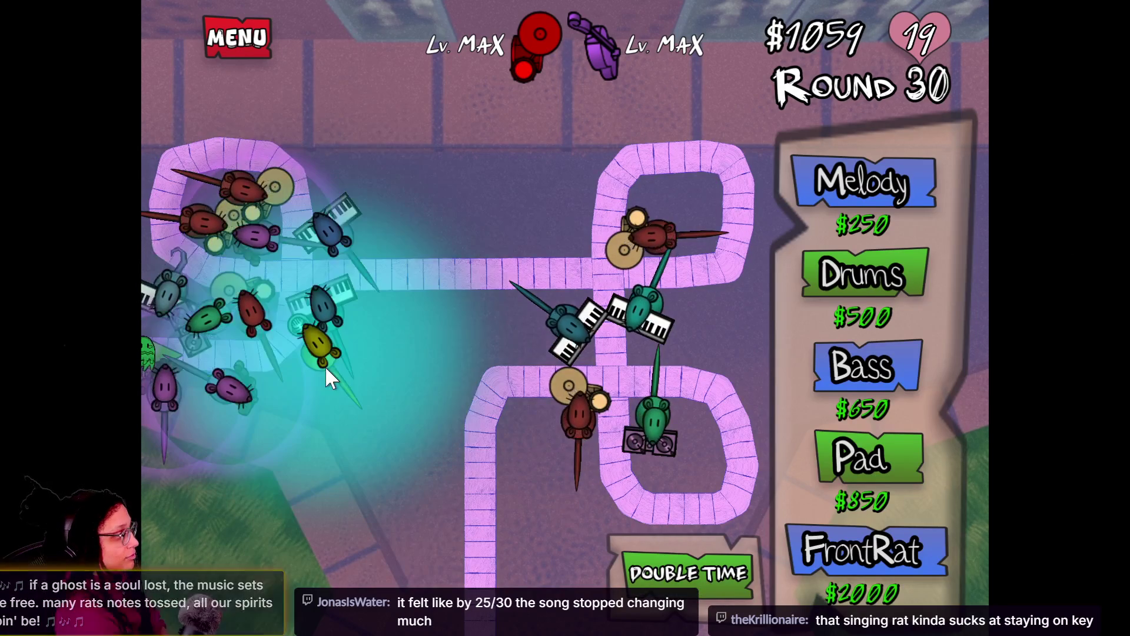
left_click(323, 366)
left_click(543, 297)
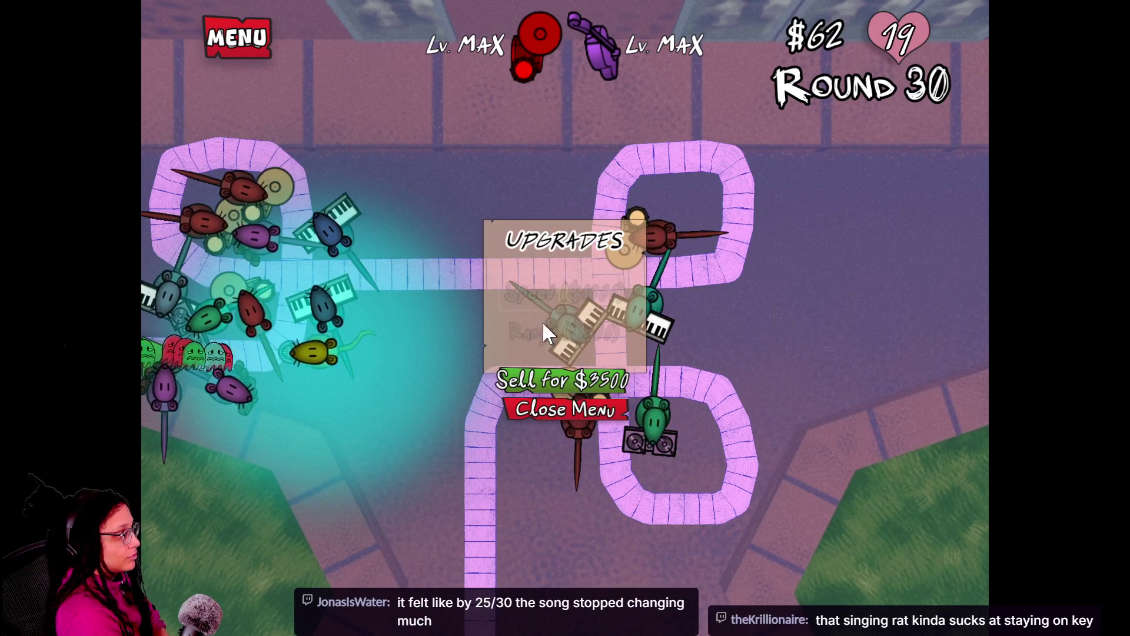
left_click(532, 406)
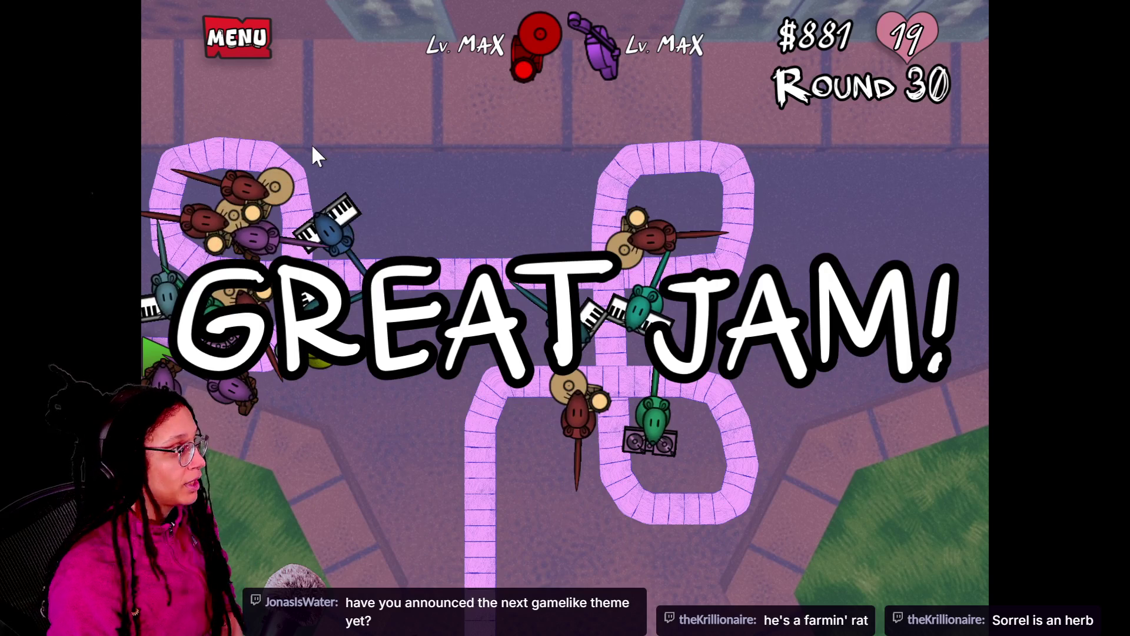
left_click(234, 53)
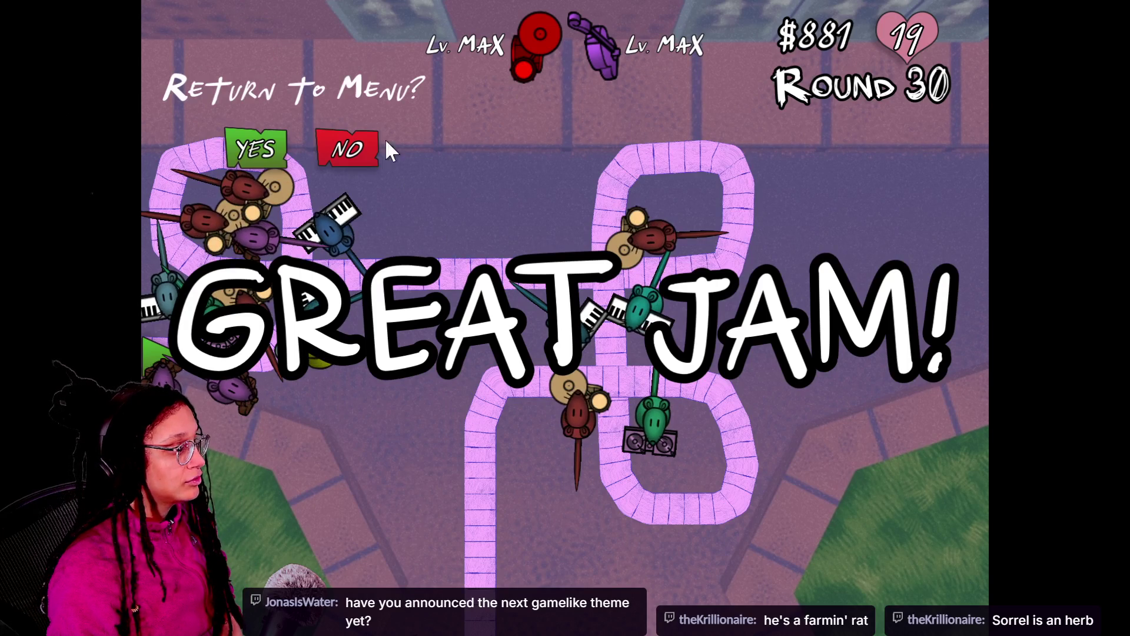
Confirm returning to the menu, view the level select screen, and go back to the title.
left_click(280, 147)
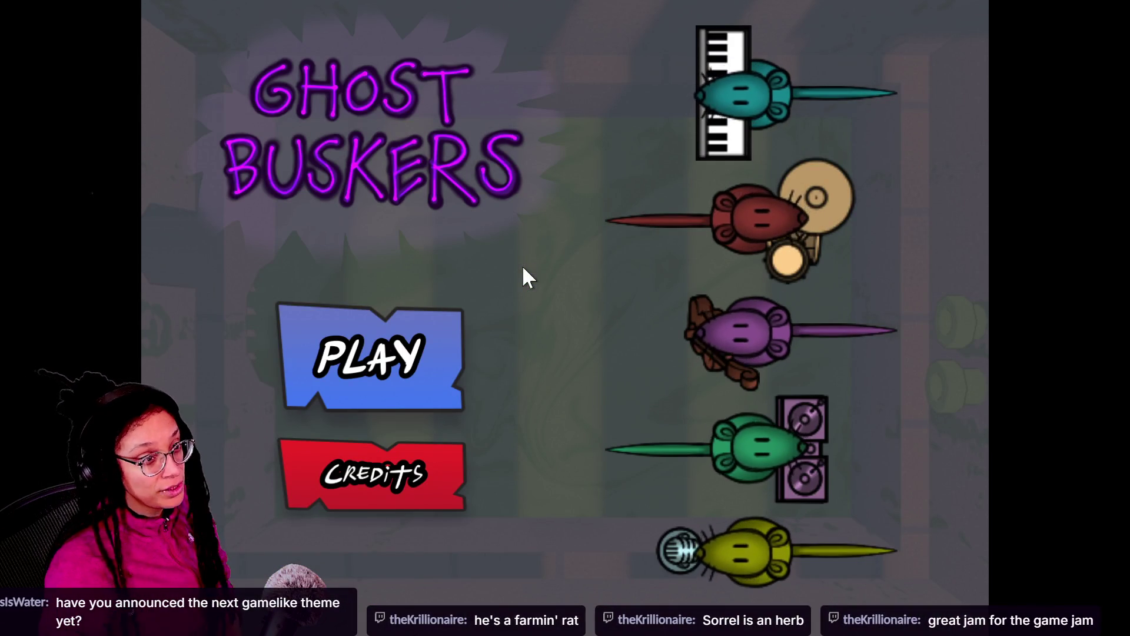
left_click(301, 365)
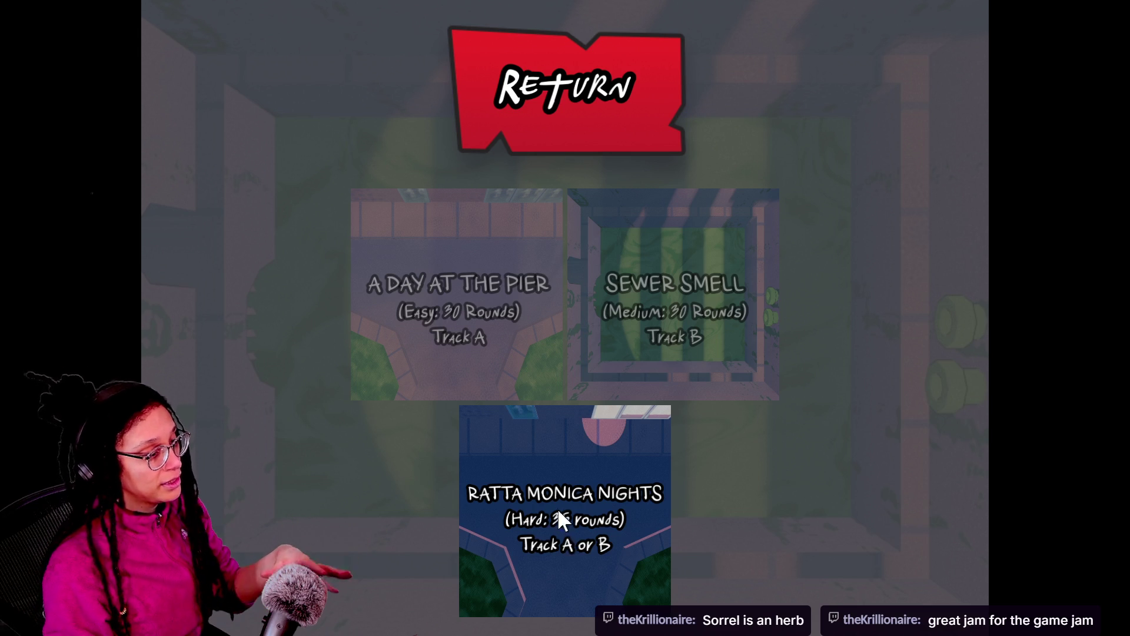
left_click(503, 141)
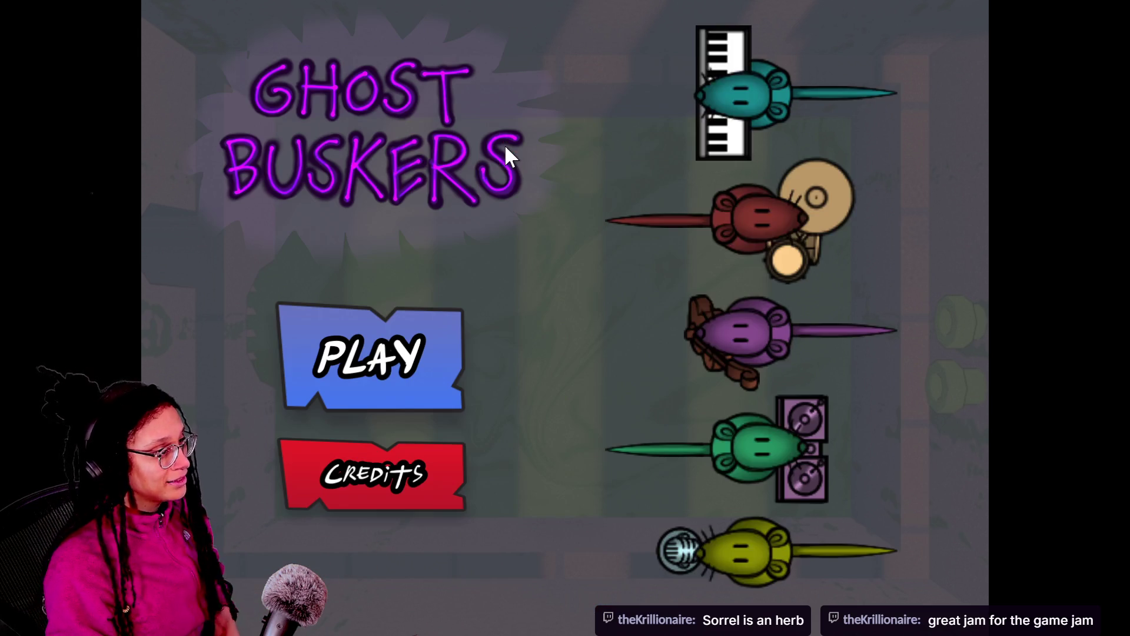
Leave fullscreen and copy the Ghost Buskers itch.io page URL.
key("Escape")
left_click(550, 105)
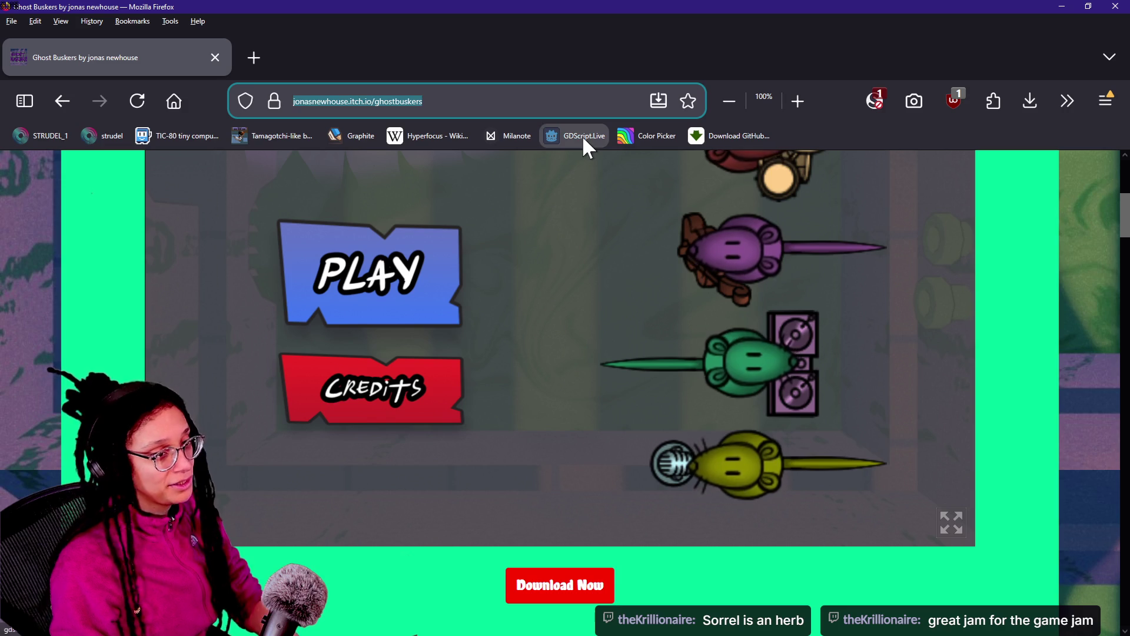
key("alt+Tab")
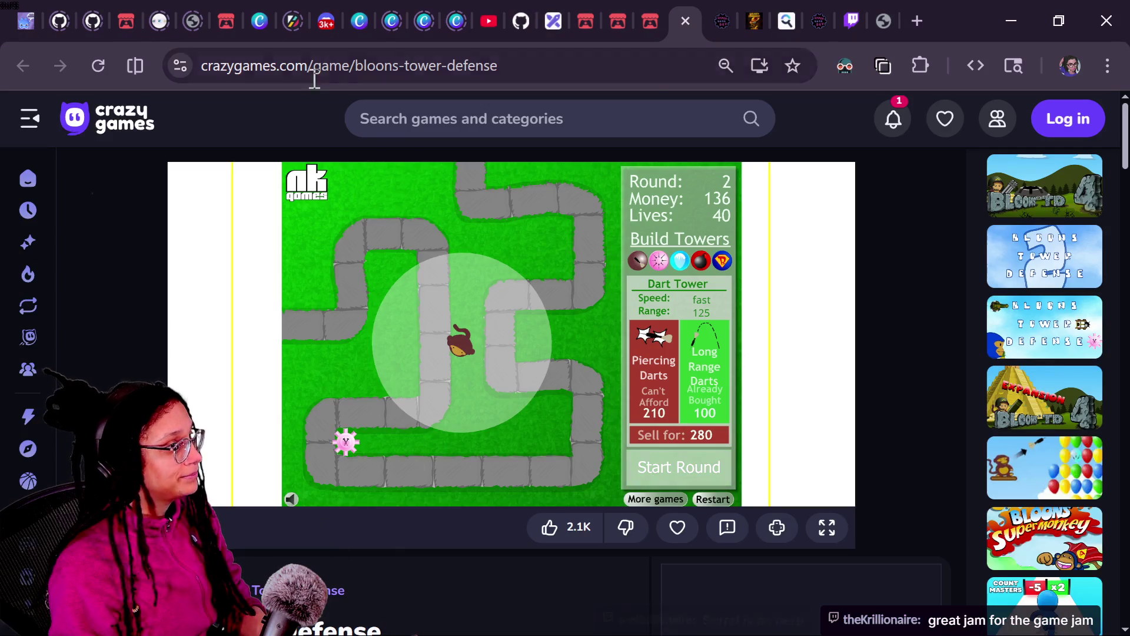
key("alt+Tab")
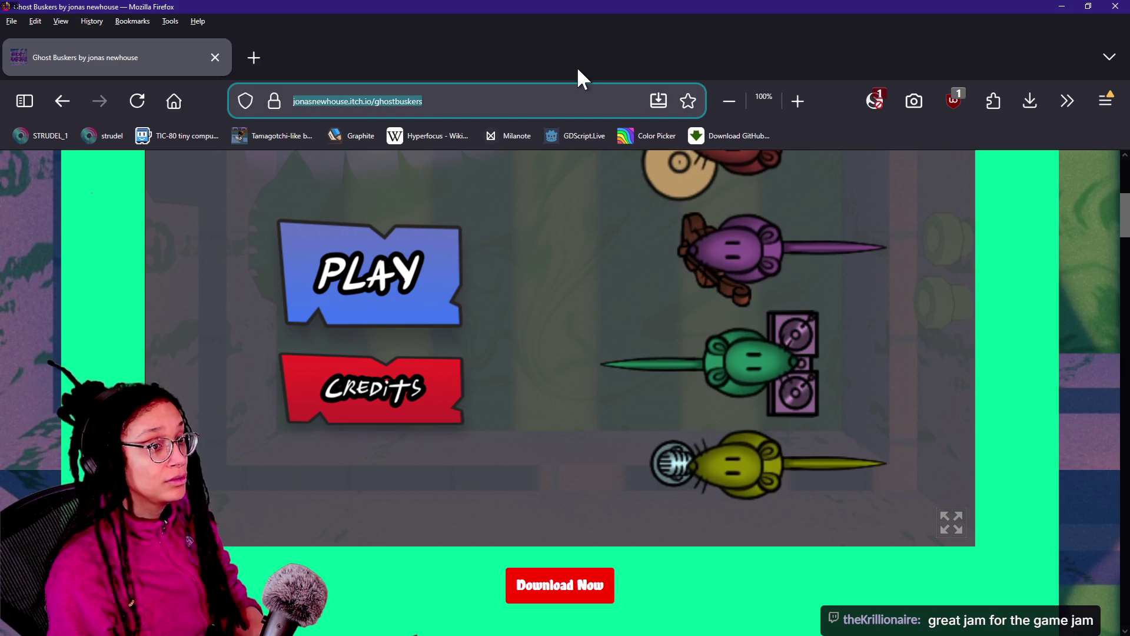
Paste the Ghost Buskers link into Twitch live chat and send it.
key("alt+Tab")
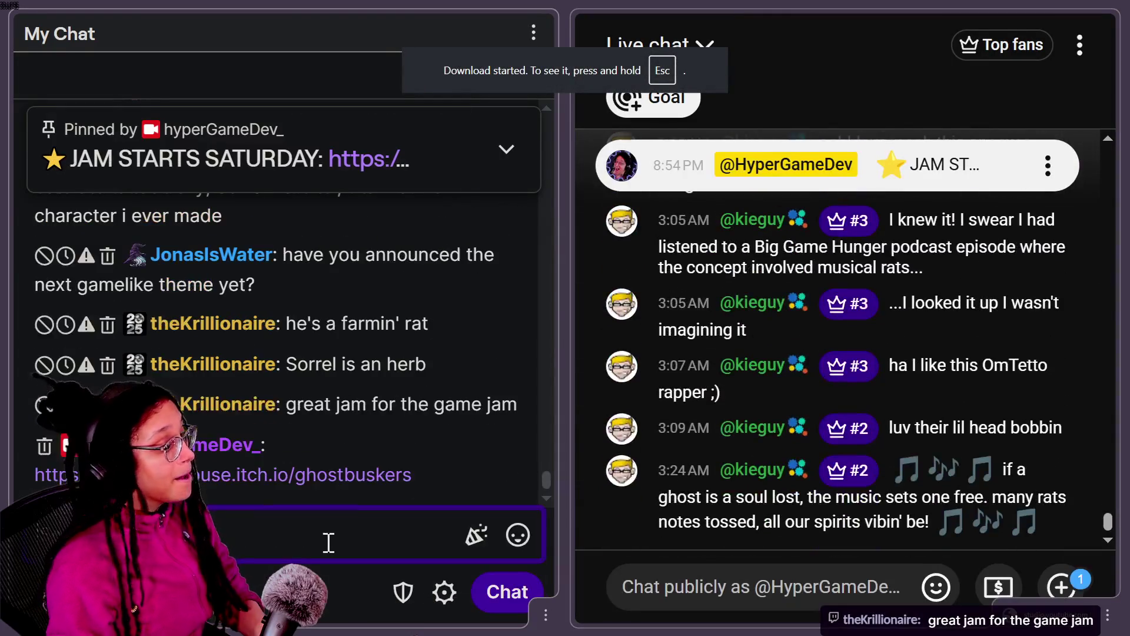
left_click(715, 587)
type("https://jonasnewhouse.itch.io/ghostbuskers")
key("Return")
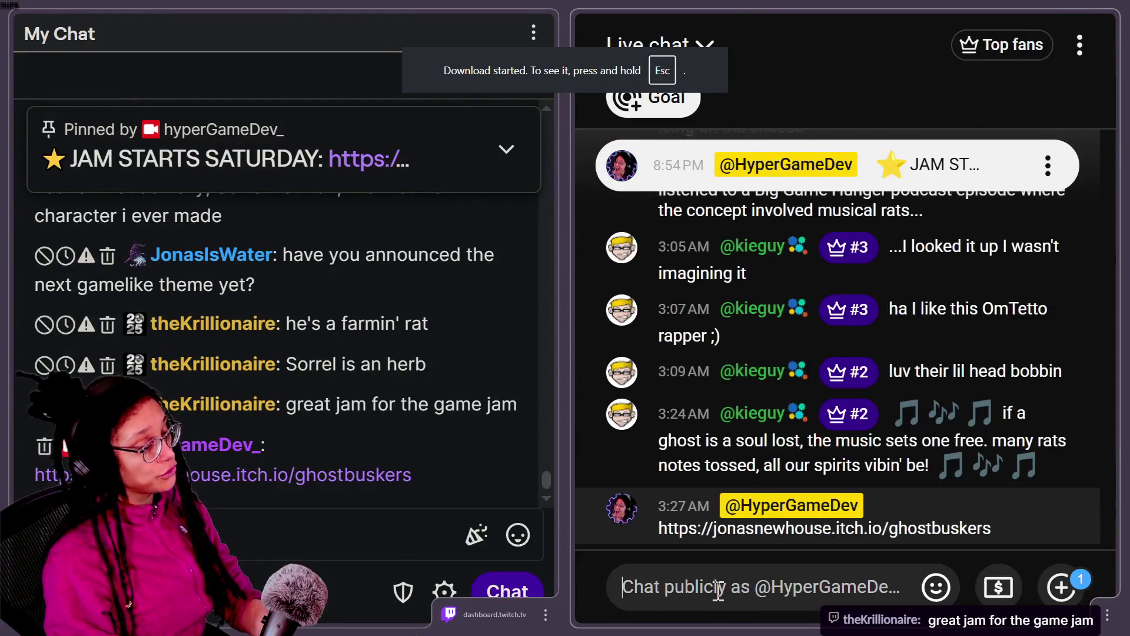
key("alt+Tab")
key("alt+Tab")
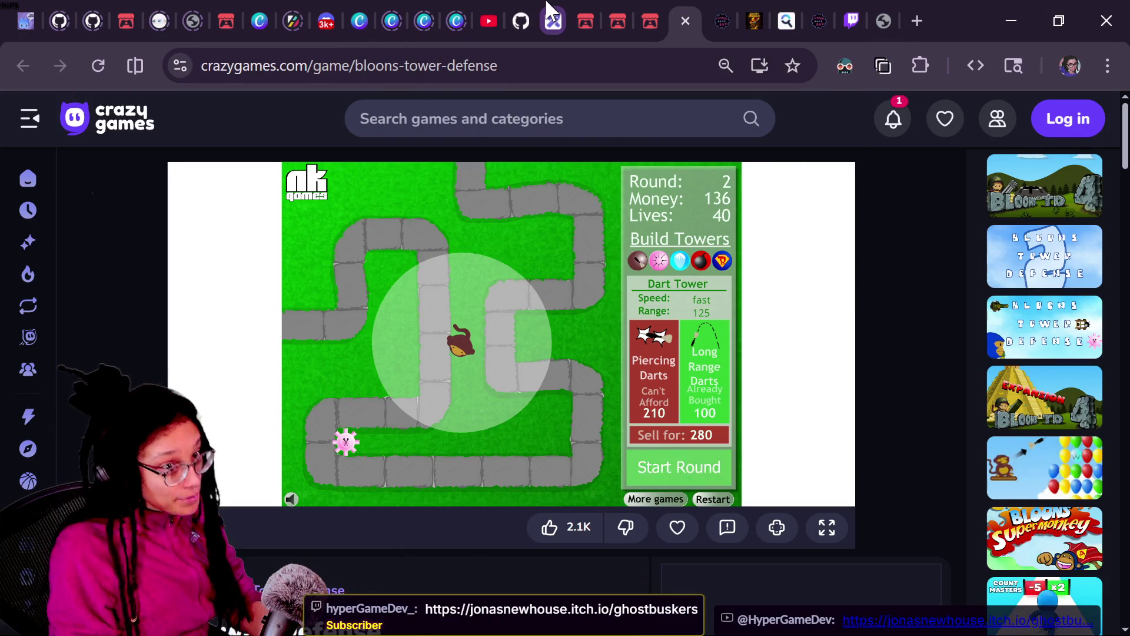
key("alt+Tab")
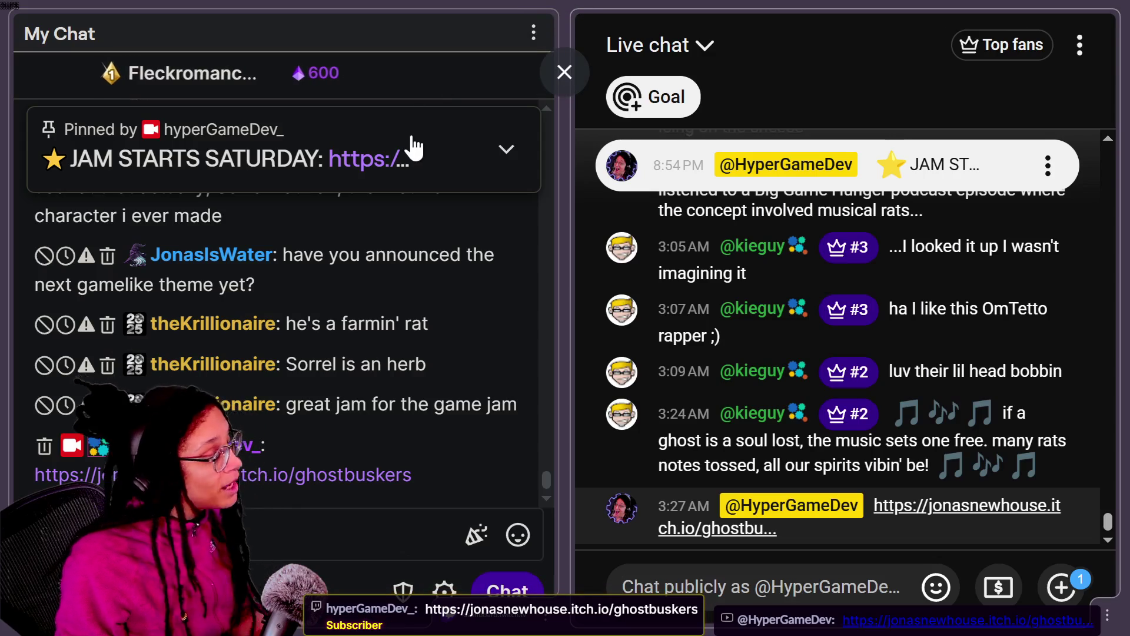
key("alt+Tab")
Change the gamelike-jam-004 address to 008 to load the Game-like Jam 008 page.
left_click(140, 13)
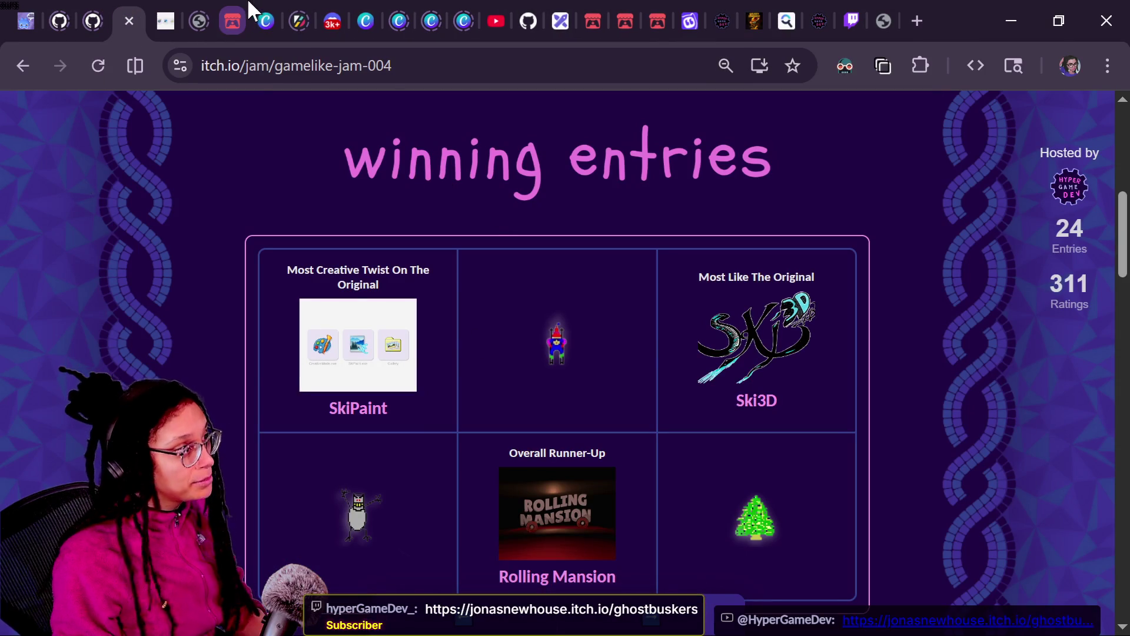
left_click(459, 71)
left_click(458, 71)
key("BackSpace")
type("8")
key("Return")
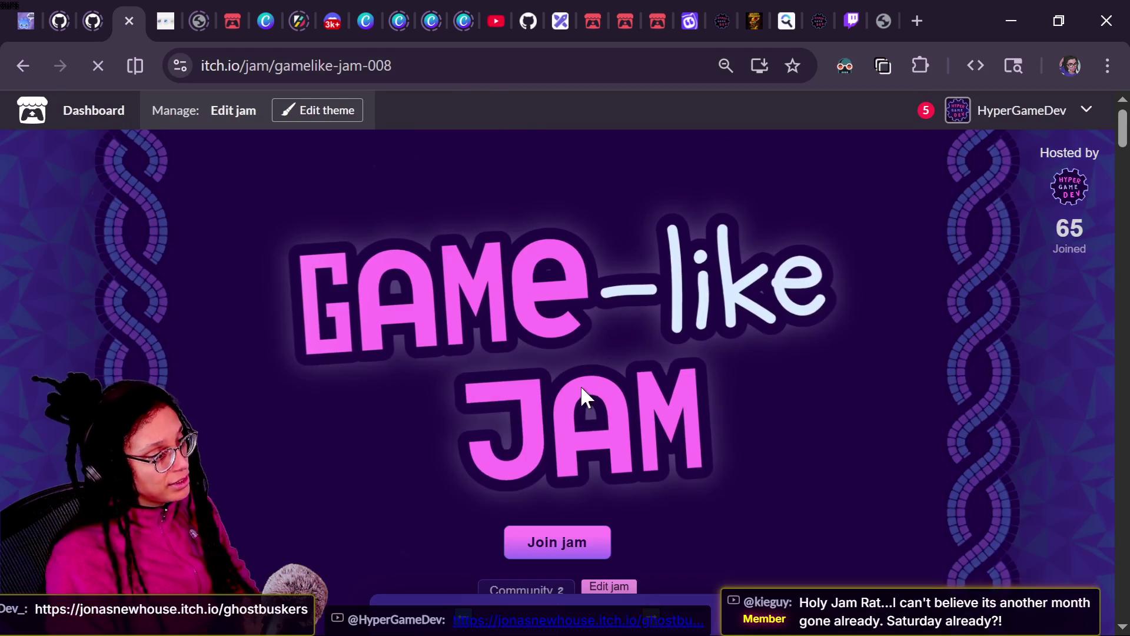
Copy the Game-like Jam 008 URL, post it in chat, and return to the jam page.
key("ctrl+l")
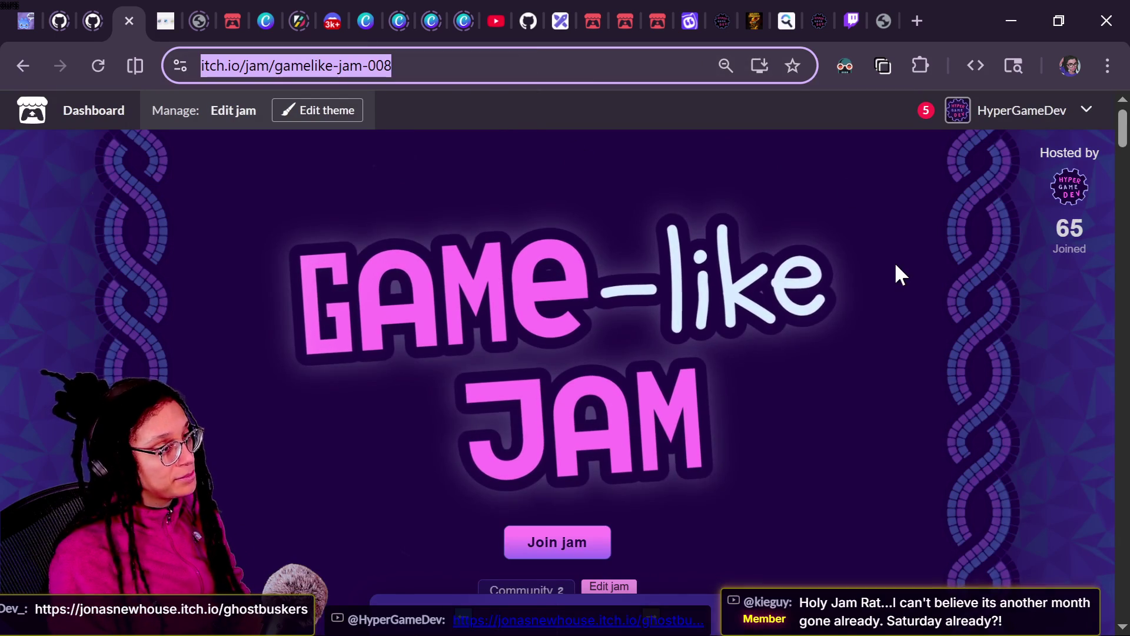
key("alt+Tab")
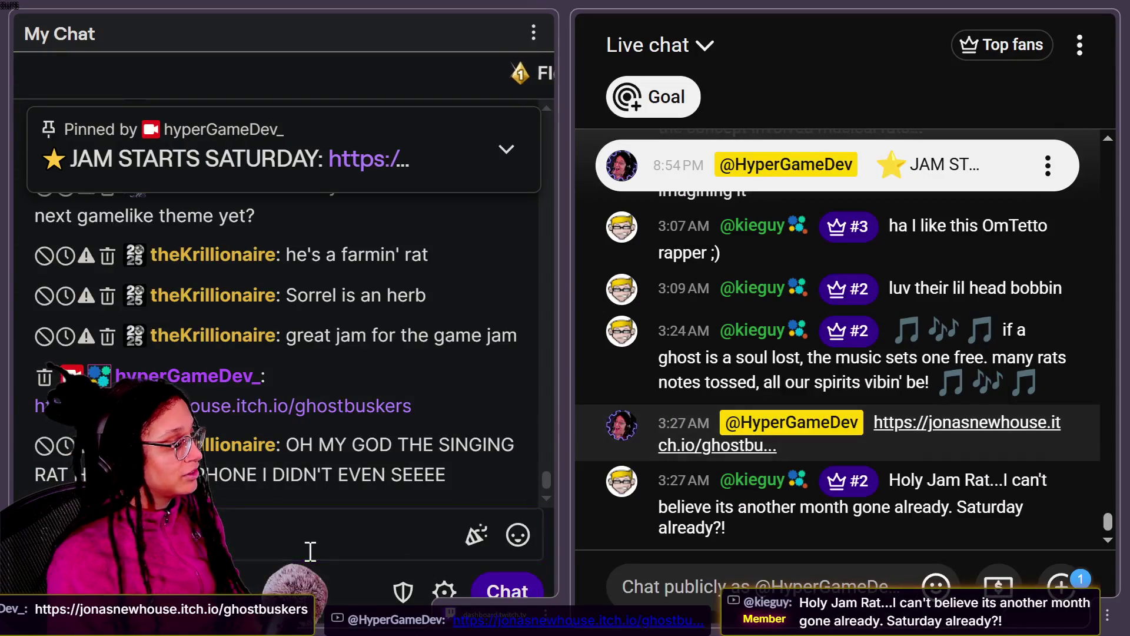
left_click(310, 551)
type("https://itch.io/jam/gamelike-jam-008")
key("Return")
key("alt+Tab")
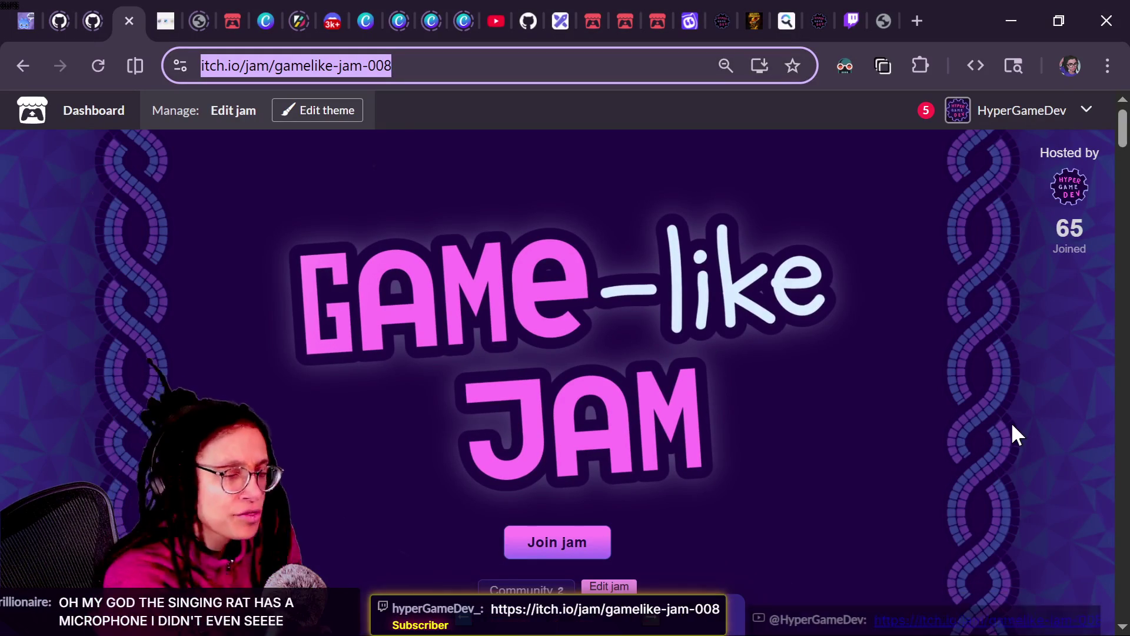
left_click(970, 381)
scroll(967, 381, "down", 2)
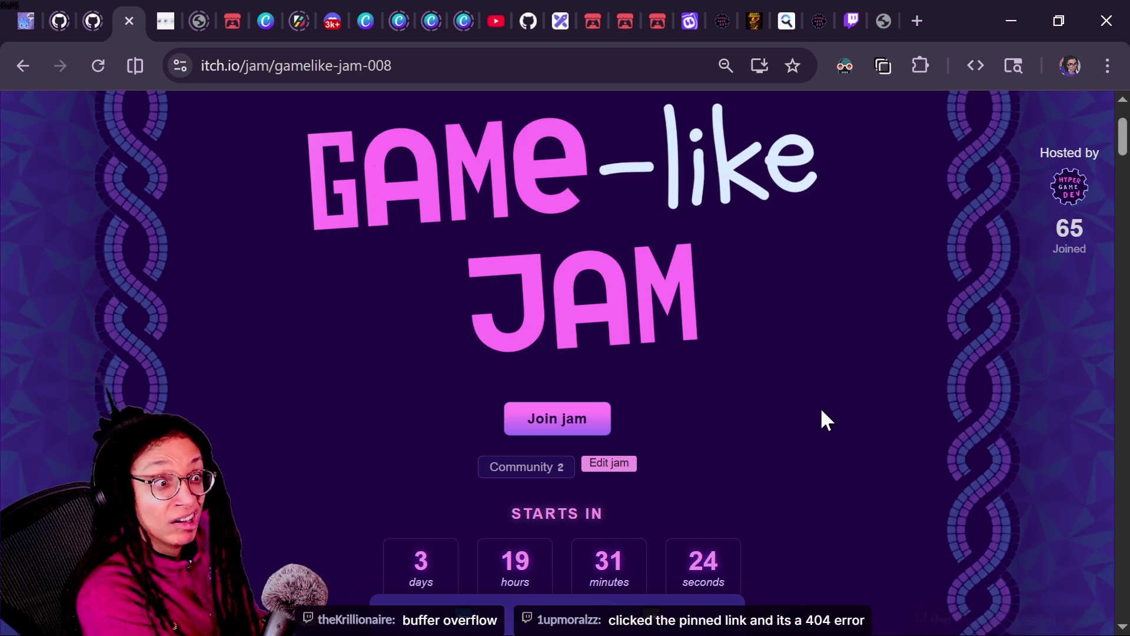
Open the pinned jam link from chat and leave fullscreen so its address shows.
key("alt+Tab")
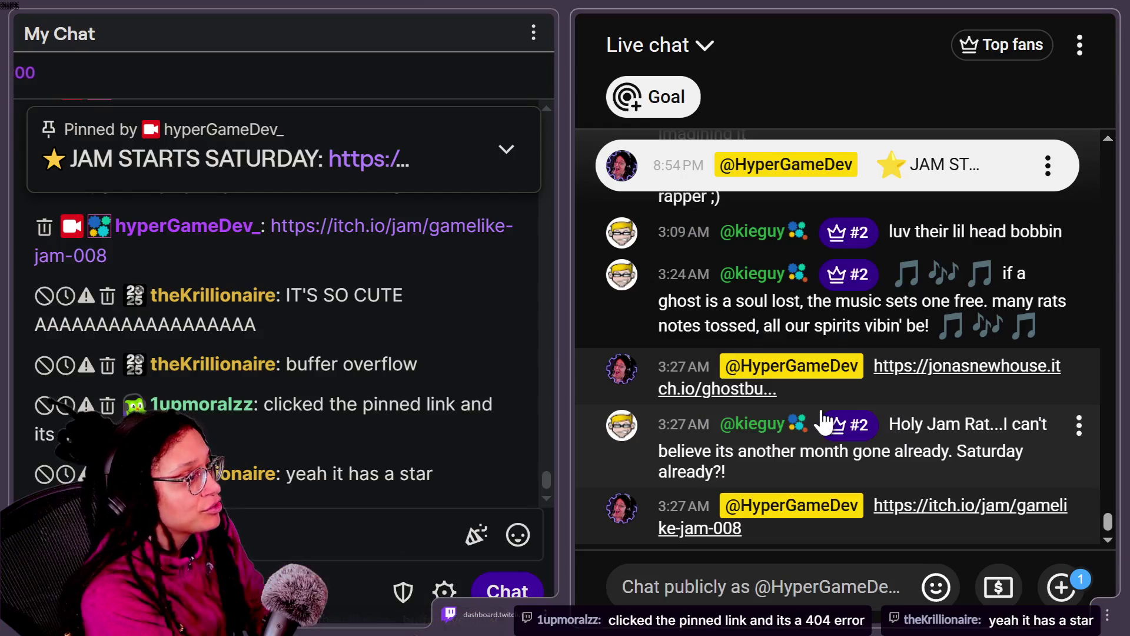
left_click(360, 166)
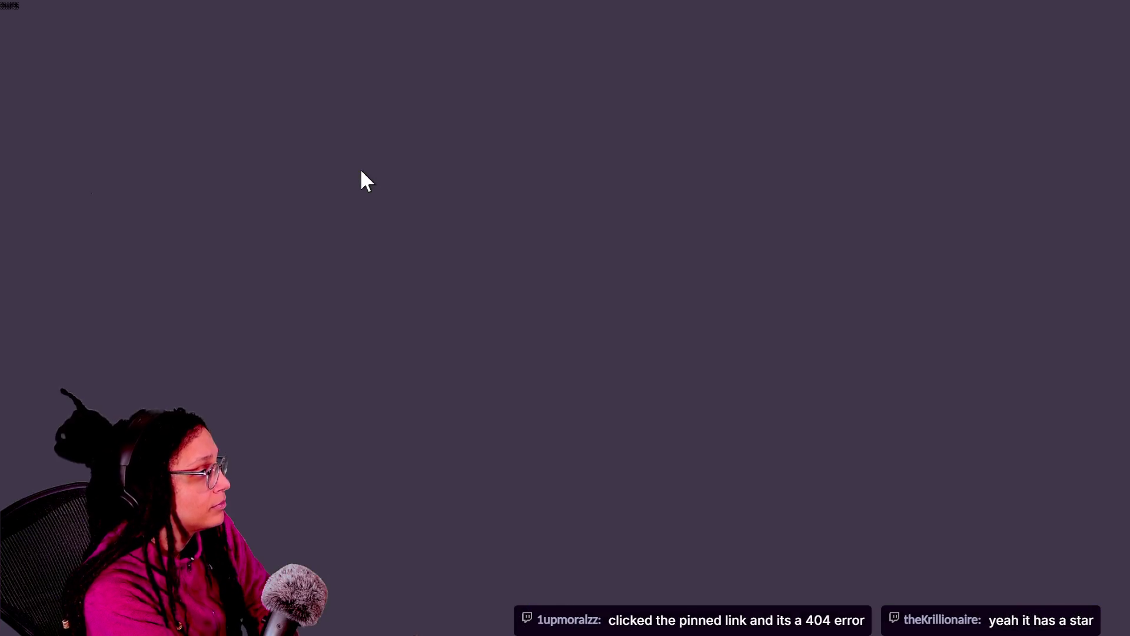
key("F11")
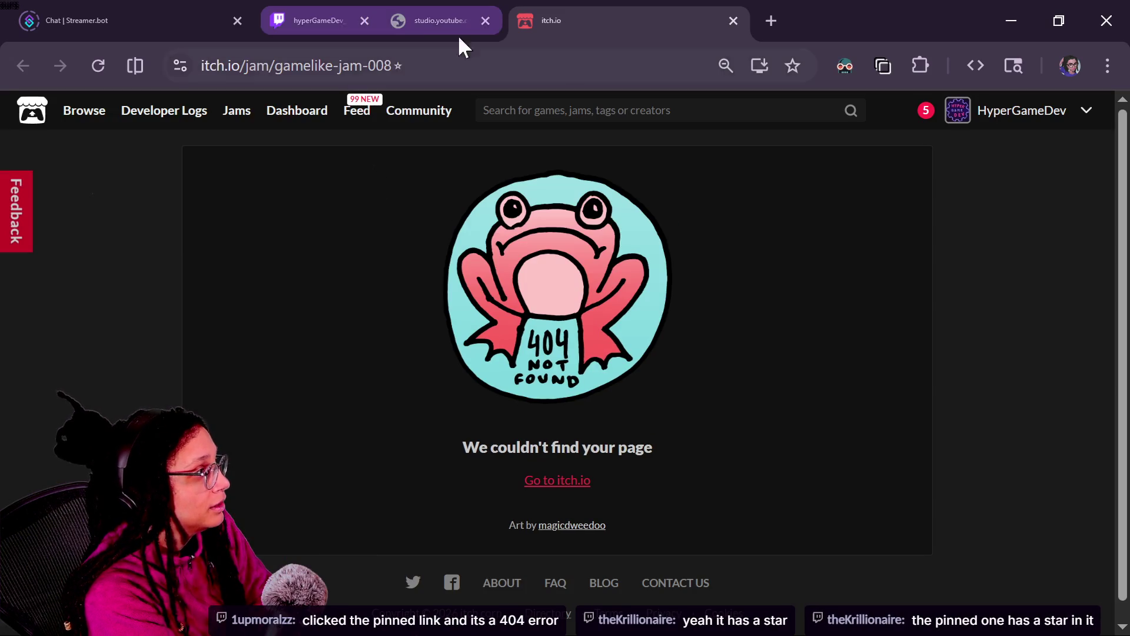
Remove the trailing star from the jam URL, reload the page, and return to Twitch chat.
left_click(414, 66)
left_click(455, 63)
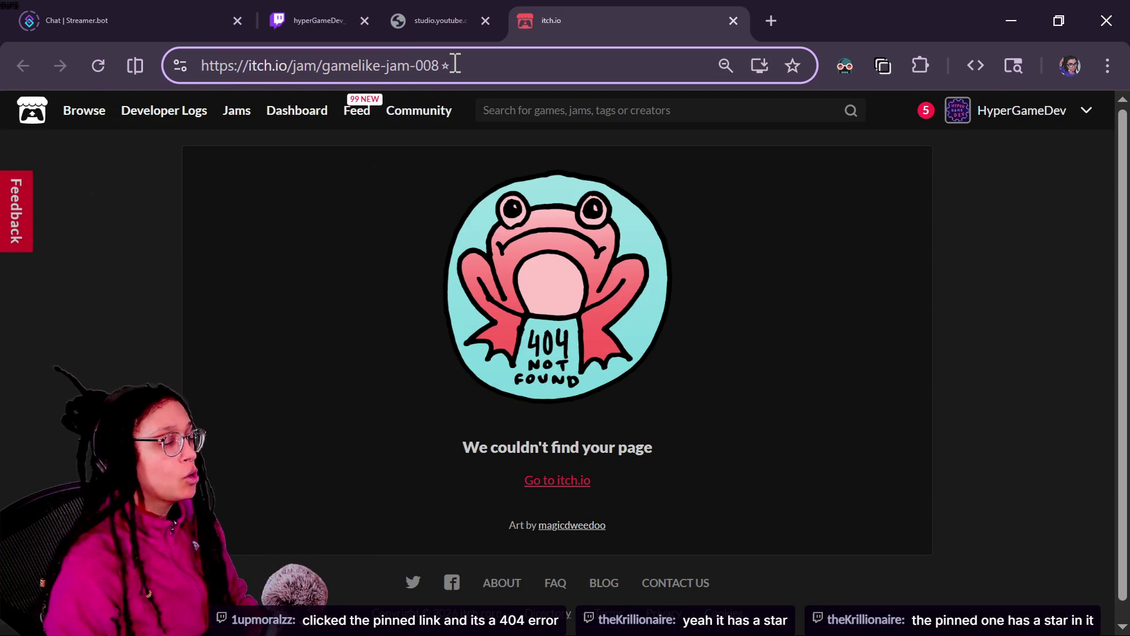
key("BackSpace")
key("Return")
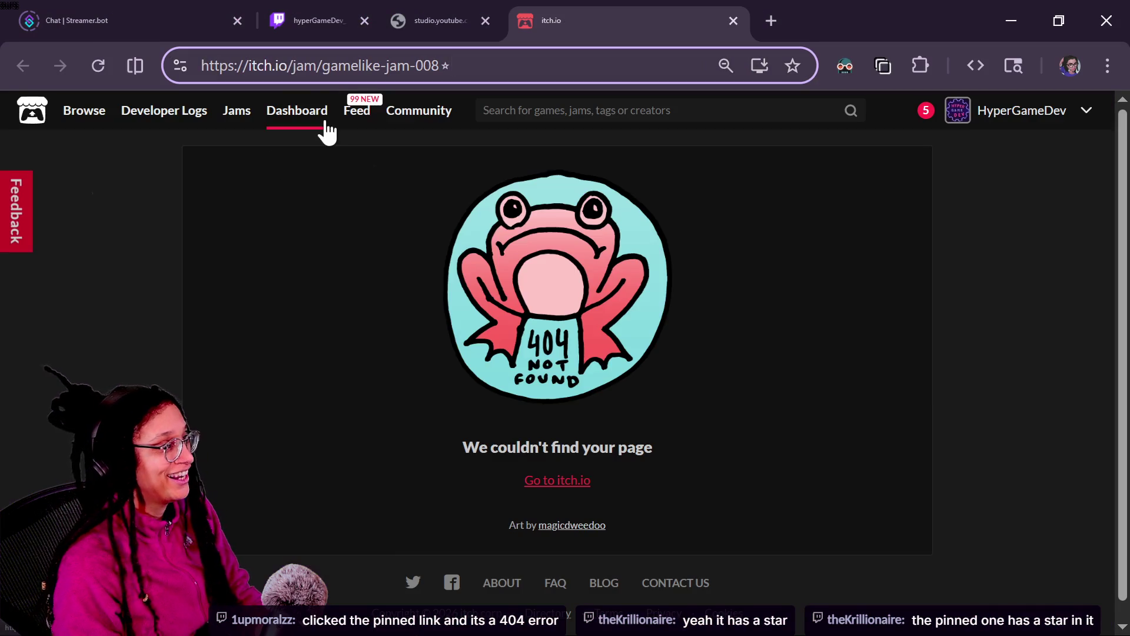
left_click(215, 18)
left_click(322, 22)
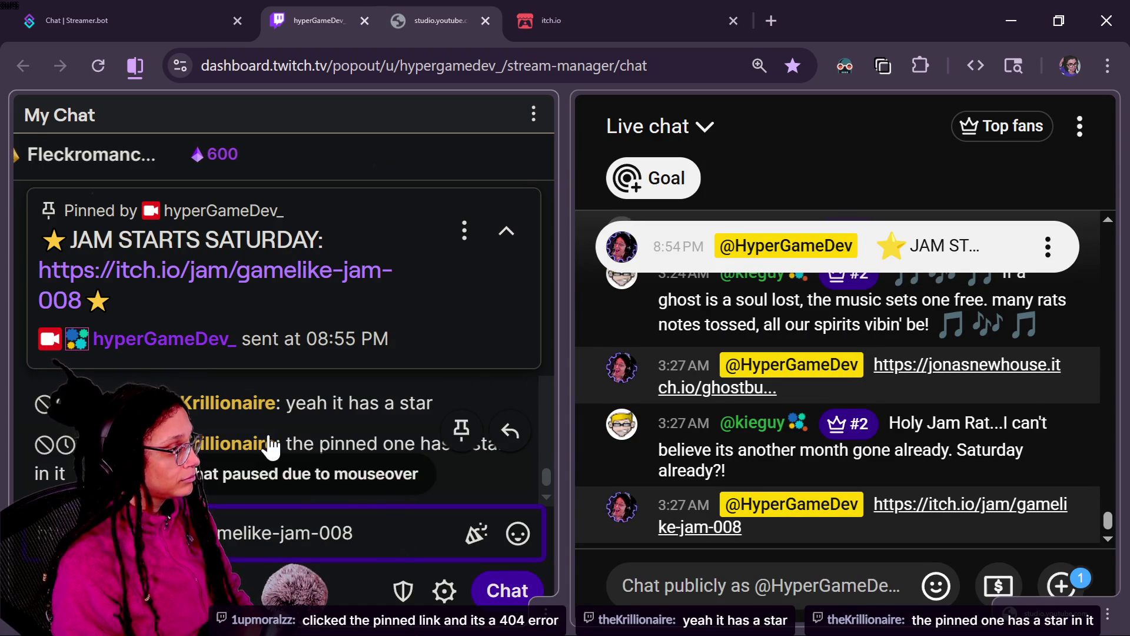
Copy the pinned JAM STARTS SATURDAY announcement and post it again with the jam link.
key("ctrl+a")
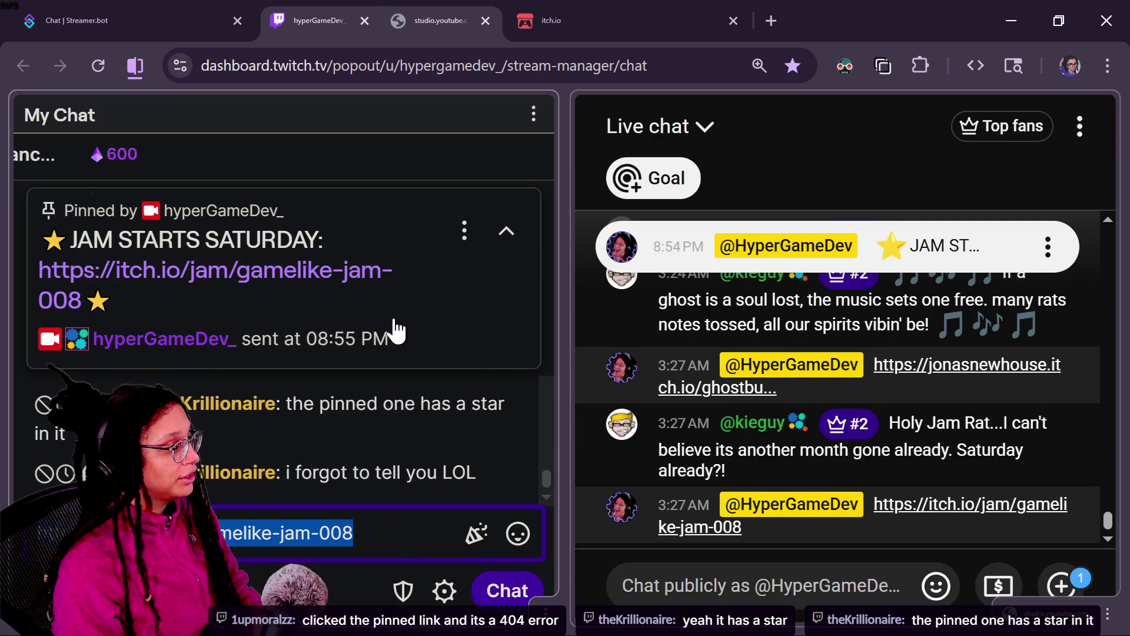
mouse_move(386, 334)
left_mouse_down()
mouse_move(182, 308)
mouse_move(74, 269)
mouse_move(38, 222)
mouse_move(177, 273)
mouse_move(184, 302)
left_mouse_up()
left_click(38, 246)
key("ctrl+c")
left_click(379, 536)
key("ctrl+a")
key("ctrl+v")
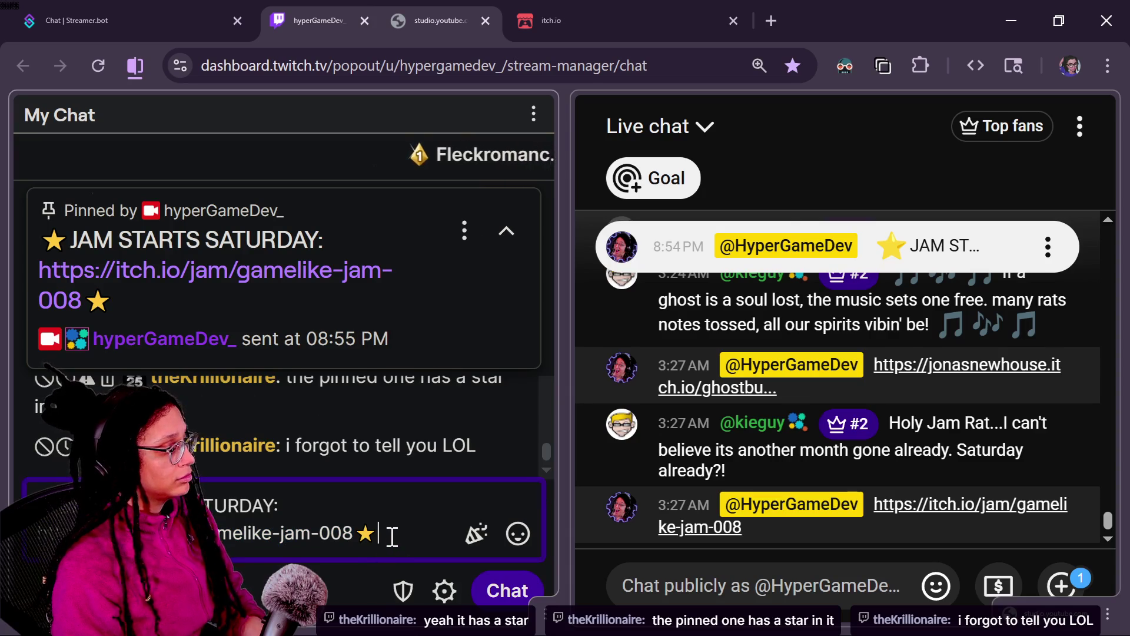
key("Left")
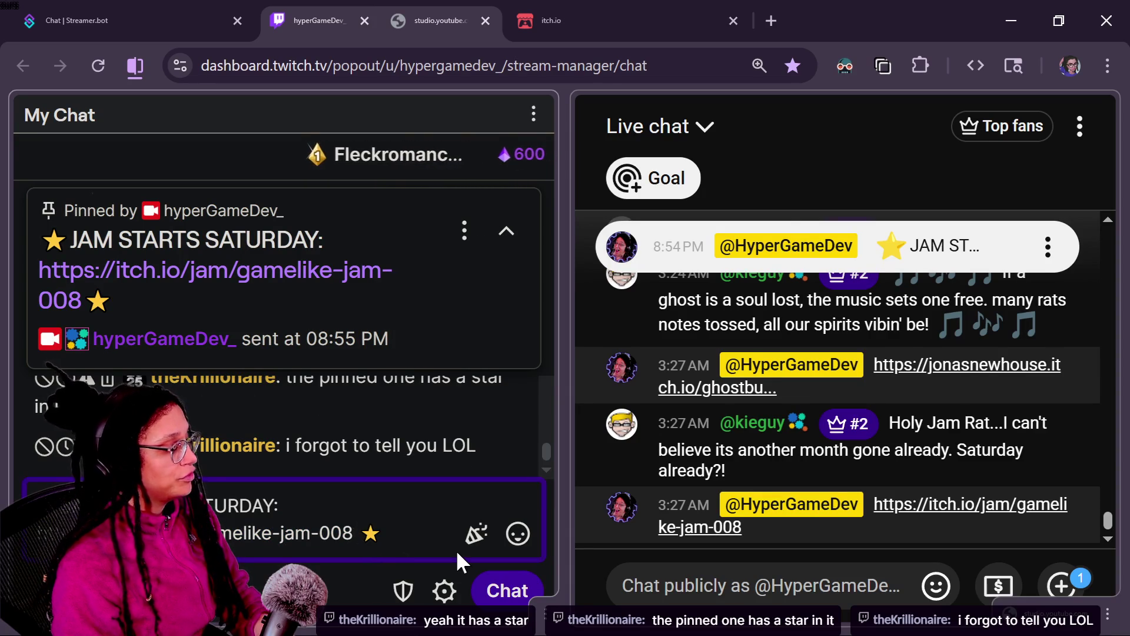
key("Return")
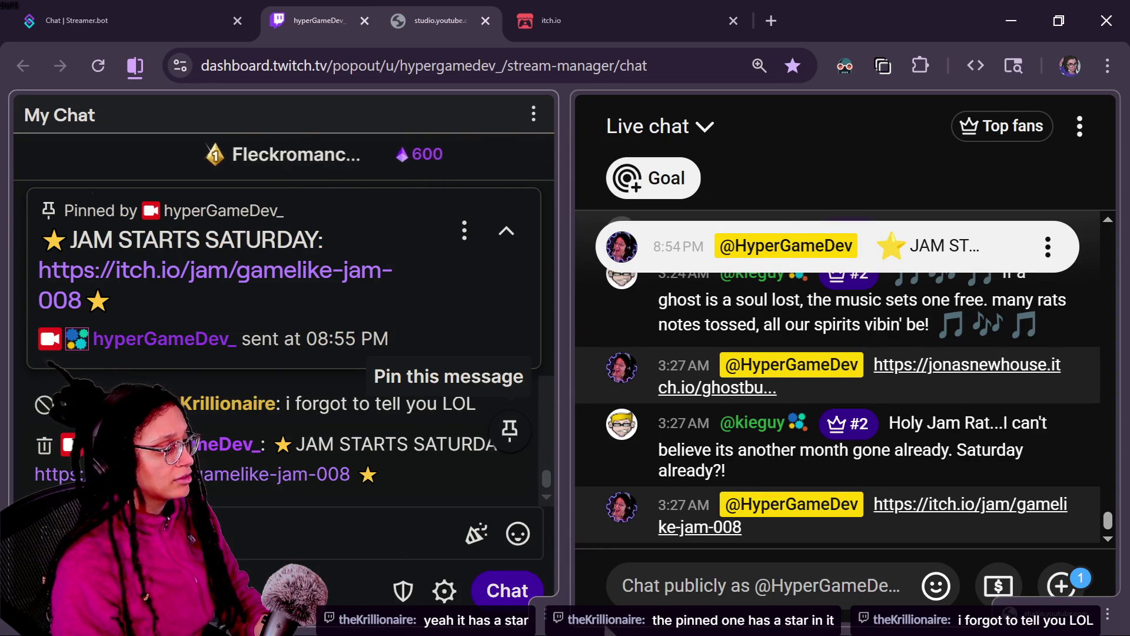
Pin the new announcement until manually unpinned or end of stream, after testing YouTube's pinned link.
left_click(508, 438)
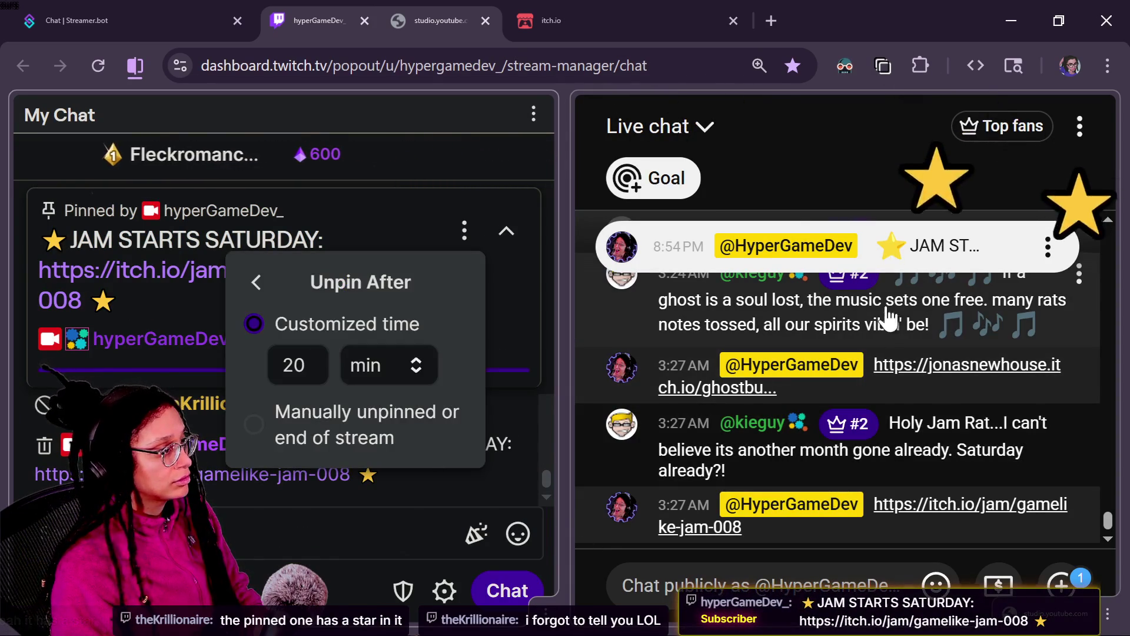
left_click(888, 259)
left_click(863, 287)
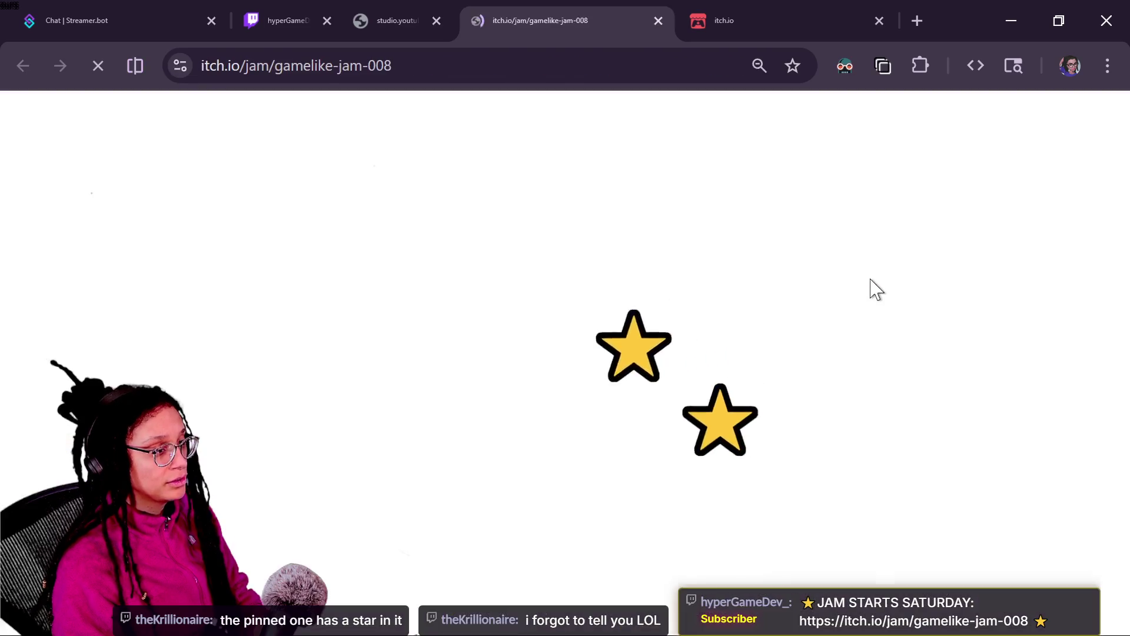
left_click(661, 21)
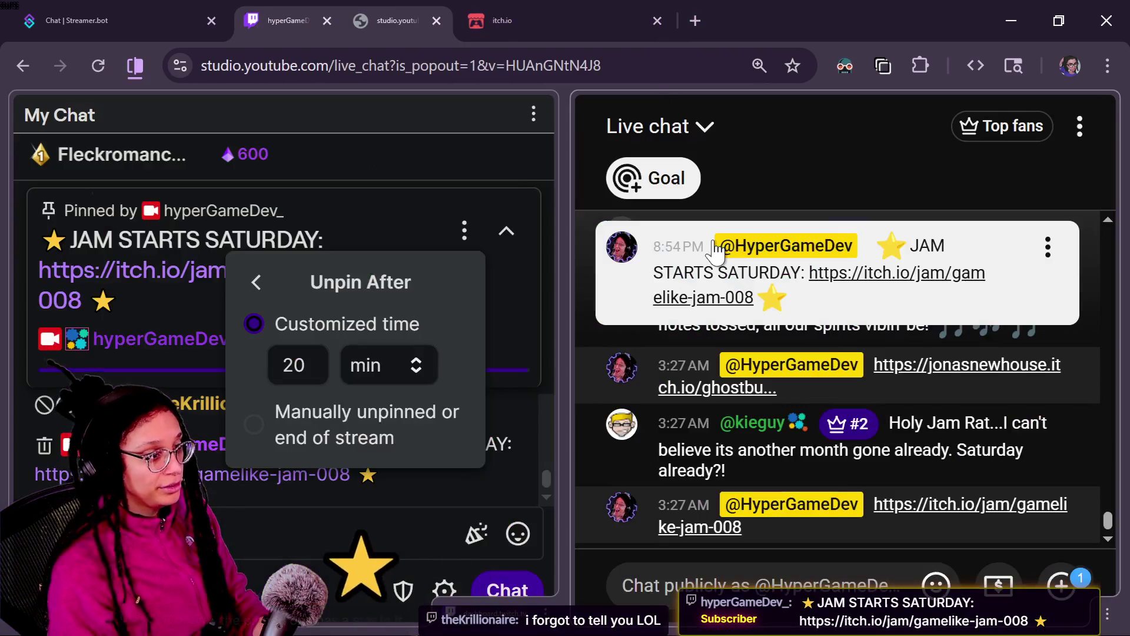
left_click(303, 434)
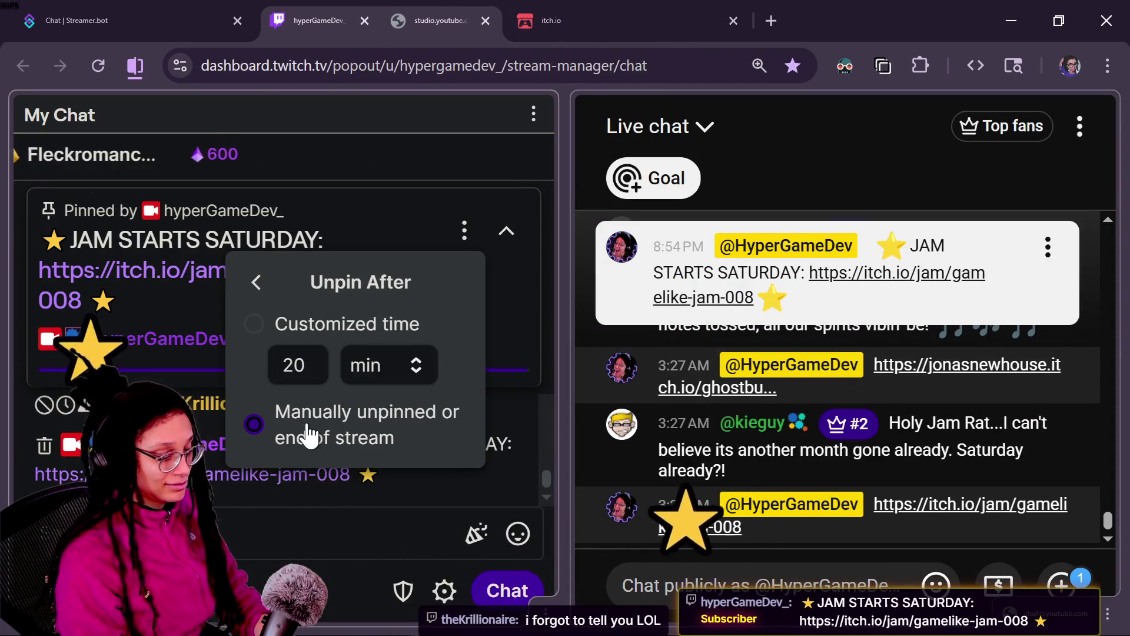
left_click(233, 538)
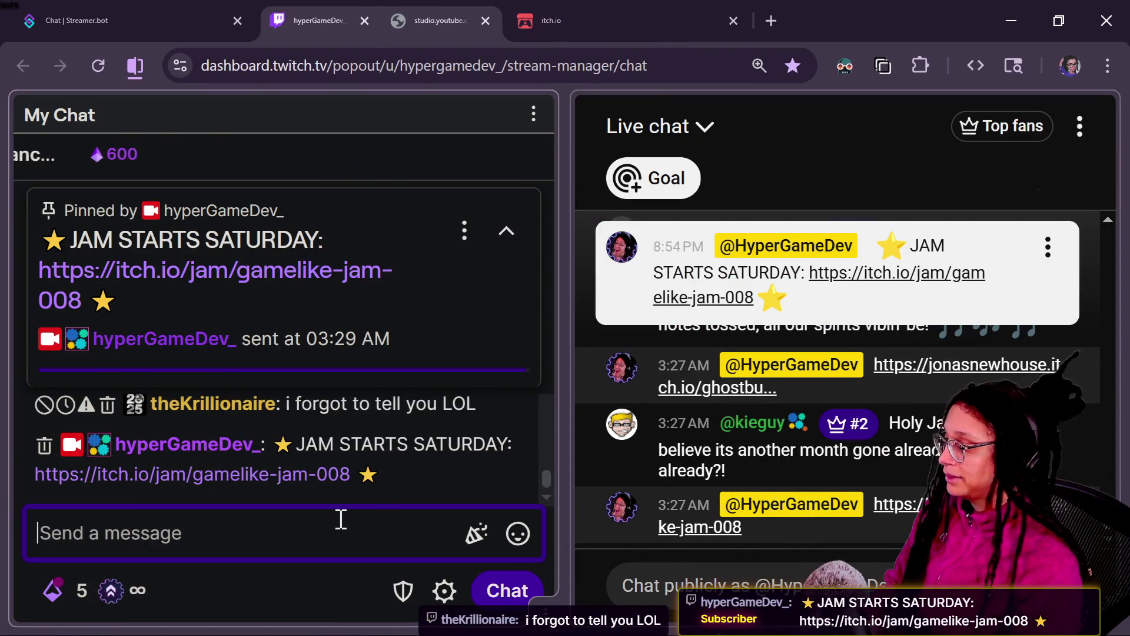
left_click(528, 242)
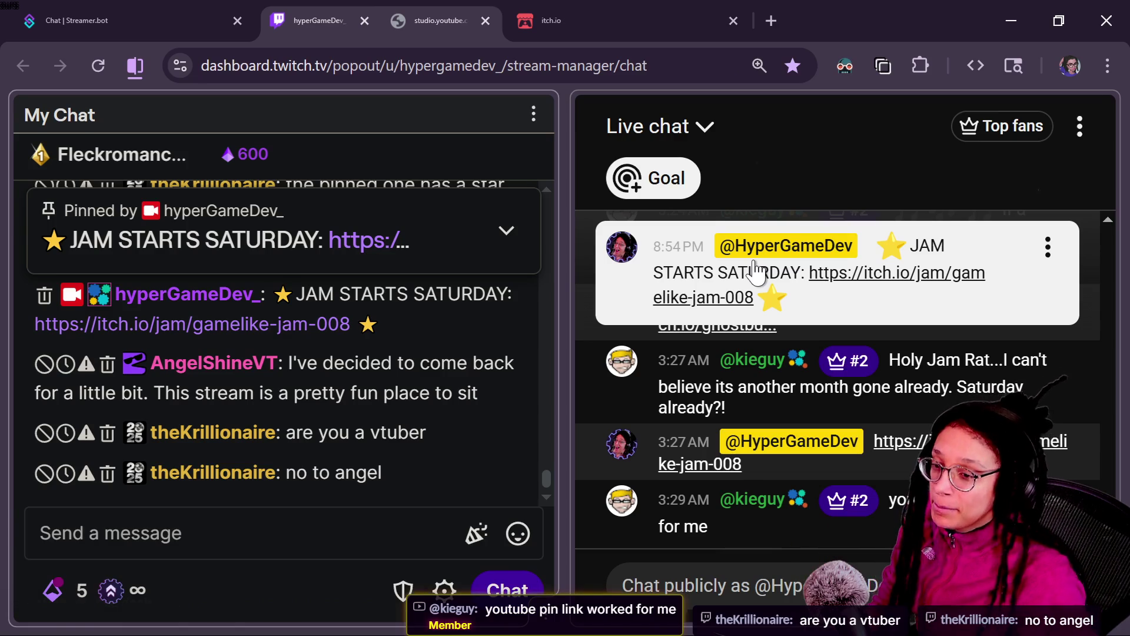
Glance at the Game-like Jam page in the browser, then switch back to Godot's Quick Open.
key("alt+Tab")
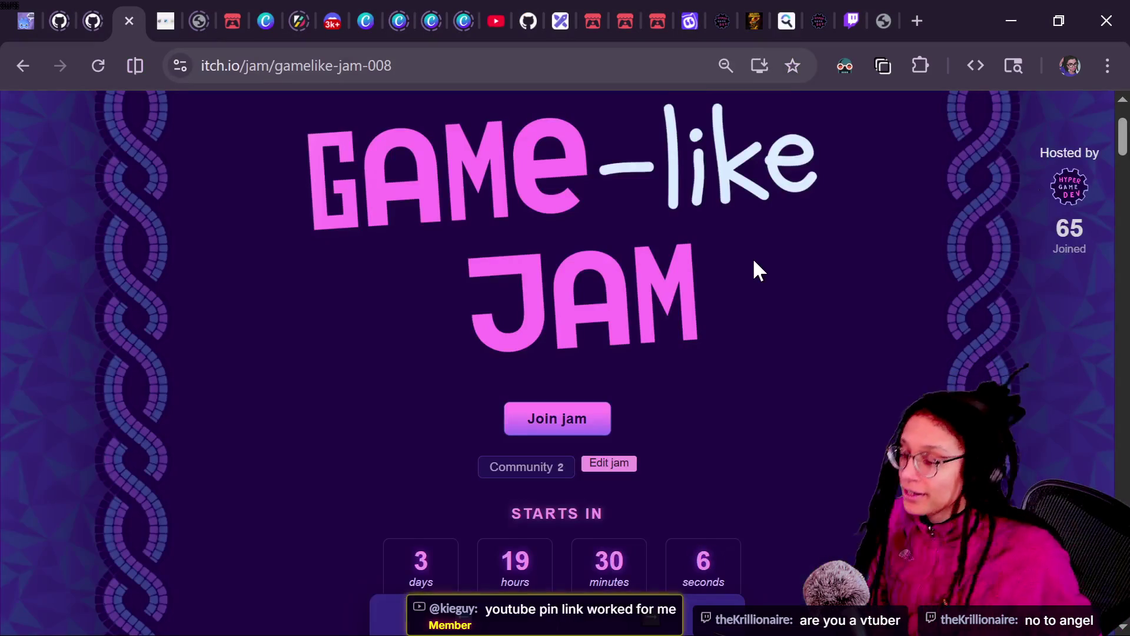
key("alt+Tab")
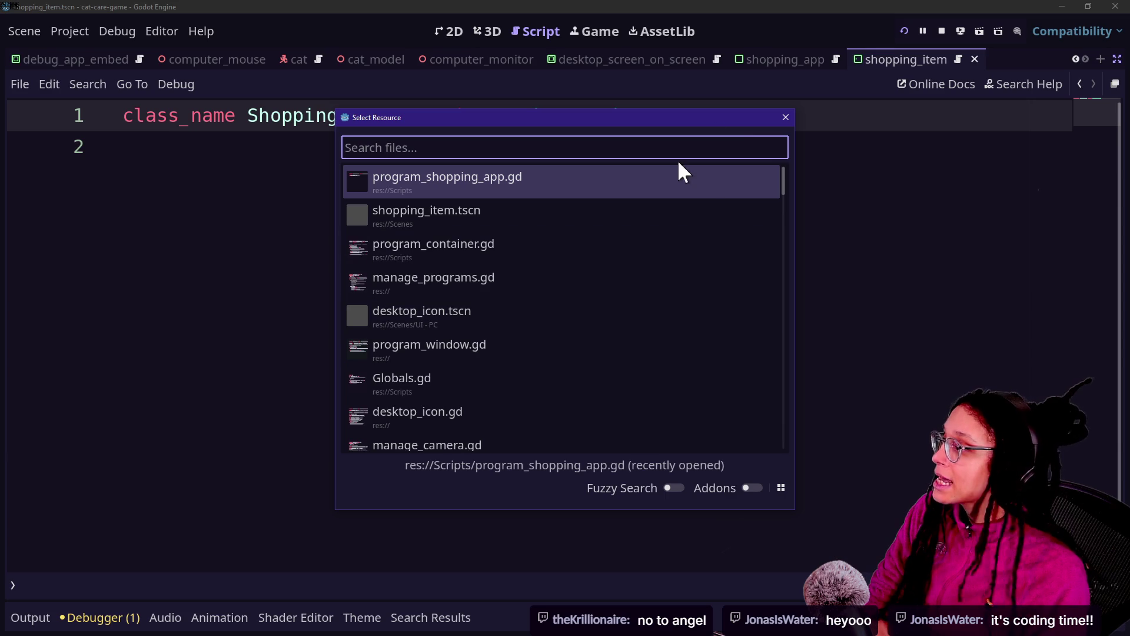
Open program_shopping_app.gd, then reopen the Shopping App in the running game to check it.
left_click(692, 185)
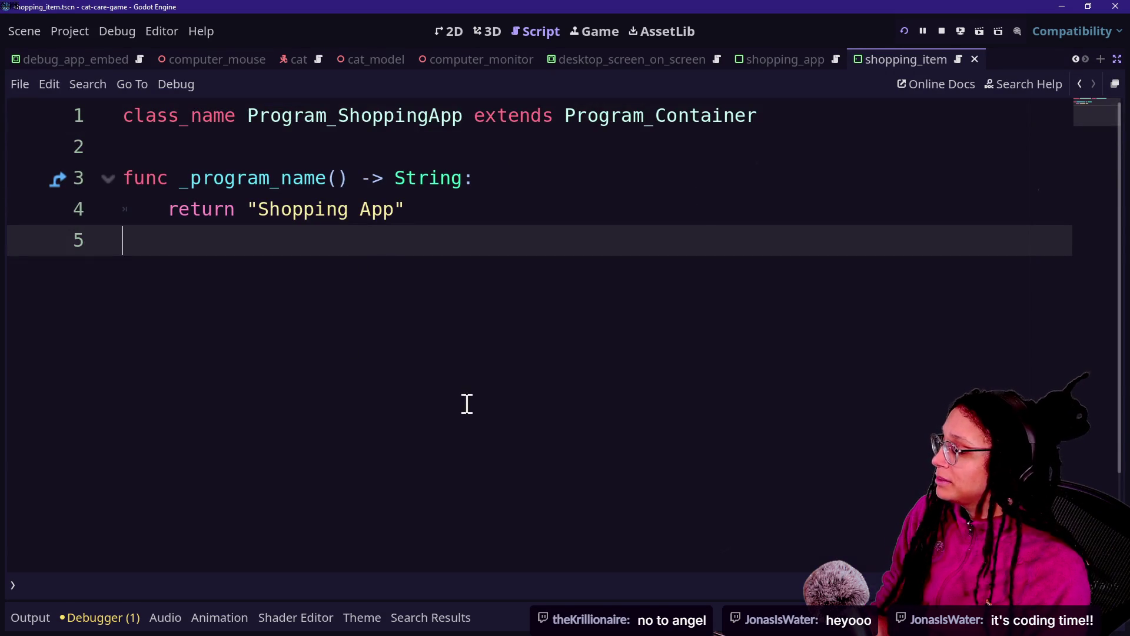
left_click(580, 31)
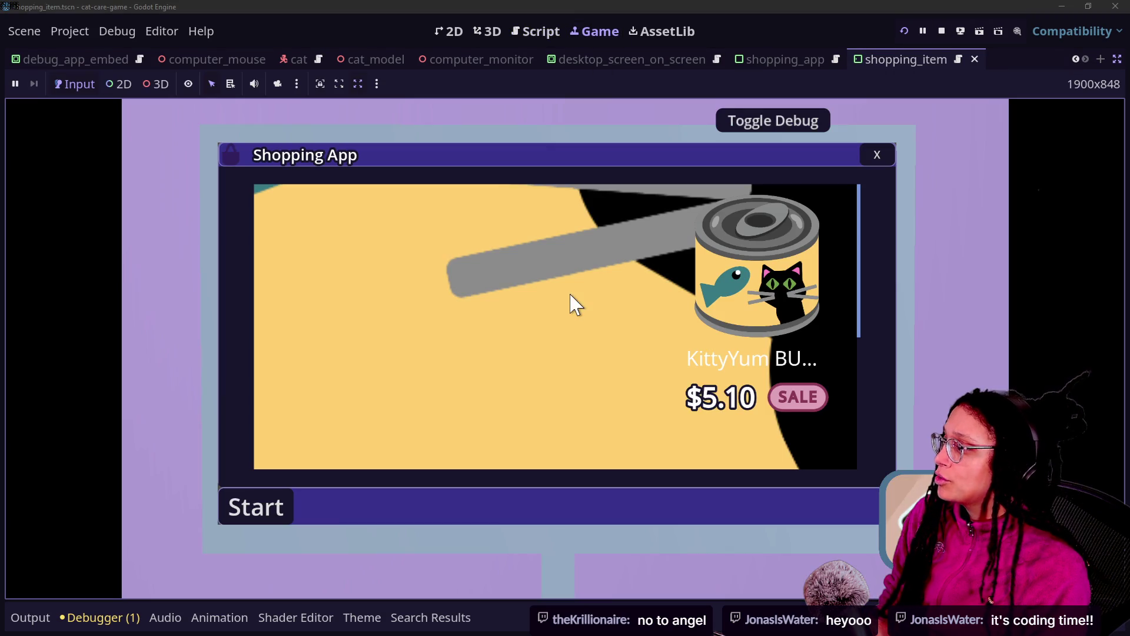
left_click(878, 151)
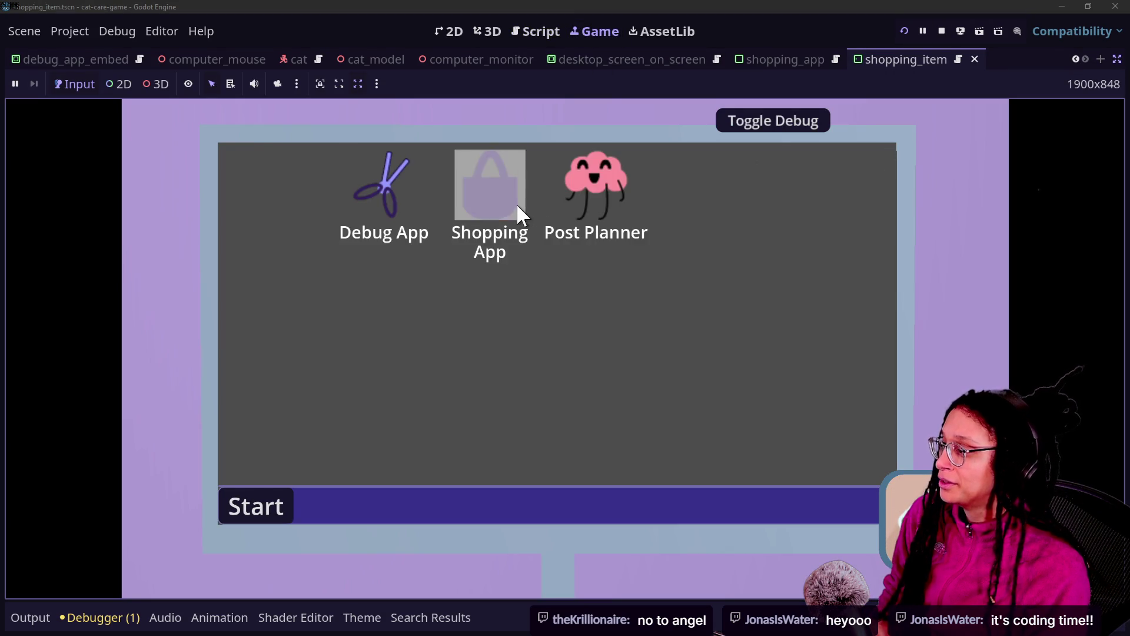
left_click(517, 206)
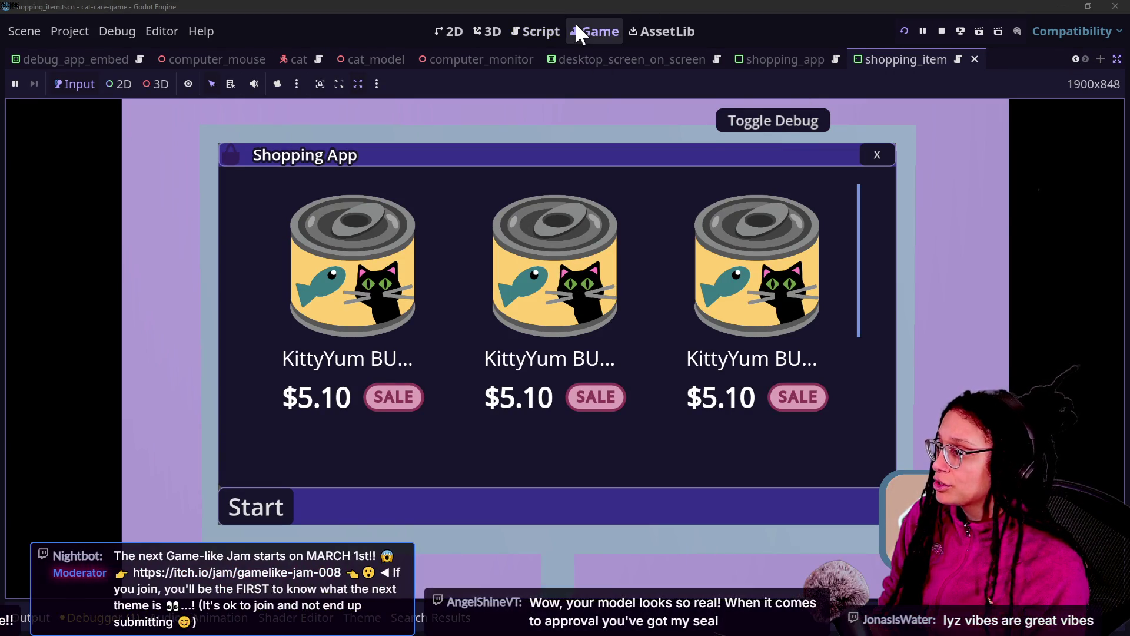
left_click(537, 31)
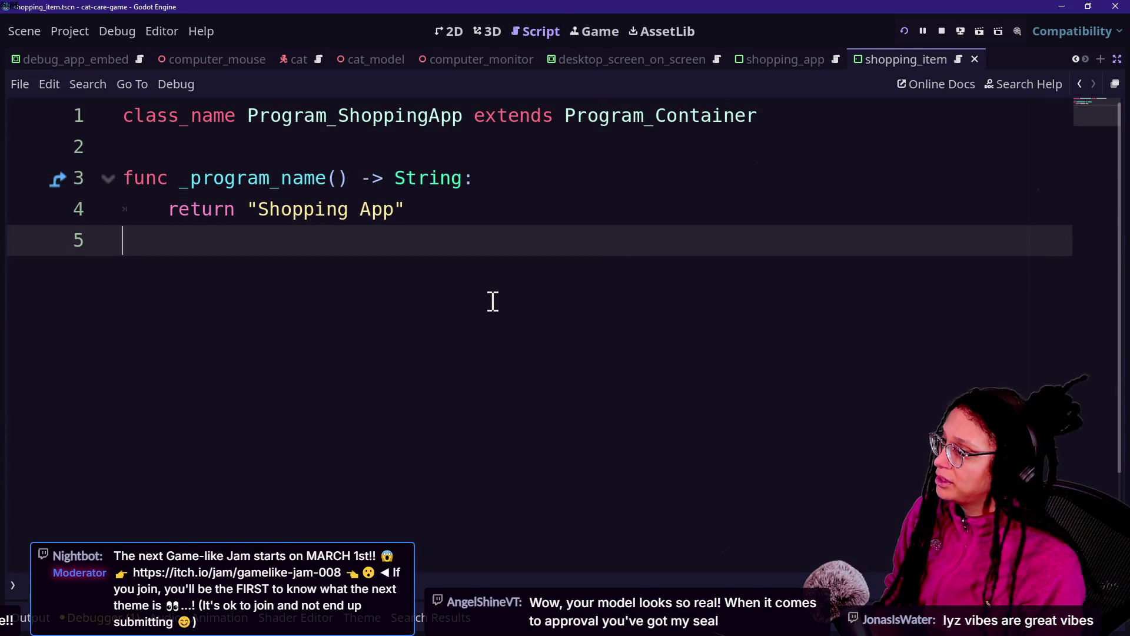
Undo and redo recent script edits to restore the Shopping App name.
key("Return")
key("ctrl+z")
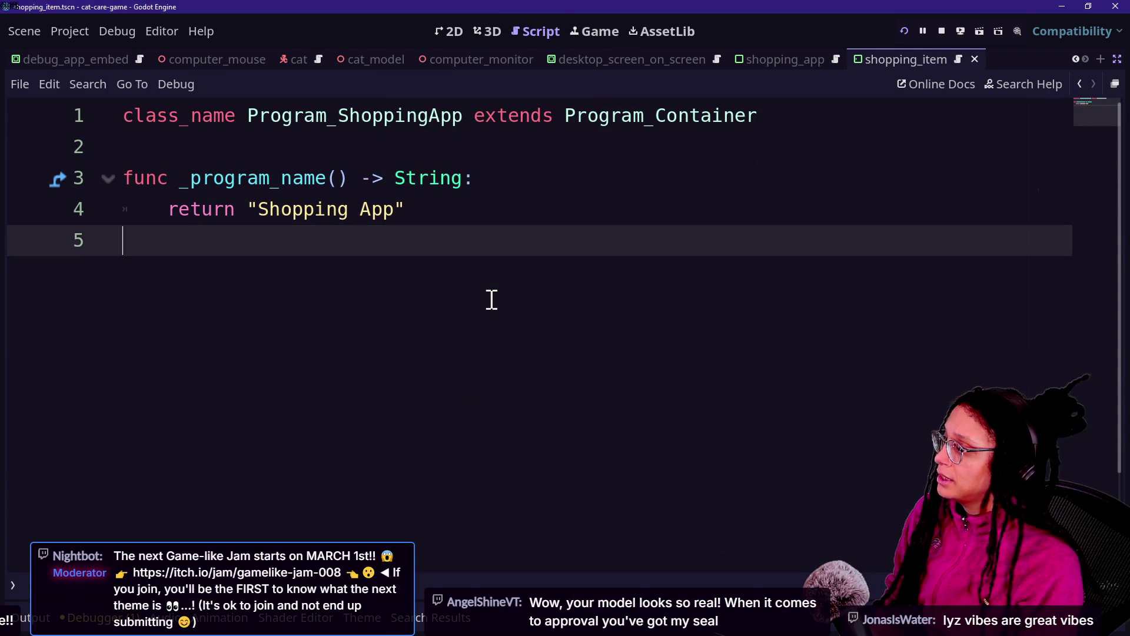
key("ctrl+z")
key("ctrl+shift+z")
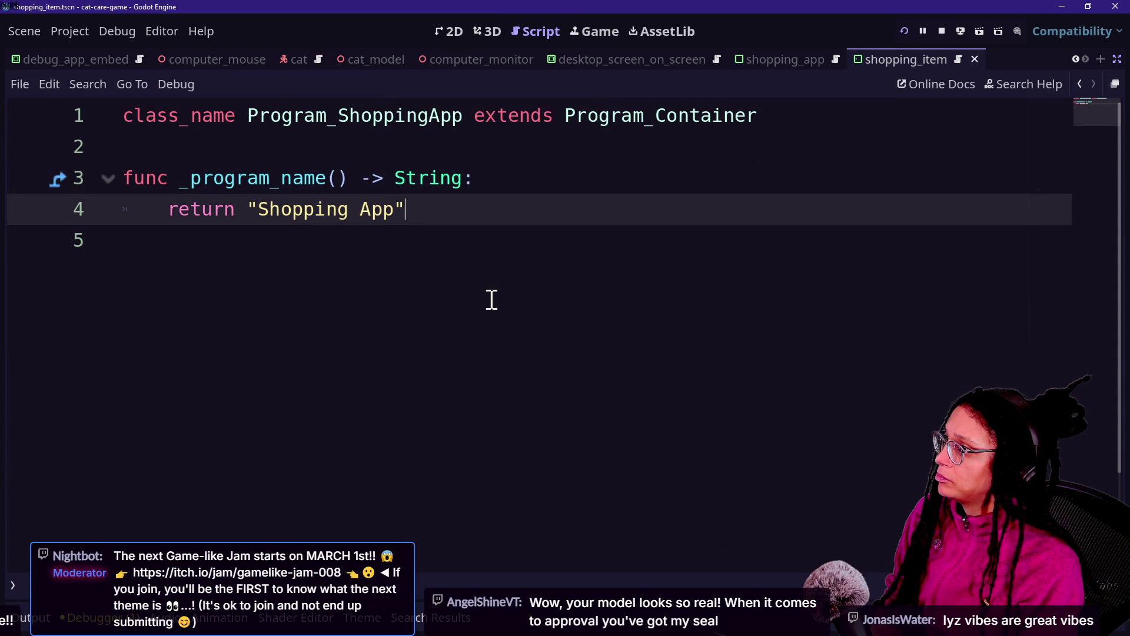
key("shift+alt+o")
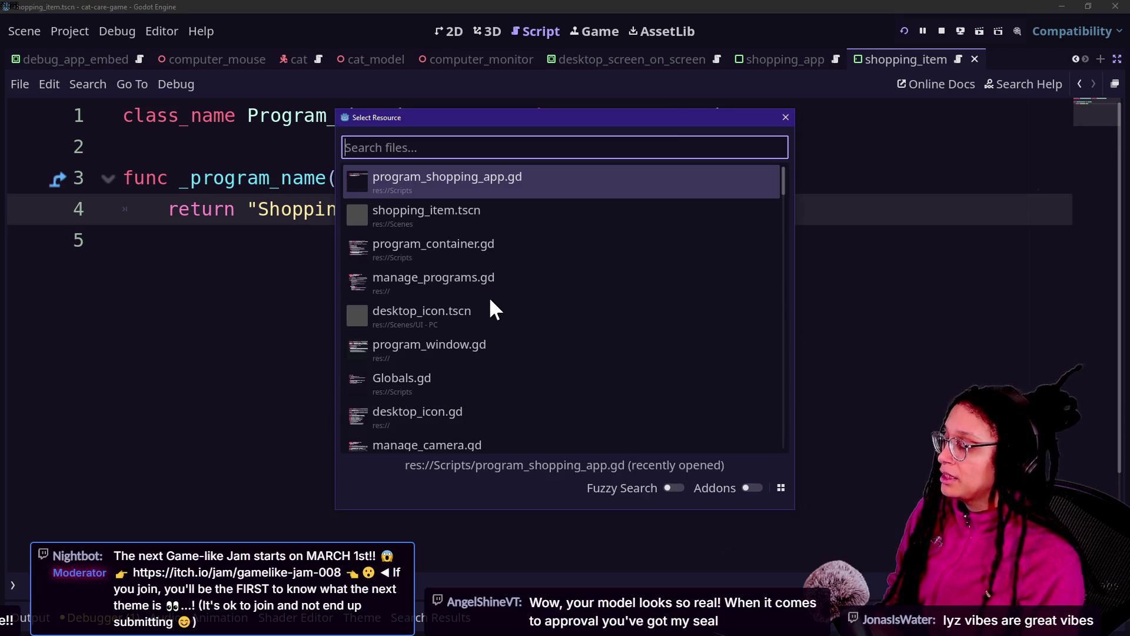
key("Escape")
Look over the running game's Shopping App listing KittyYum cans, then return to the script.
left_click(598, 37)
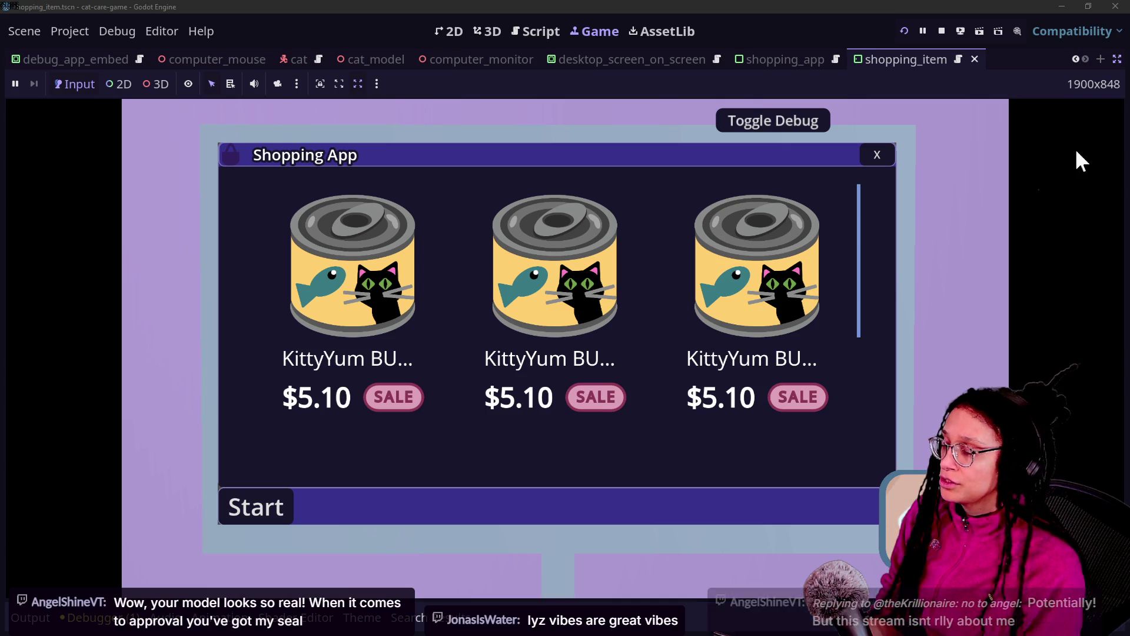
scroll(803, 356, "down", 5)
scroll(800, 351, "up", 5)
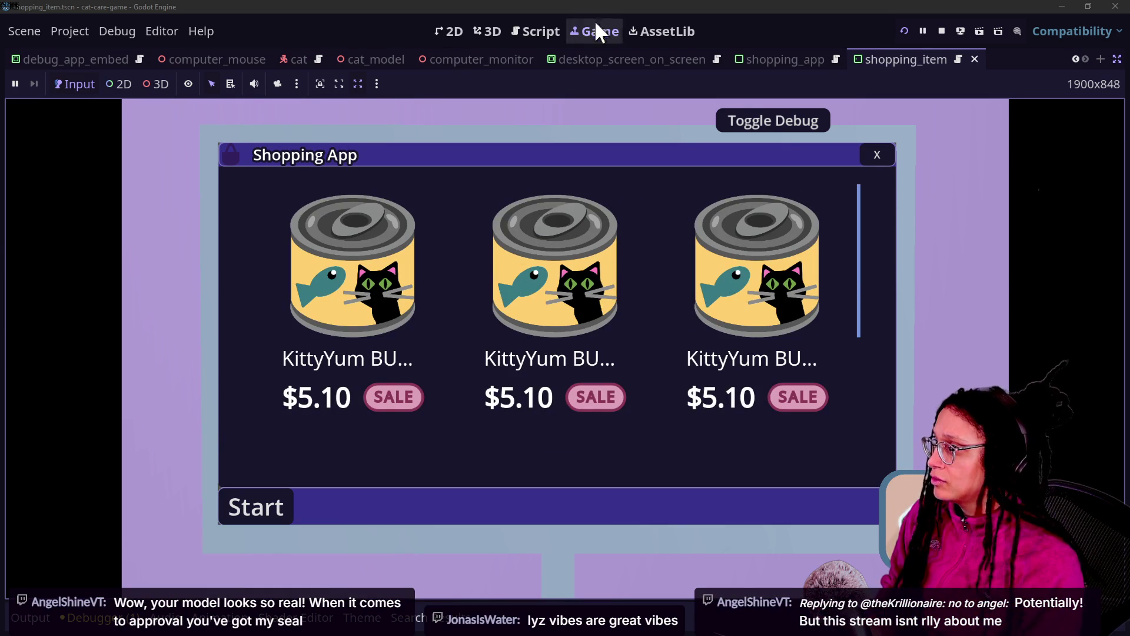
left_click(536, 32)
Put the caret on empty line 5 and bring up the project file finder list.
left_click(498, 283)
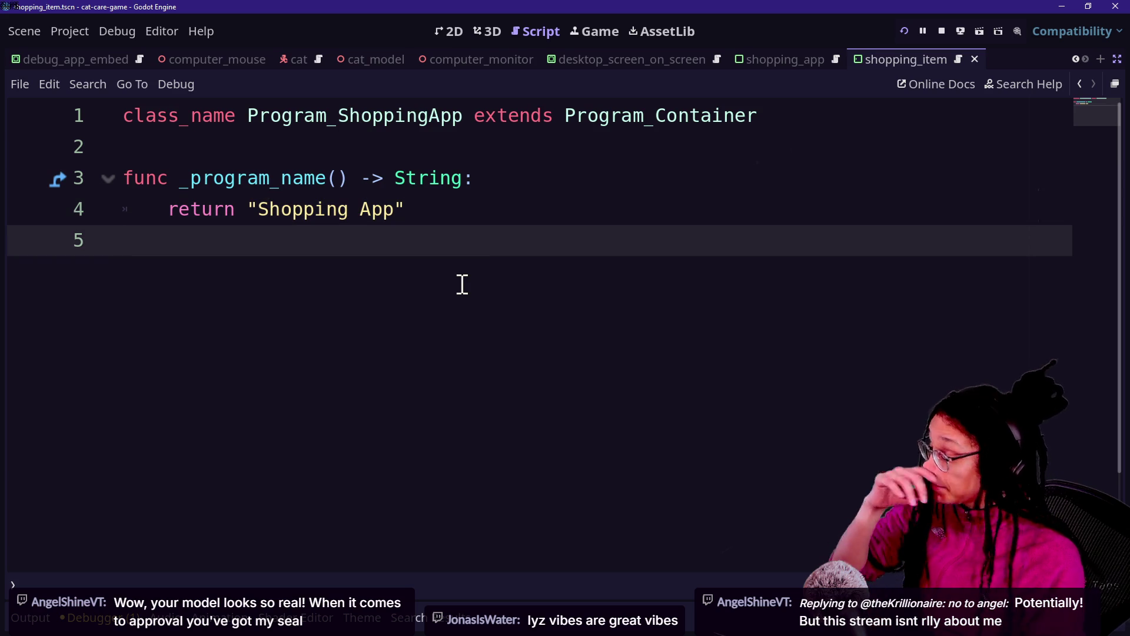
key("shift+alt+o")
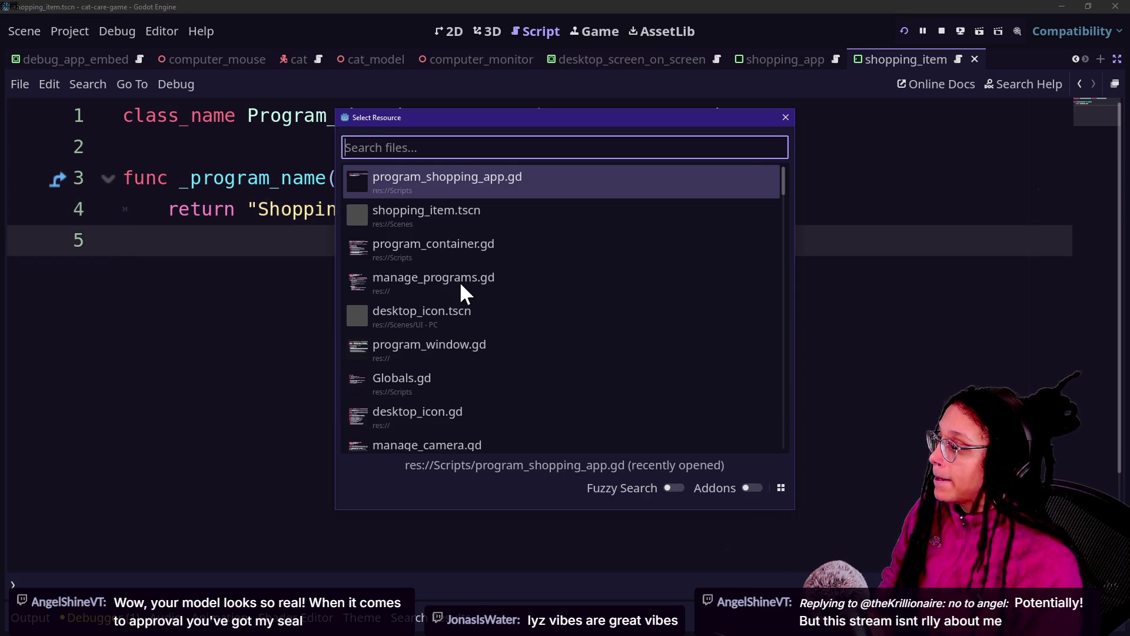
key("Down")
key("Escape")
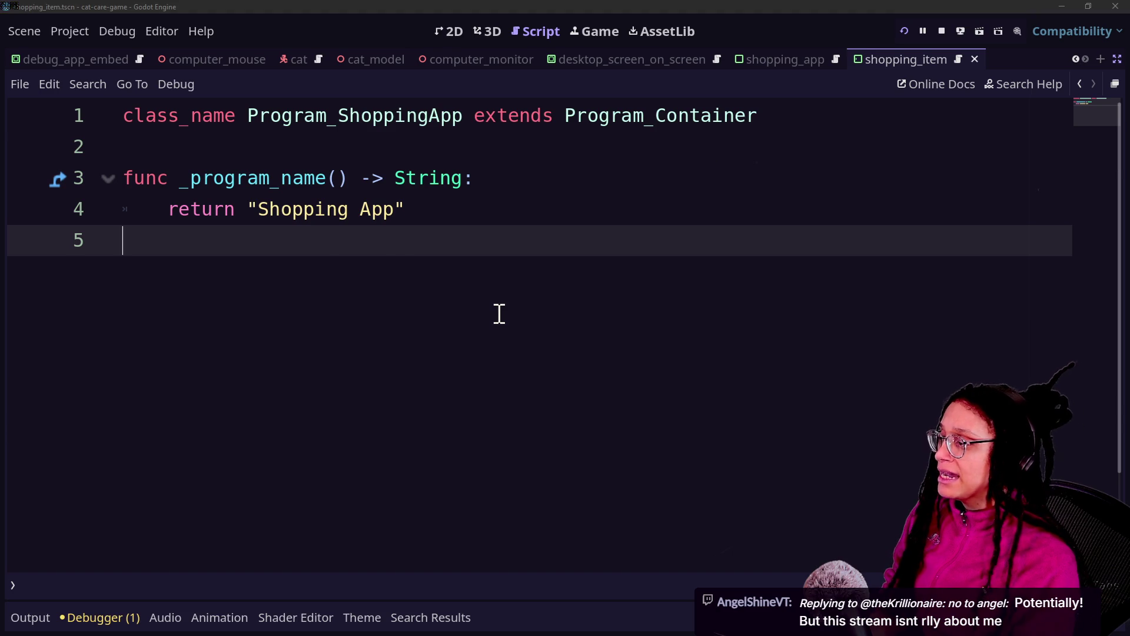
key("shift+alt+o")
key("Escape")
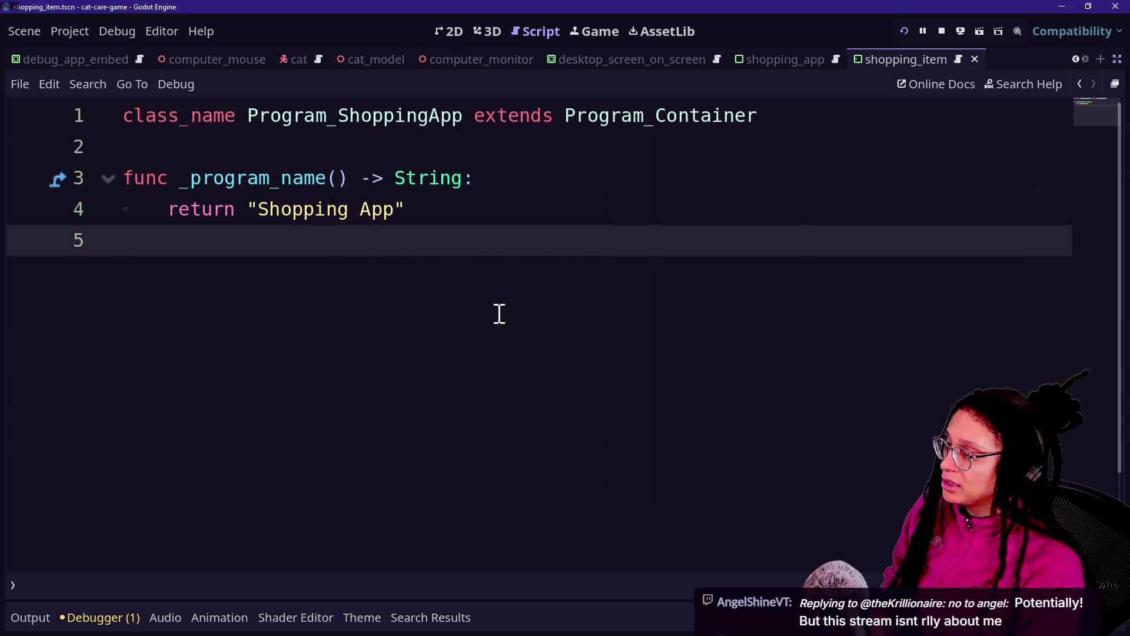
key("shift+alt+o")
key("Down")
key("Down")
key("Down")
key("Down")
key("Down")
key("Down")
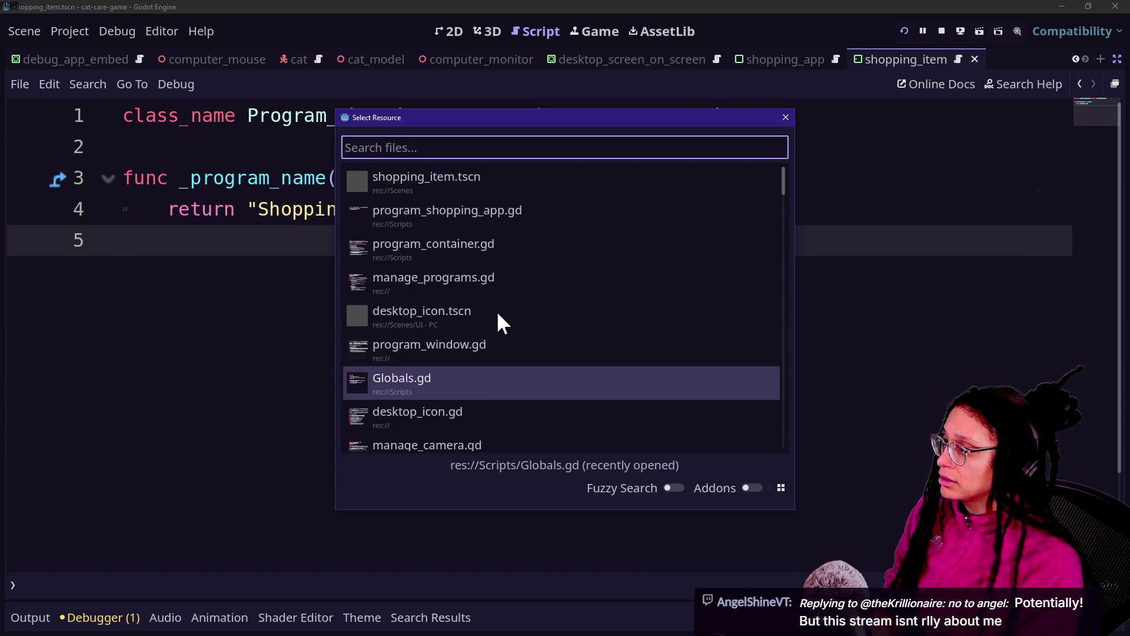
Open shopping_item.gd by searching 'item' and paste the prepared script below the class declaration.
type("item")
key("Return")
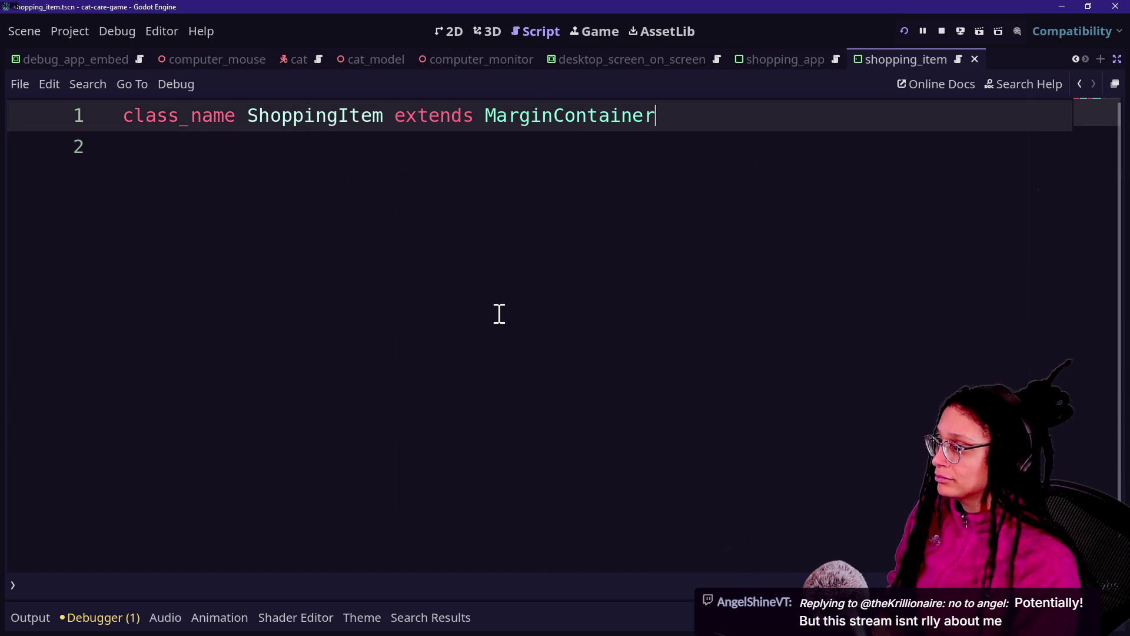
left_click(524, 311)
key("BackSpace")
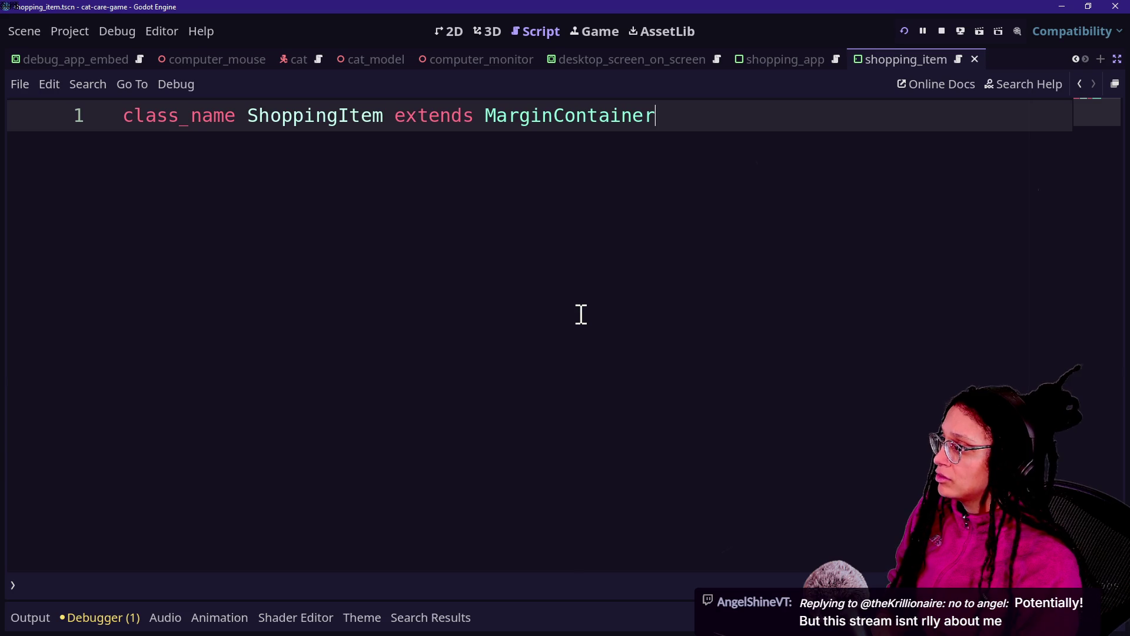
type("⭐JAM STARTS SATURDAY: https://itch.io/jam/gamelike-jam-008⭐")
key("ctrl+z")
key("Return")
key("ctrl+v")
key("Return")
Save the script and scene, select the header code through line 9, and view the running game.
key("ctrl+a")
key("ctrl+s")
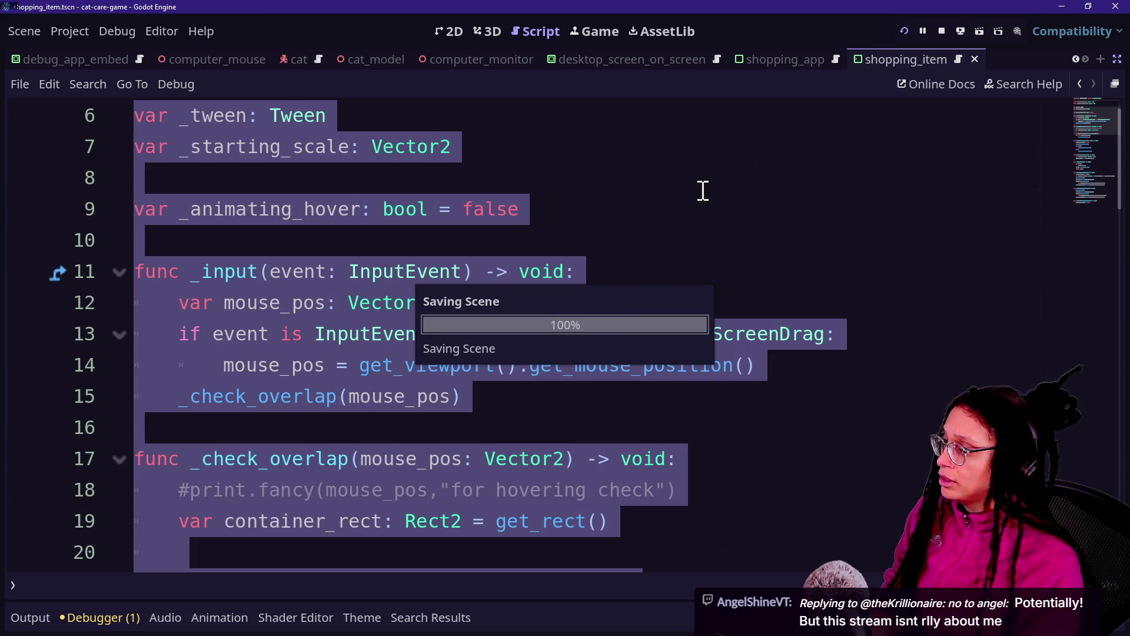
scroll(589, 171, "up", 3)
left_click(404, 182)
left_click_drag(280, 116, 588, 358)
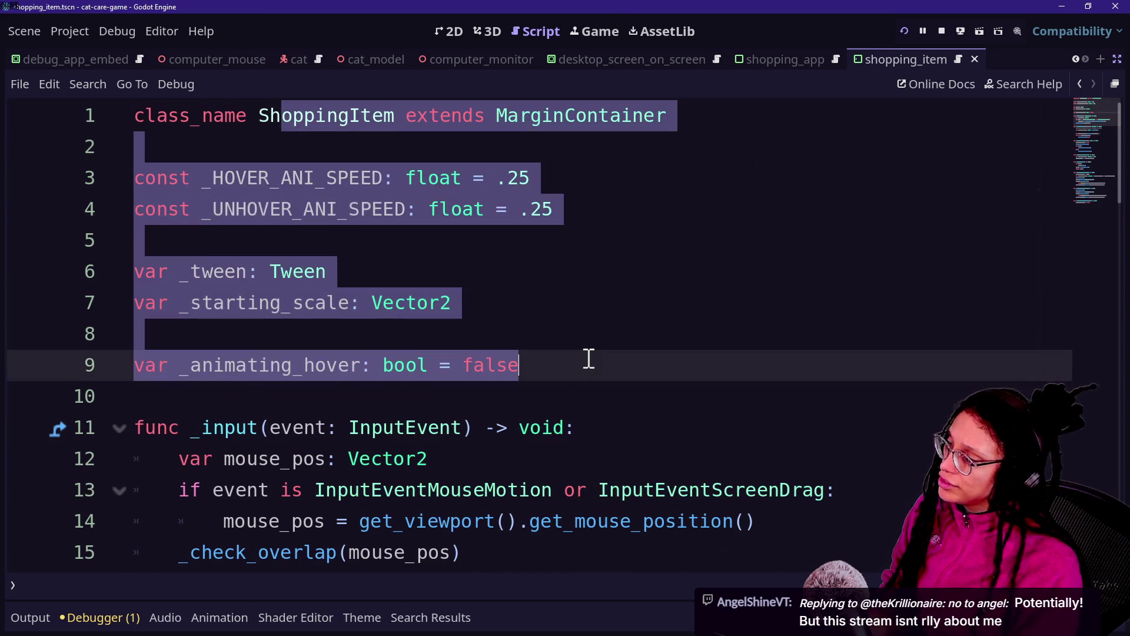
scroll(588, 358, "down", 1)
left_click(602, 31)
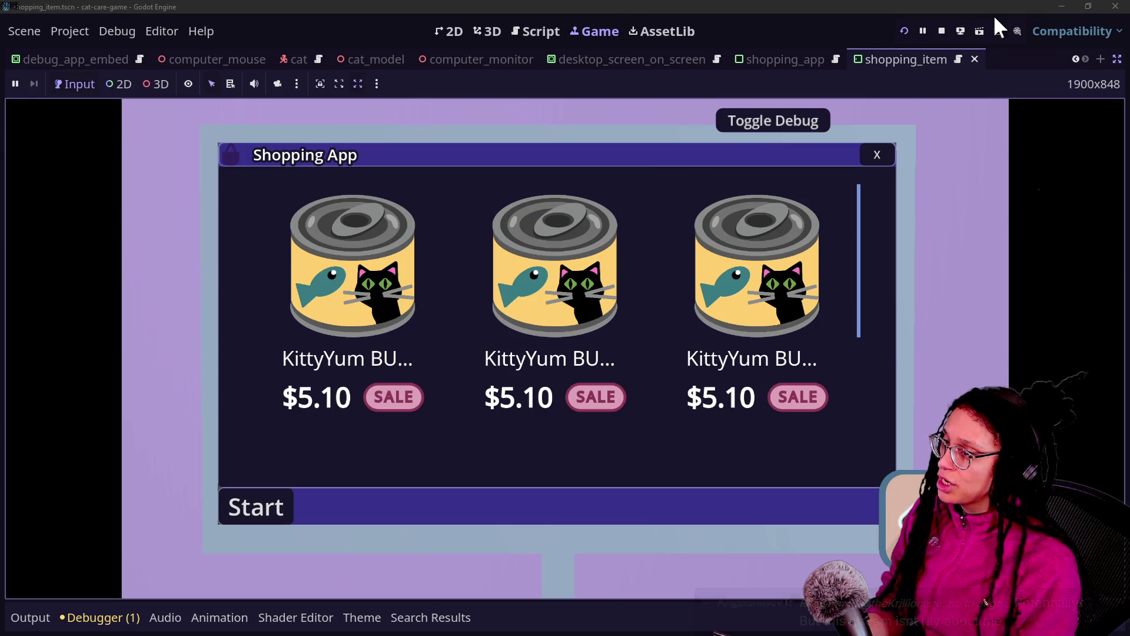
Restart the game, test hovering KittyYum items in the Shopping App, then select all script text.
left_click(902, 27)
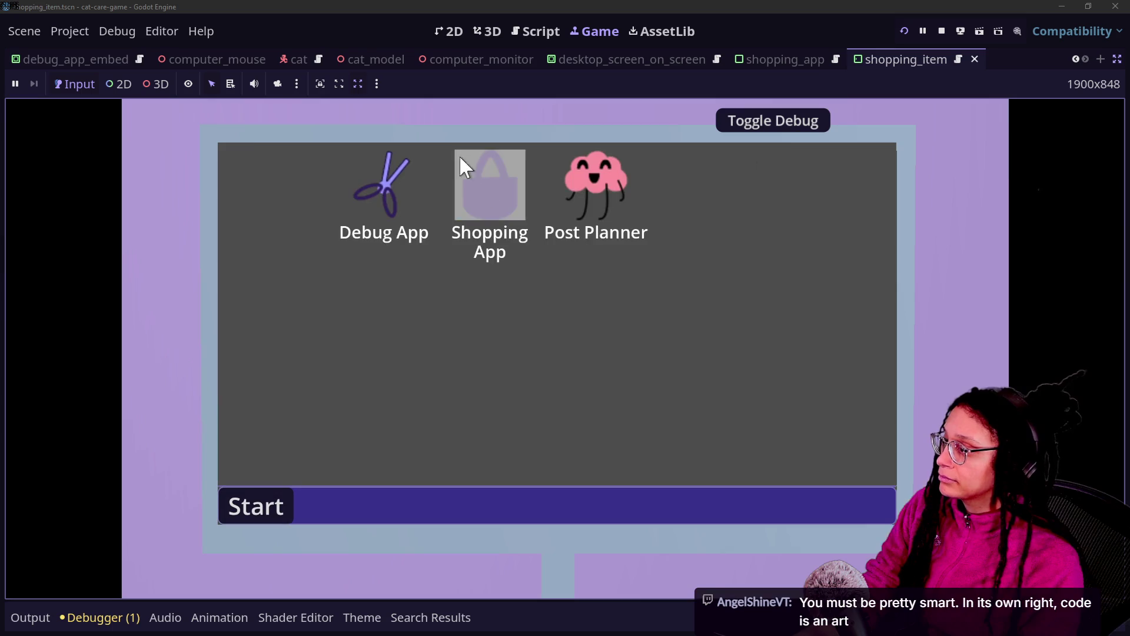
left_click(483, 183)
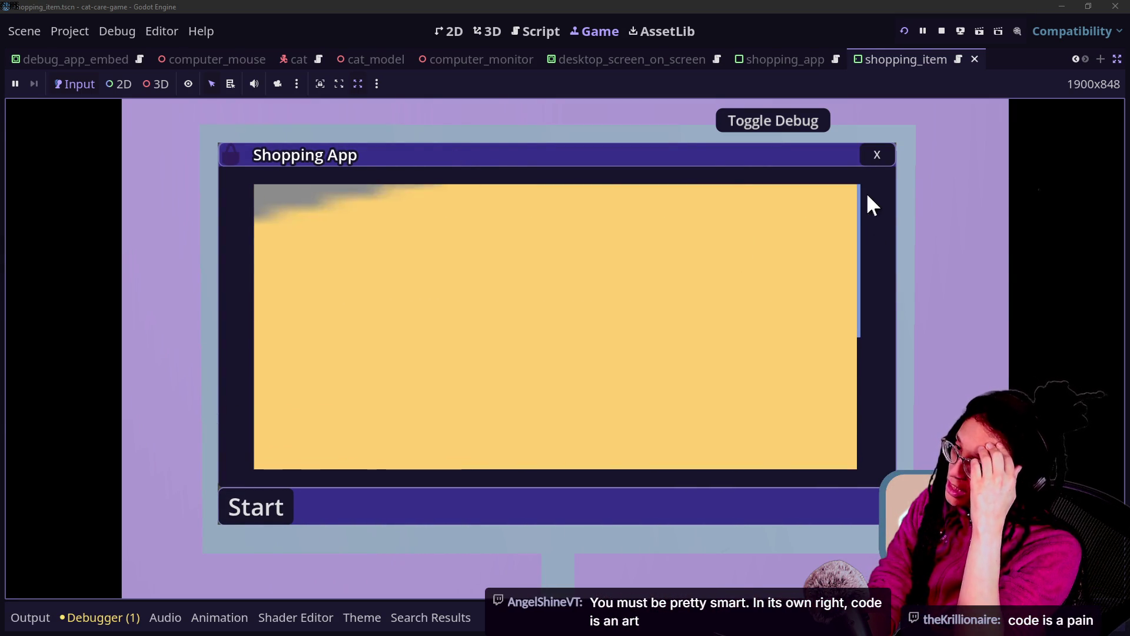
left_click(874, 156)
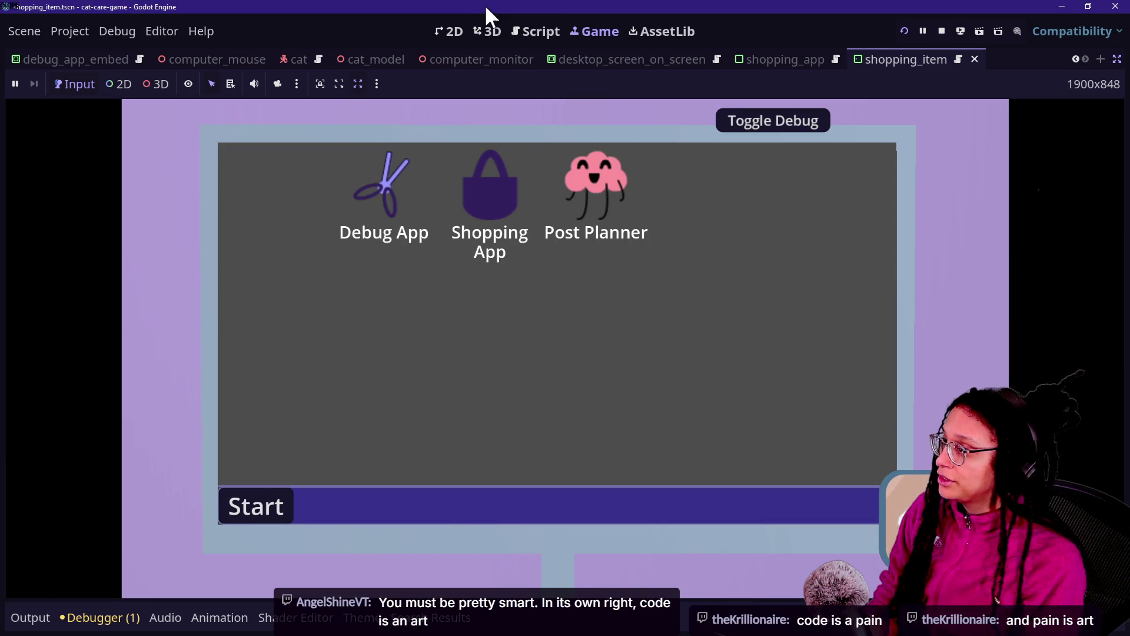
left_click(536, 31)
left_click(596, 312)
key("ctrl+a")
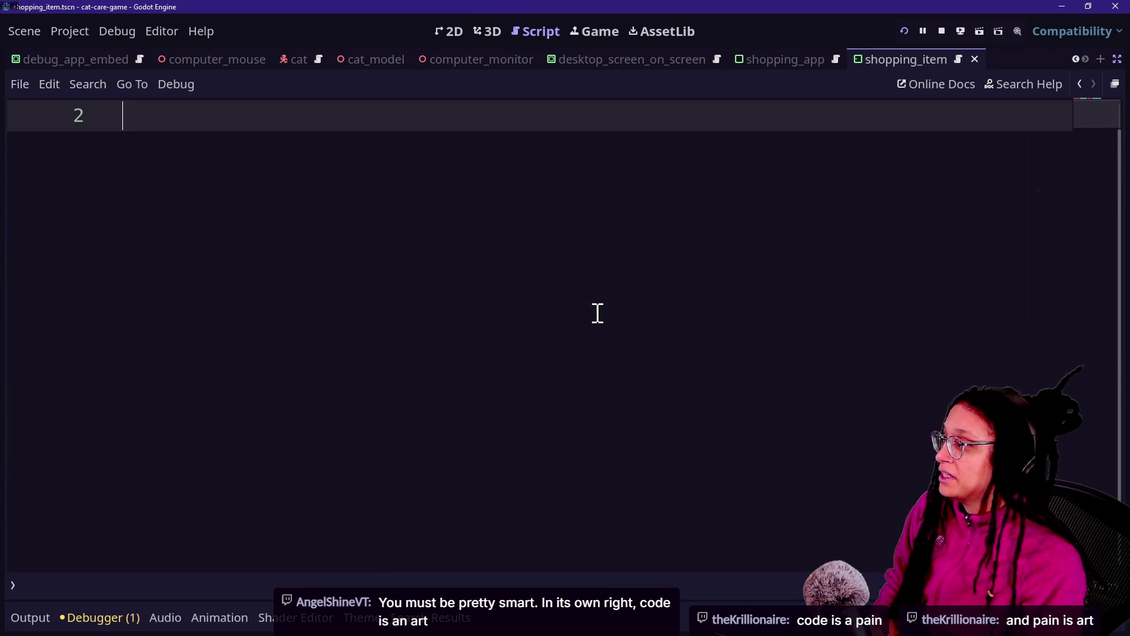
Delete everything below the class_name line, save, and open the Select Resource file search.
scroll(547, 558, "up", 2)
key("Delete")
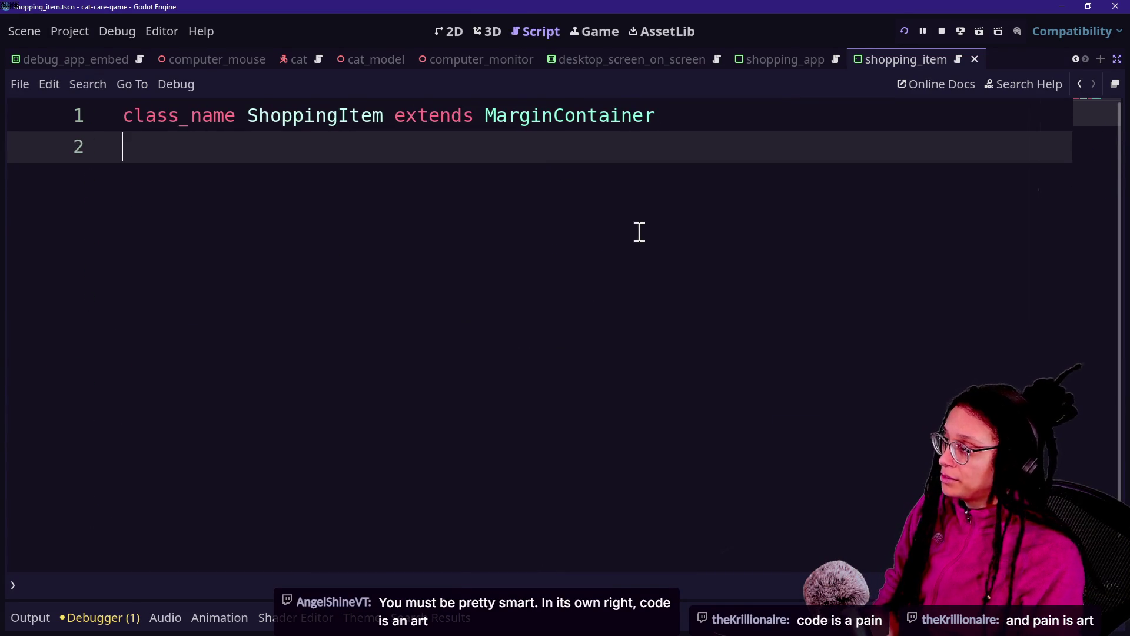
key("ctrl+s")
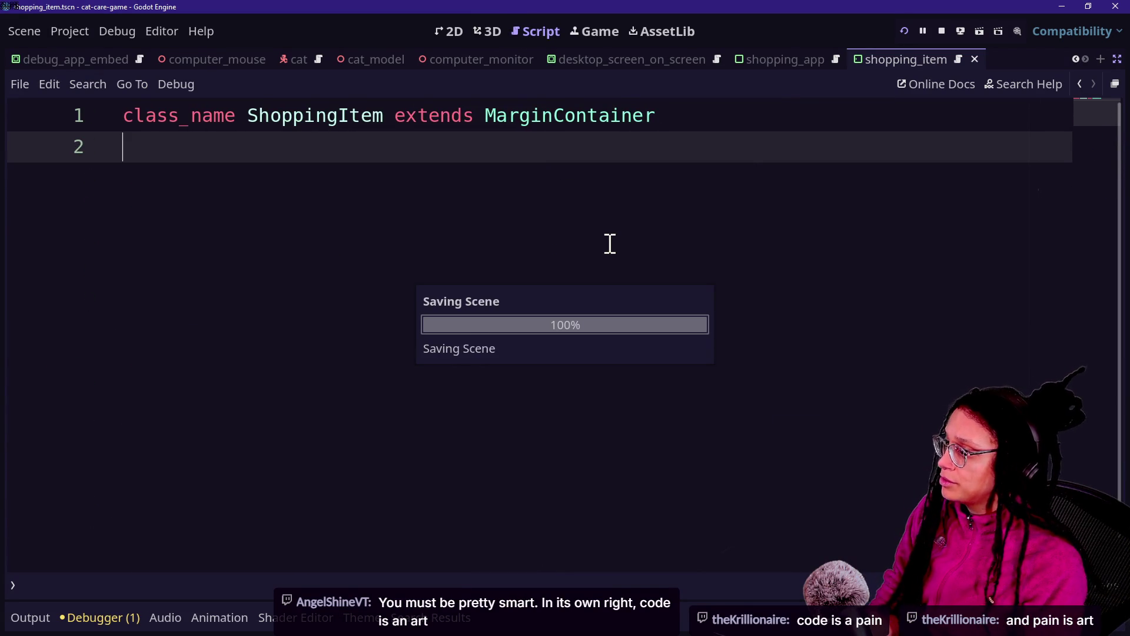
key("shift+alt+o")
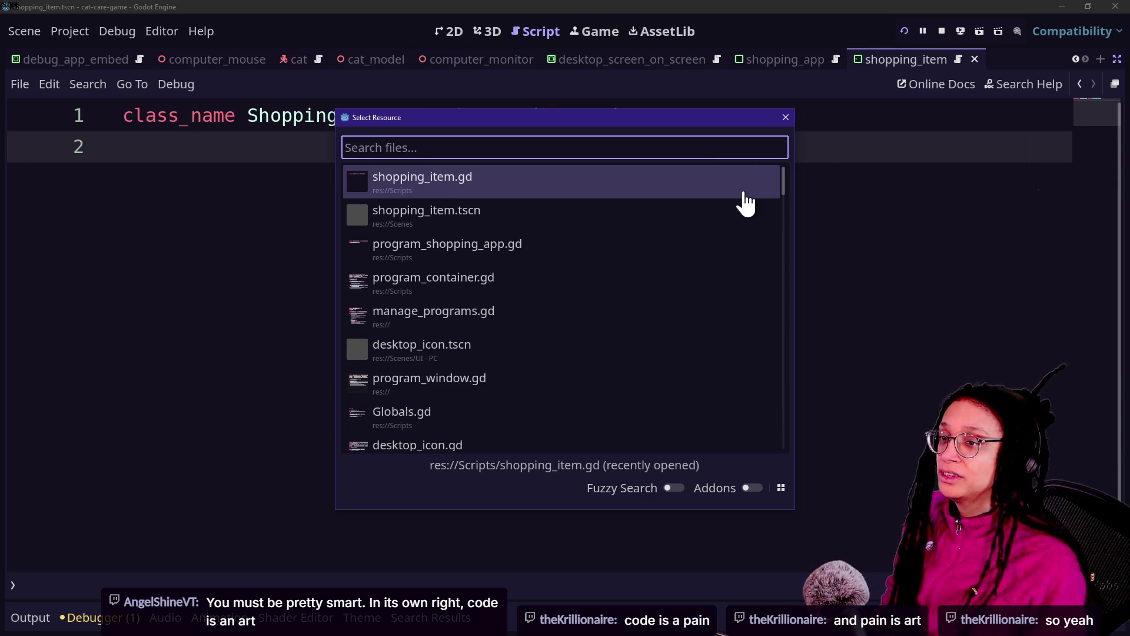
Switch past the Ghost Buskers page back to the Game-like Jam 008 countdown page.
key("alt+Tab")
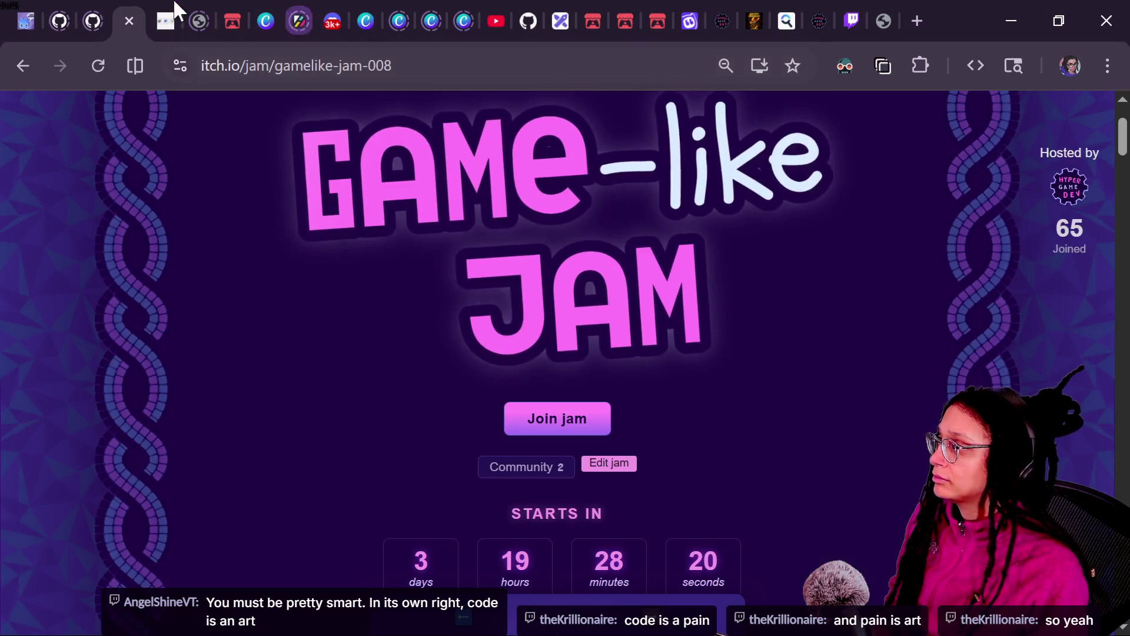
key("alt+Tab")
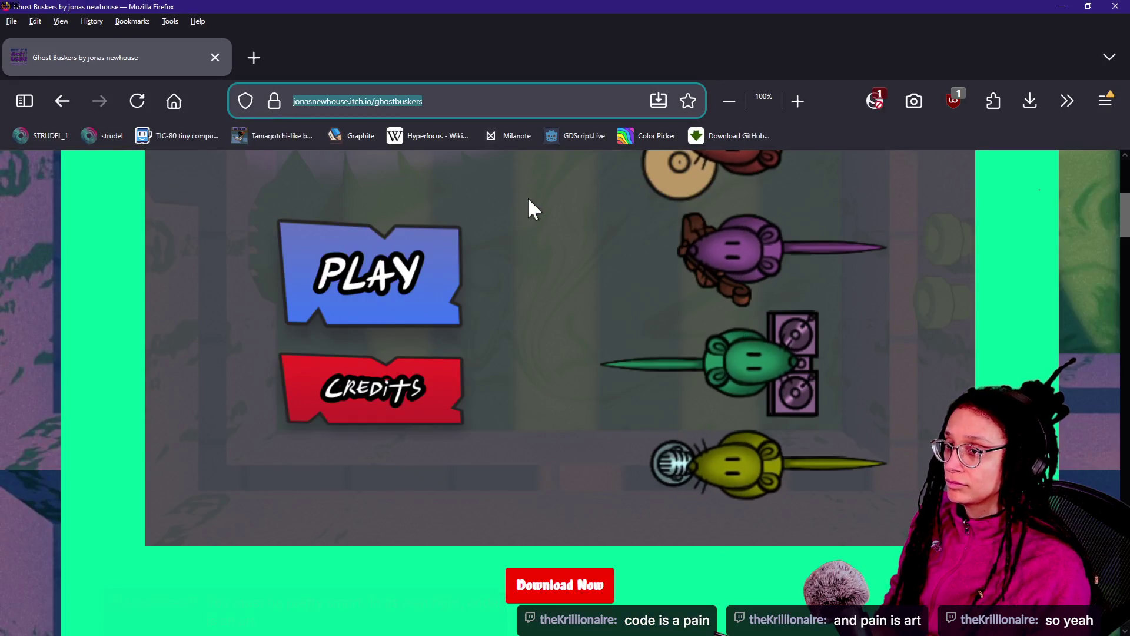
key("alt+Tab")
key("alt+Tab")
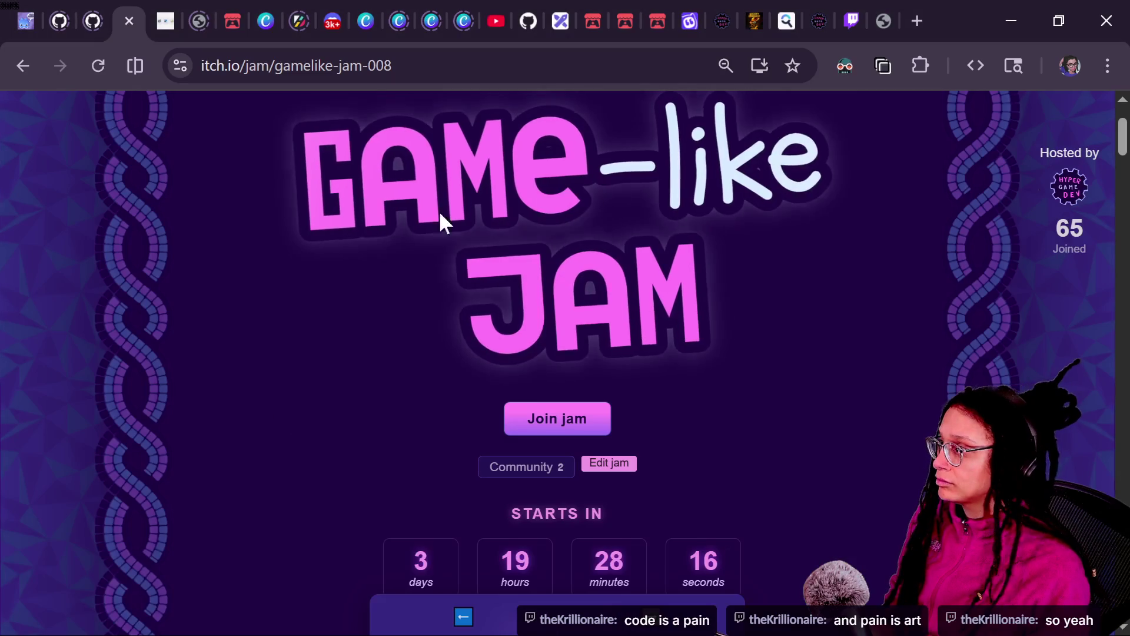
key("alt+Tab")
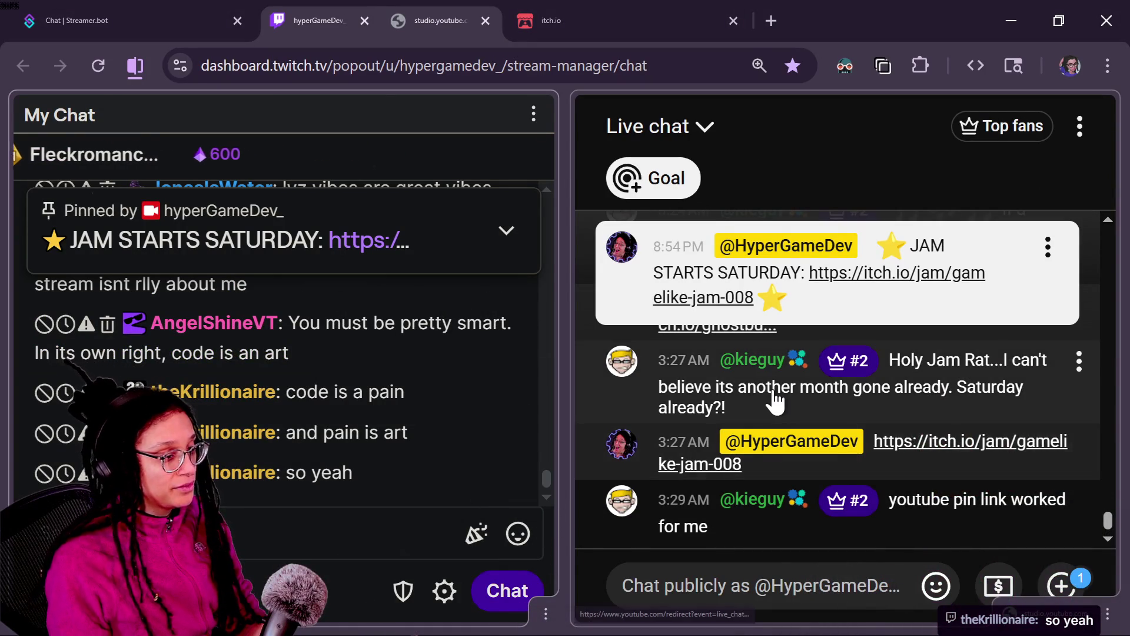
Scroll back through the recent Twitch and YouTube chat messages.
scroll(769, 395, "up", 3)
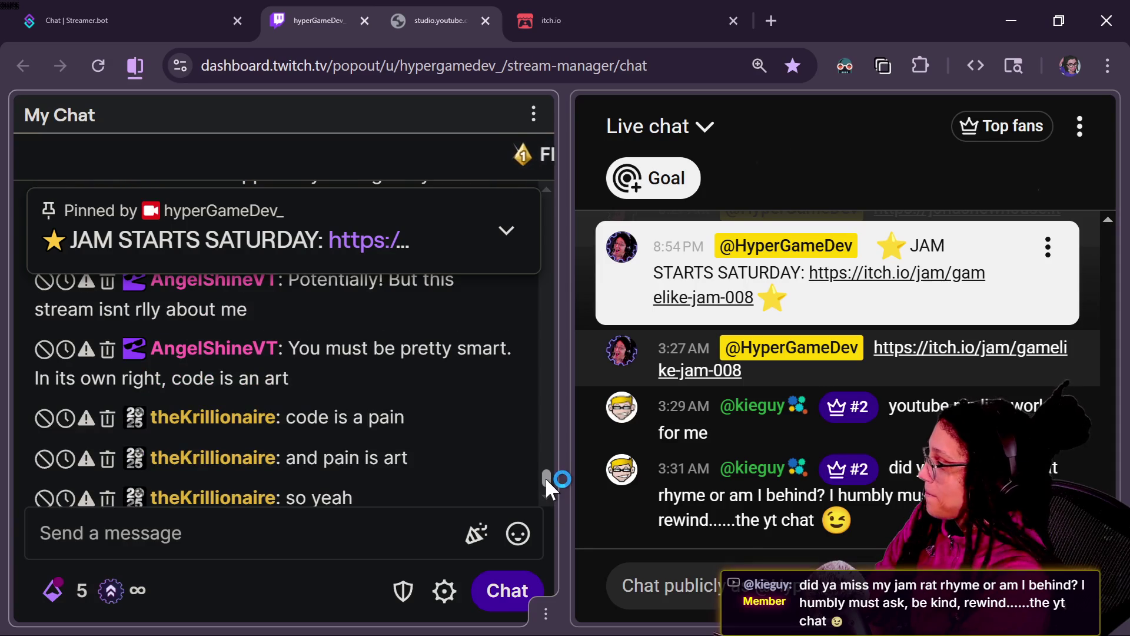
scroll(545, 476, "up", 3)
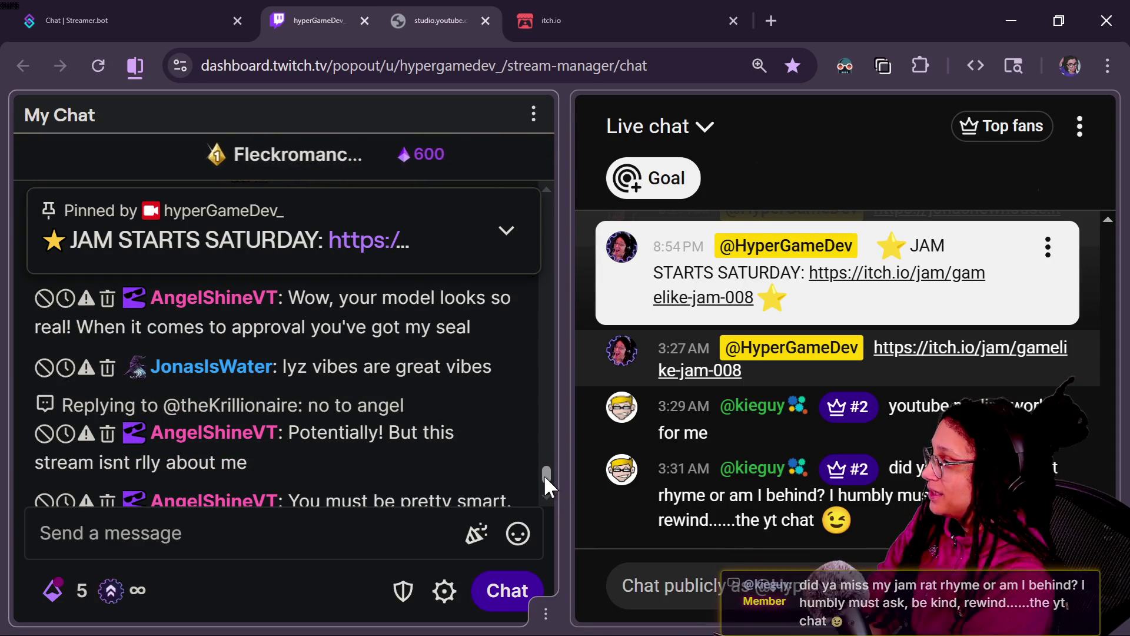
scroll(543, 474, "up", 2)
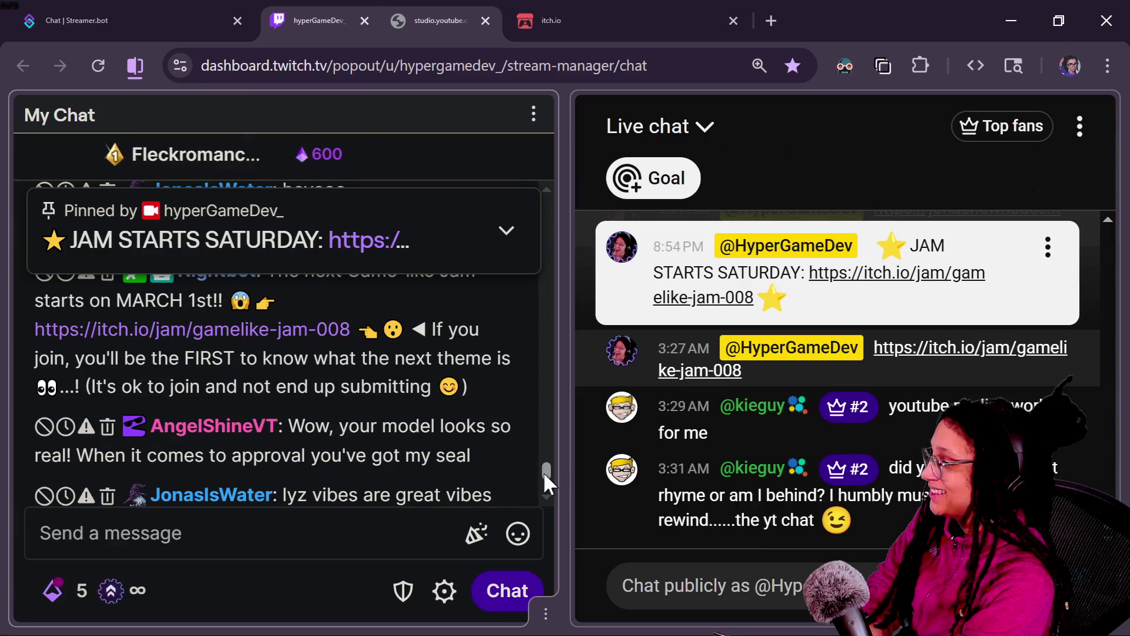
left_click_drag(542, 471, 538, 478)
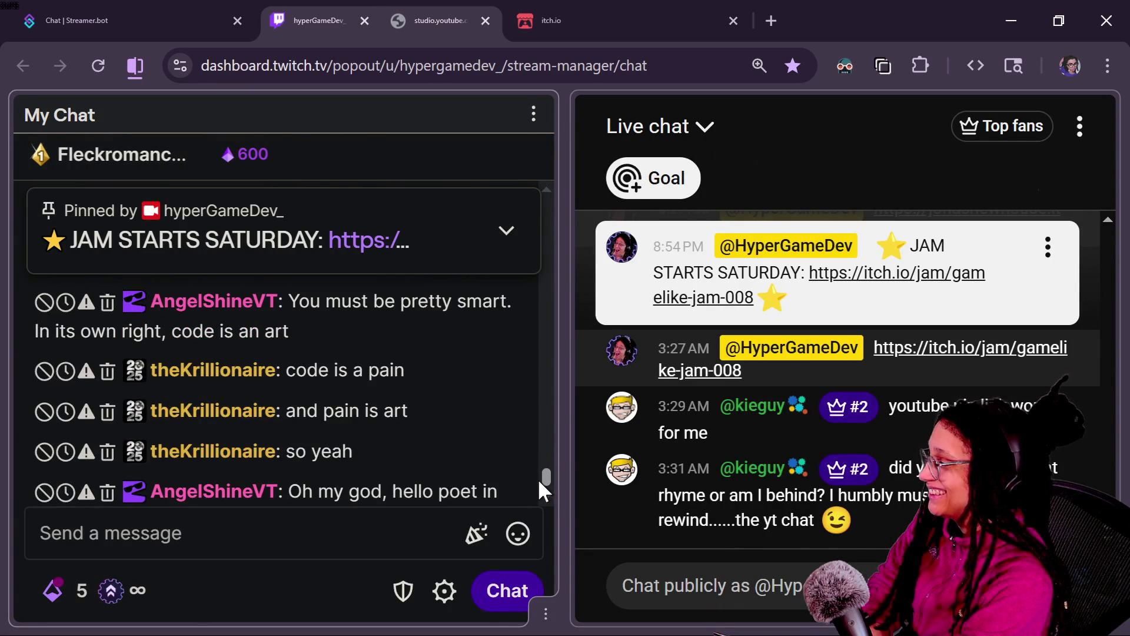
scroll(538, 478, "down", 1)
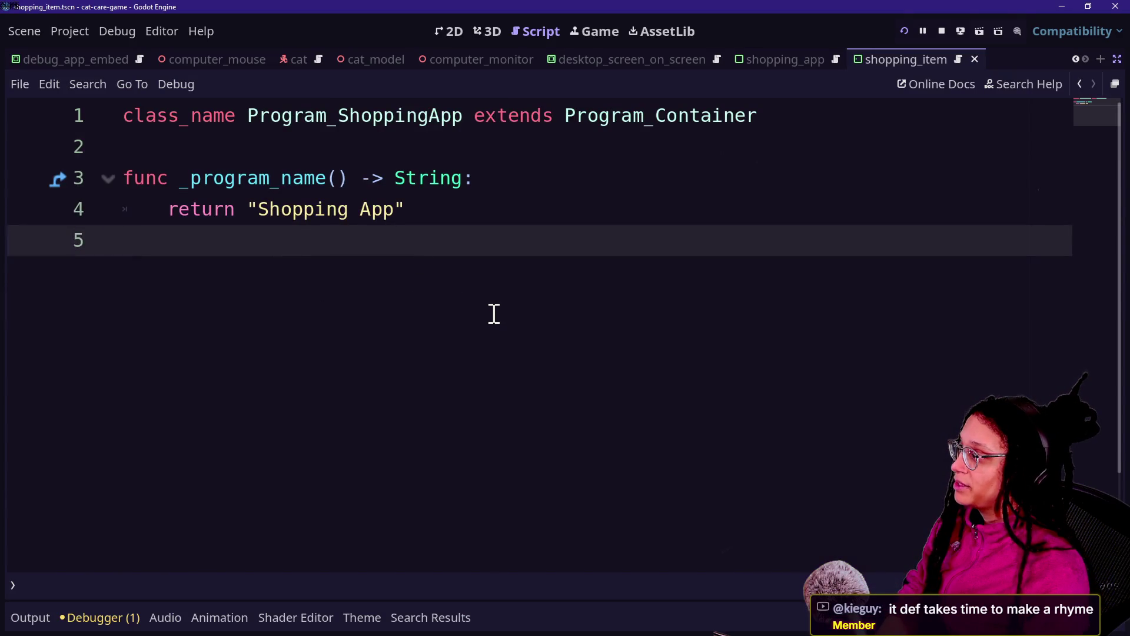
Paste the copied hover code block on a new line 6 of Program_ShoppingApp.
key("Return")
key("ctrl+v")
scroll(329, 318, "up", 15)
left_click_drag(358, 271, 540, 378)
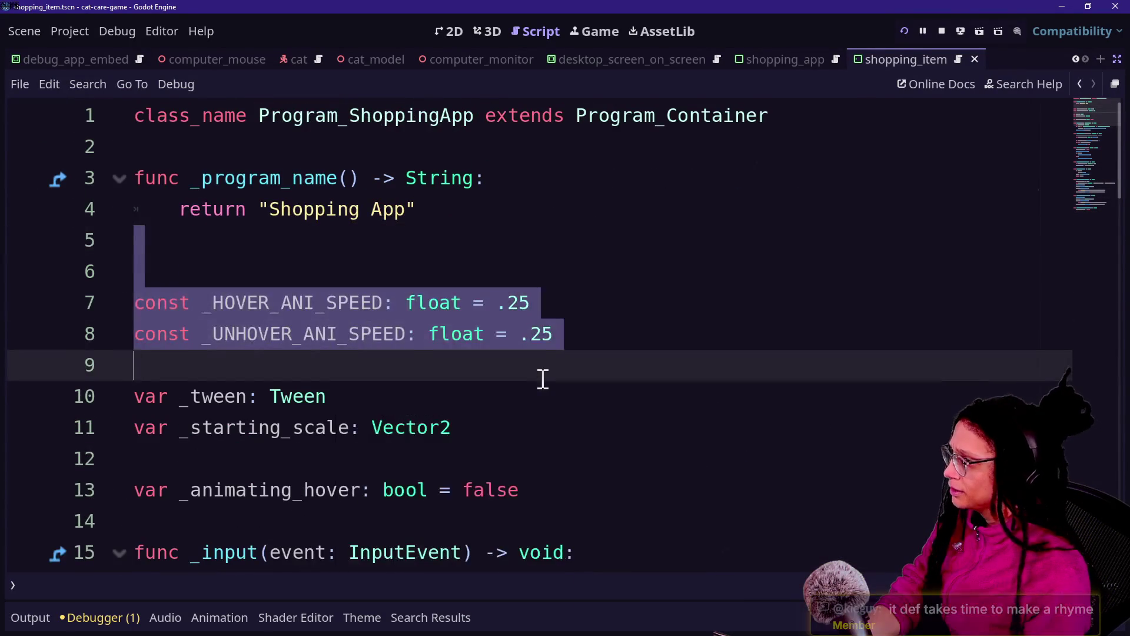
scroll(540, 379, "down", 3)
scroll(566, 334, "up", 3)
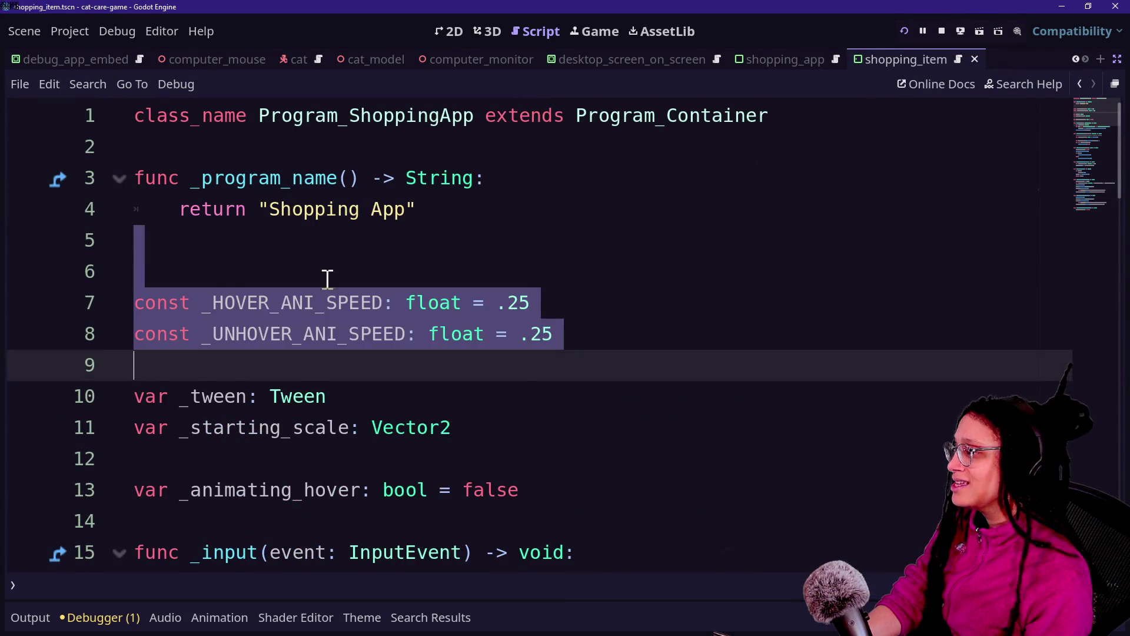
Move the hover constants and variables up below class_name, above _program_name, and save.
key("Left")
mouse_move(313, 241)
left_mouse_down()
mouse_move(590, 418)
mouse_move(597, 387)
left_mouse_up()
scroll(601, 412, "down", 1)
key("ctrl+x")
scroll(596, 384, "up", 2)
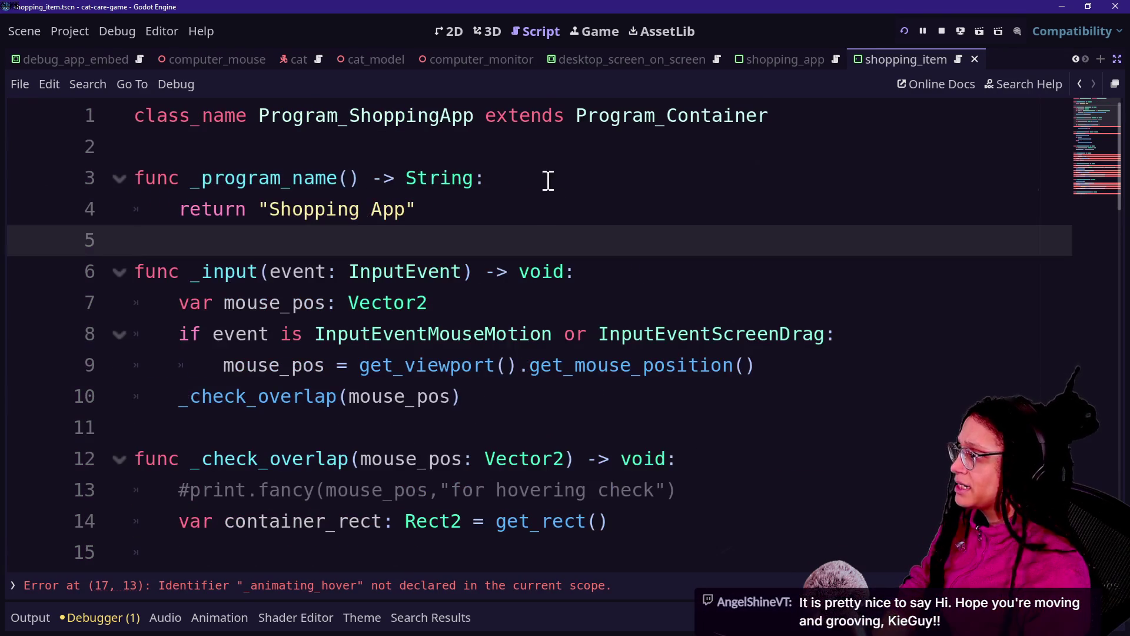
left_click(557, 148)
key("ctrl+v")
left_click_drag(171, 407, 341, 434)
left_click(338, 427)
key("ctrl+s")
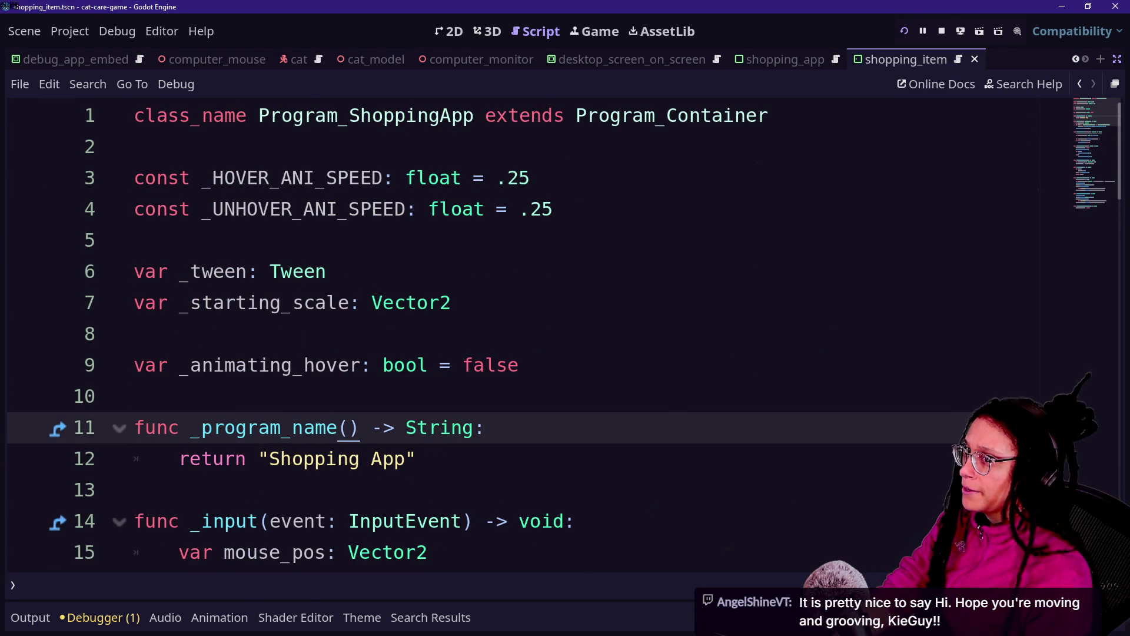
Check the reordered lines and view the Vector2 documentation on line 7, ending on blank line 8.
left_click(567, 365)
key("Down")
key("Down")
key("Up")
key("Down")
key("Down")
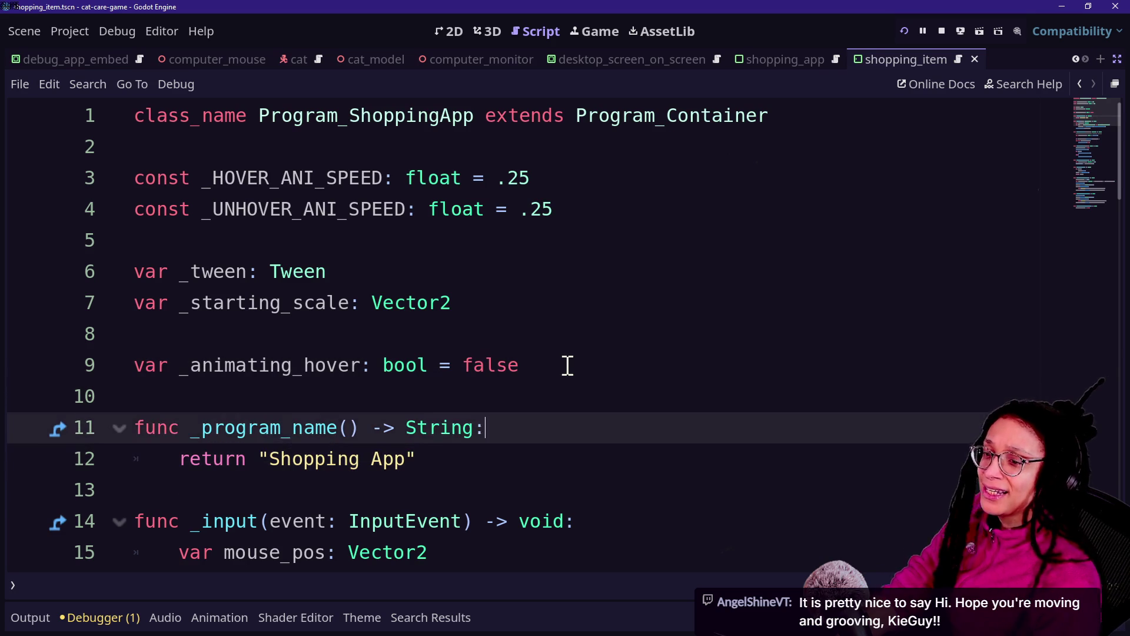
key("Up")
key("Up")
key("Down")
key("Up")
key("Down")
key("Up")
key("Up")
key("Down")
key("Up")
left_click(385, 311)
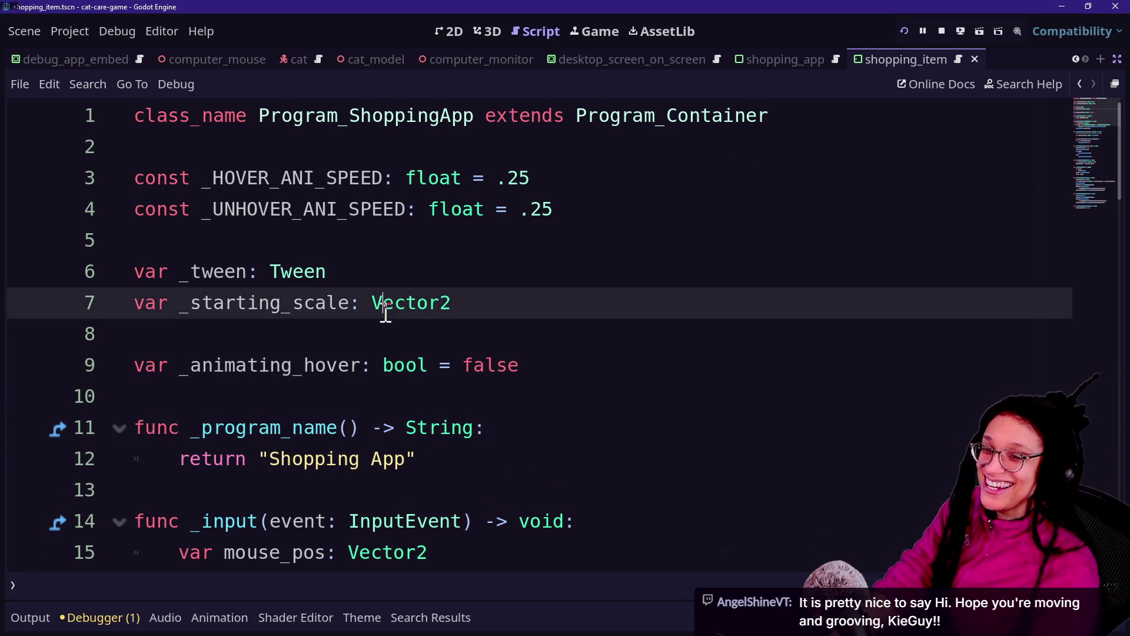
mouse_move(385, 311)
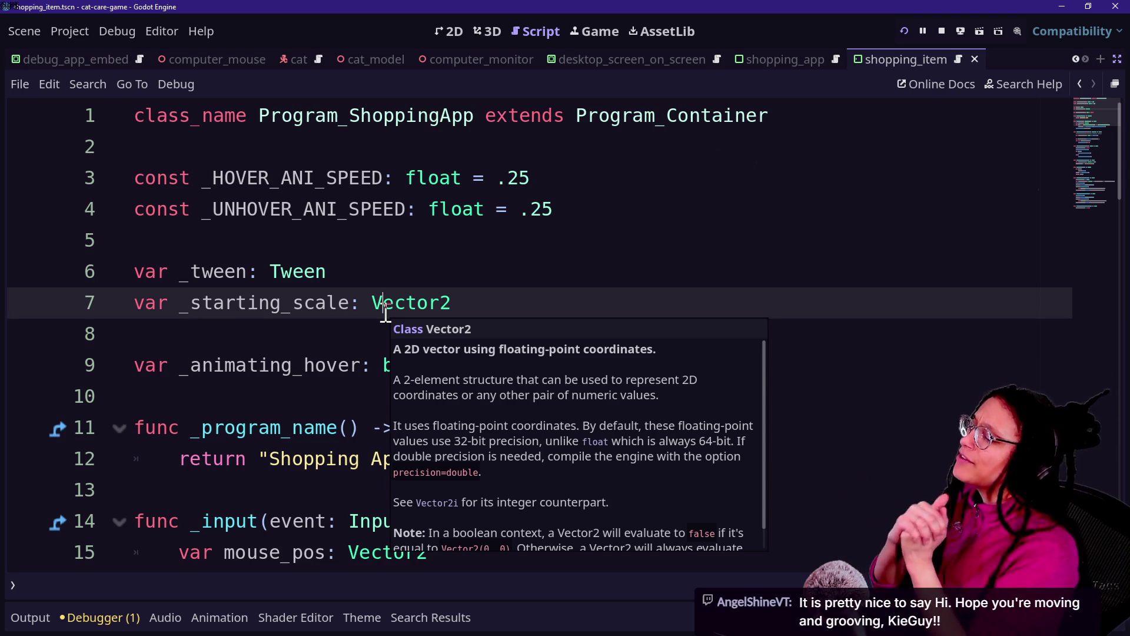
left_click(346, 248)
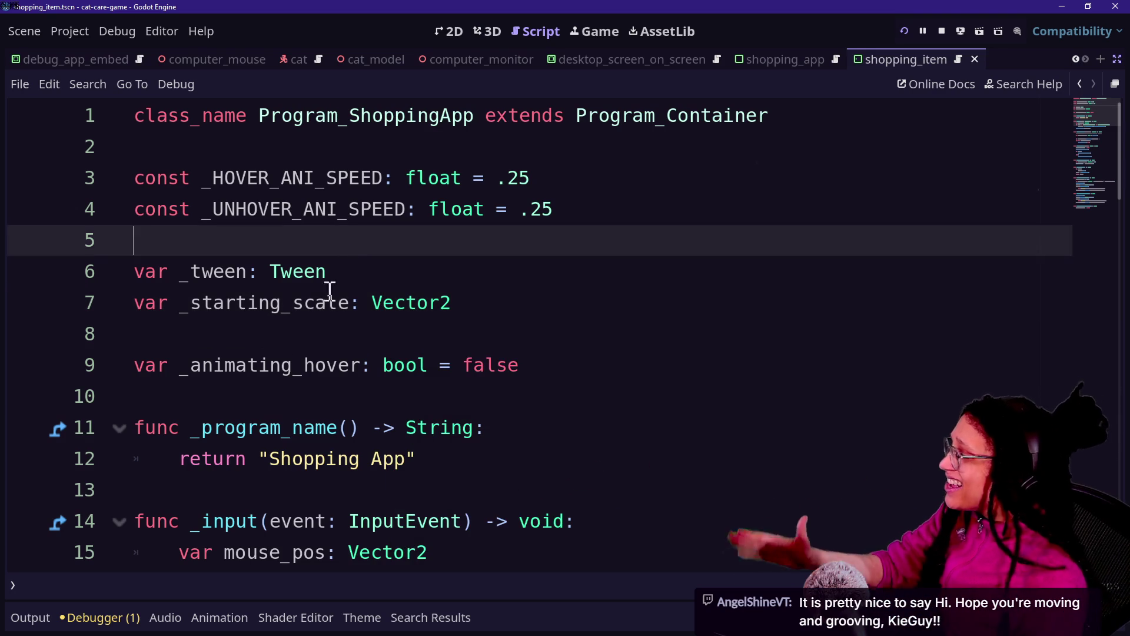
key("Down")
key("Down")
key("Down")
key("Down")
key("Down")
key("Down")
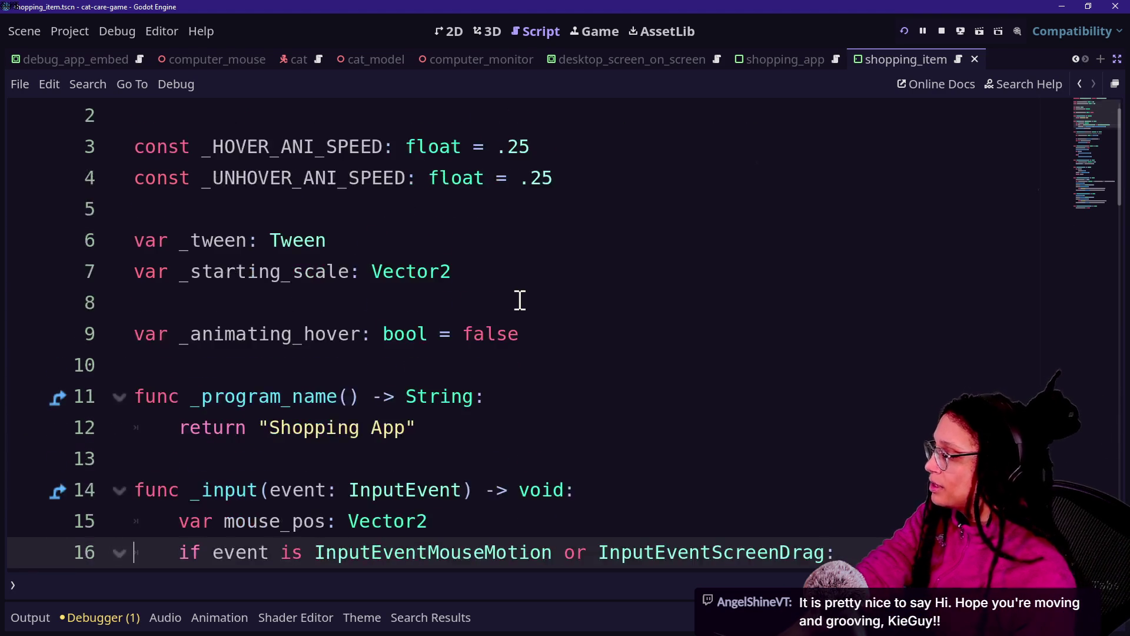
key("Down")
left_click(281, 359)
left_click(459, 495)
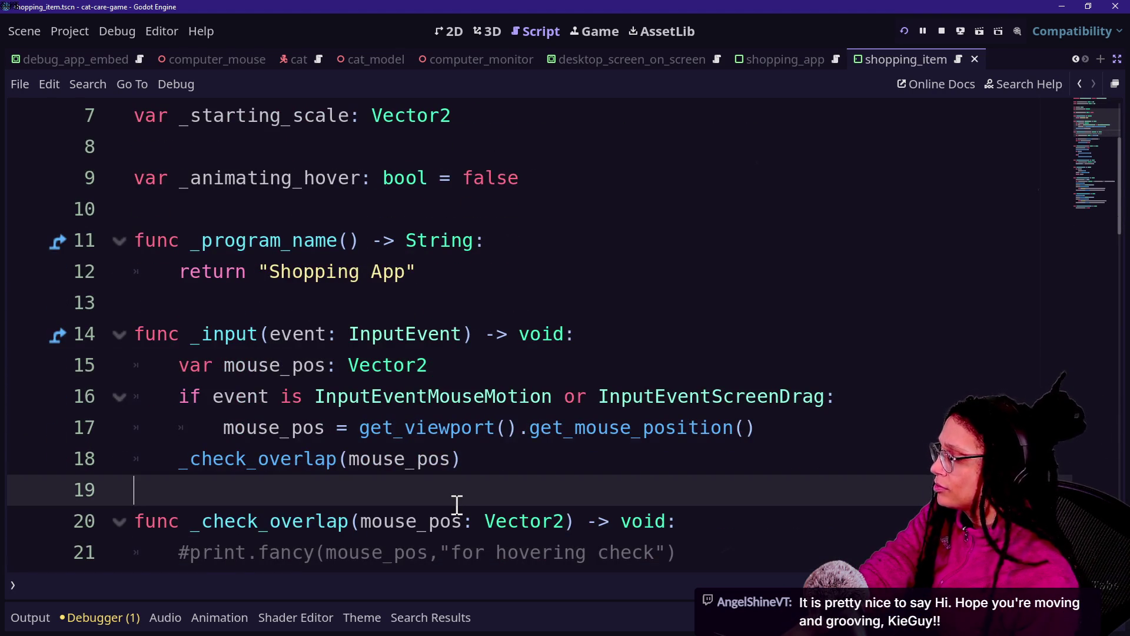
scroll(457, 507, "up", 1)
scroll(456, 505, "up", 2)
scroll(457, 505, "down", 1)
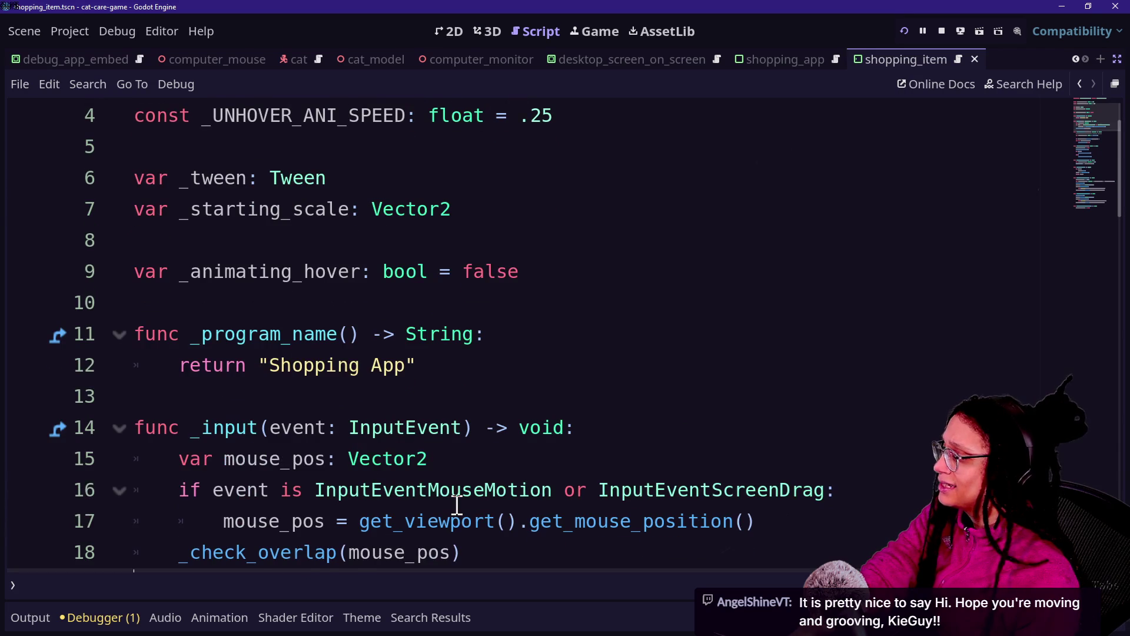
scroll(456, 505, "down", 1)
scroll(457, 505, "down", 1)
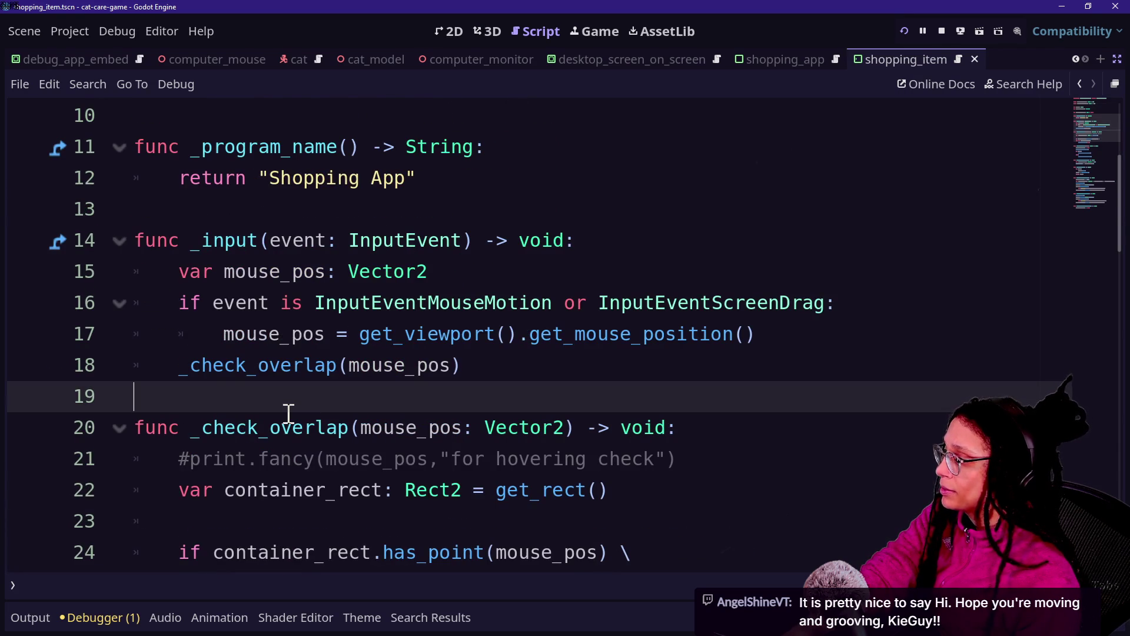
scroll(289, 413, "down", 1)
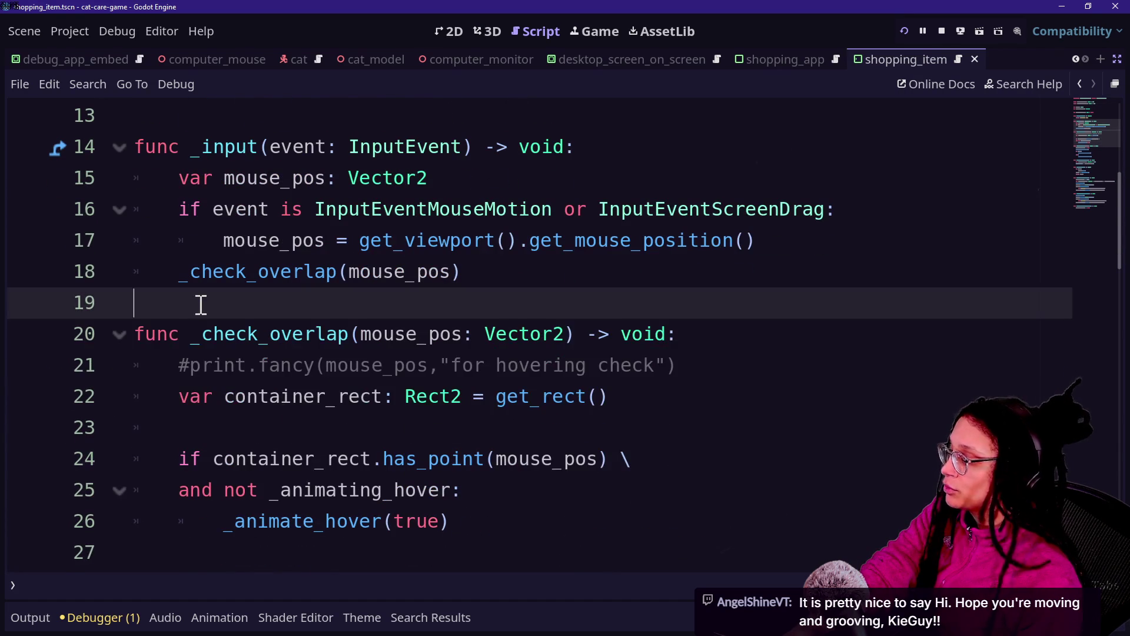
left_click(459, 400)
mouse_move(459, 405)
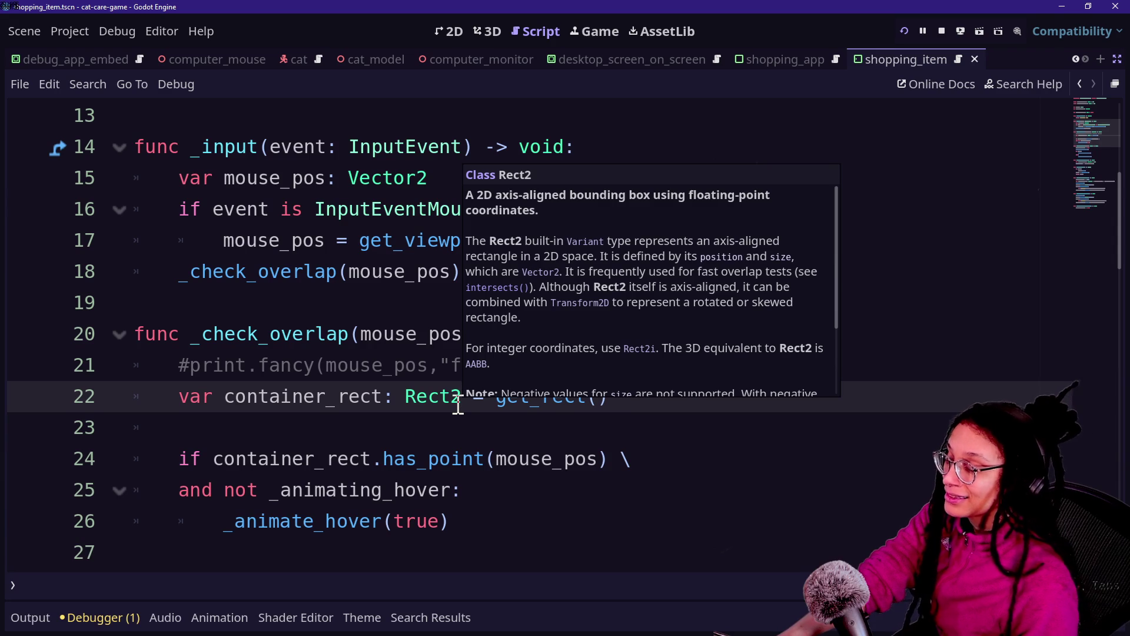
left_click(343, 337)
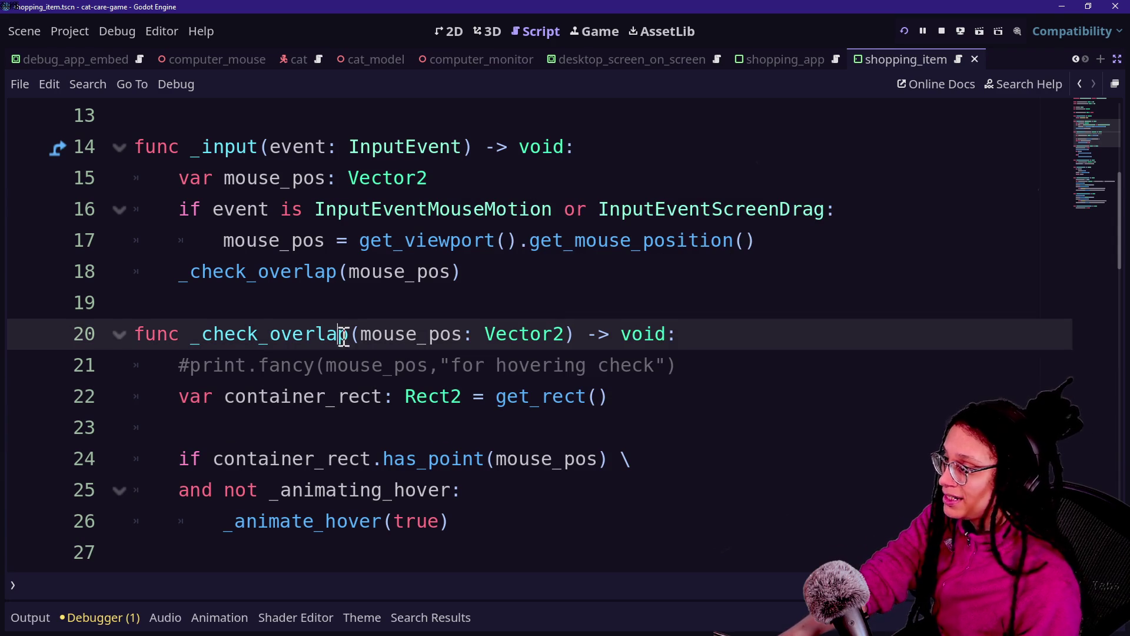
left_click_drag(241, 330, 351, 334)
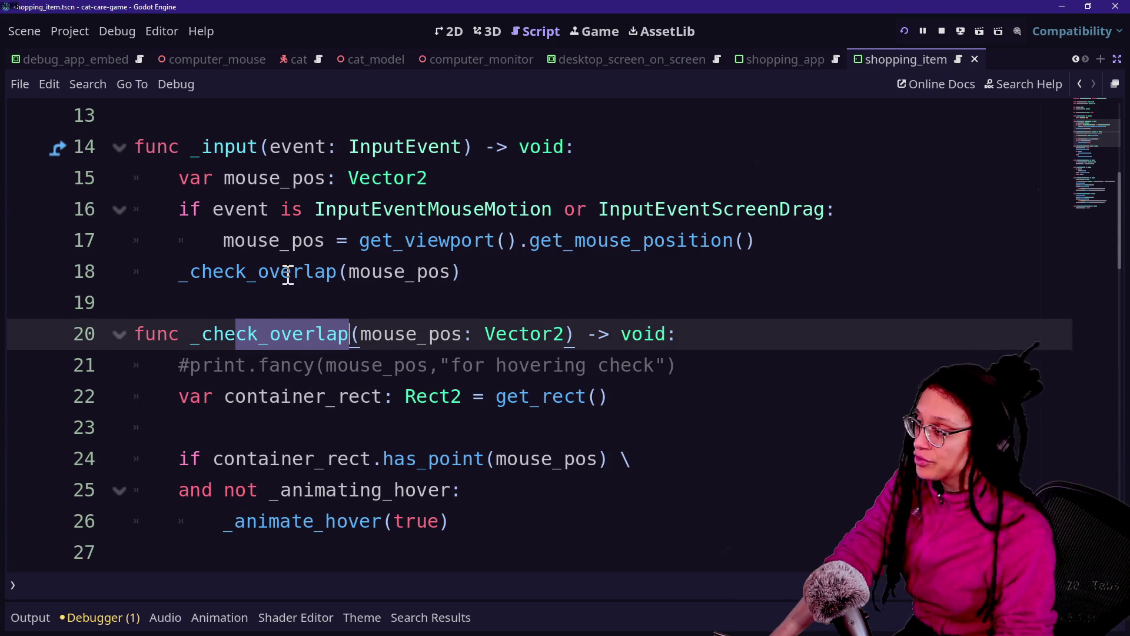
mouse_move(375, 259)
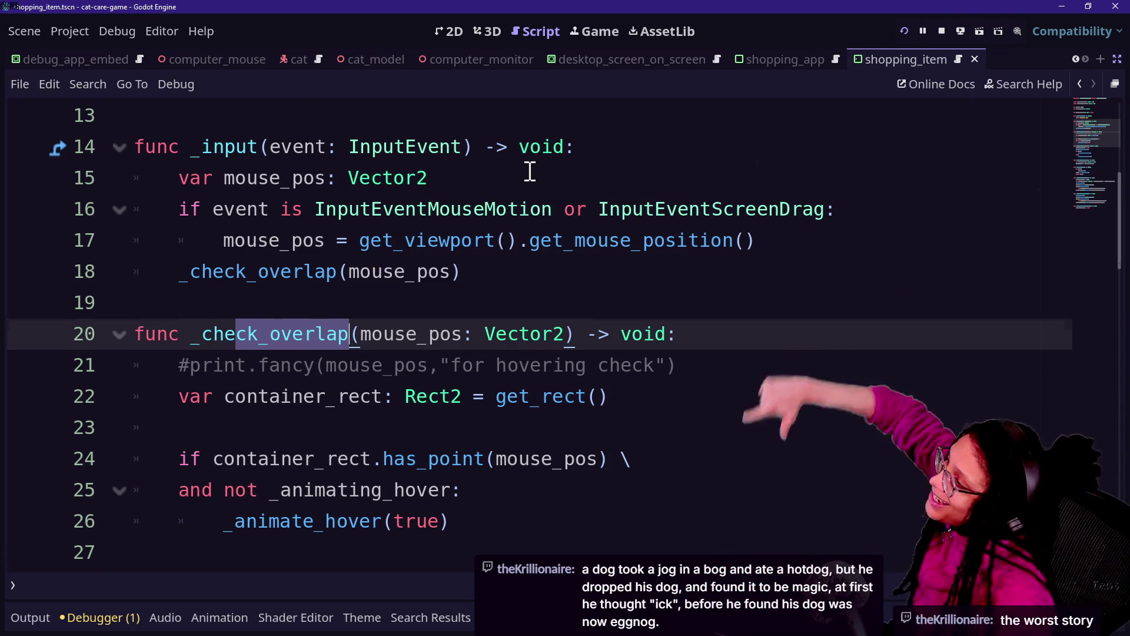
scroll(634, 228, "up", 4)
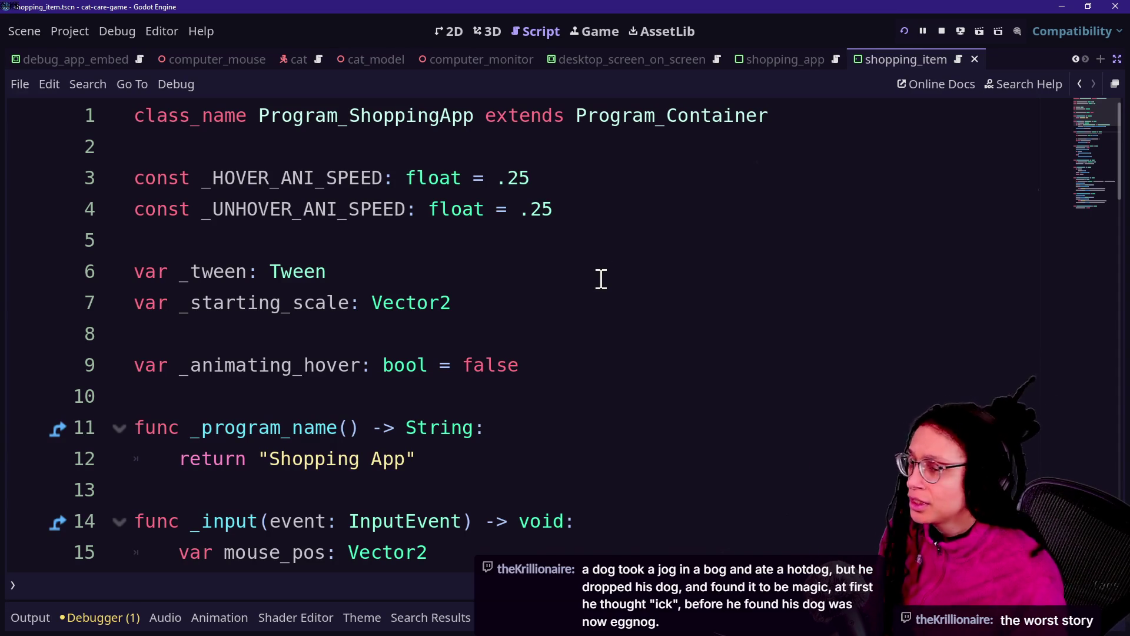
left_click(563, 398)
Open fresh blank lines below line 9 for the new declaration.
left_click(604, 376)
key("Down")
key("Return")
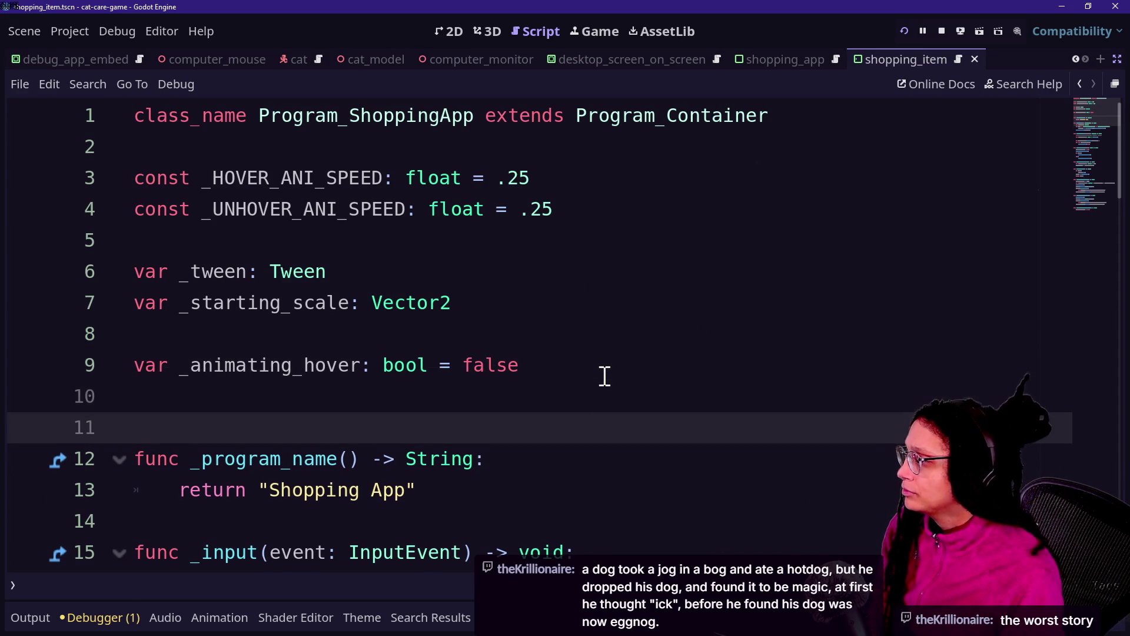
type("c")
key("BackSpace")
type("v")
key("BackSpace")
key("Return")
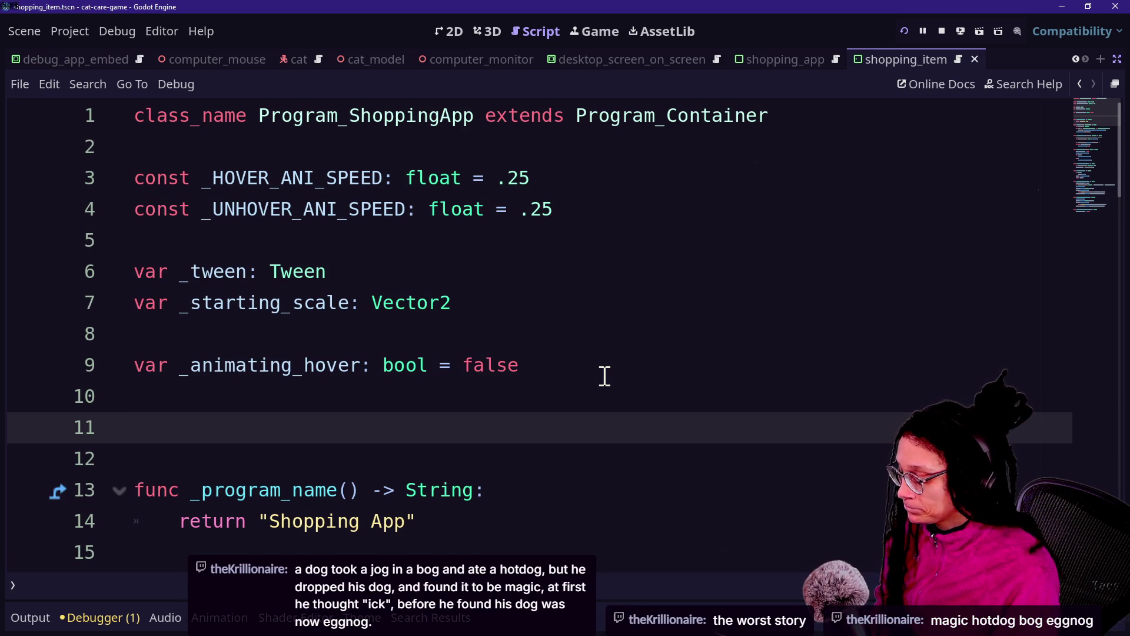
Write var _shopping_item_data: Dictionary[Rect2,ShoppingItem] = { and open its body line.
type("var _")
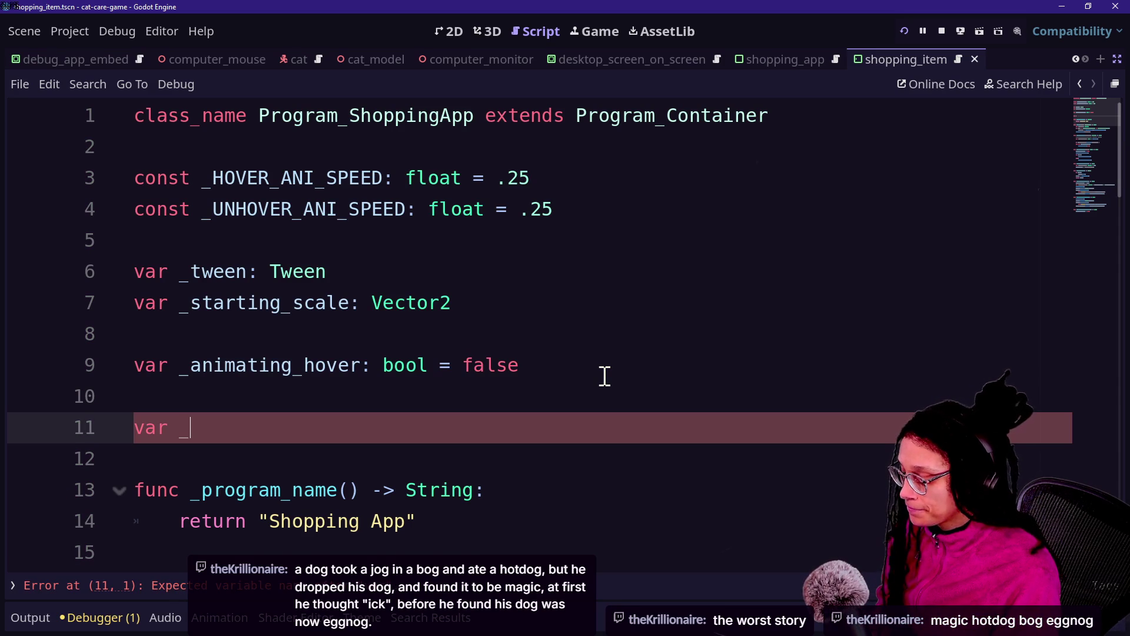
type("shopping_item_dat")
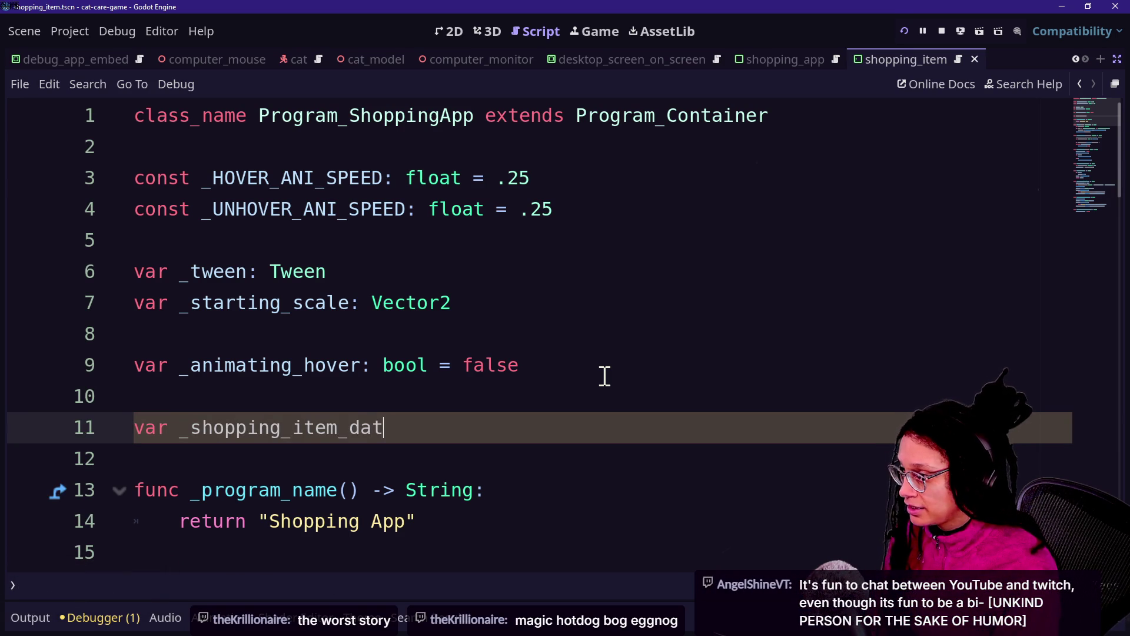
type("a: Dictionary[")
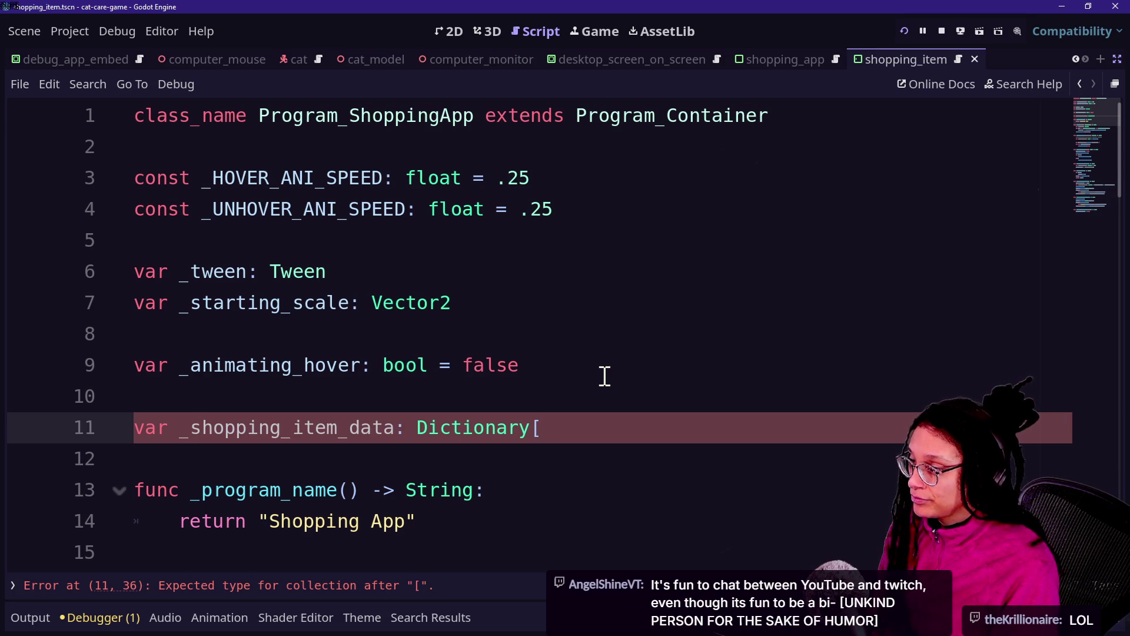
type("Rect2,")
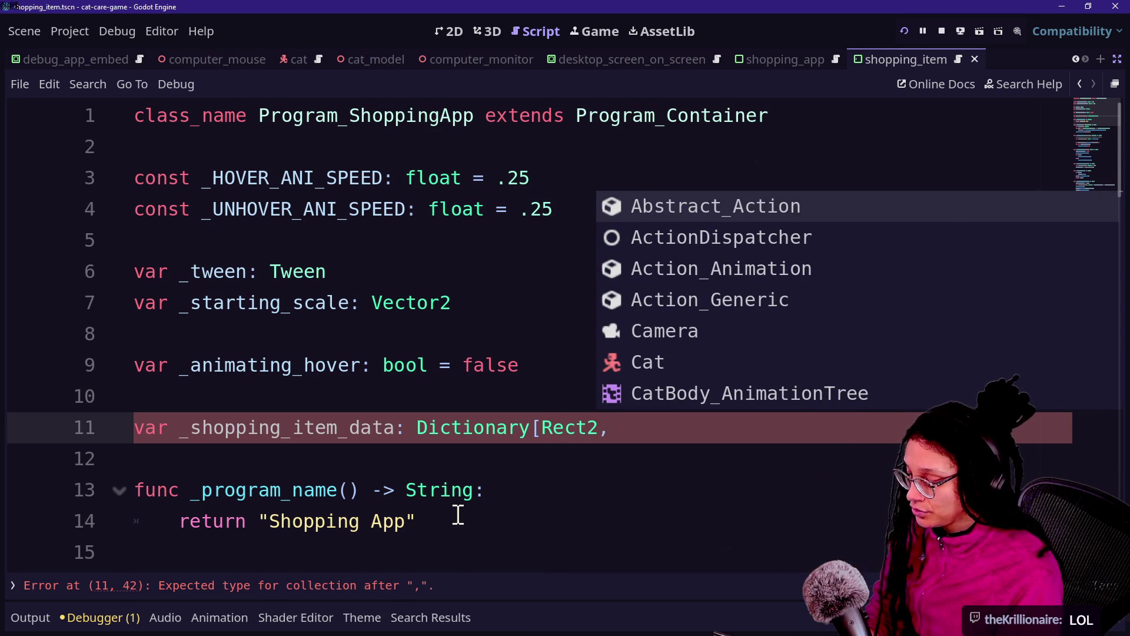
type("C")
key("BackSpace")
type("C")
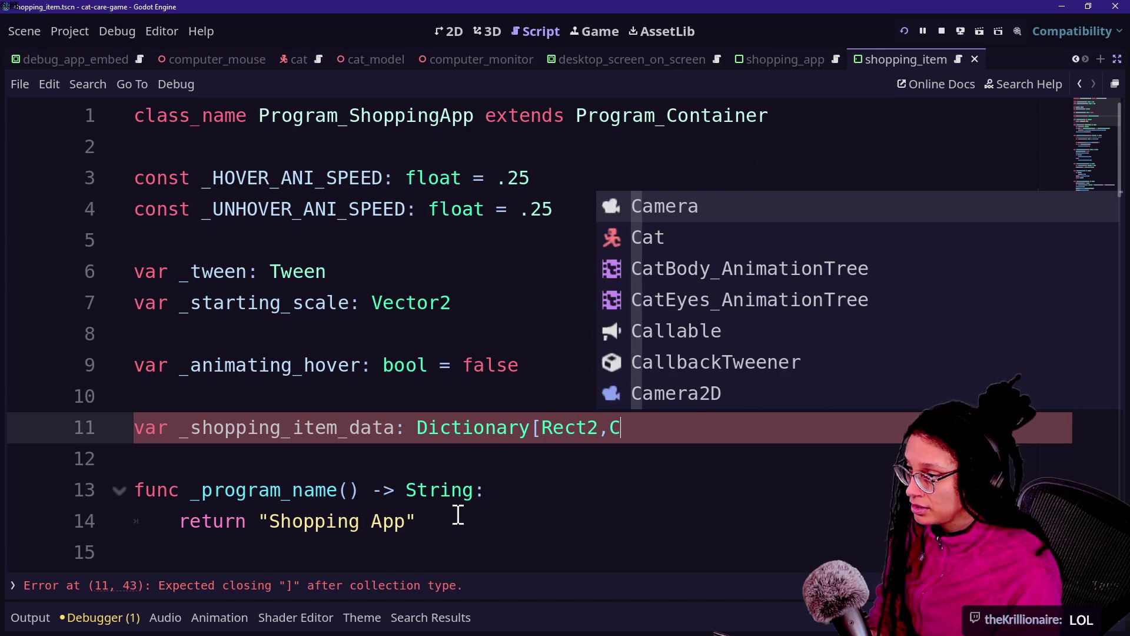
type("ontainer")
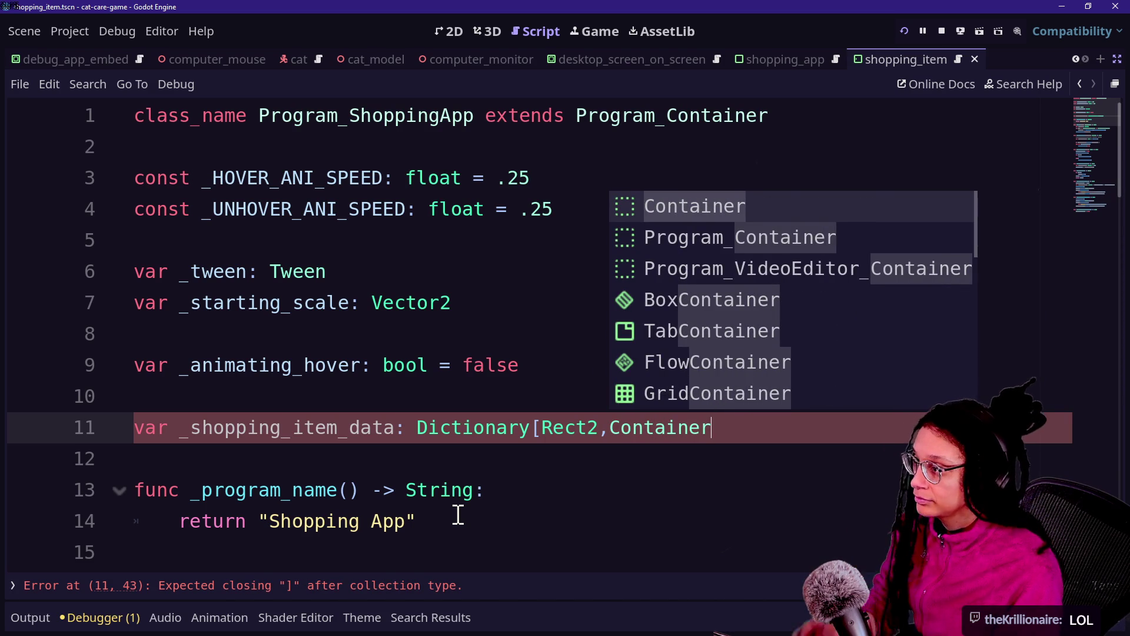
key("BackSpace")
key("BackSpace")
key("BackSpace")
key("BackSpace")
key("BackSpace")
key("BackSpace")
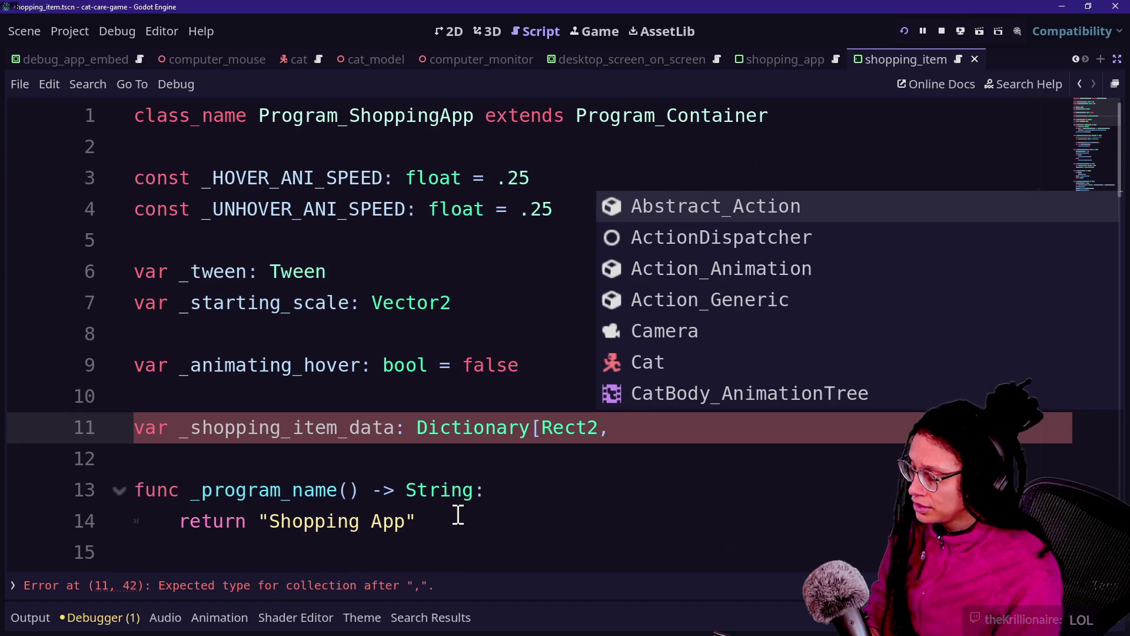
type("Sh")
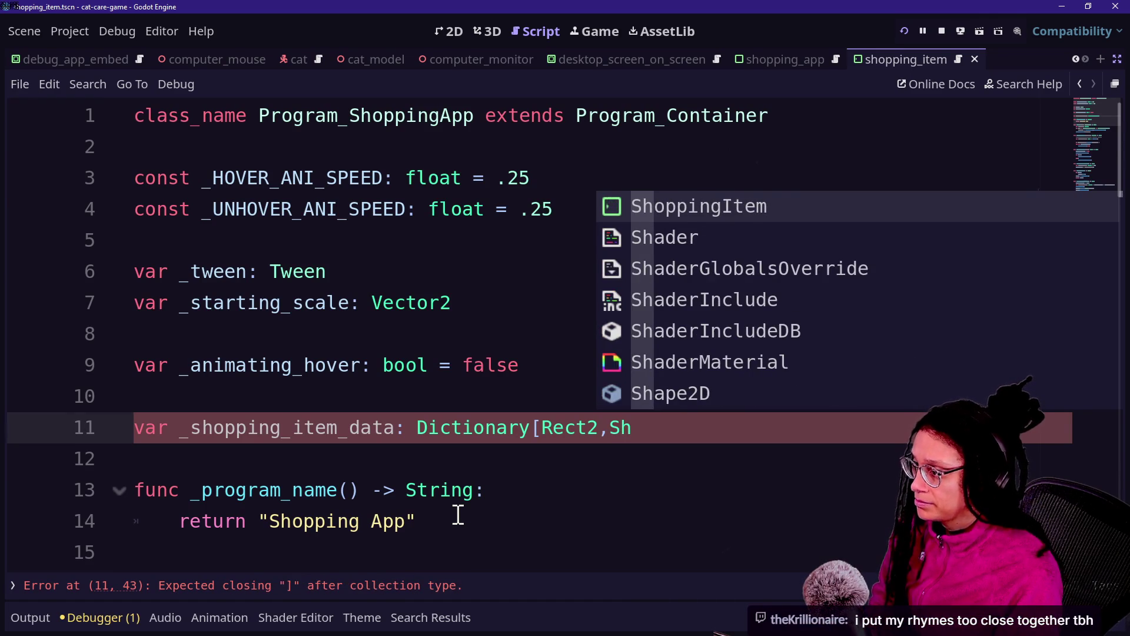
key("Return")
type("] = {")
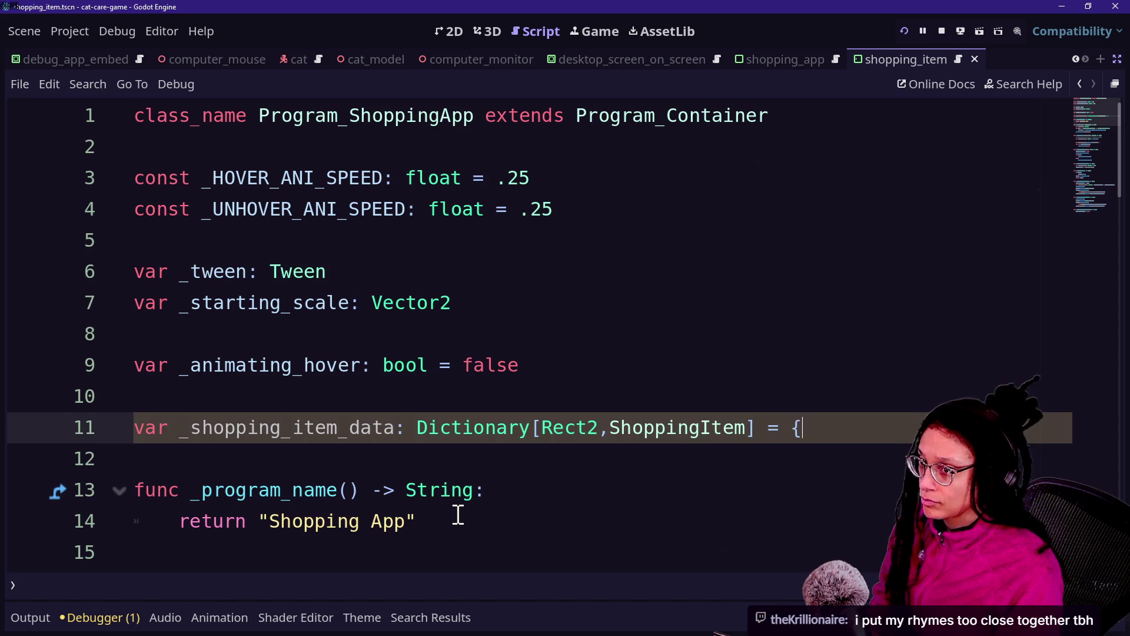
key("Return")
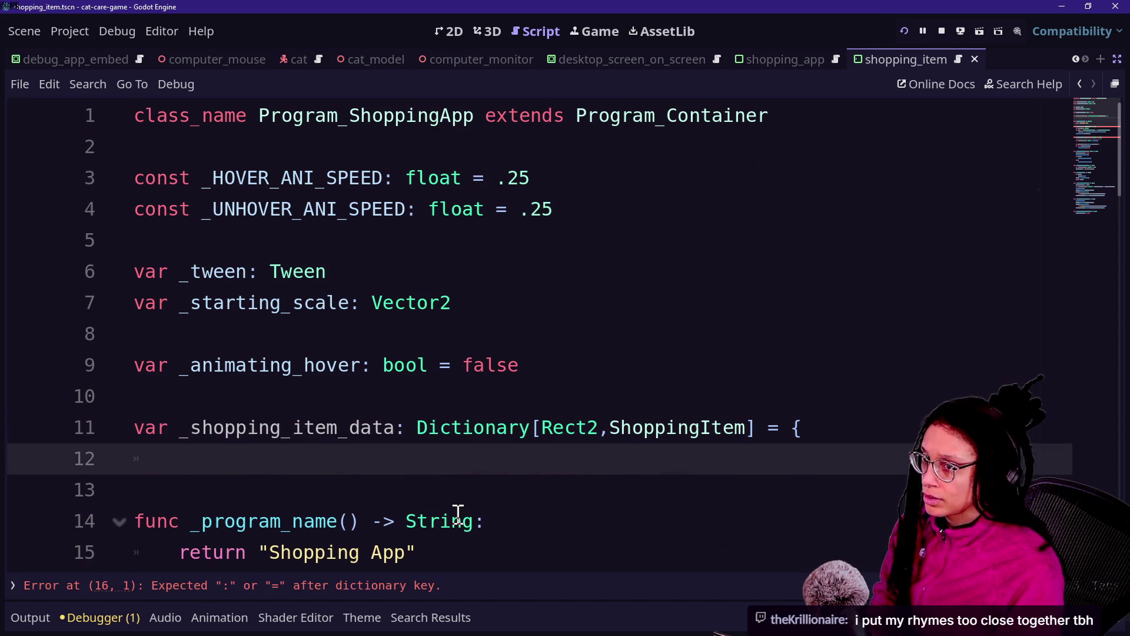
type("}")
Insert a line above the dictionary variable and type const _SHOP_DATA_CONTENT:.
left_click(457, 518)
left_click(396, 377)
left_click(514, 405)
key("Return")
type("onst ")
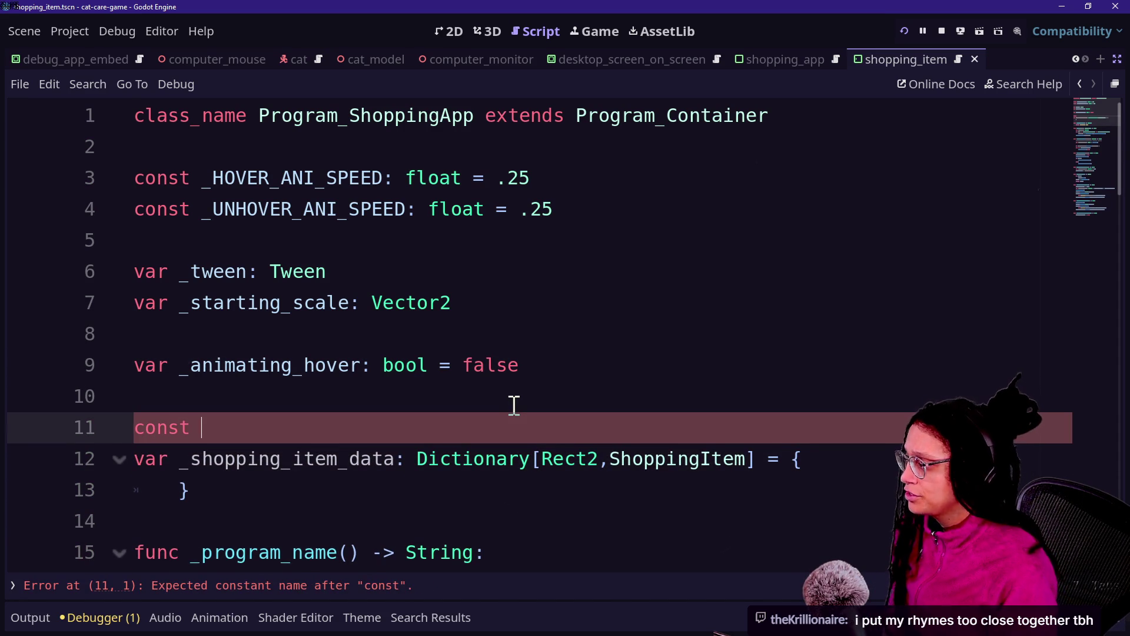
type("_")
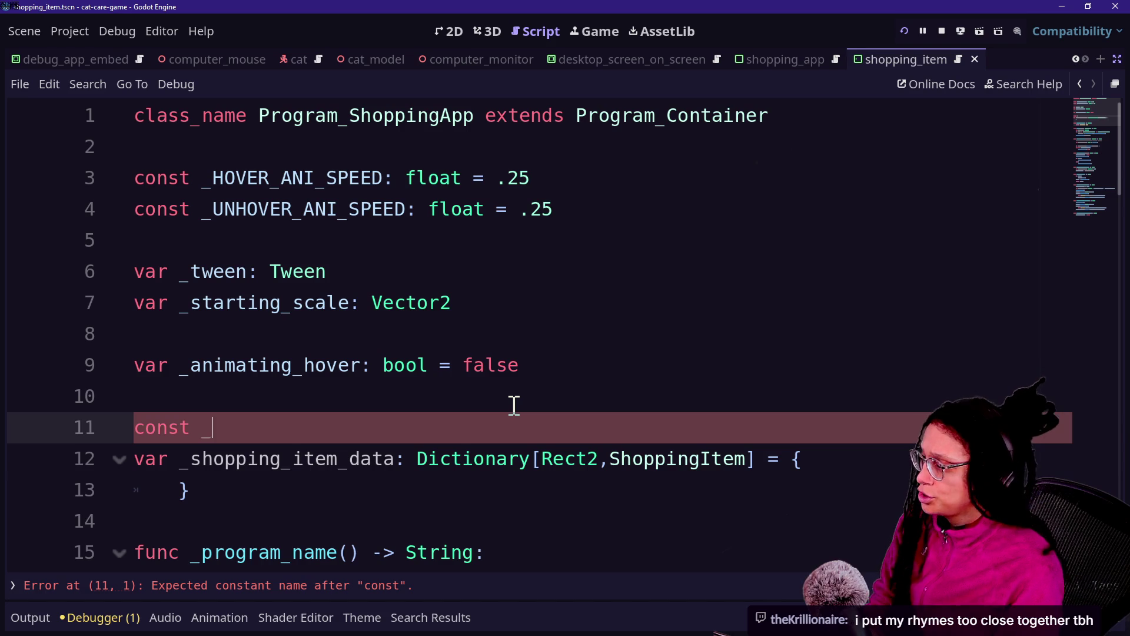
type("SHOP_")
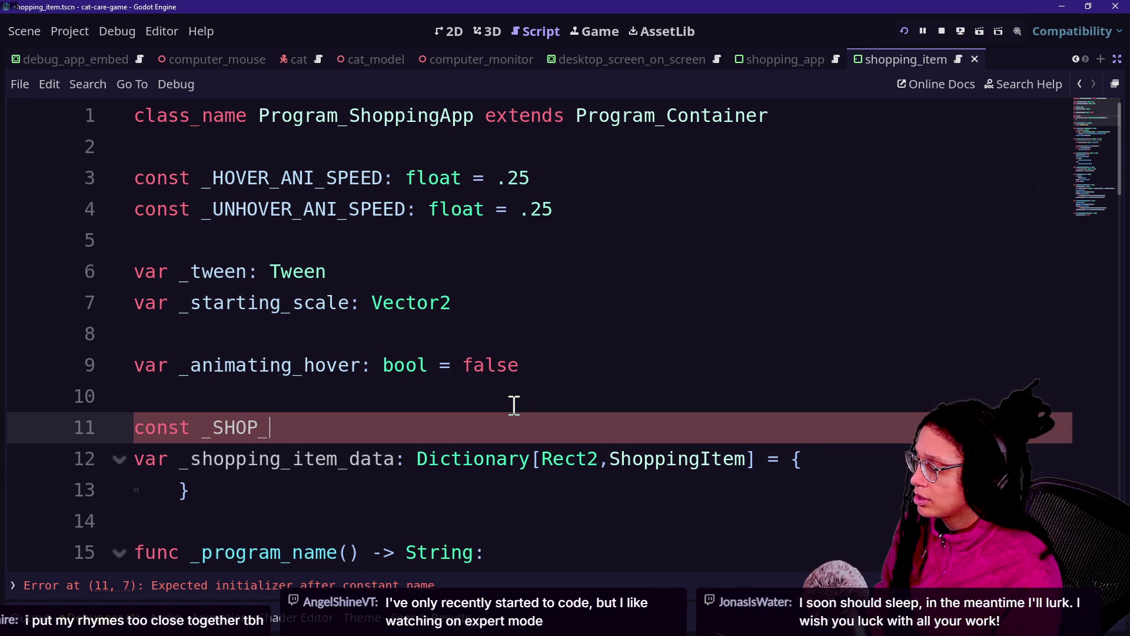
type("DATA_CONTENT:")
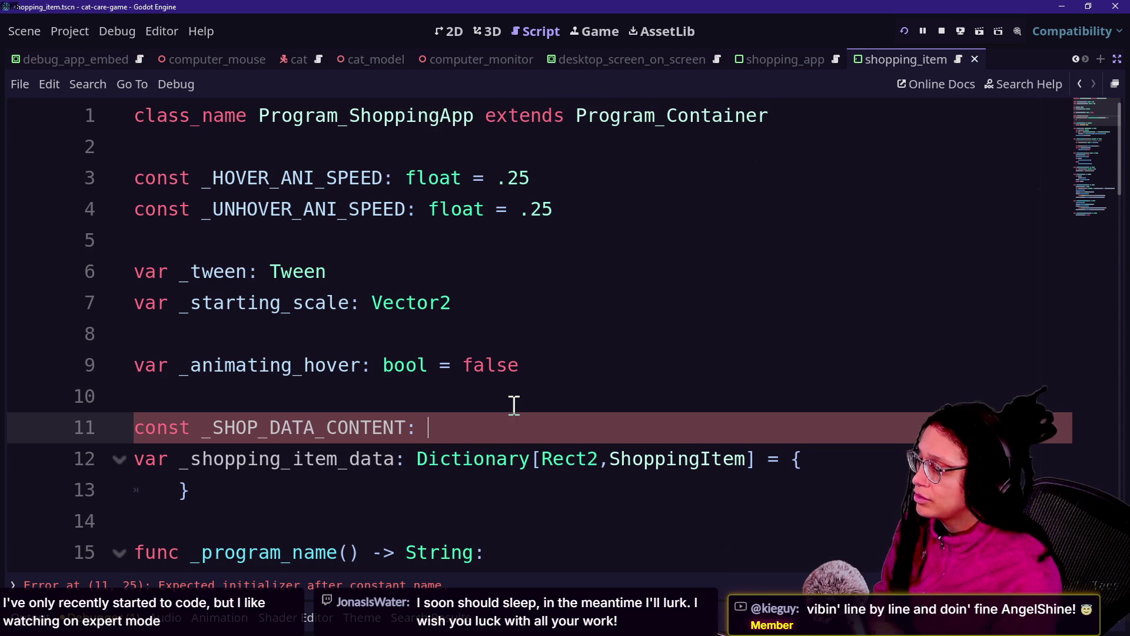
type("D")
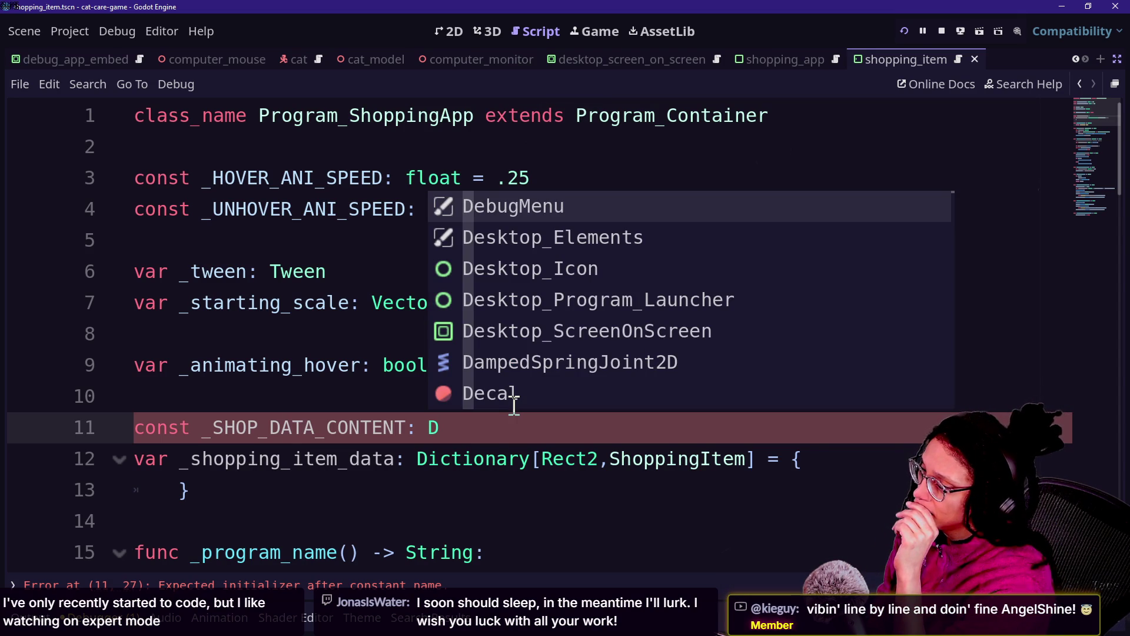
key("BackSpace")
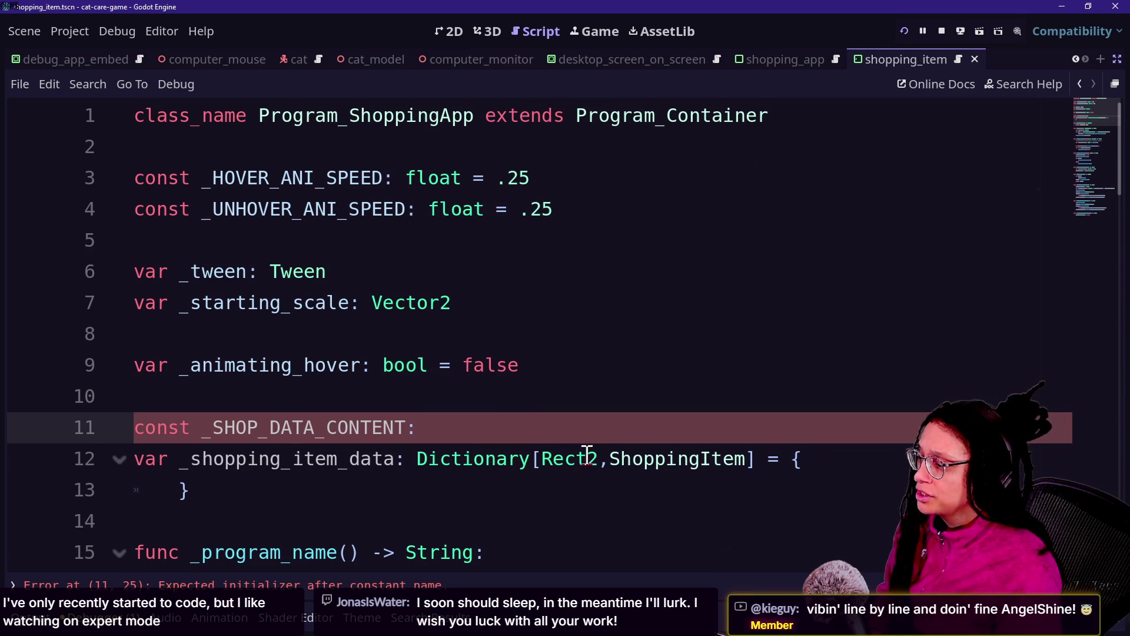
Retype the line 12 dictionary as Dictionary[Dictionary,Rect2].
double_click(588, 454)
type("Dictionary")
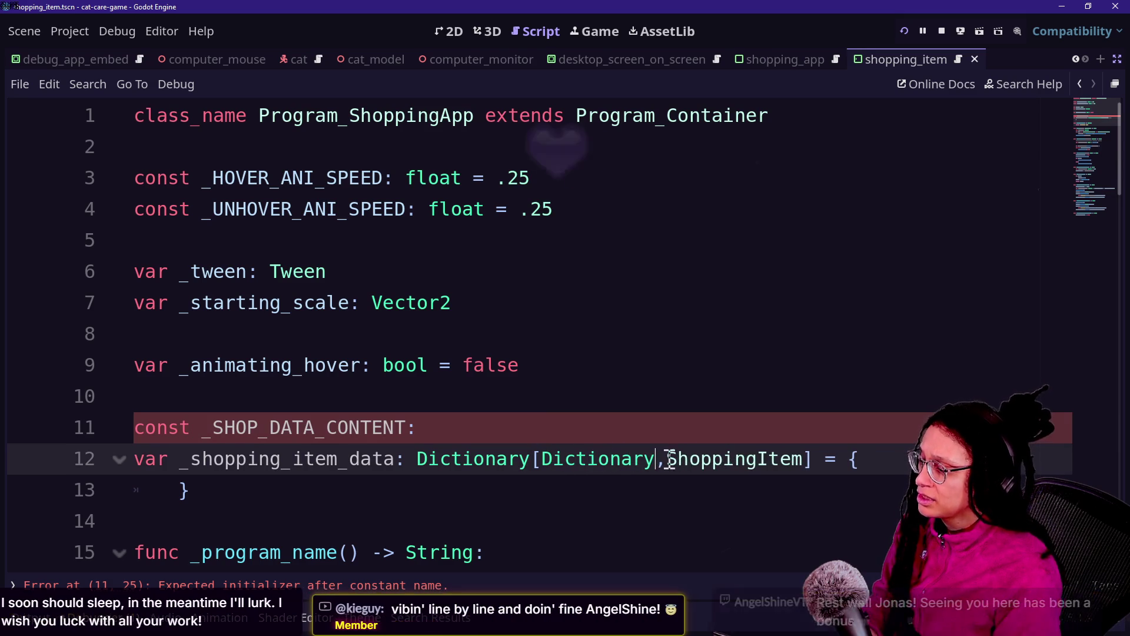
left_click_drag(662, 459, 800, 462)
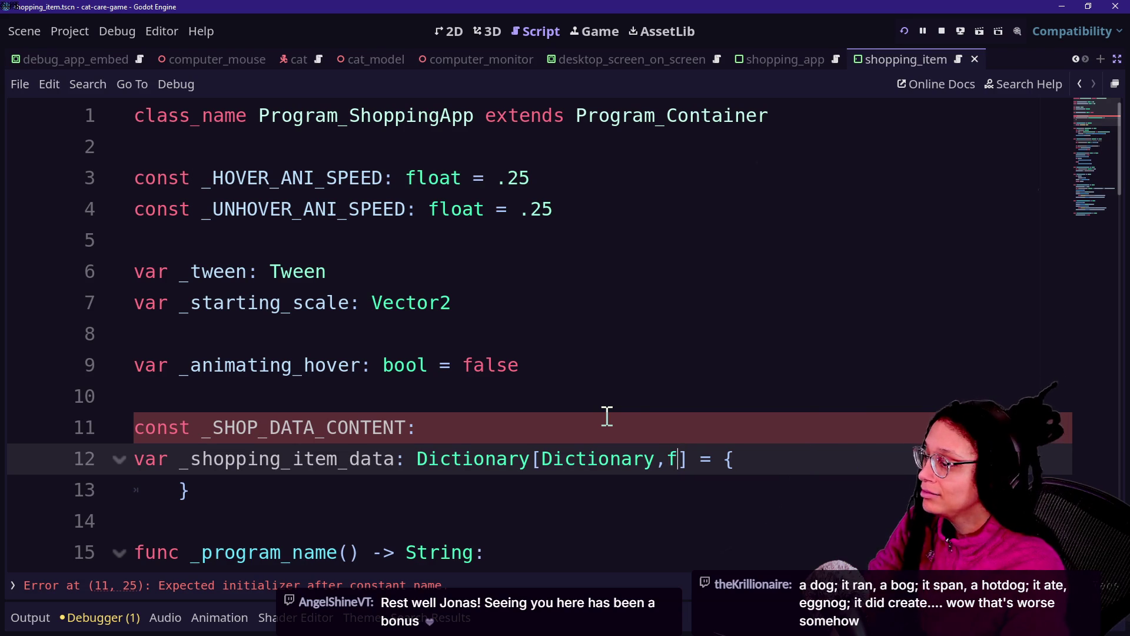
key("BackSpace")
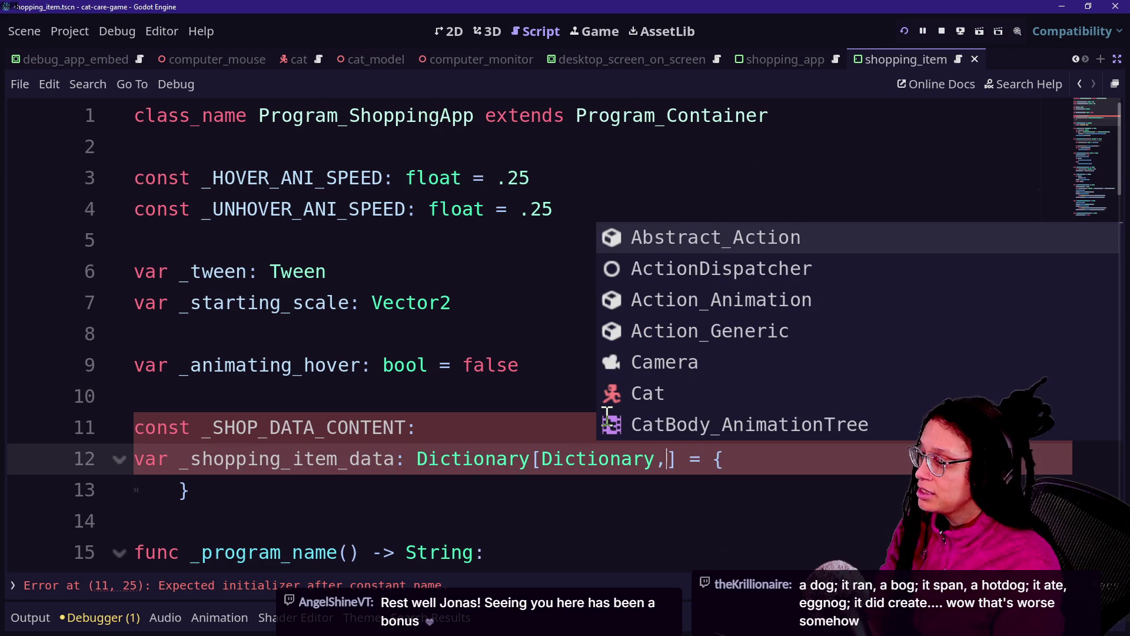
type("Rec")
key("BackSpace")
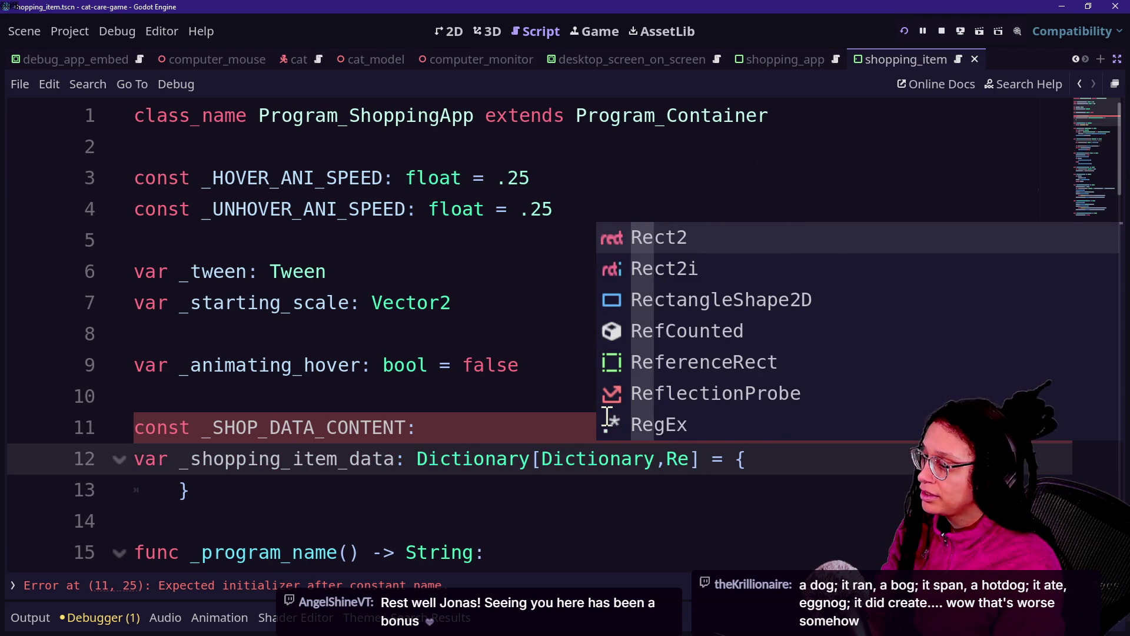
type("t")
key("BackSpace")
type("ct")
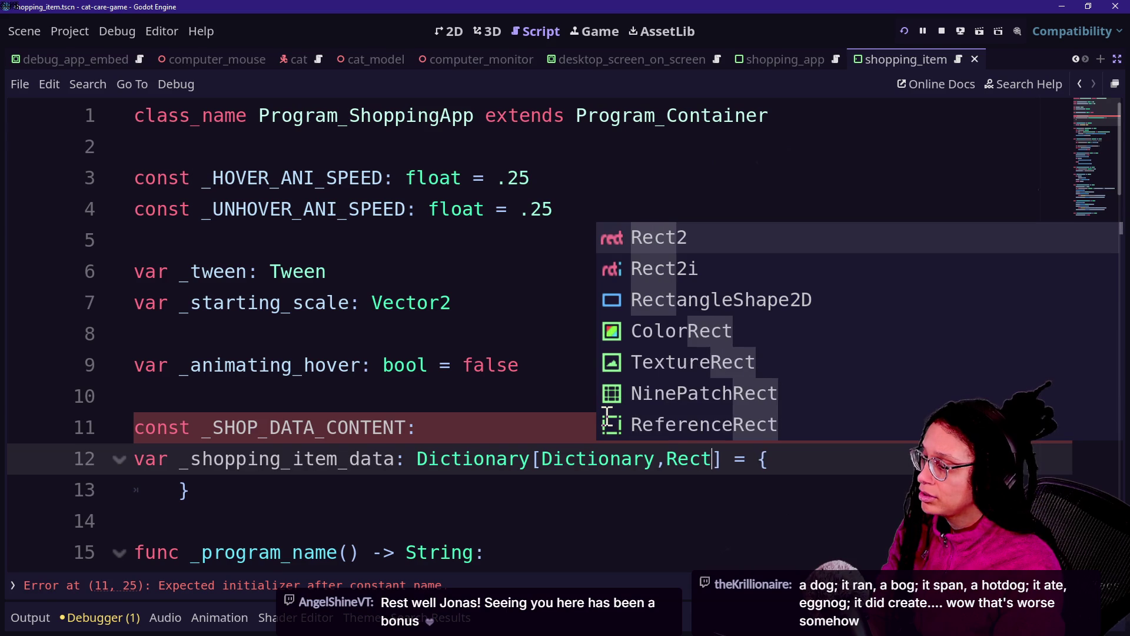
type("2")
Give _SHOP_DATA_CONTENT the type Dictionary[Rect2,ShoppingItem] = { }.
left_click(609, 418)
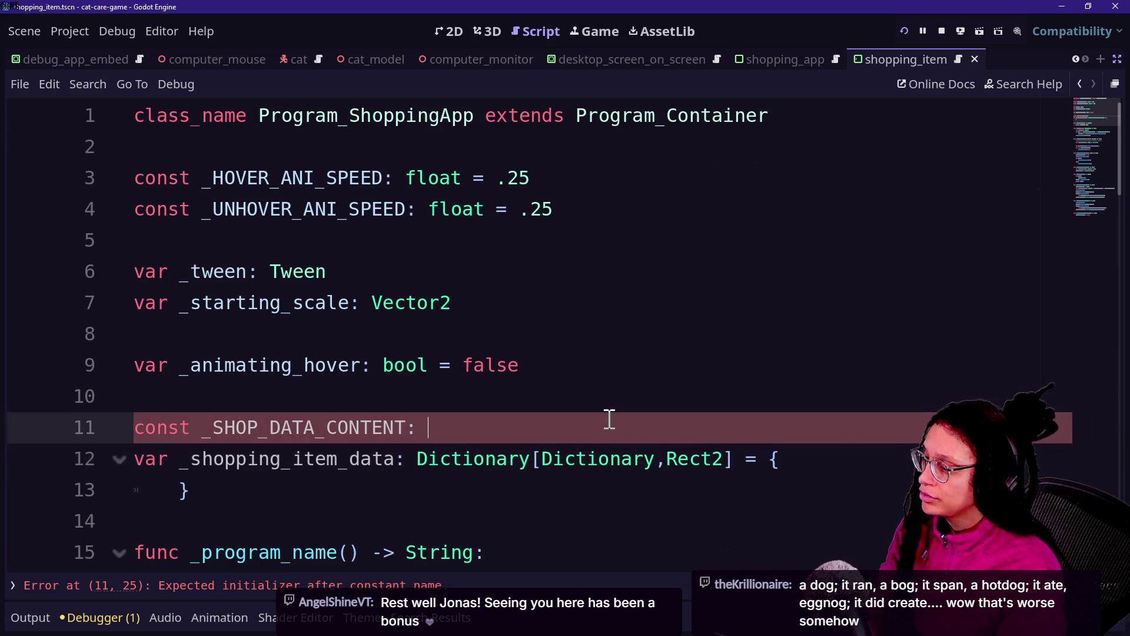
left_click(660, 488)
left_click(635, 369)
left_click(673, 422)
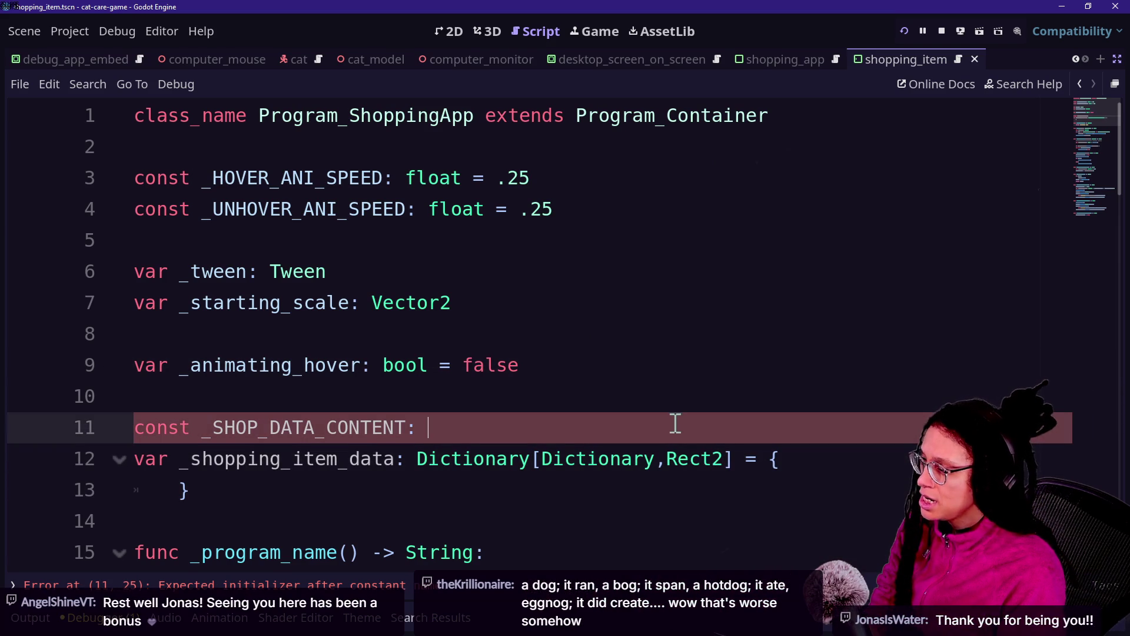
type("Dictiona")
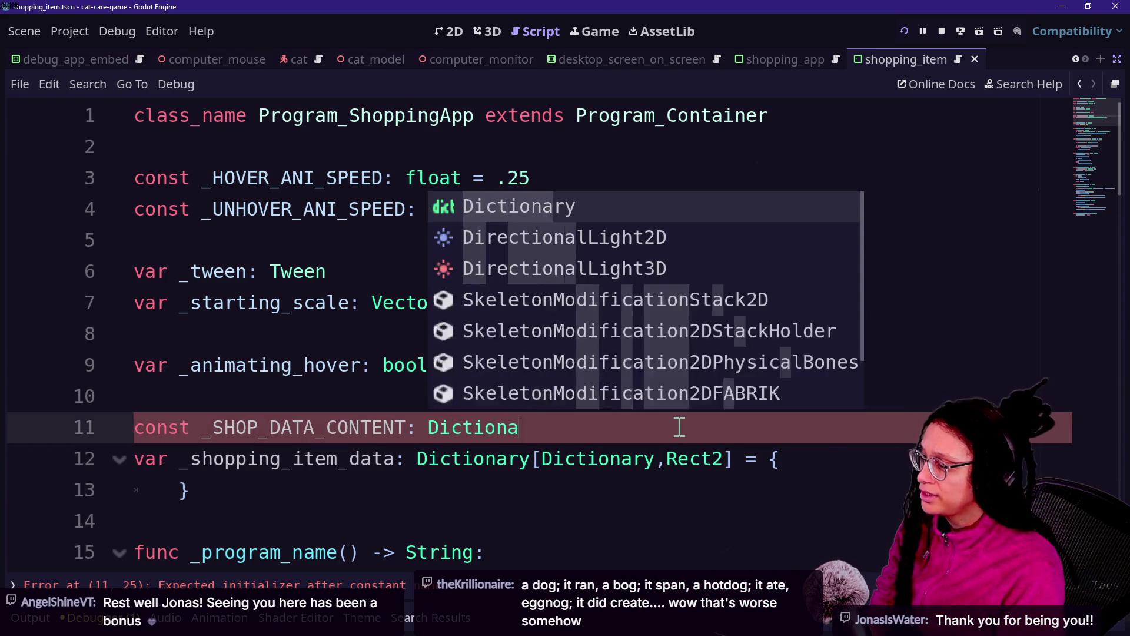
type("ry[R")
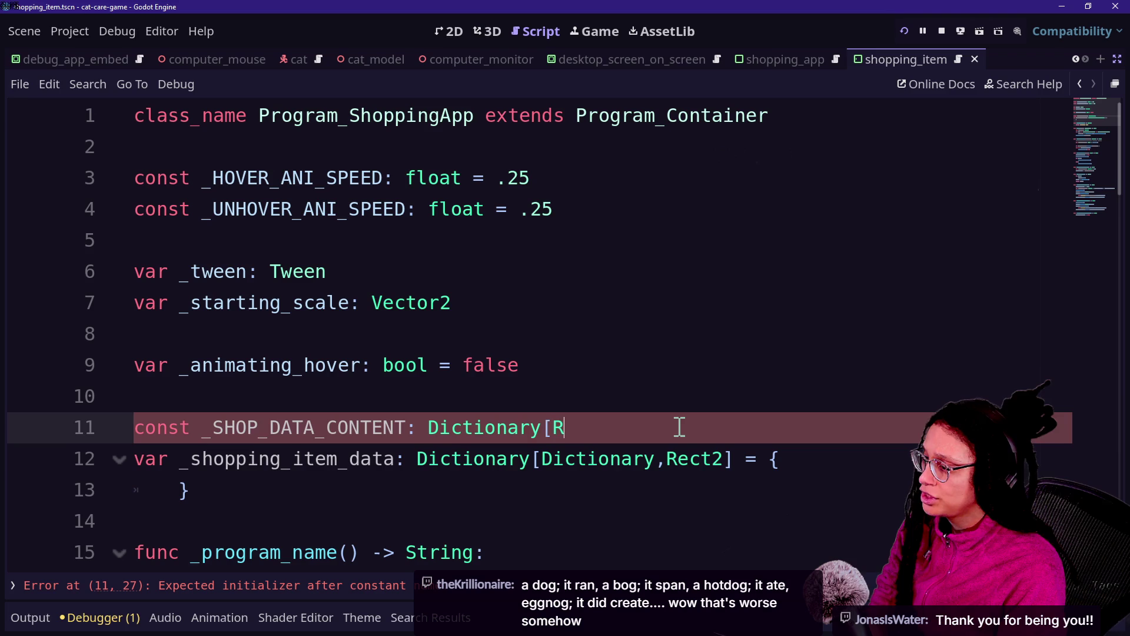
type("ect2")
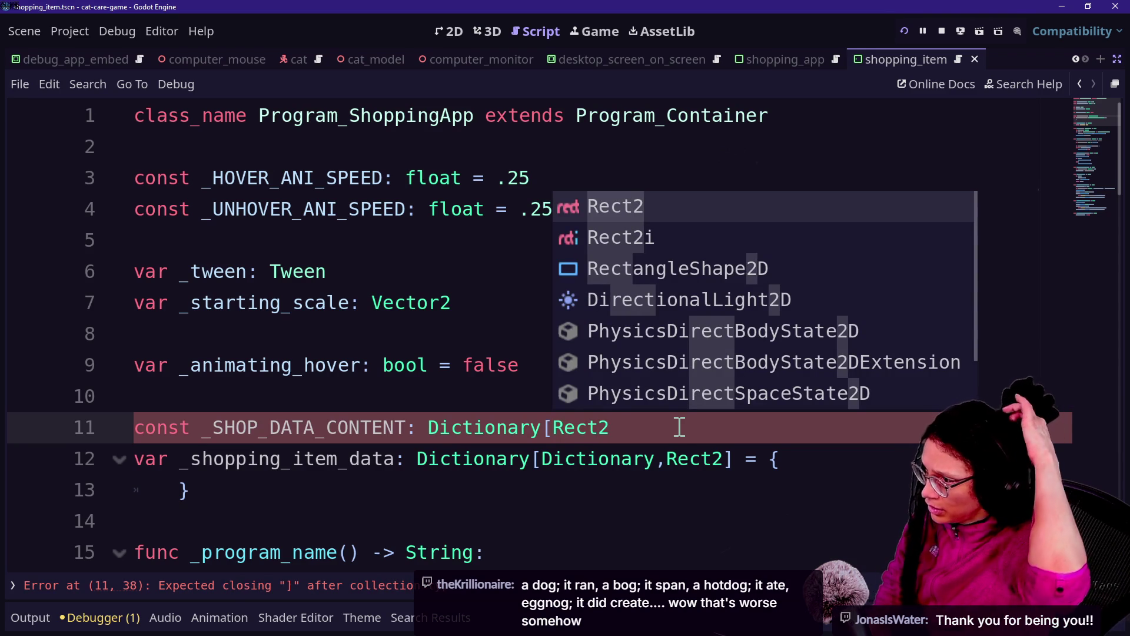
type(",")
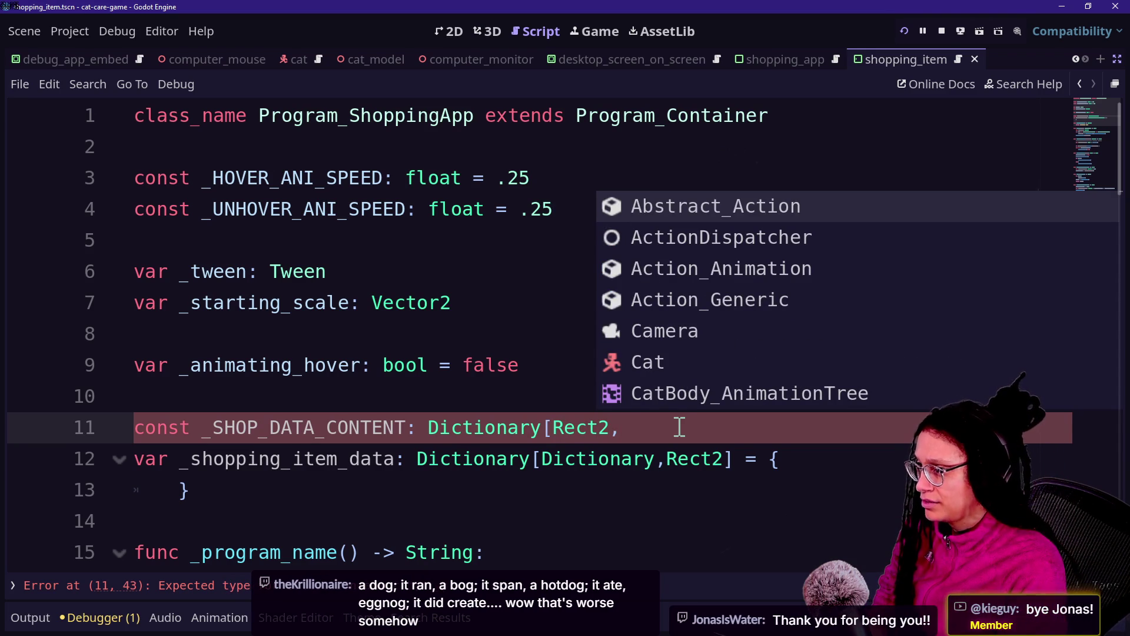
type("Sh")
key("Return")
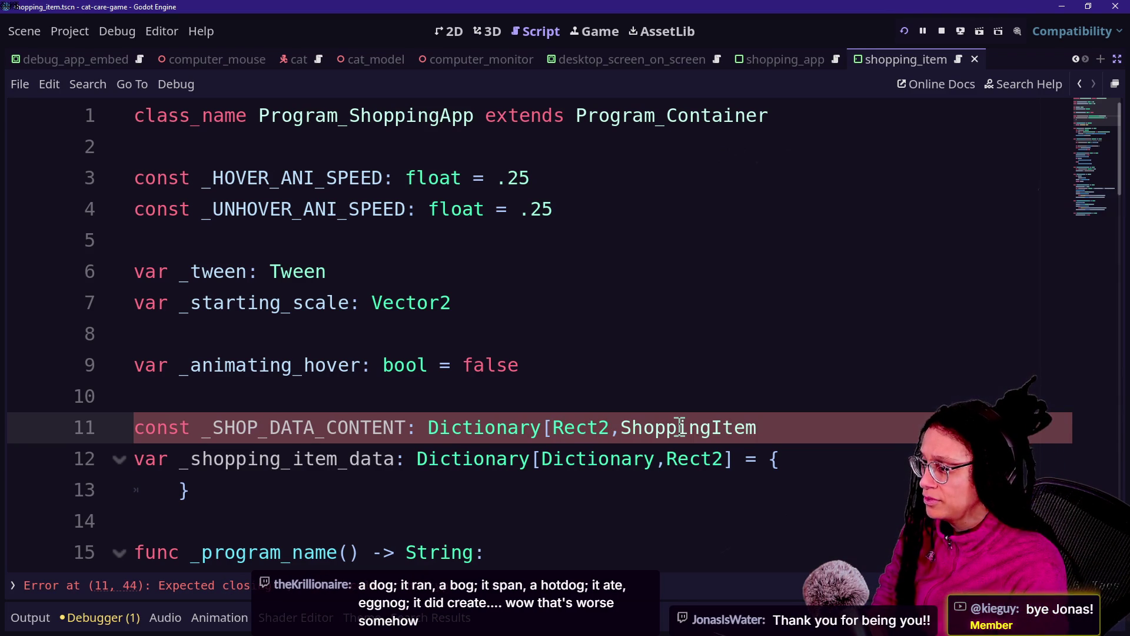
type("= }")
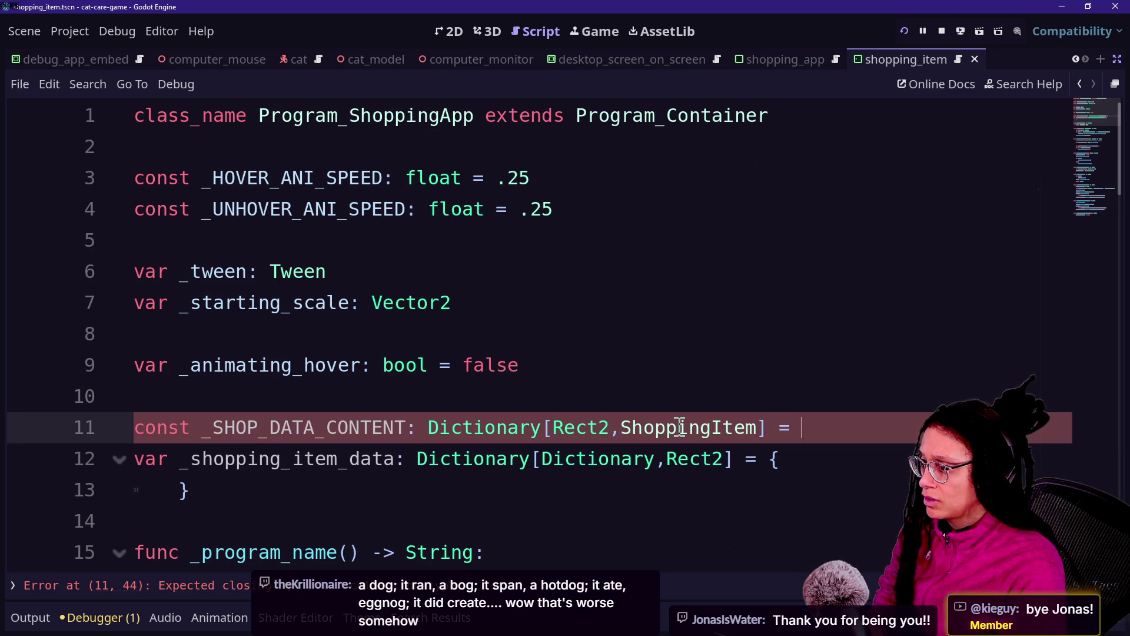
type("{")
key("Return")
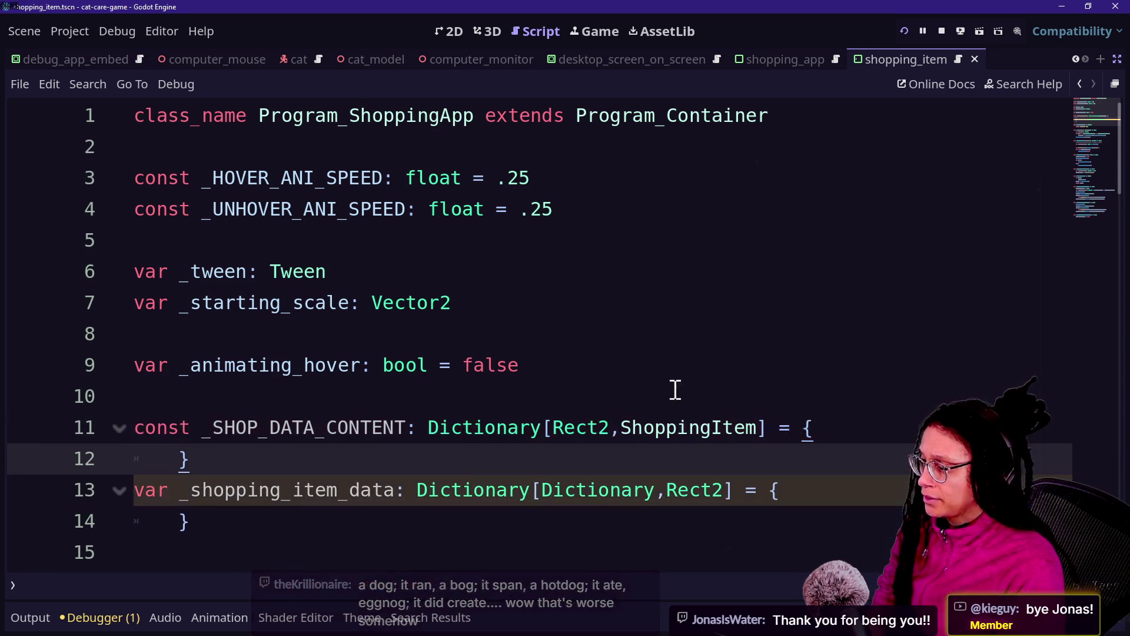
Leave an empty indented line inside the constant's braces.
left_click_drag(312, 396, 570, 454)
left_click_drag(541, 489, 686, 509)
left_click(713, 489)
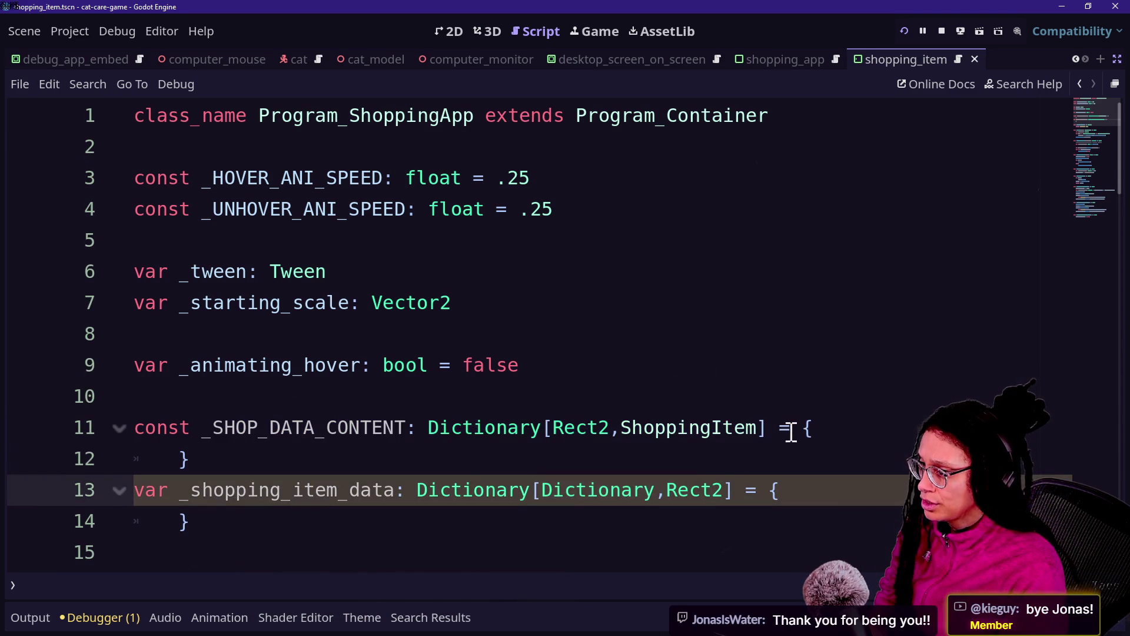
left_click(868, 425)
key("Return")
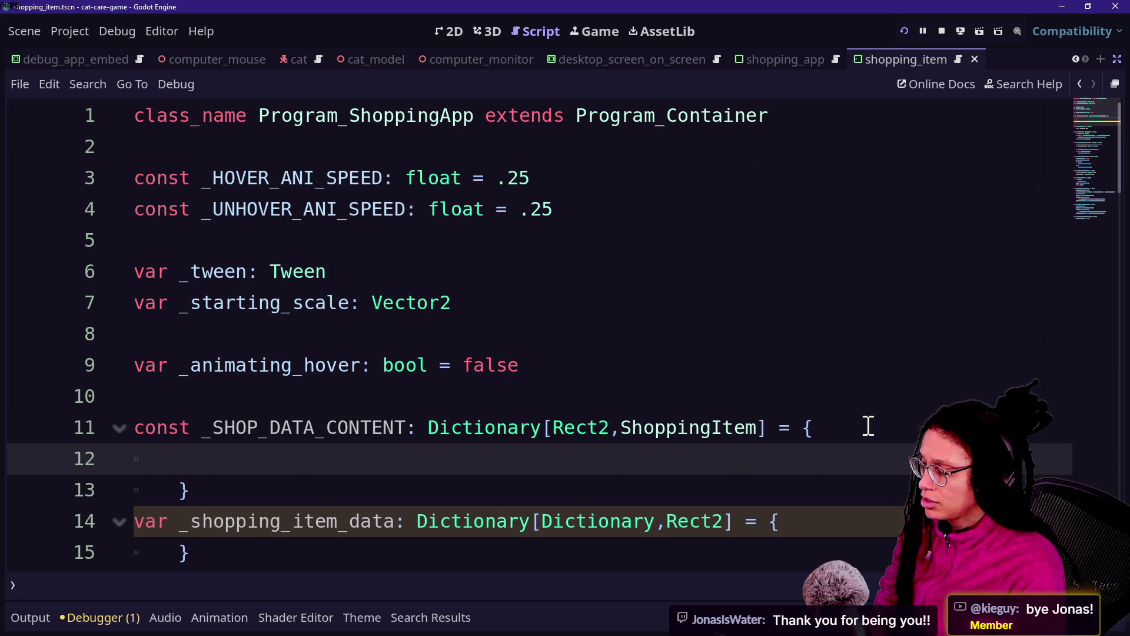
scroll(868, 425, "down", 2)
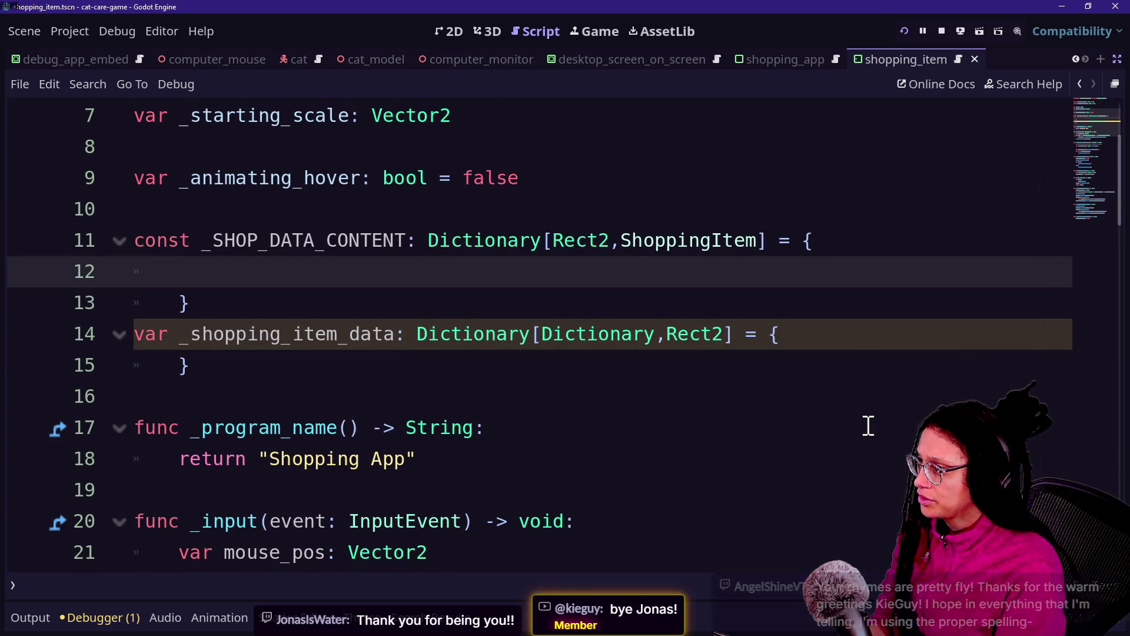
double_click(681, 334)
left_click(595, 267)
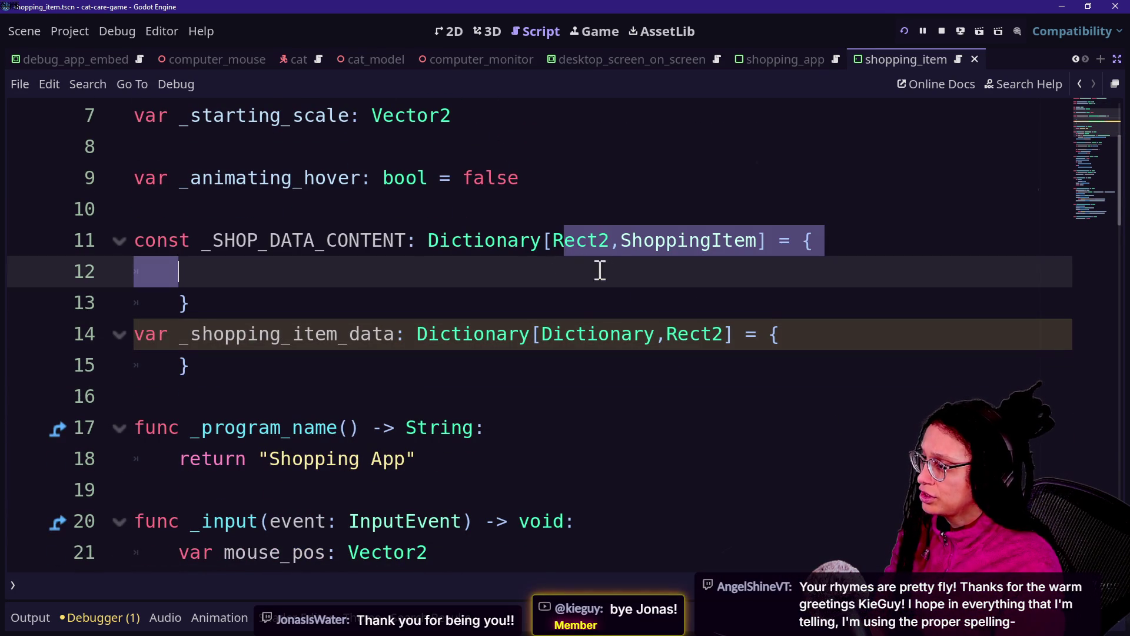
left_click(556, 340)
double_click(575, 272)
left_click(601, 273)
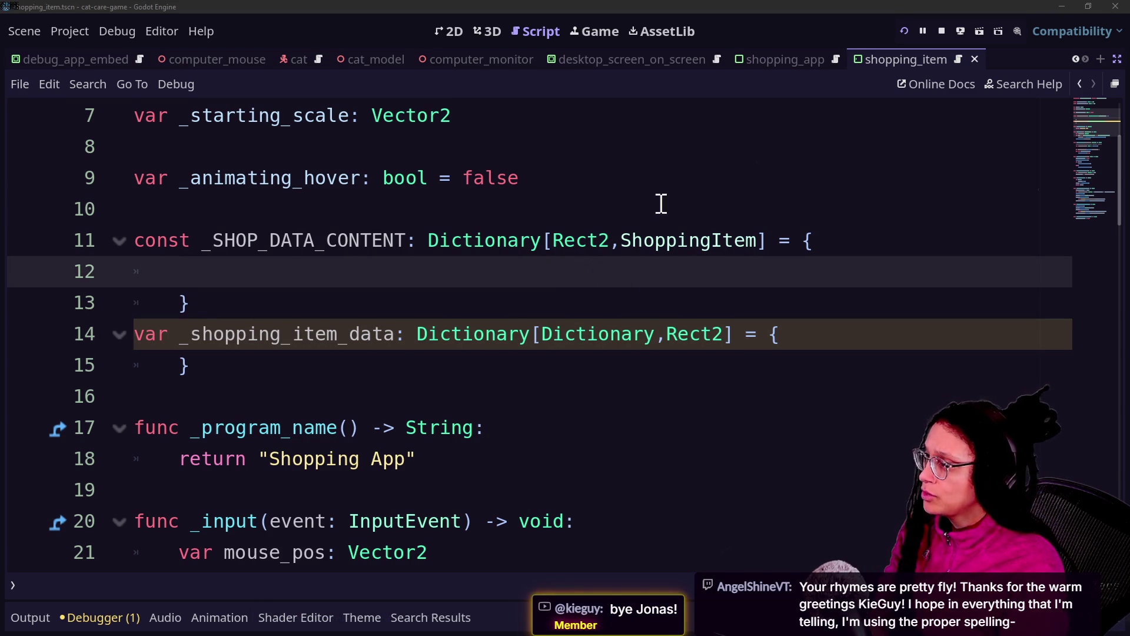
left_click(554, 200)
Start enum _SHOP_ on line 10 and rename the constant to _SHOP_ITEM_CONTENT.
type("enum ")
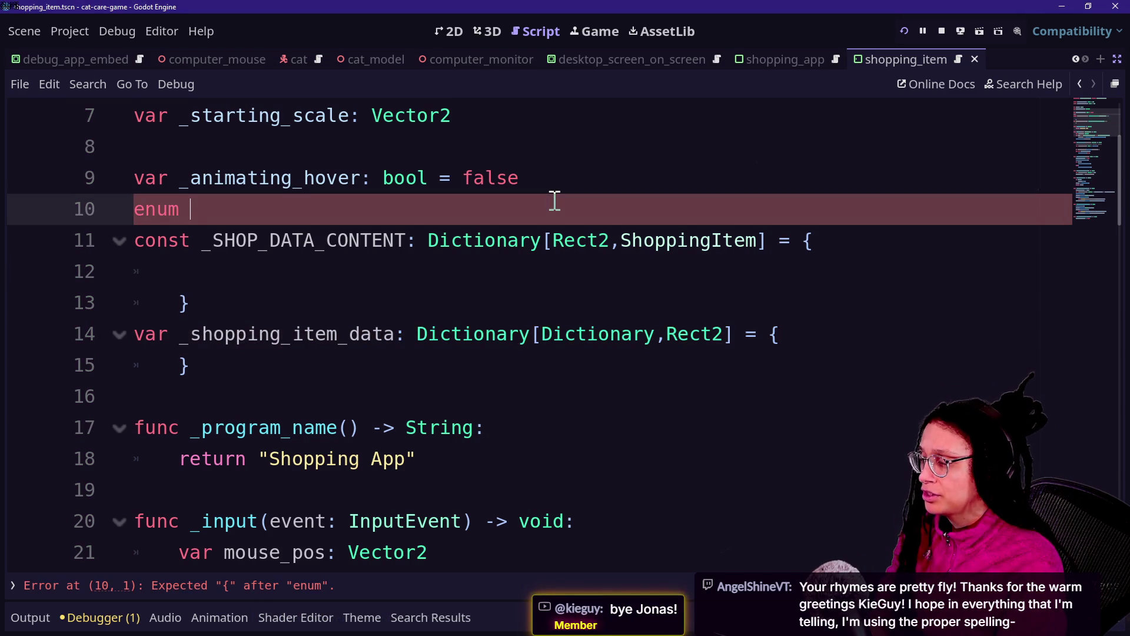
type("_SHOP_IT")
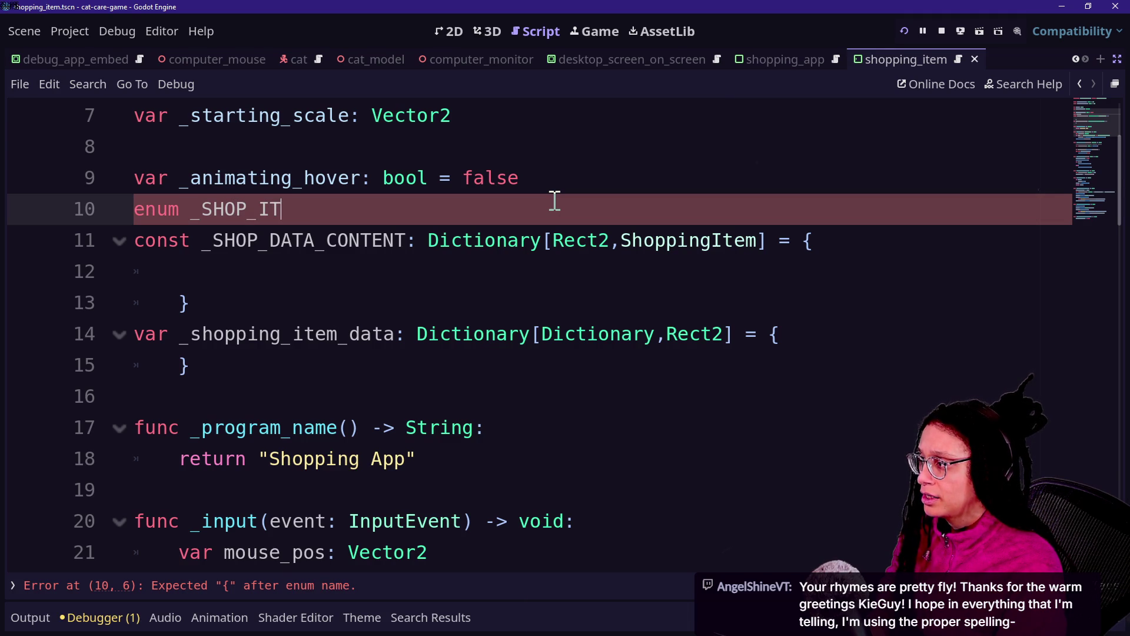
left_click(268, 241)
key("Delete")
type("ITEM")
key("Delete")
key("Delete")
key("Delete")
left_click(407, 199)
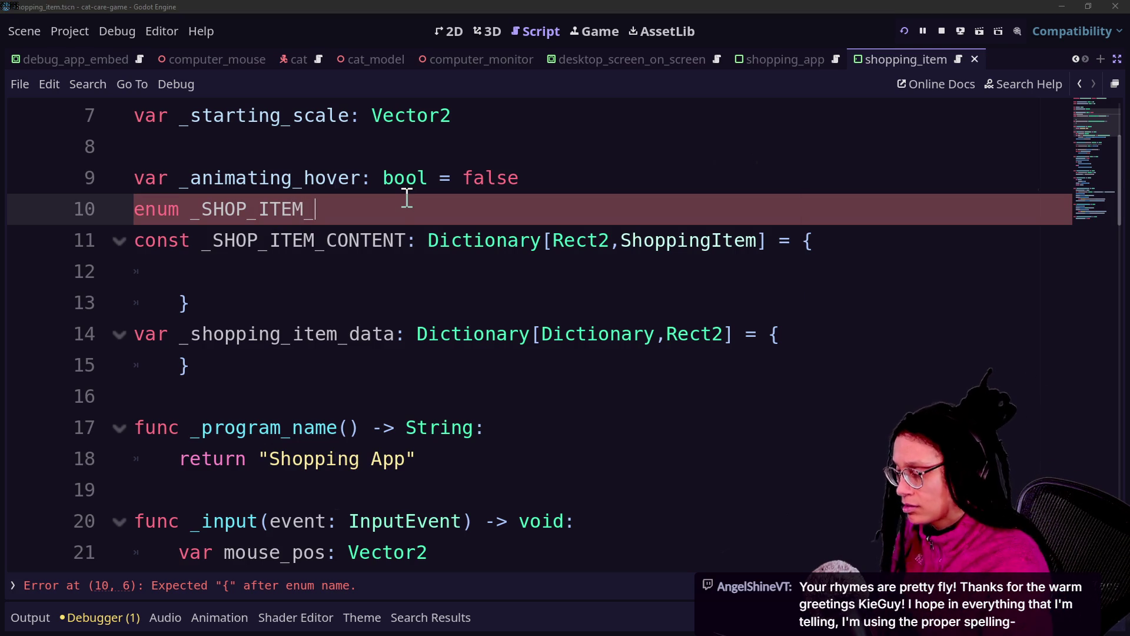
Search all project files for 'content' with Find in Files.
key("shift+alt+o")
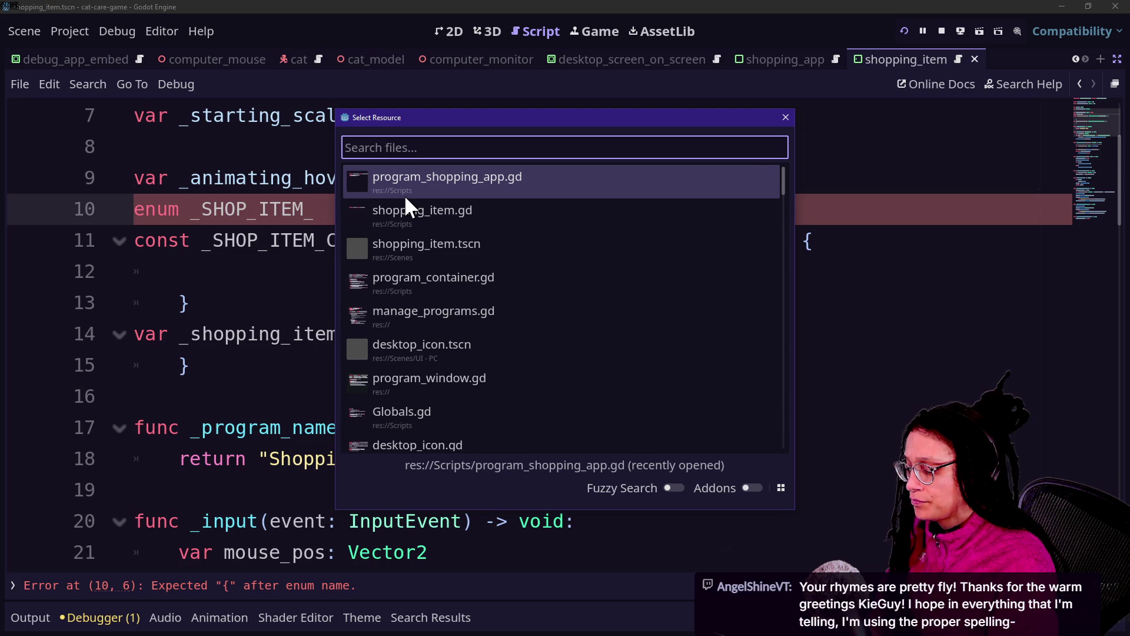
type("c")
key("Escape")
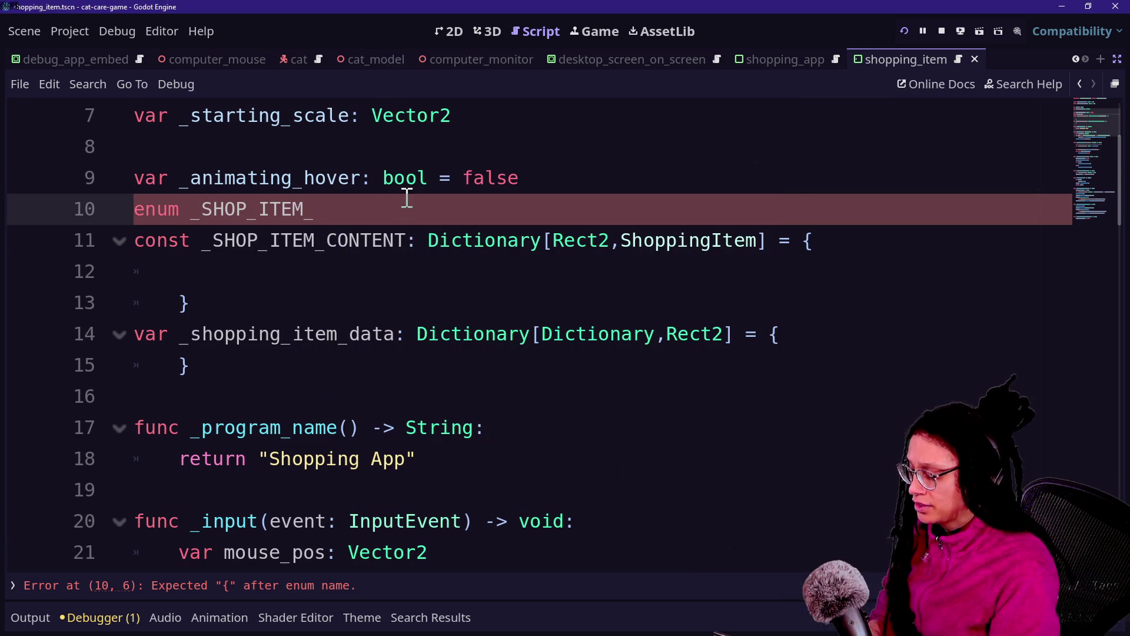
key("ctrl+shift+f")
type("content")
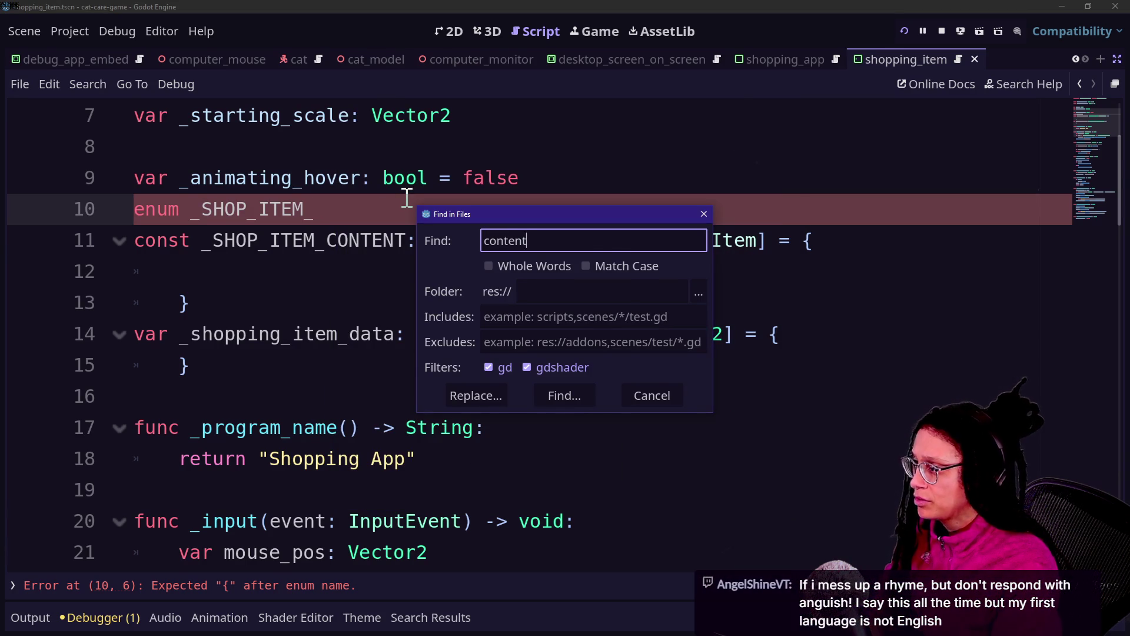
key("Return")
scroll(221, 560, "down", 3)
scroll(221, 560, "down", 10)
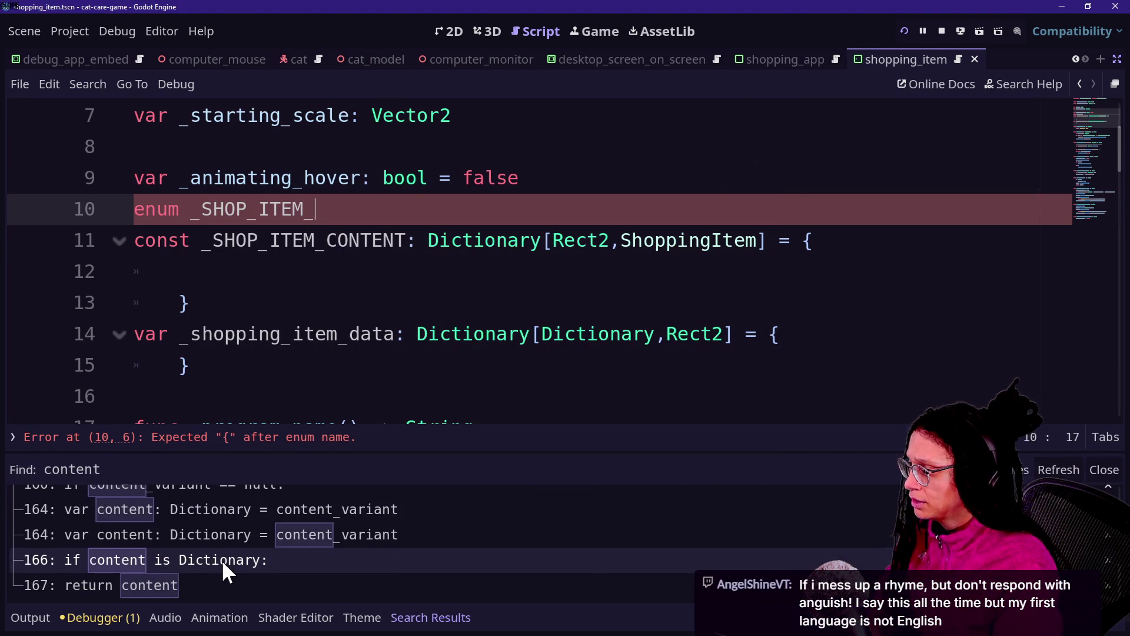
scroll(221, 560, "up", 1)
left_click(407, 287)
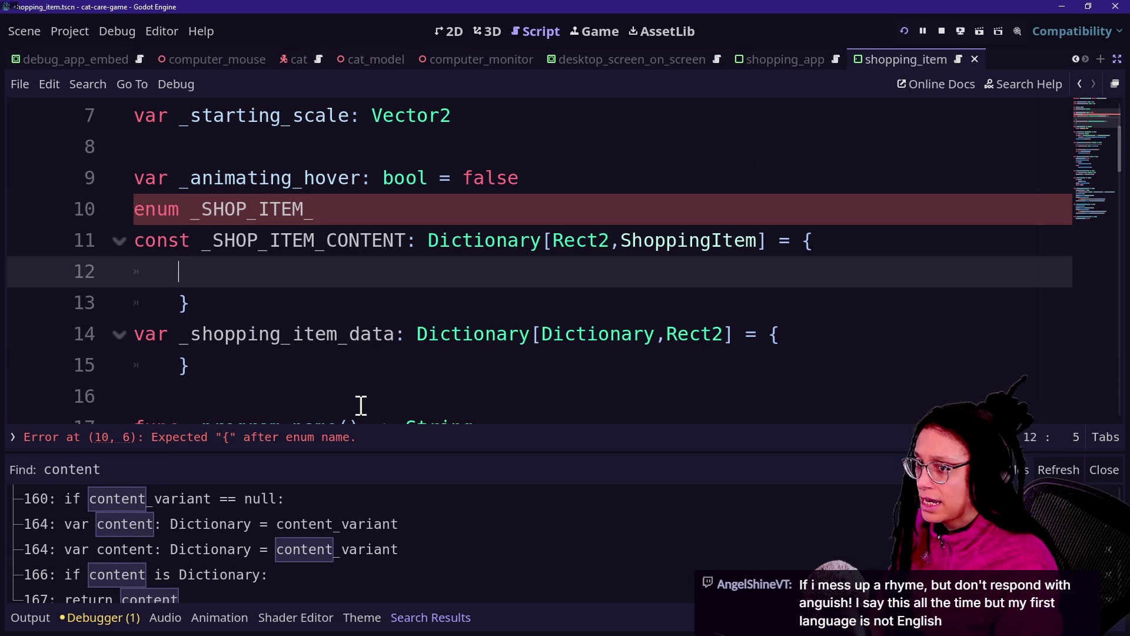
key("alt+Tab")
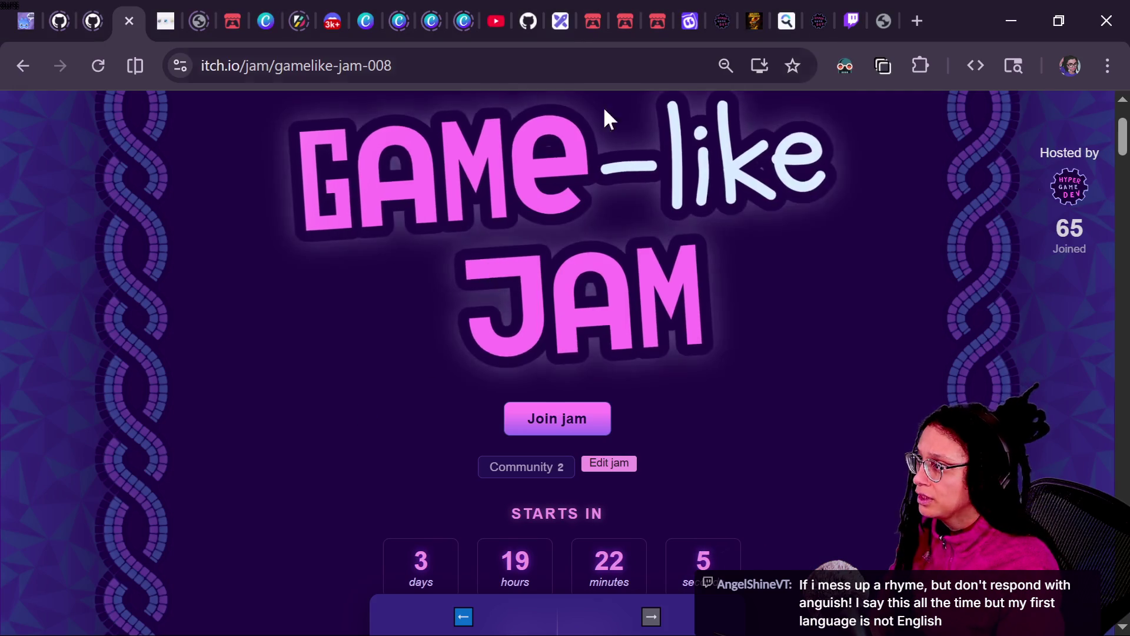
Go from the owner's profile repository list to the roguelike repository.
left_click(518, 4)
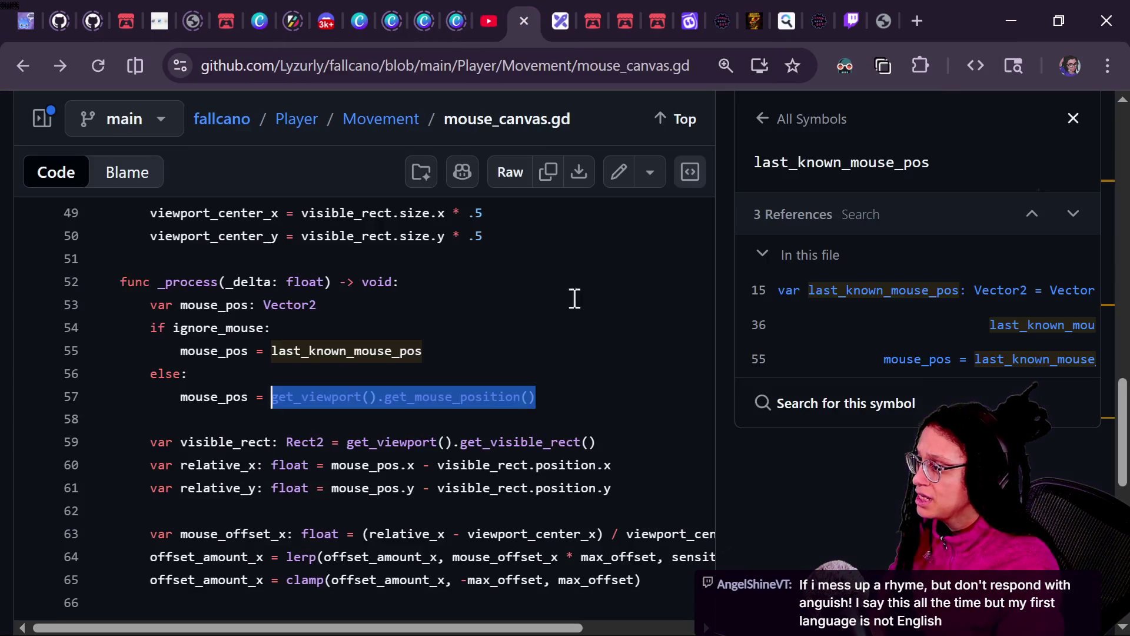
scroll(277, 235, "up", 10)
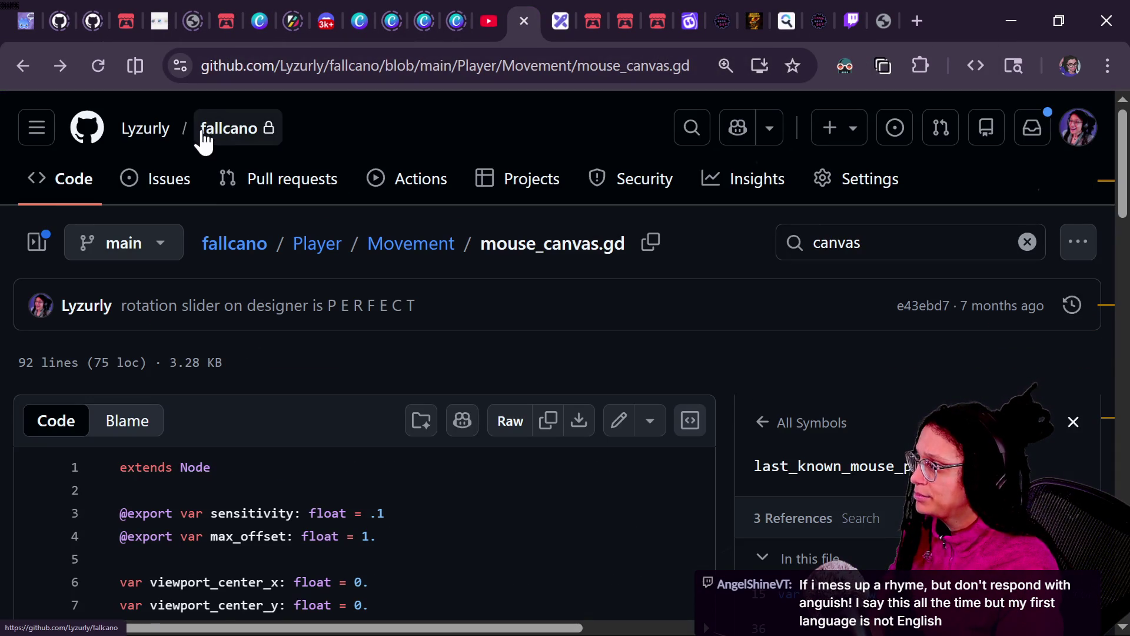
left_click(134, 133)
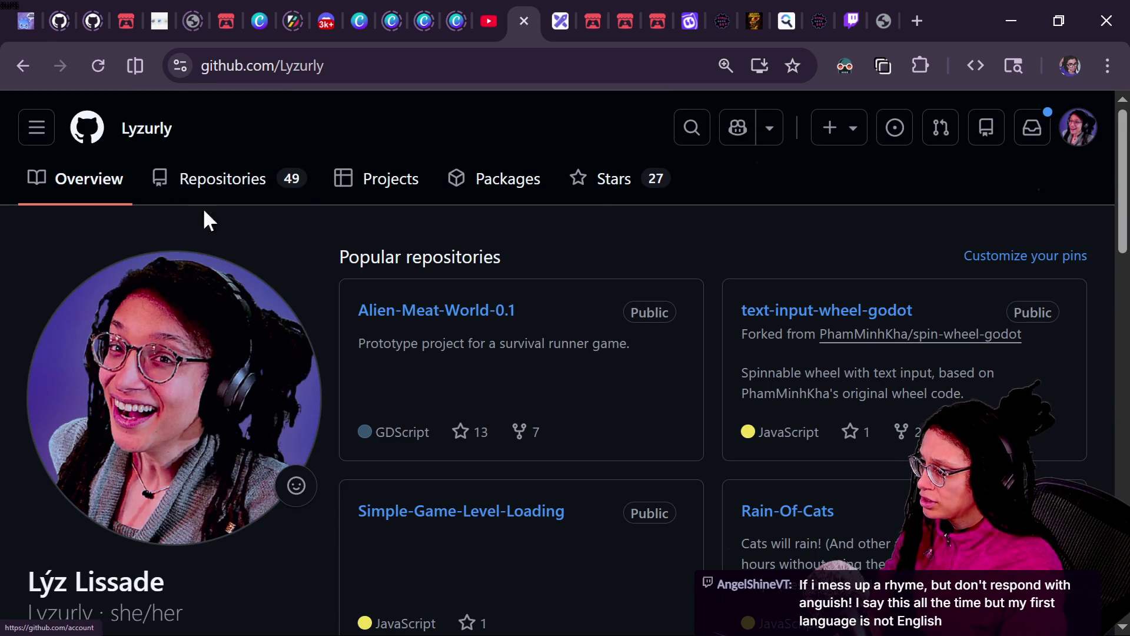
left_click(202, 180)
scroll(707, 391, "down", 6)
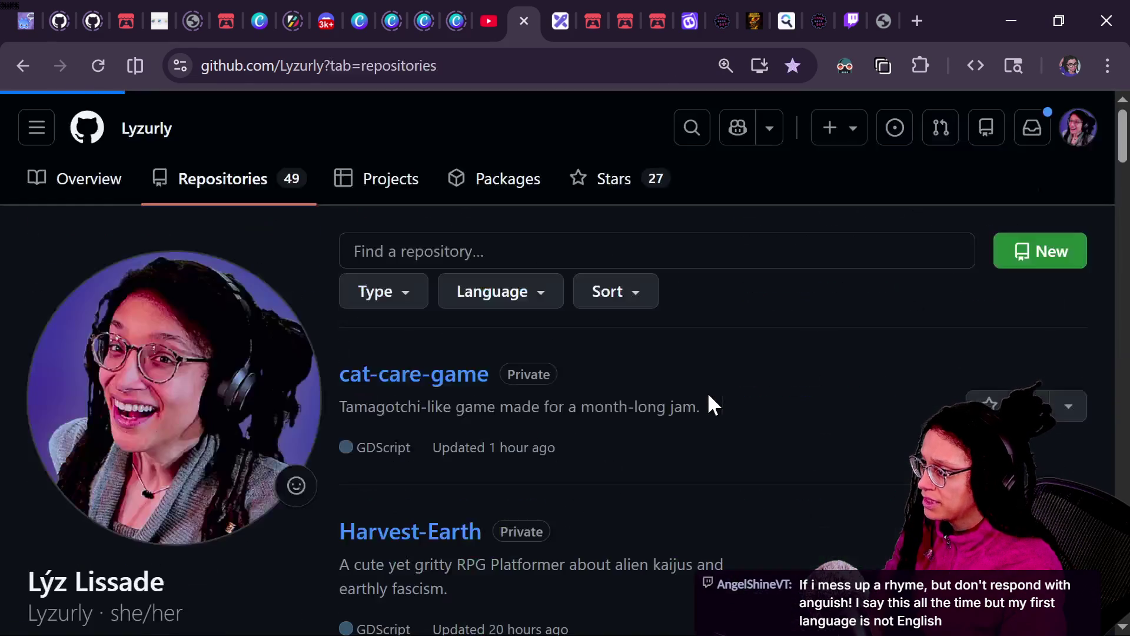
scroll(707, 391, "down", 8)
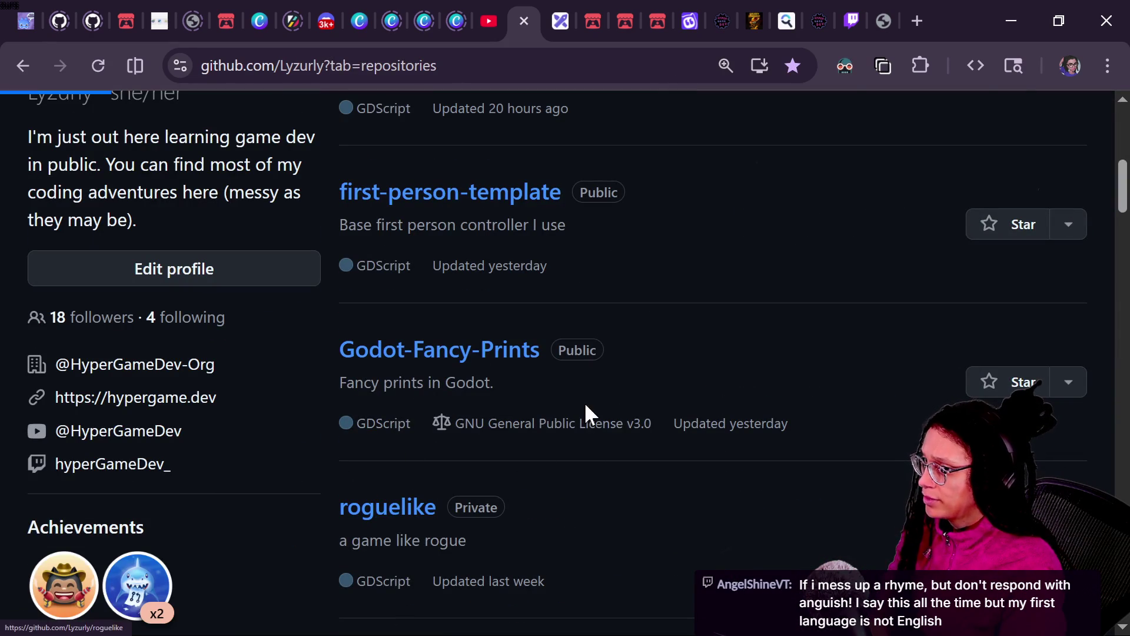
left_click(471, 349)
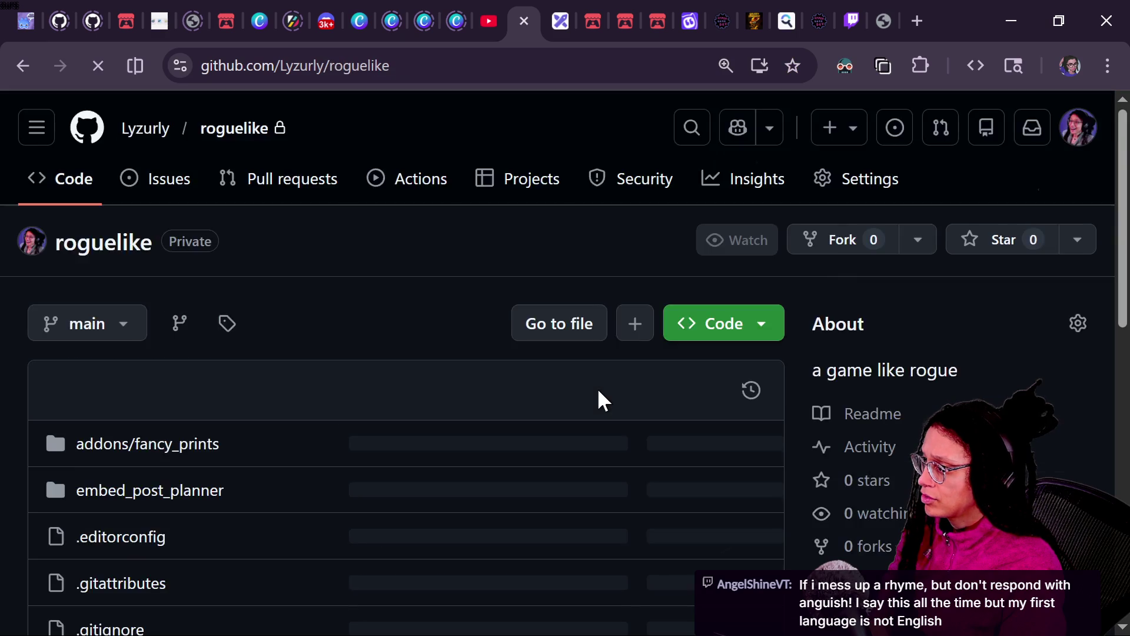
scroll(598, 397, "down", 7)
scroll(200, 348, "up", 5)
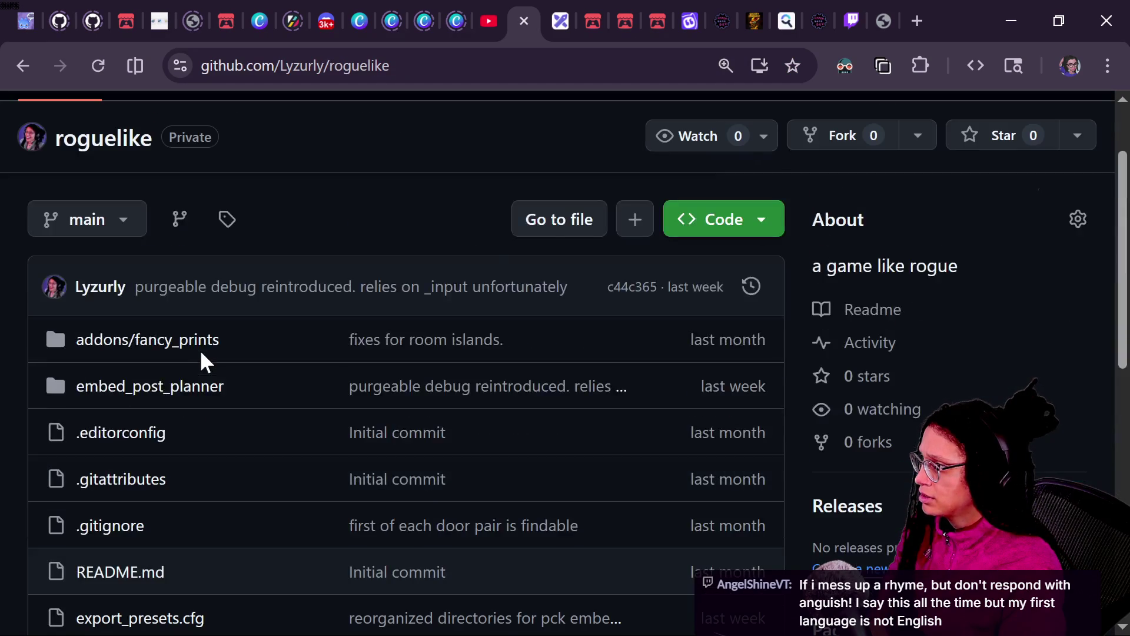
scroll(507, 223, "up", 2)
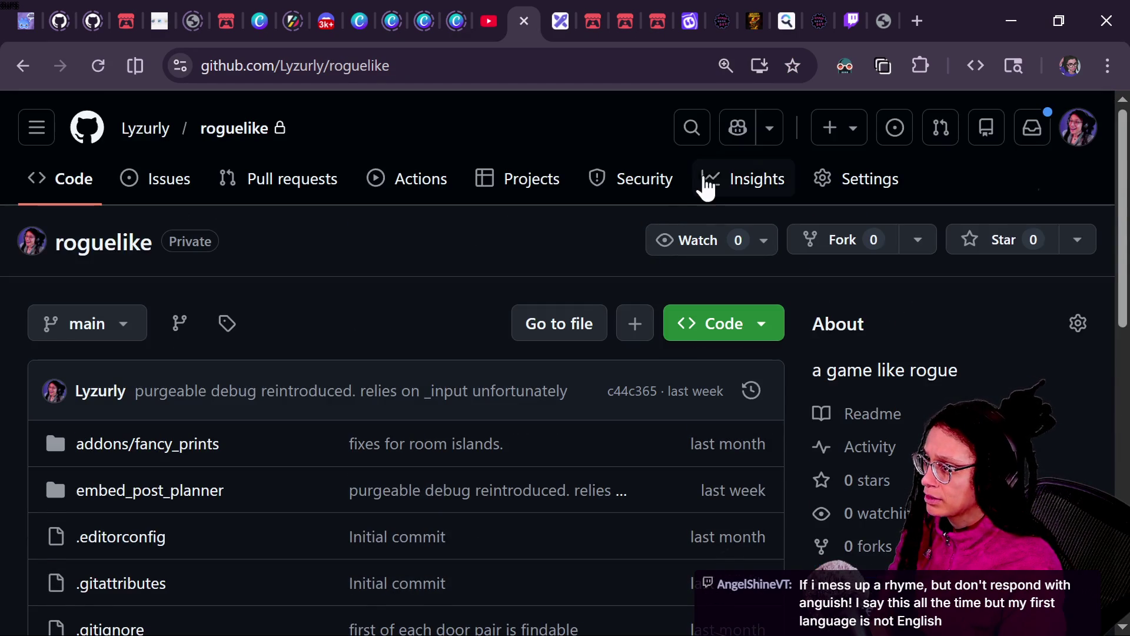
Search the repo code for 'content', then go back and open embed_post_planner.
left_click(686, 124)
type("content")
key("Return")
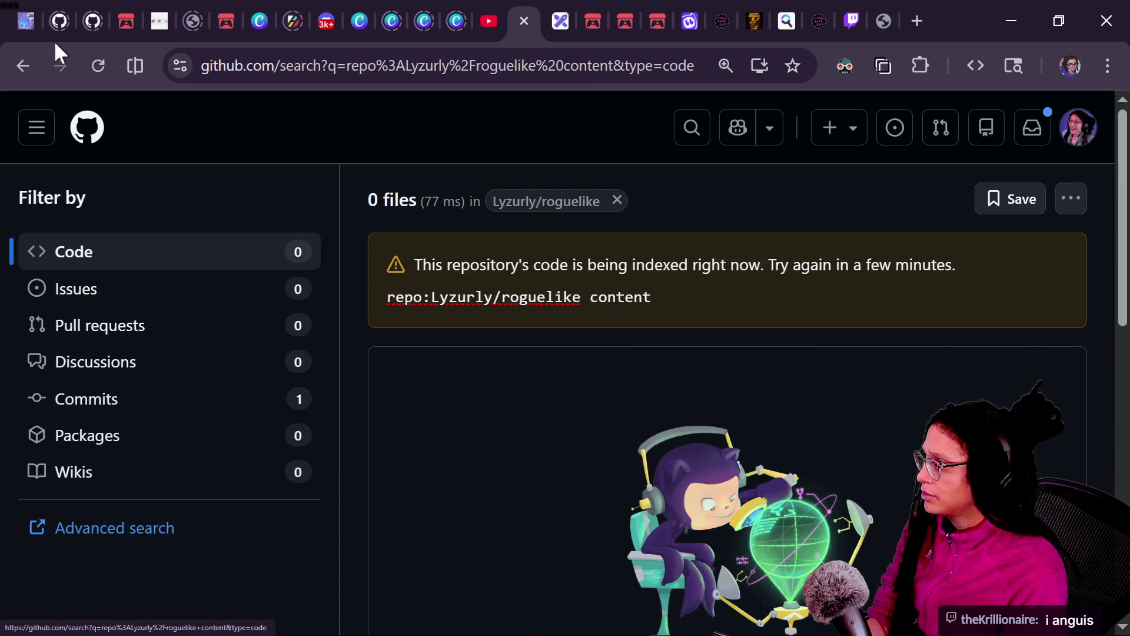
left_click(22, 66)
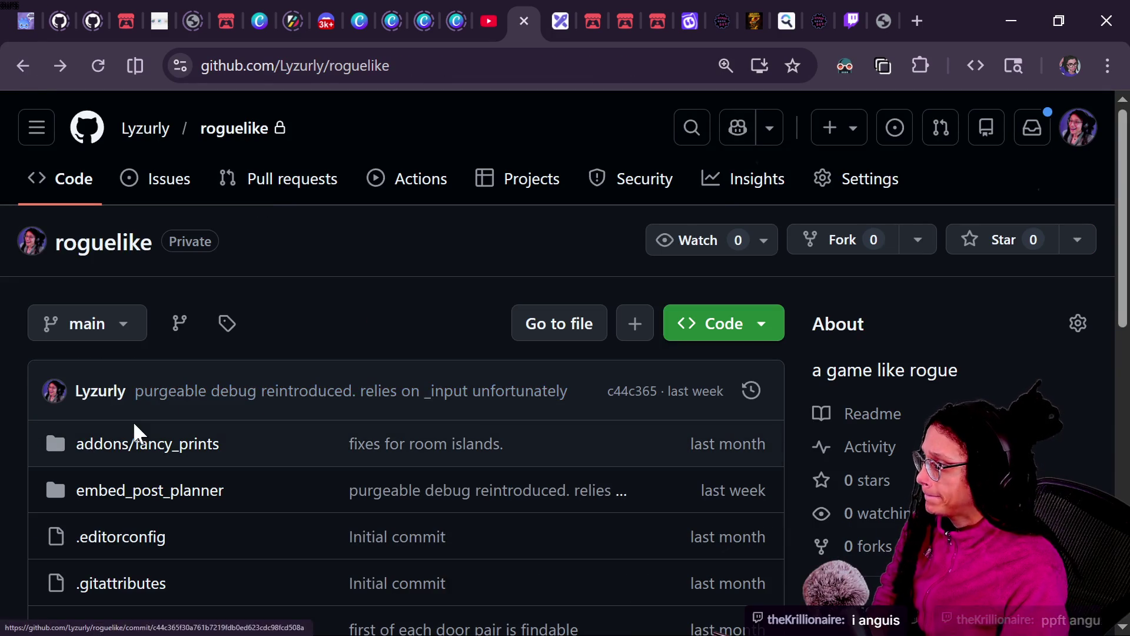
scroll(133, 421, "down", 8)
scroll(133, 421, "up", 9)
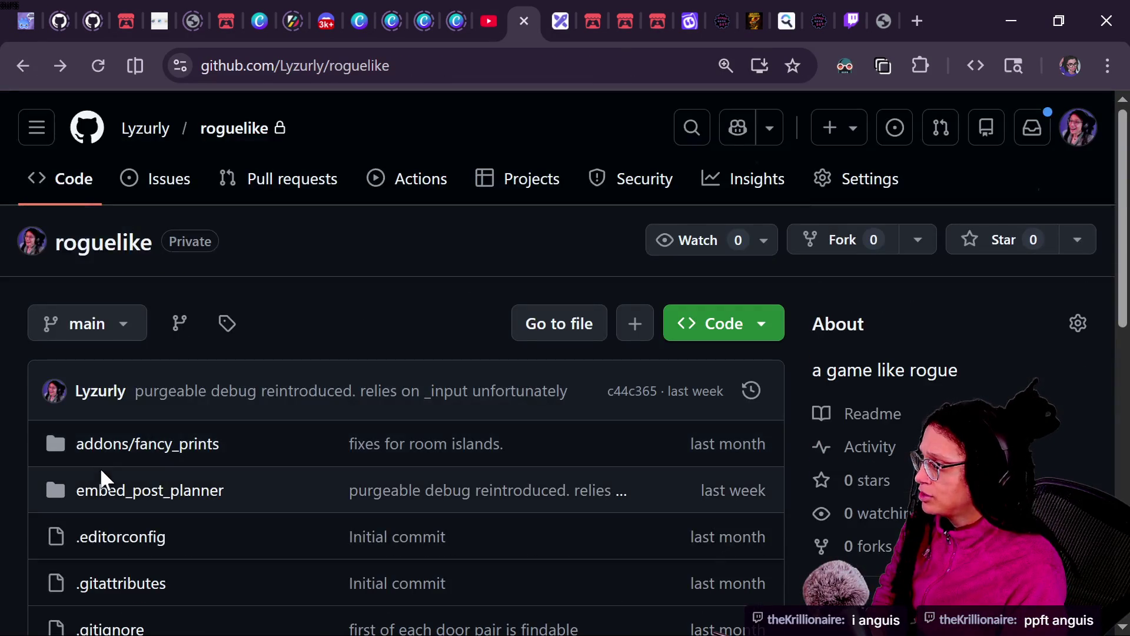
left_click(141, 490)
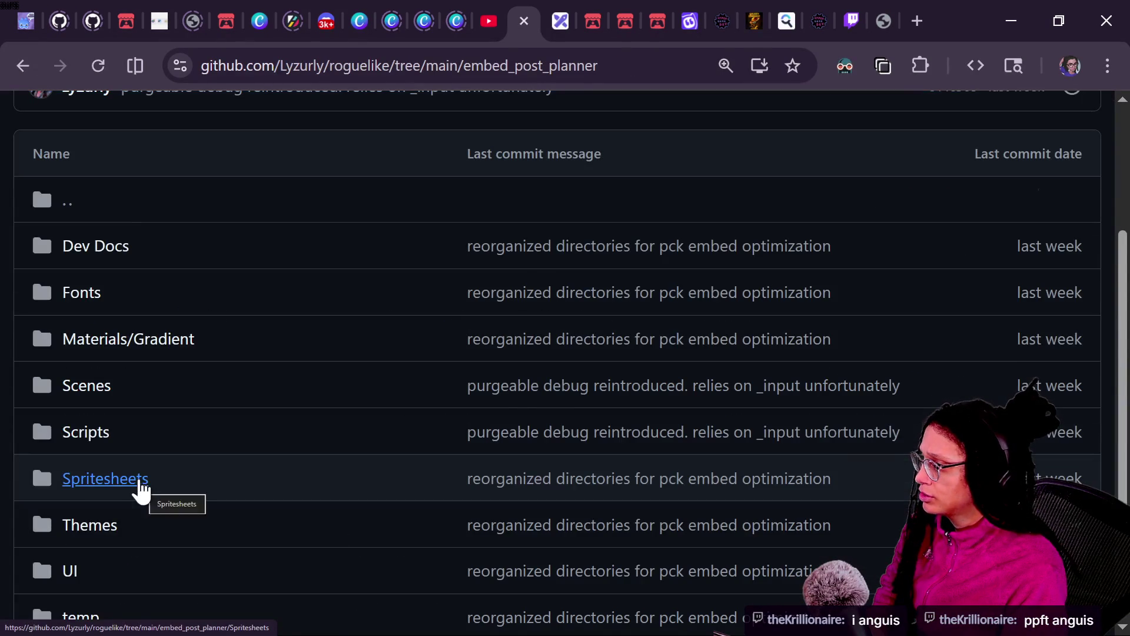
Open Scripts > manage_levels.gd in the embed_post_planner folder.
left_click(121, 440)
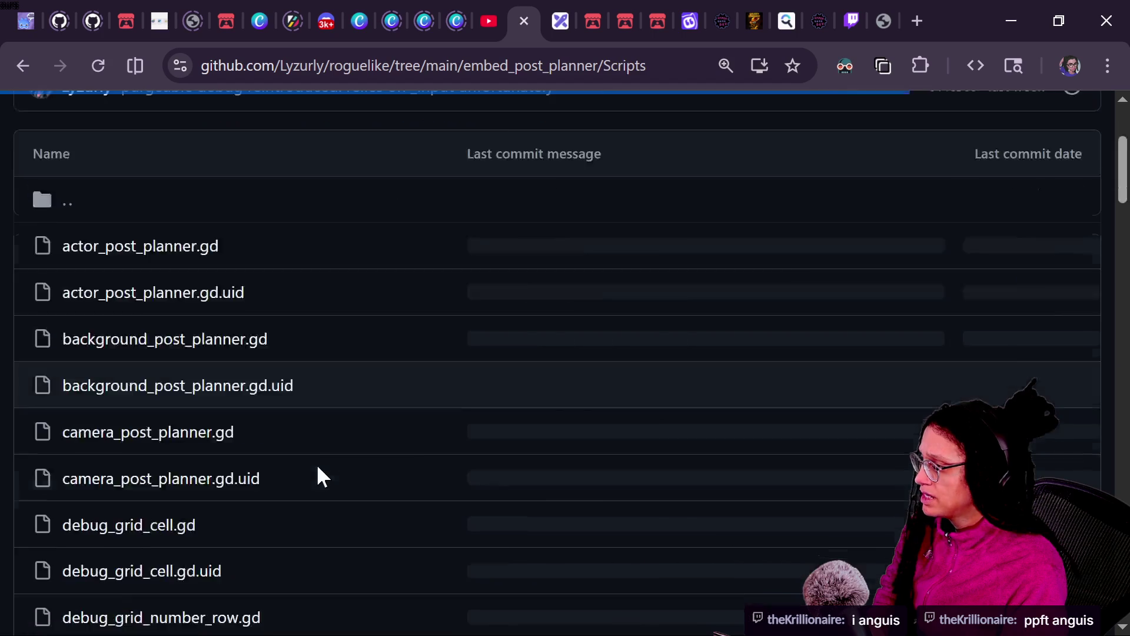
scroll(317, 474, "down", 15)
scroll(316, 464, "down", 8)
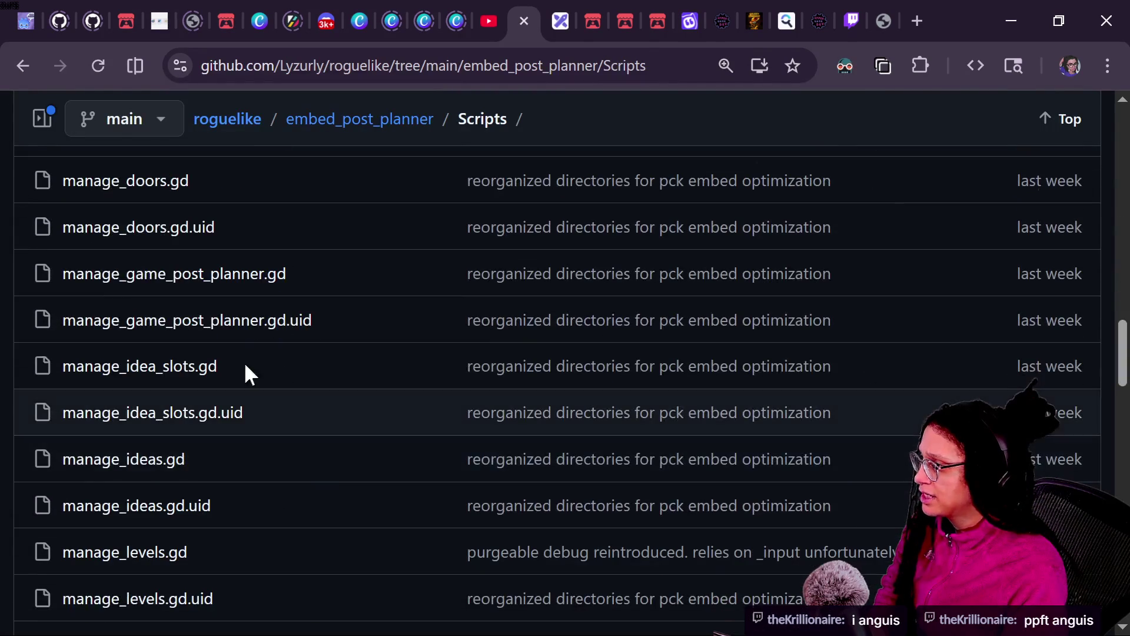
scroll(156, 507, "down", 2)
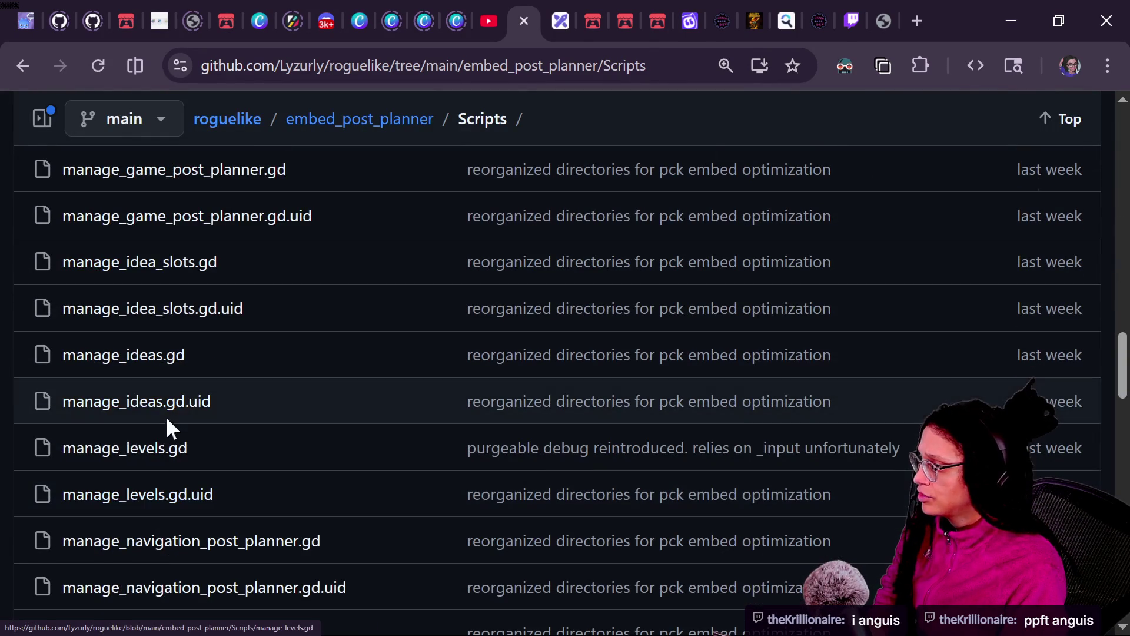
left_click(161, 449)
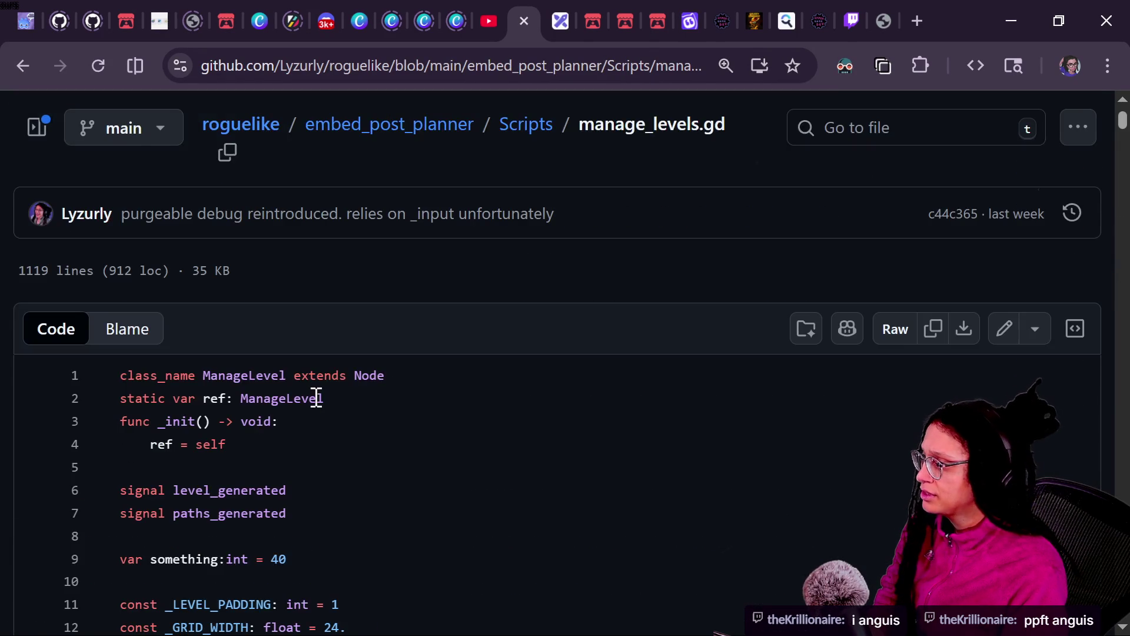
scroll(315, 396, "down", 4)
mouse_move(249, 305)
left_mouse_down()
mouse_move(410, 358)
mouse_move(494, 406)
mouse_move(401, 421)
left_mouse_up()
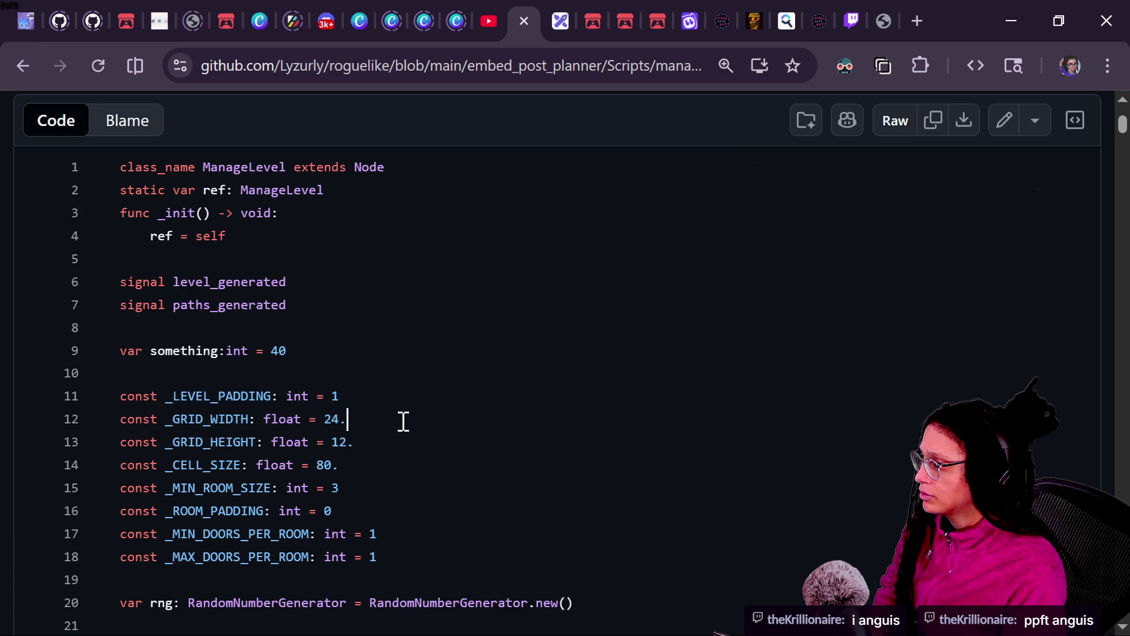
scroll(402, 421, "down", 5)
Find 'content' on the page and locate the _CELL_CONTENT_DATA definition.
key("ctrl+f")
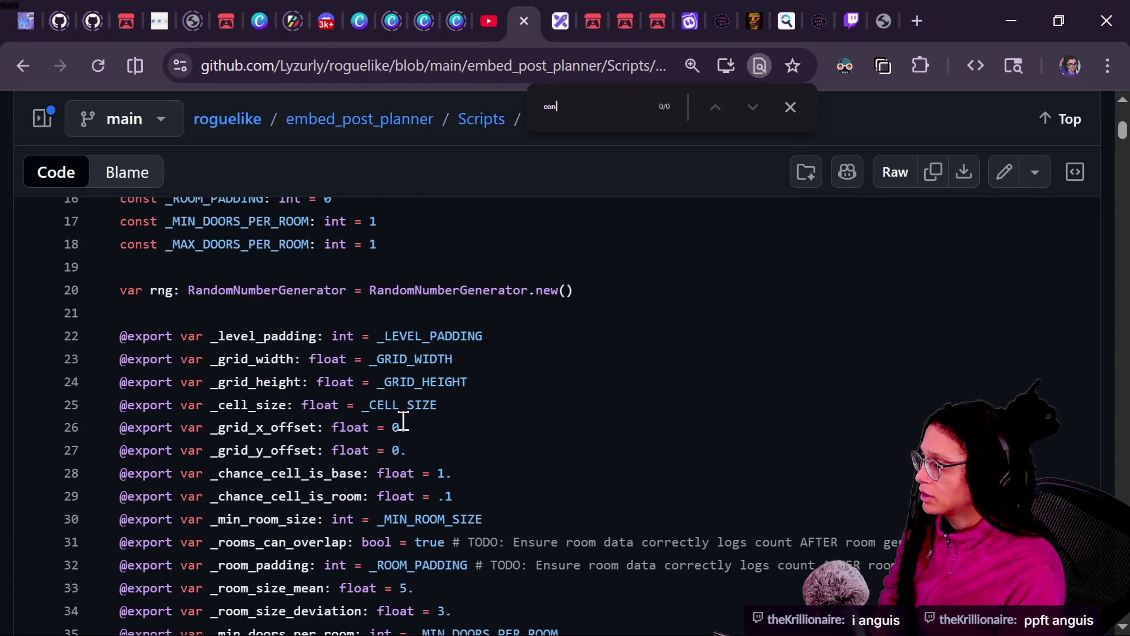
type("content")
scroll(403, 421, "down", 10)
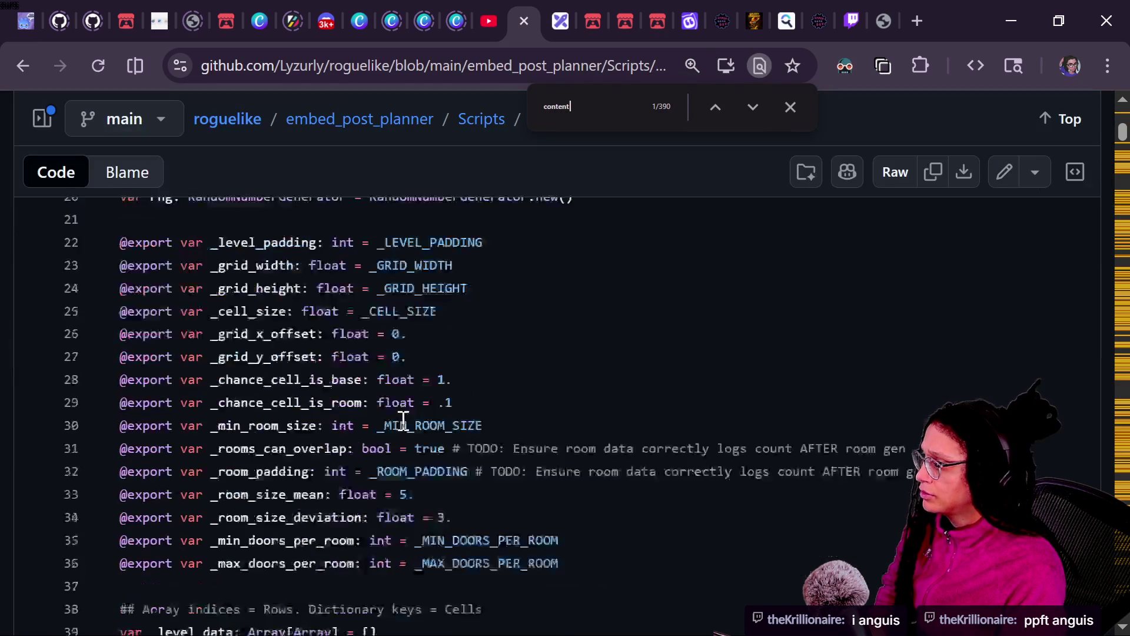
scroll(353, 427, "down", 2)
left_click_drag(207, 444, 330, 479)
scroll(332, 480, "down", 5)
scroll(177, 485, "down", 3)
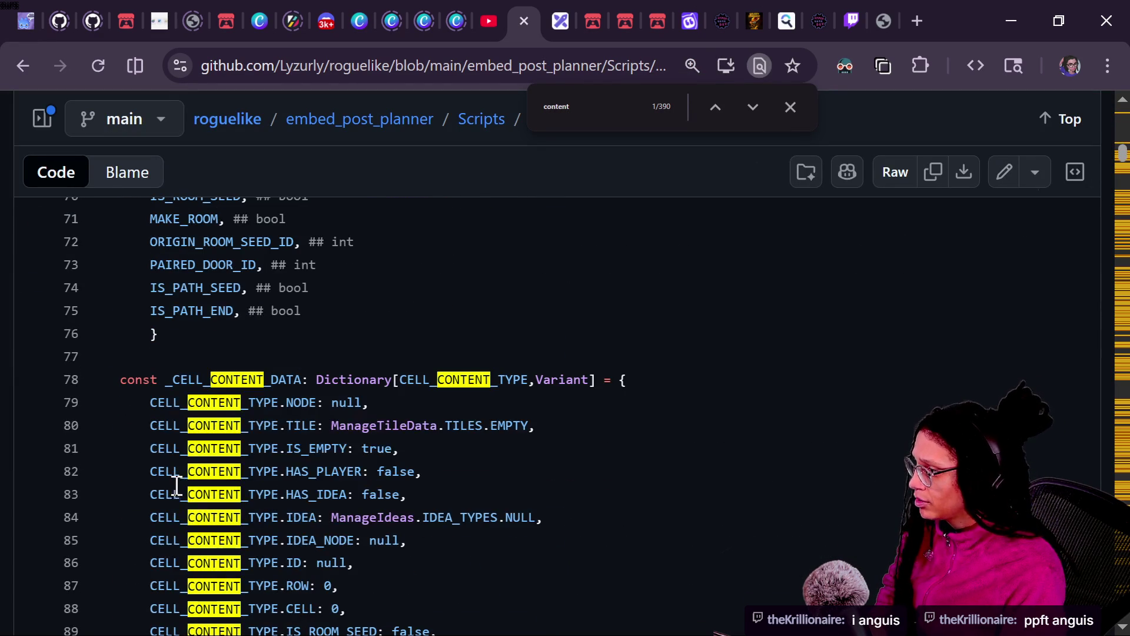
left_click_drag(234, 383, 308, 377)
key("alt+Tab")
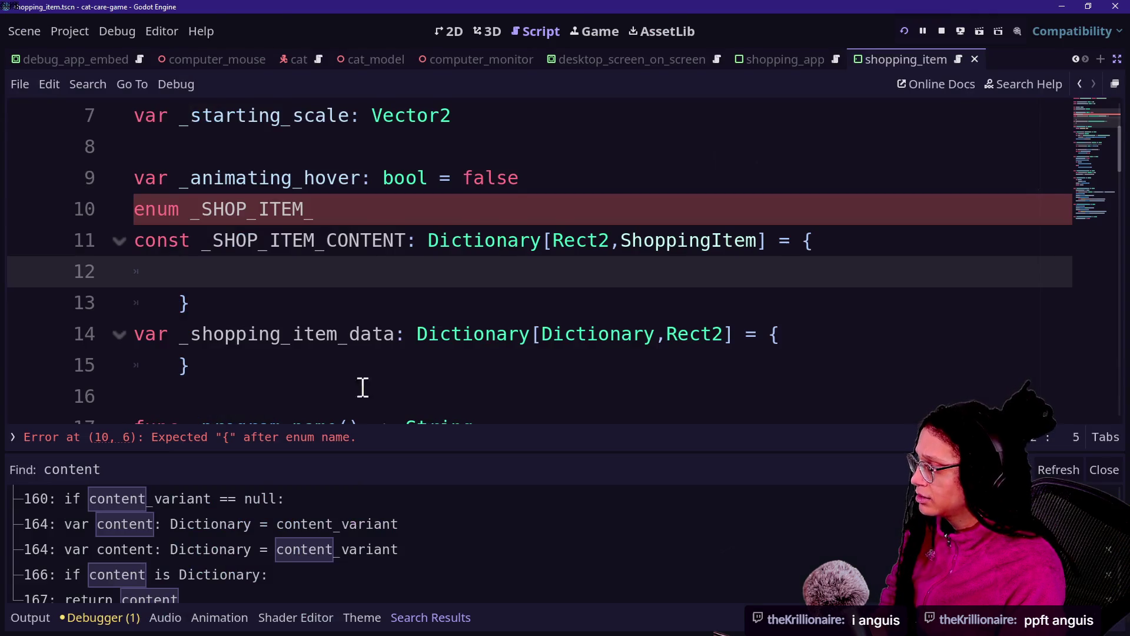
Finish line 10 as enum _SHOP_ITEM_DATA_TYPE and insert DATA_ into the line 11 constant name.
key("alt+Tab")
scroll(245, 406, "down", 8)
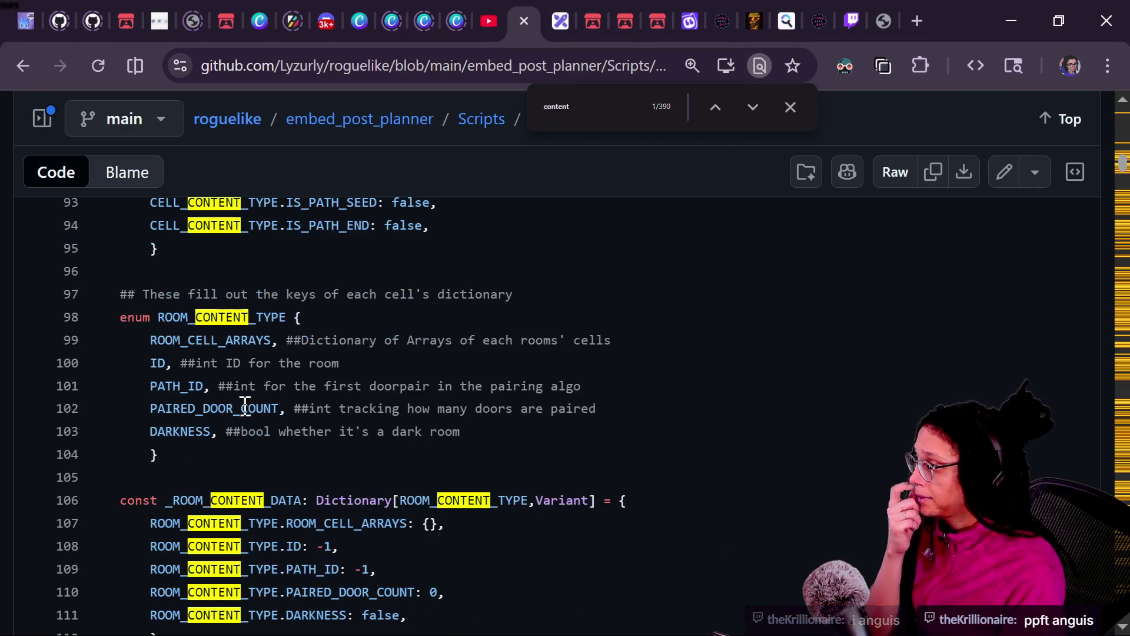
key("alt+Tab")
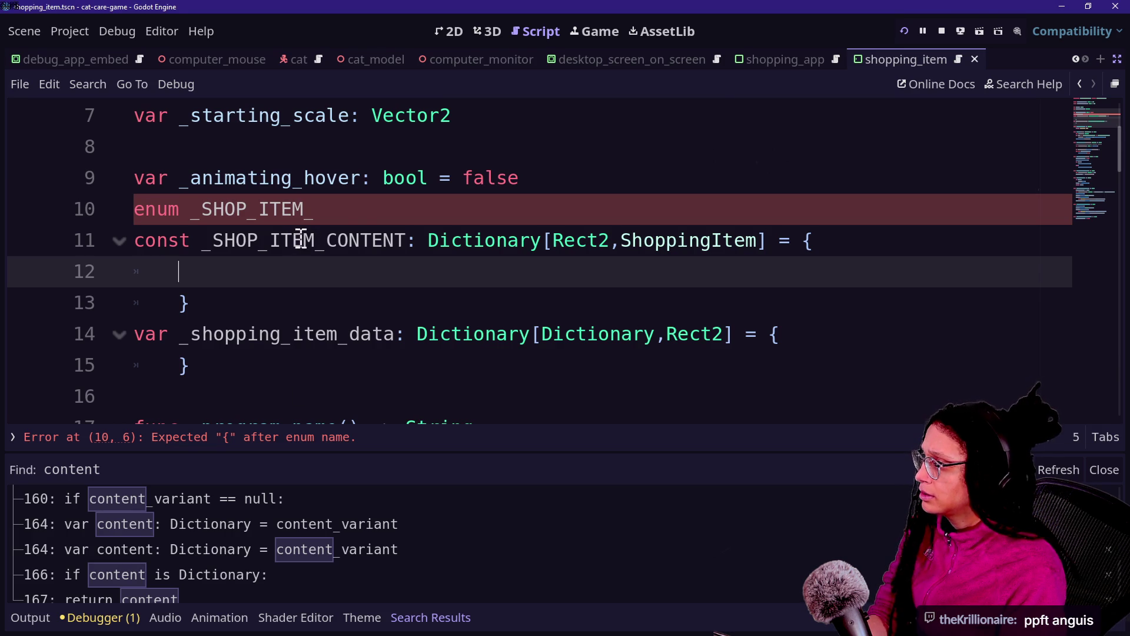
left_click(318, 210)
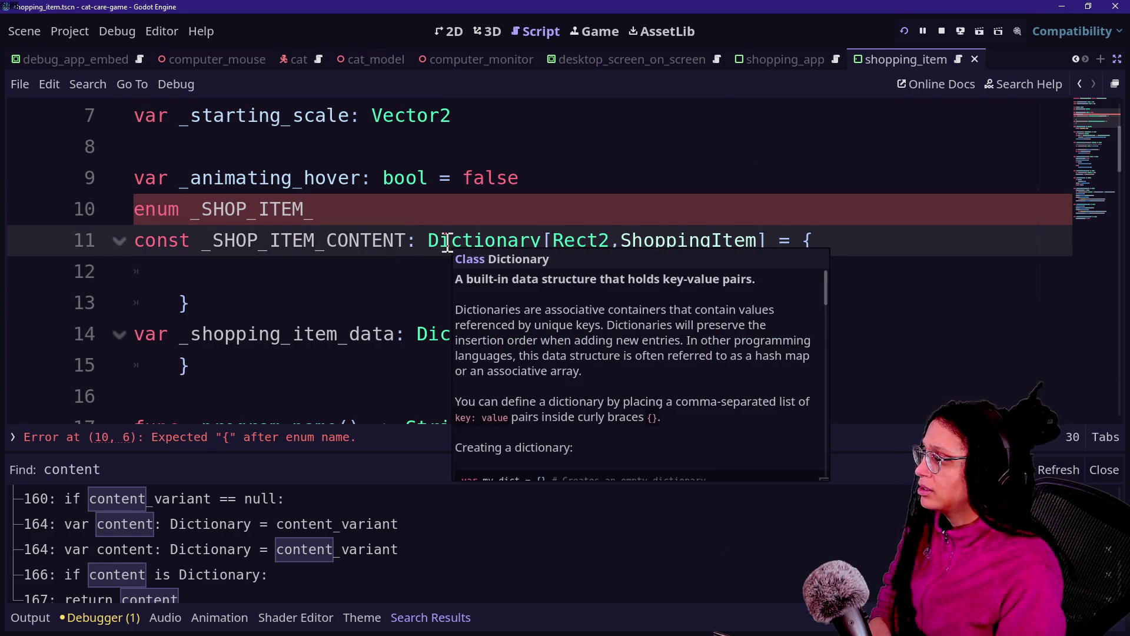
type("DATA_TYPE")
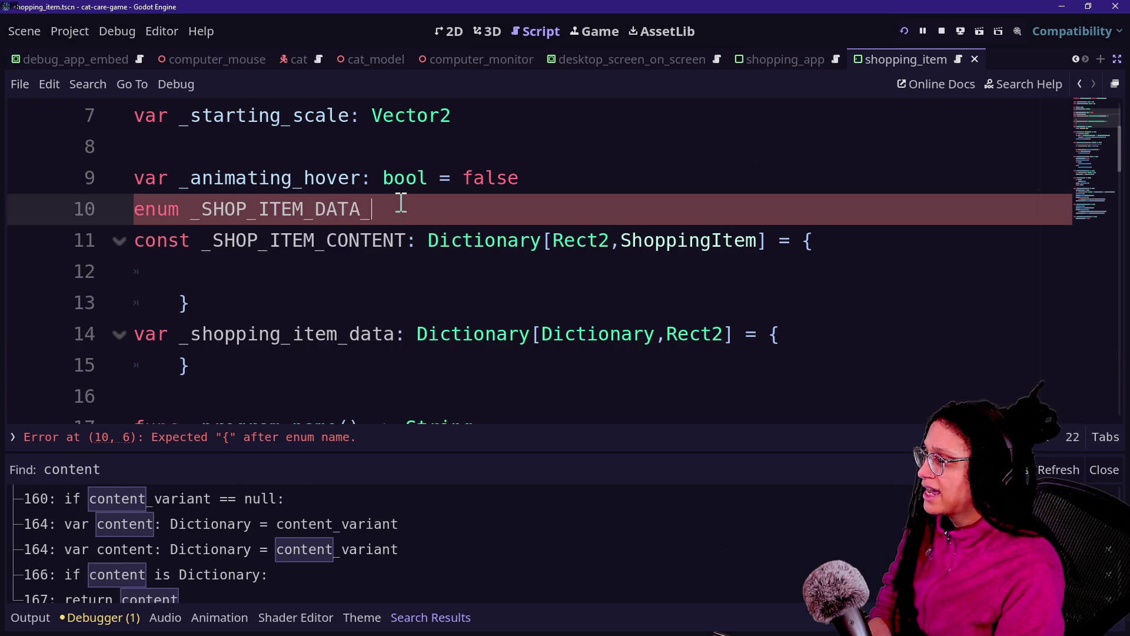
left_click(359, 232)
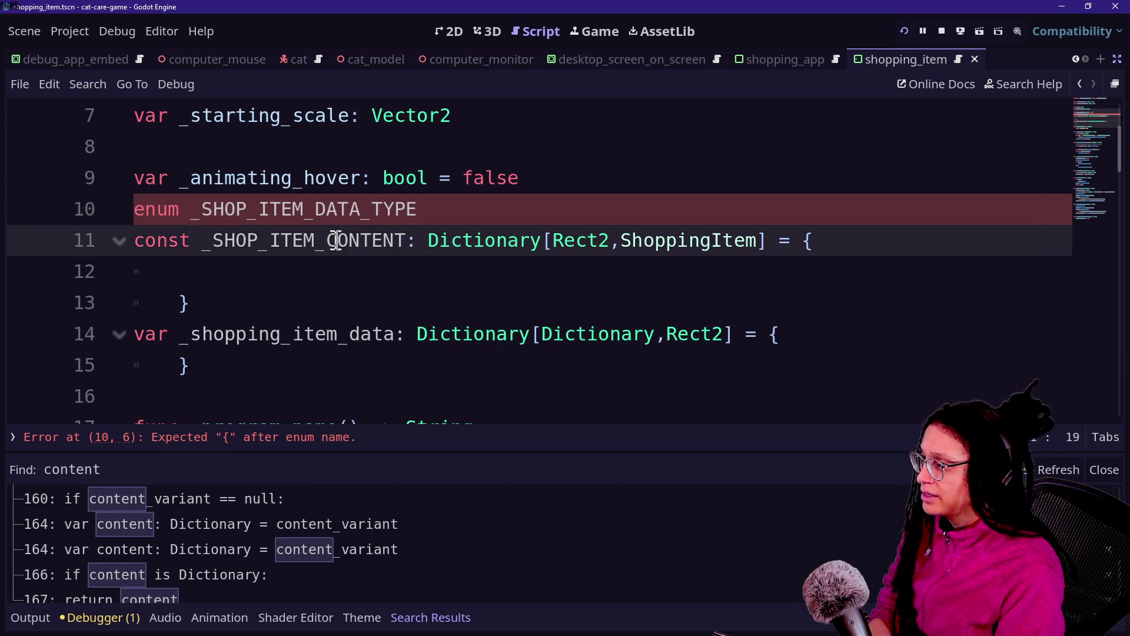
type("DATA_")
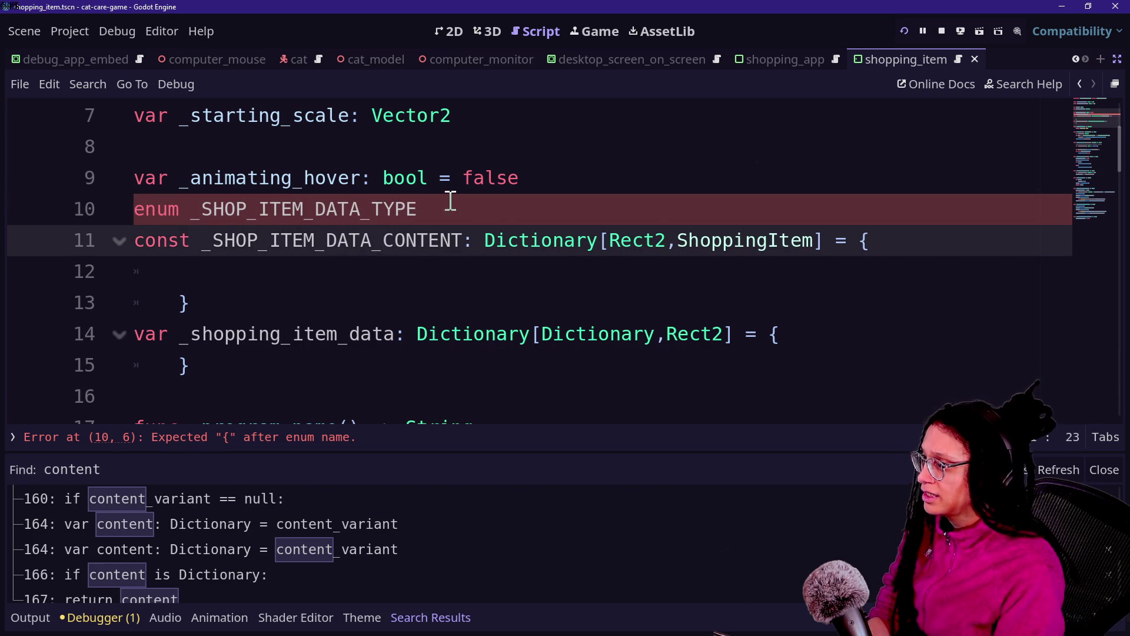
left_click(476, 208)
key("BackSpace")
type(":")
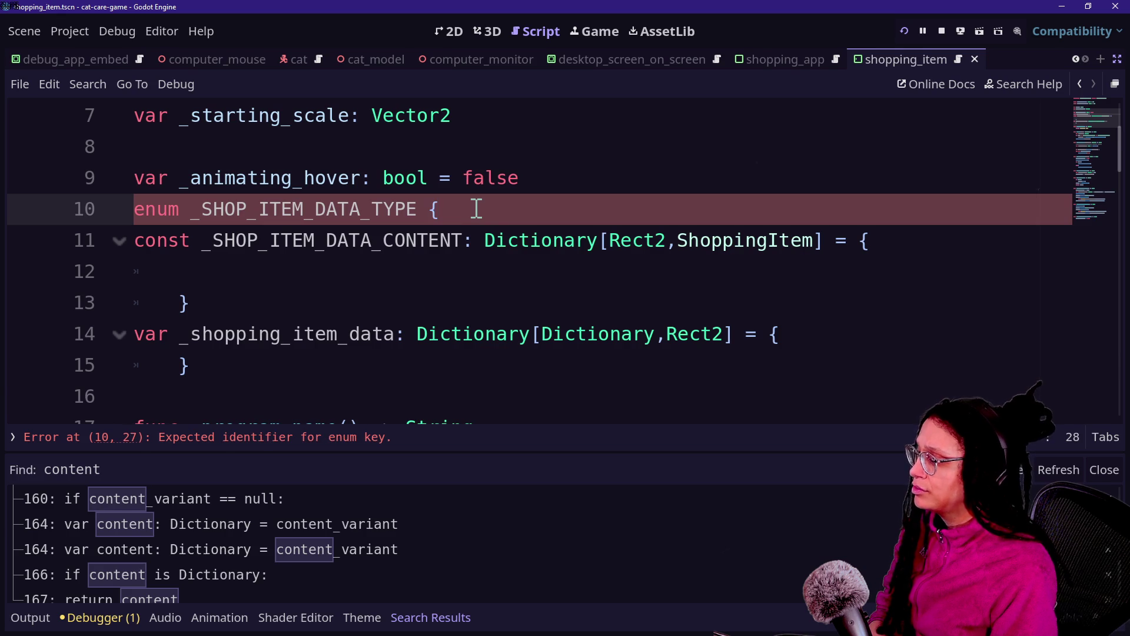
Add ITEM_RECT and ITEM_NODE inside the enum and begin the first dictionary key _SHOP_ITEM_DATA_T.
key("Left")
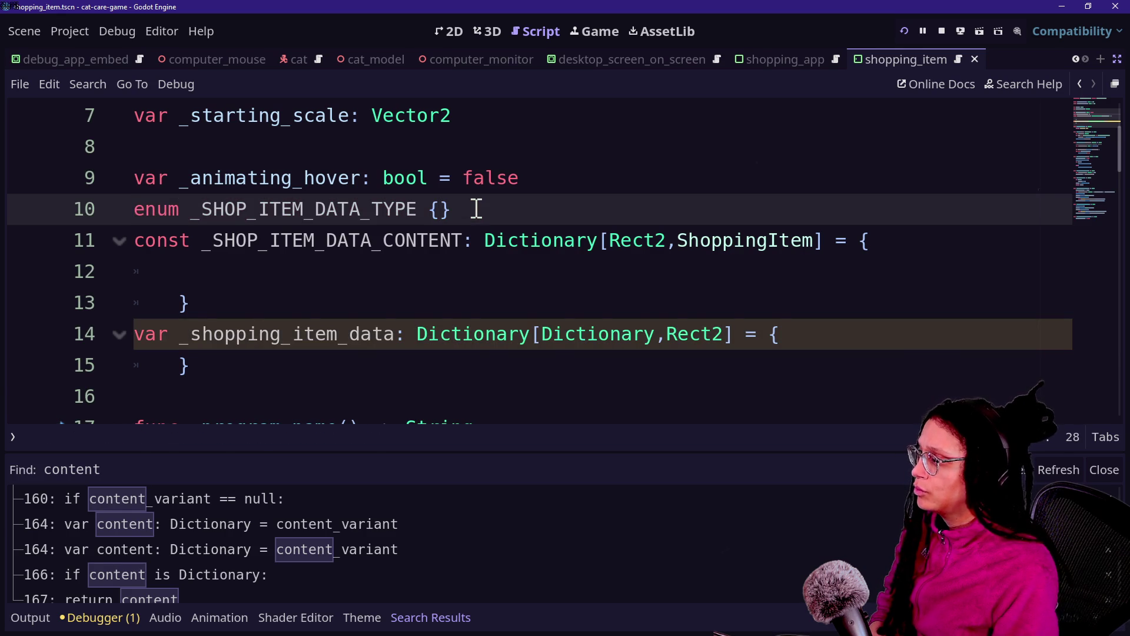
key("Return")
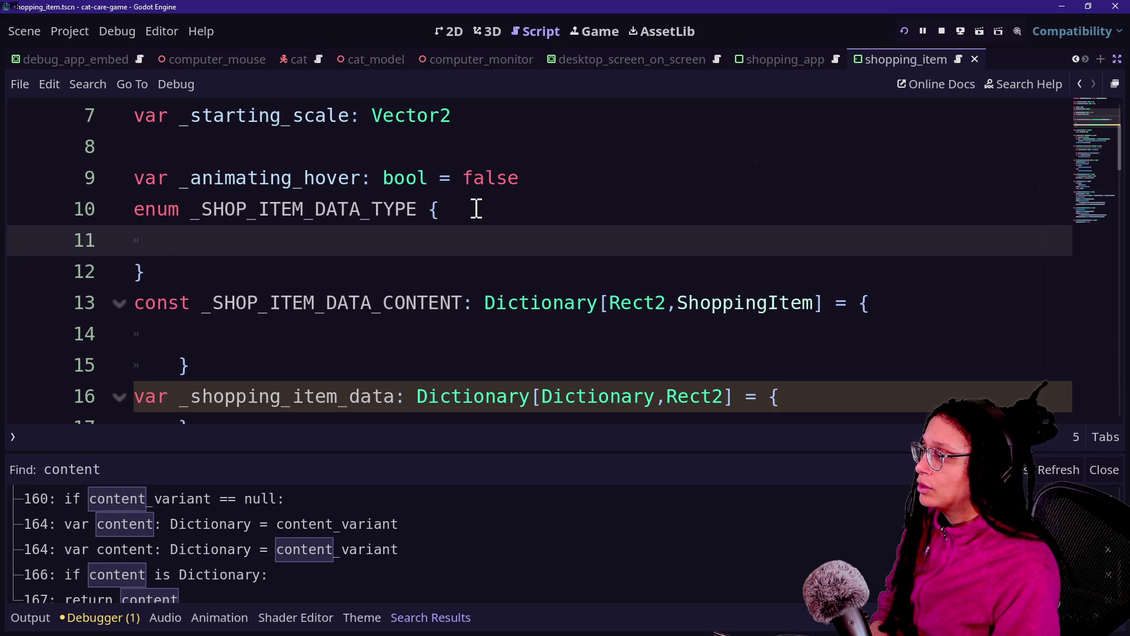
type("DH")
key("BackSpace")
key("BackSpace")
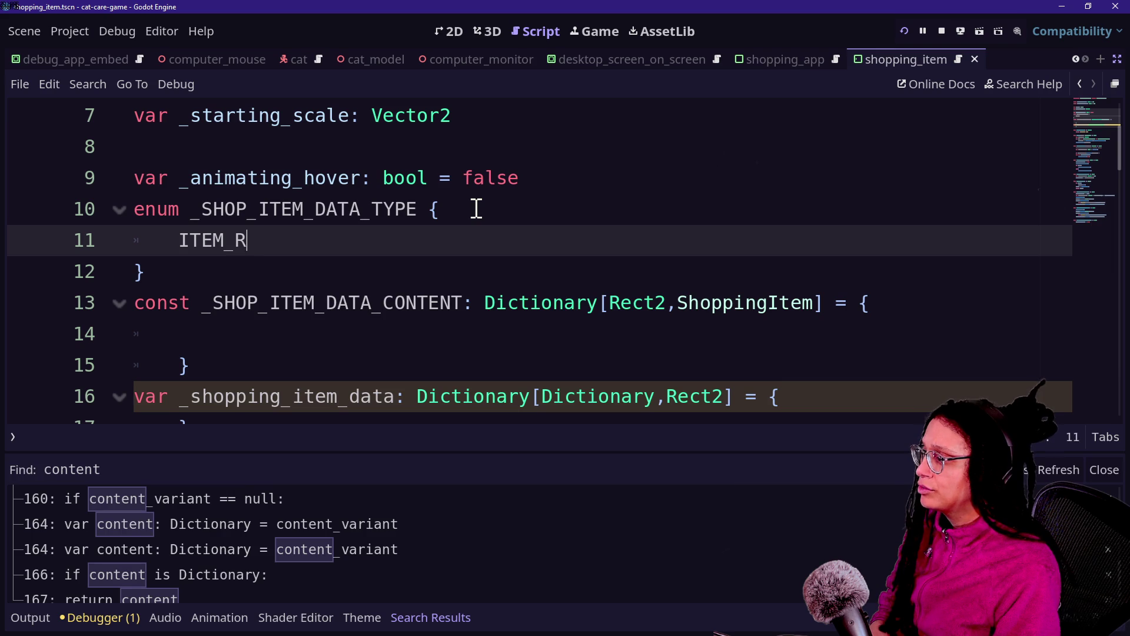
type(":")
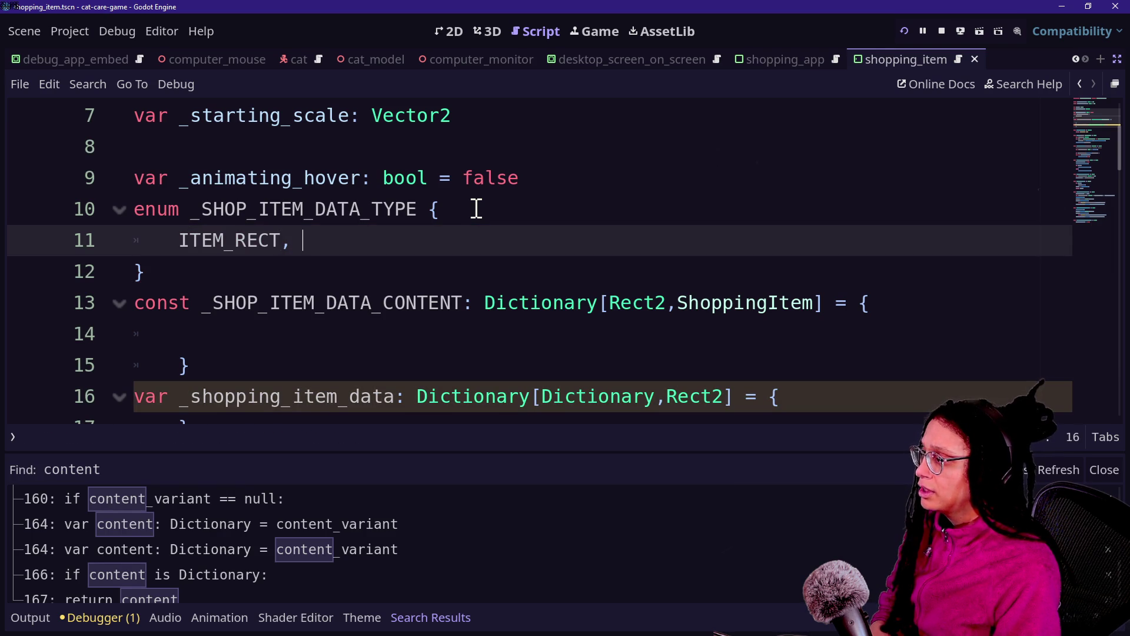
type("M_")
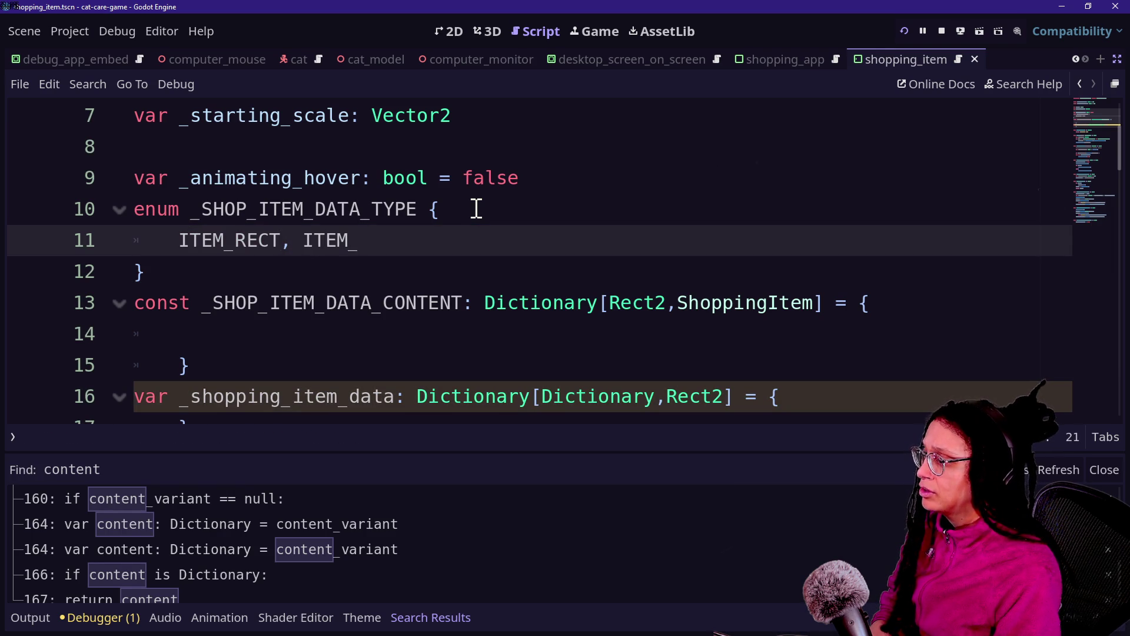
type("NODE")
left_click(453, 337)
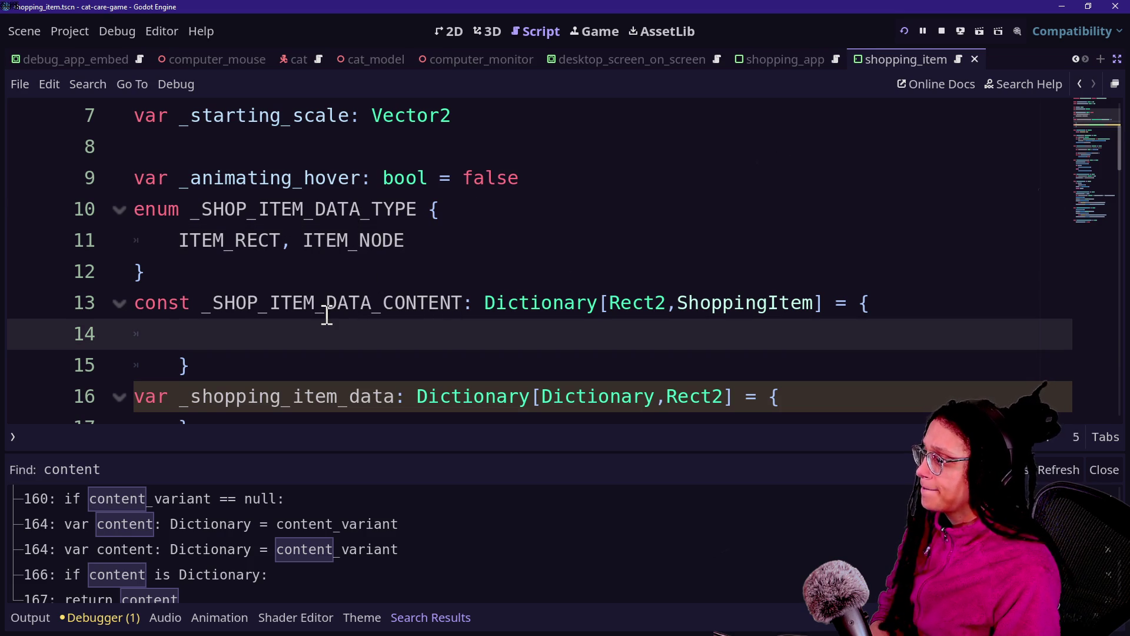
type("_")
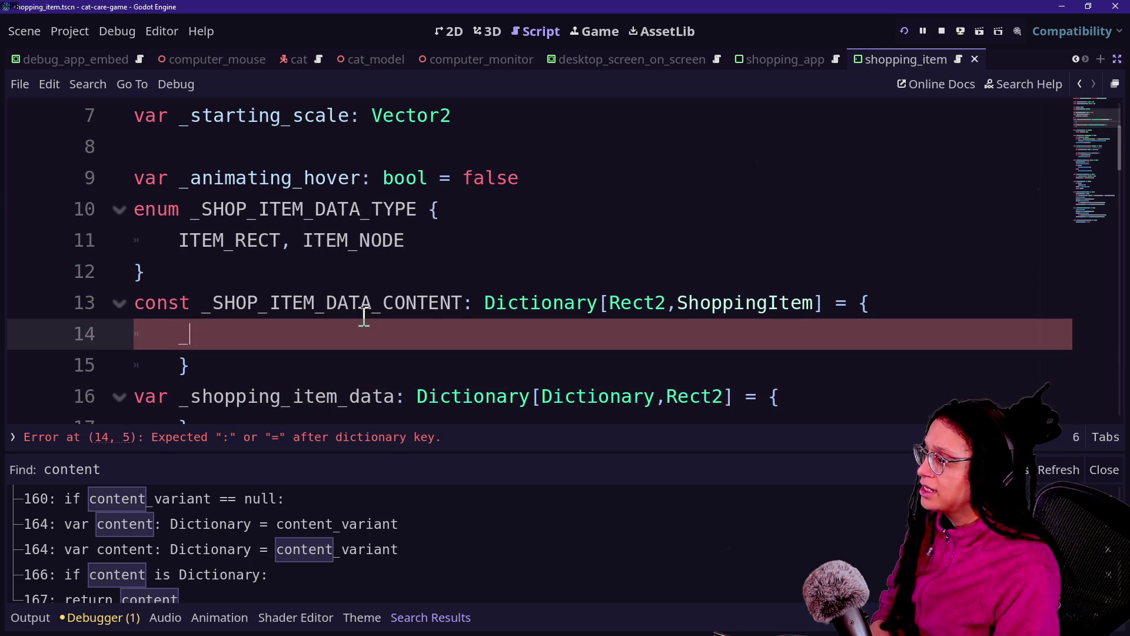
type("SHOP_ITEM_DATA_T")
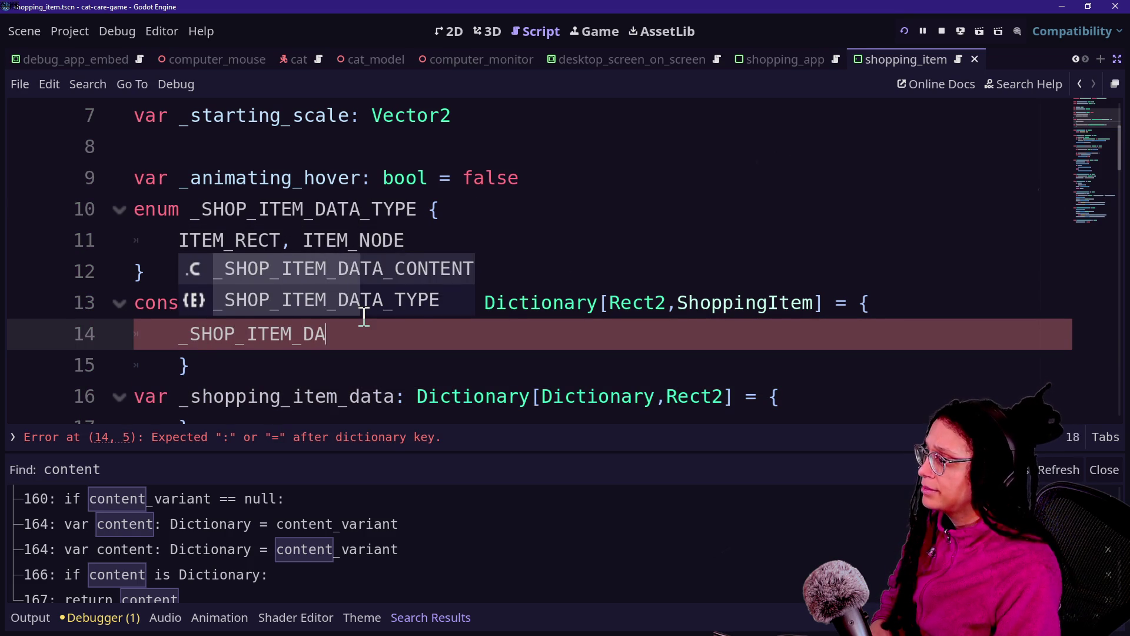
Change the constant's Dictionary key type from Rect2 to _SHOP_ITEM_DATA_TYPE.
key("Return")
double_click(633, 294)
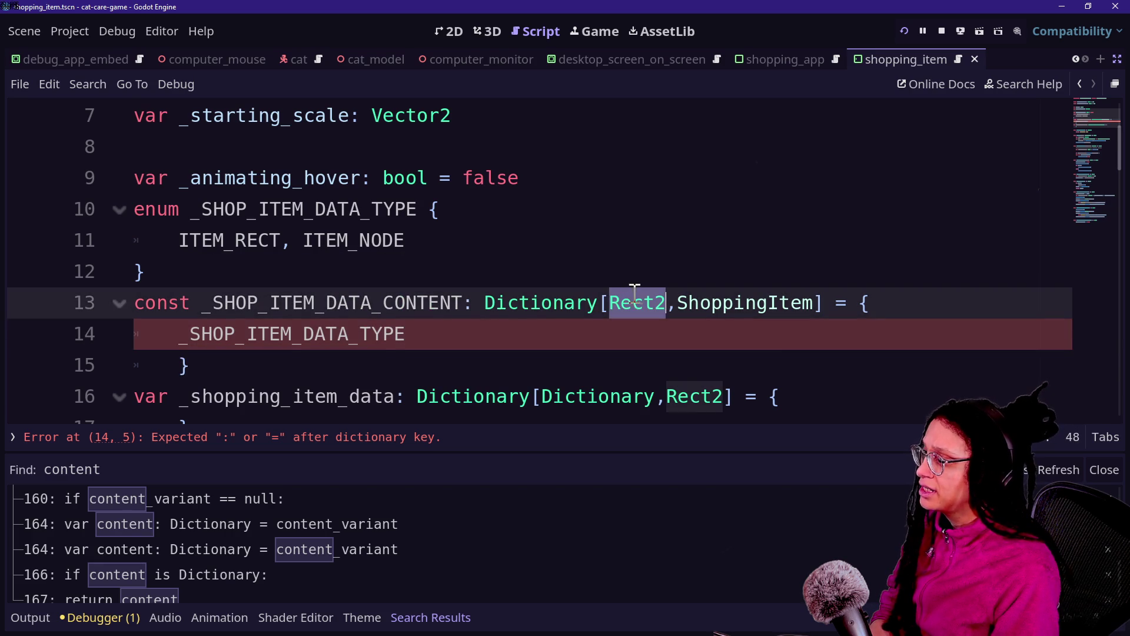
type("_SHOP_")
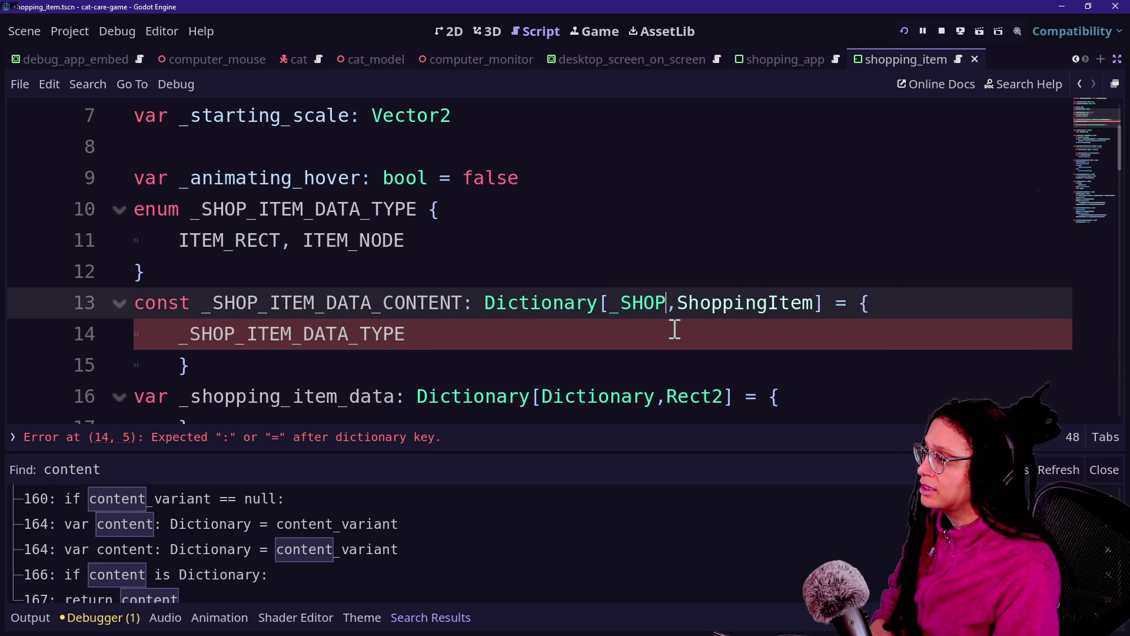
type("ITEM_DATA_TYPE")
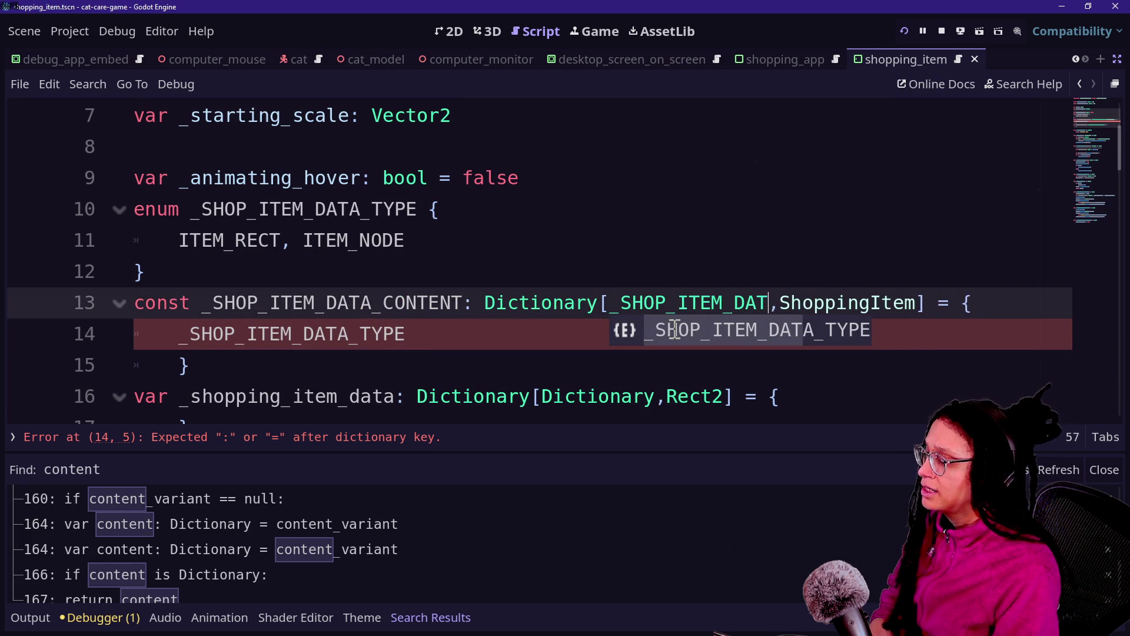
scroll(615, 248, "down", 1)
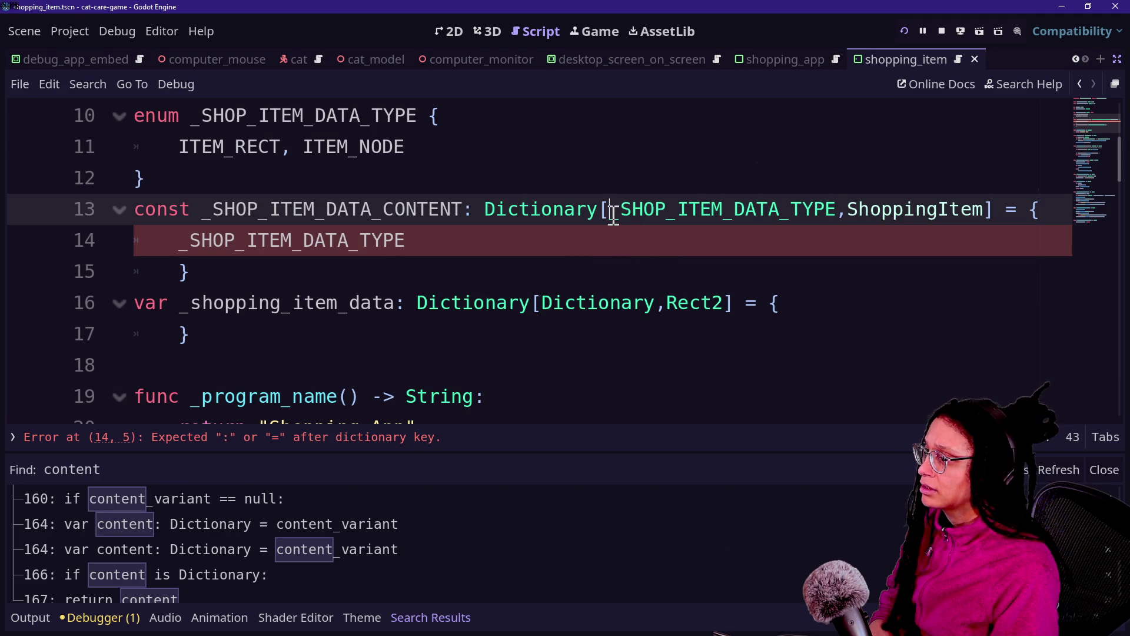
Add the entry _SHOP_ITEM_DATA_TYPE.ITEM_RECT: null, and open the next entry line.
left_click(674, 250)
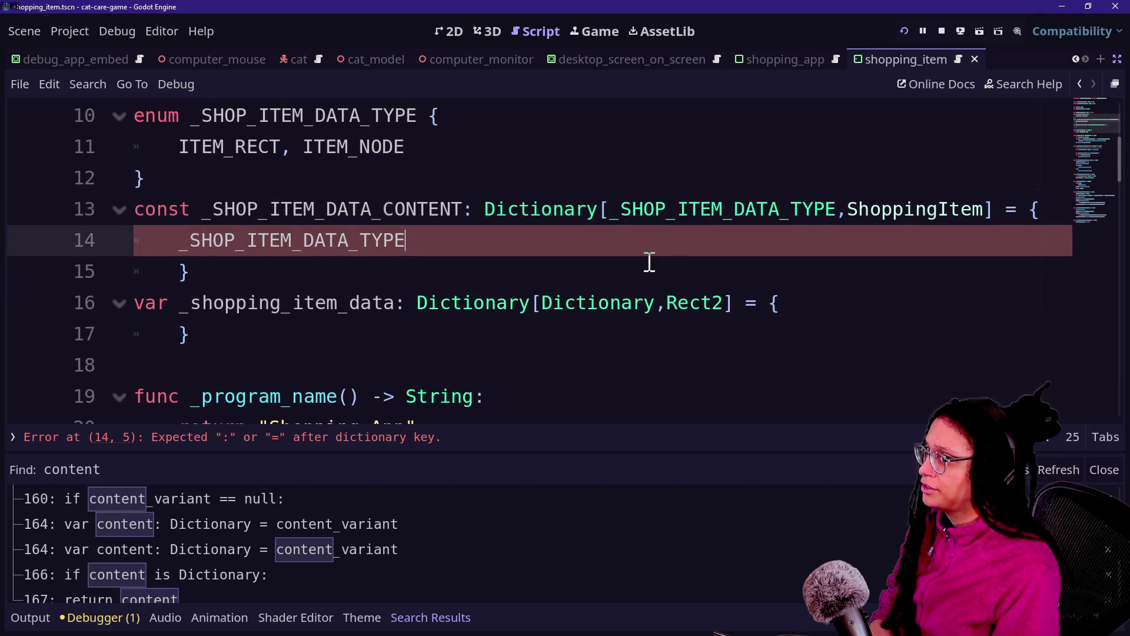
scroll(649, 262, "up", 1)
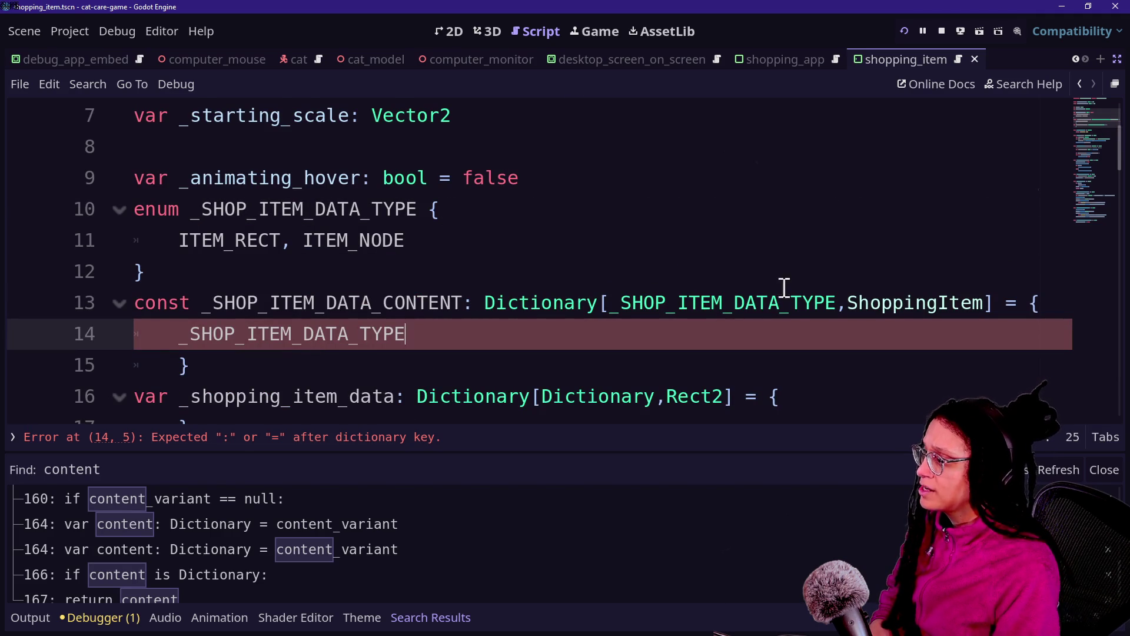
type(".ITEM")
key("Return")
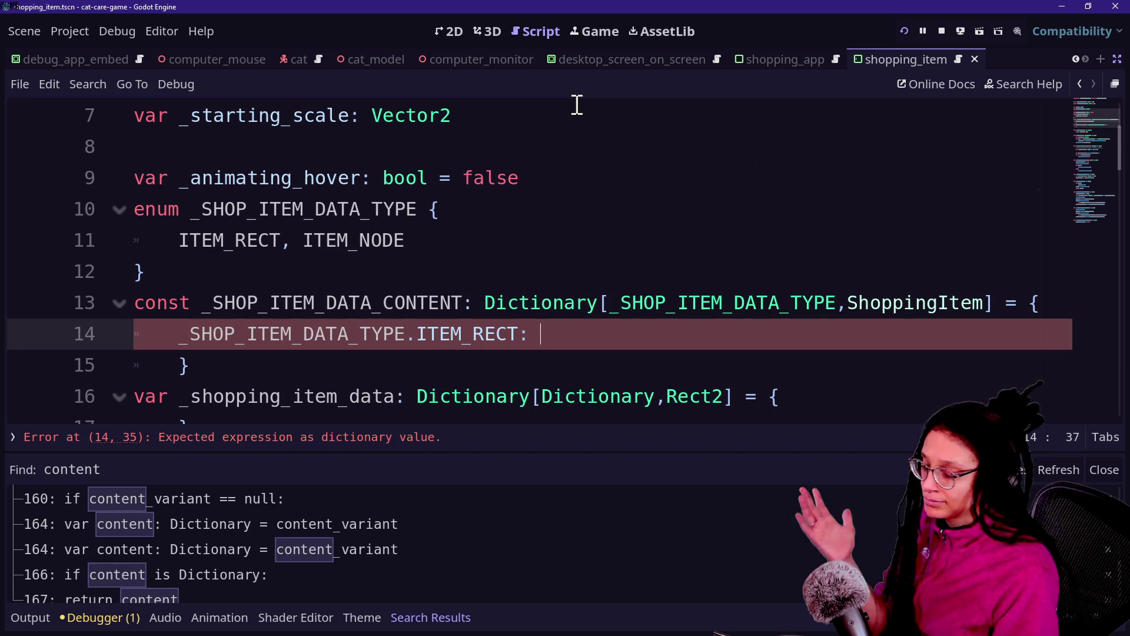
type("Rect2.Z")
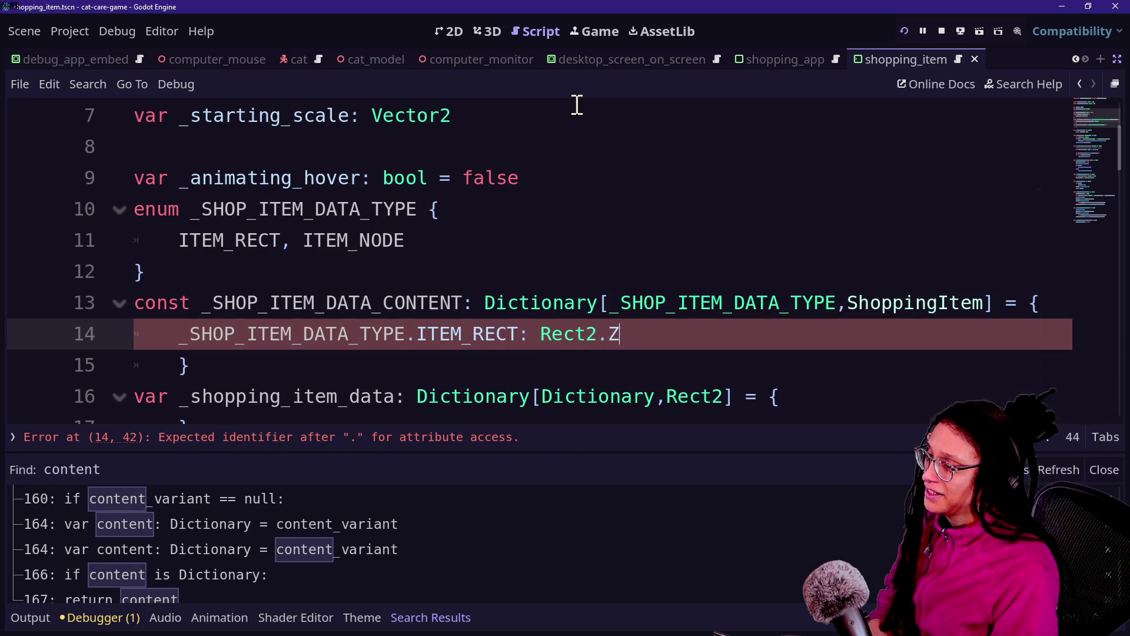
key("BackSpace")
key("BackSpace")
key("BackSpace")
key("BackSpace")
key("BackSpace")
key("BackSpace")
key("BackSpace")
type("null")
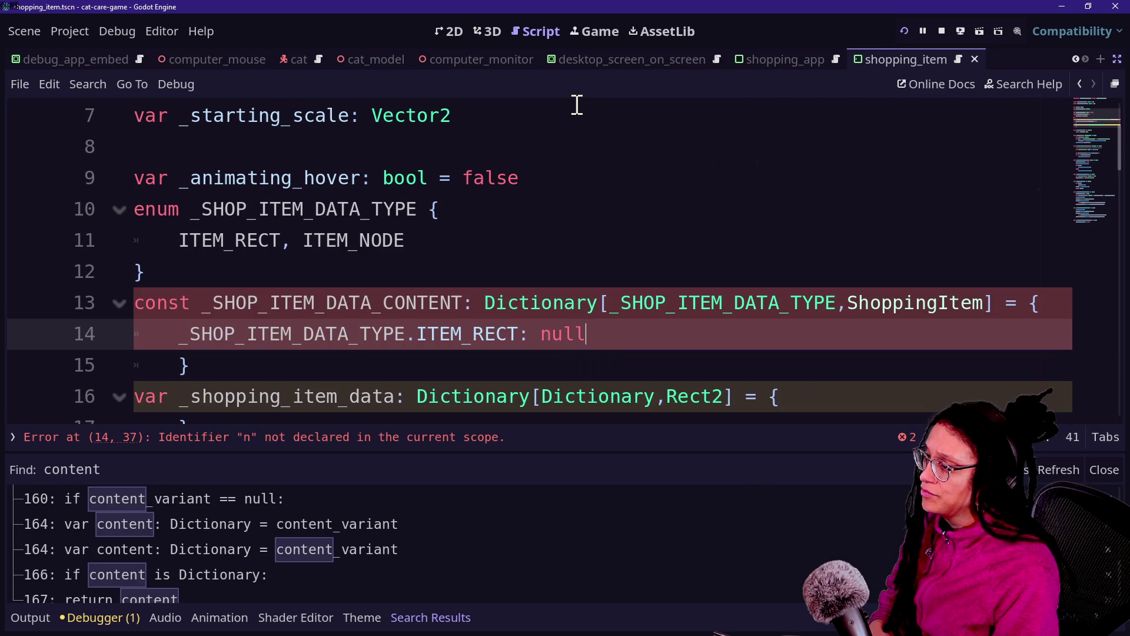
key("Return")
key("BackSpace")
type(",")
key("Return")
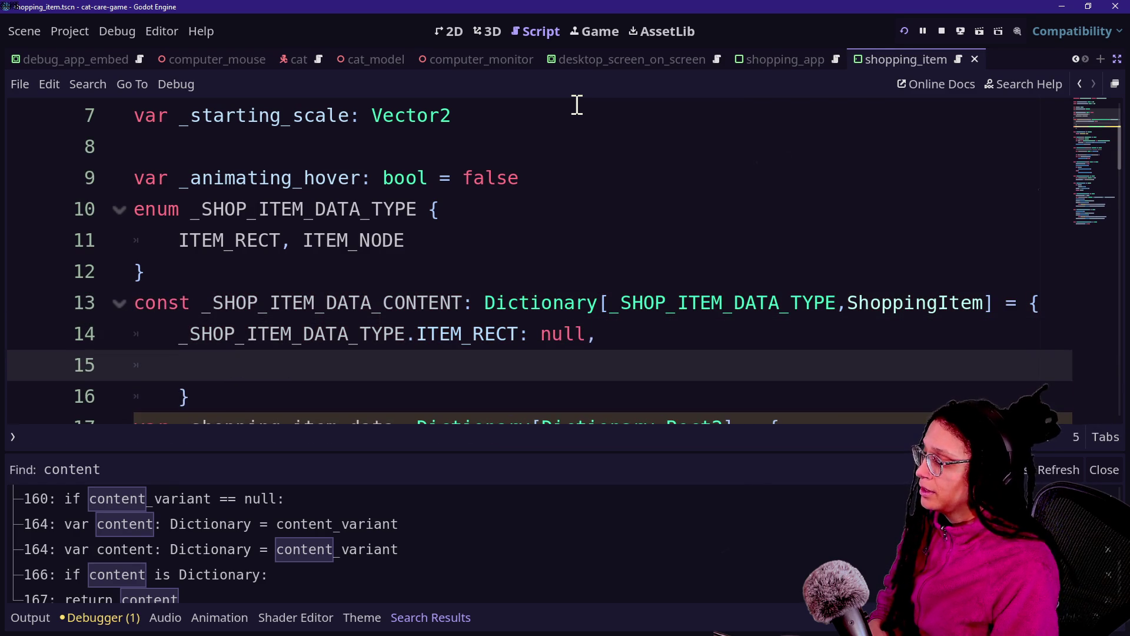
Remove the unfinished second entry and write Rect2(Vector2.ZERO in place of null on line 14.
type("_SHOP")
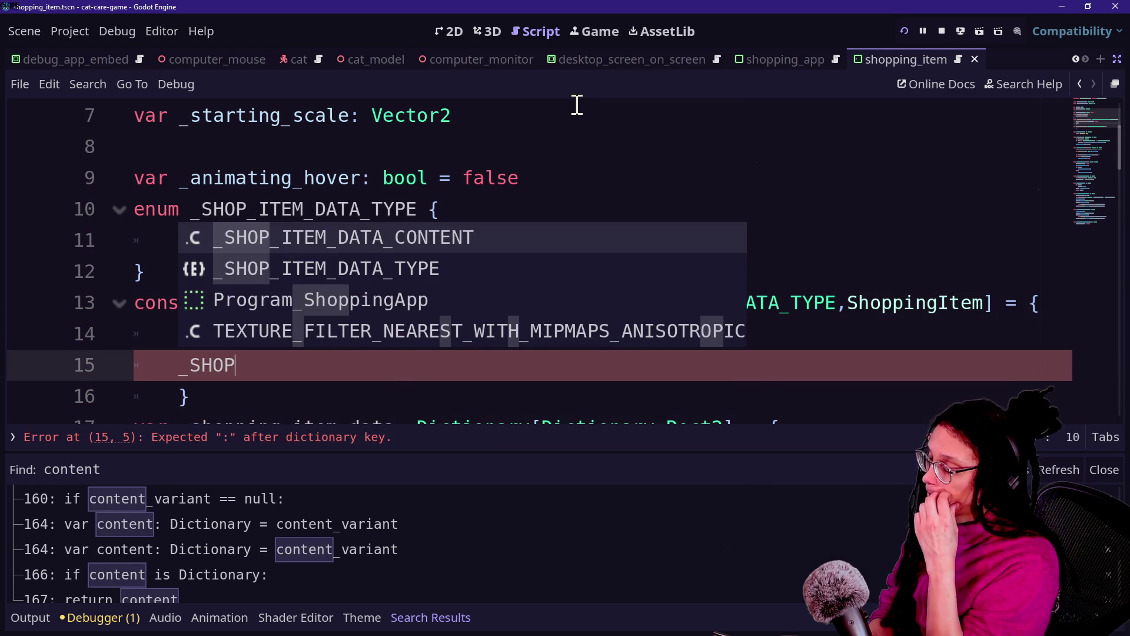
key("BackSpace")
key("BackSpace")
key("BackSpace")
key("BackSpace")
key("BackSpace")
key("BackSpace")
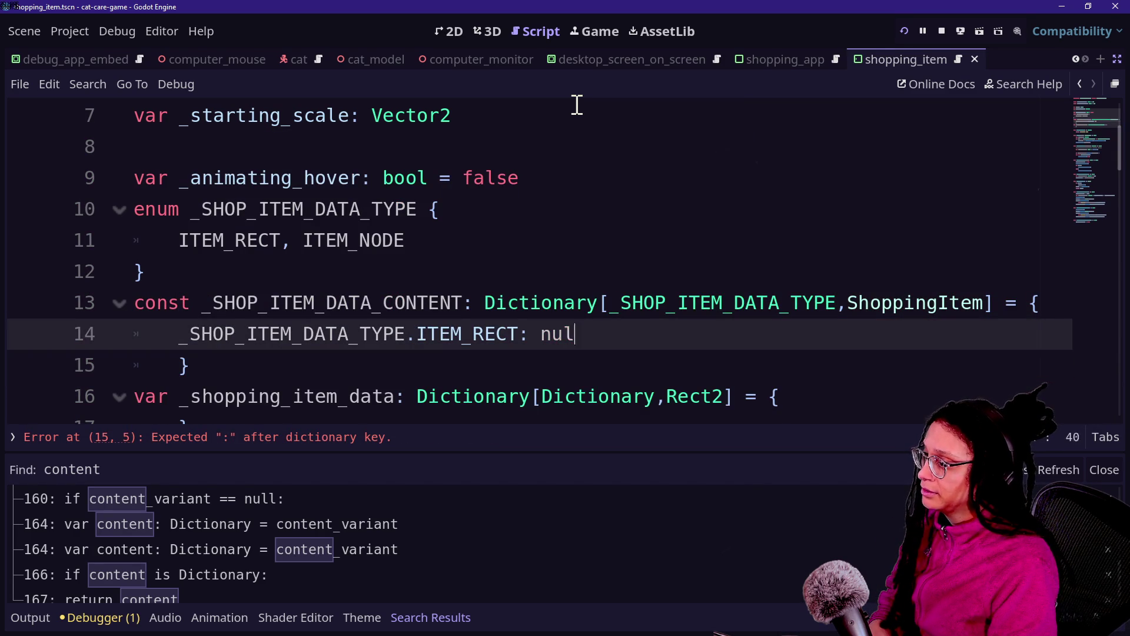
type("Rect2")
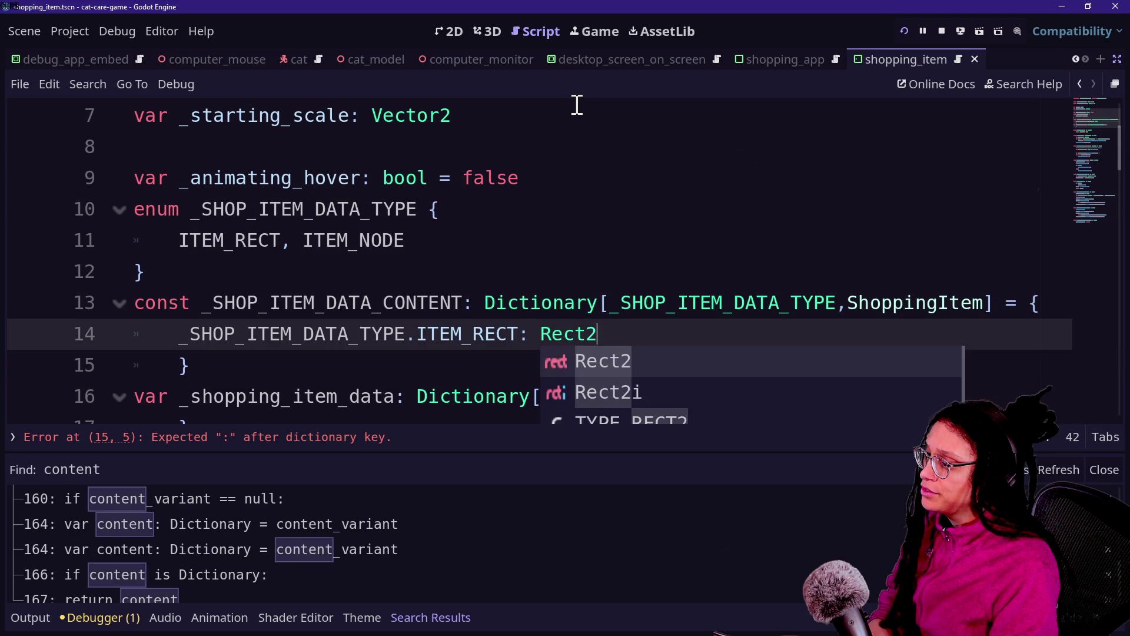
type("(")
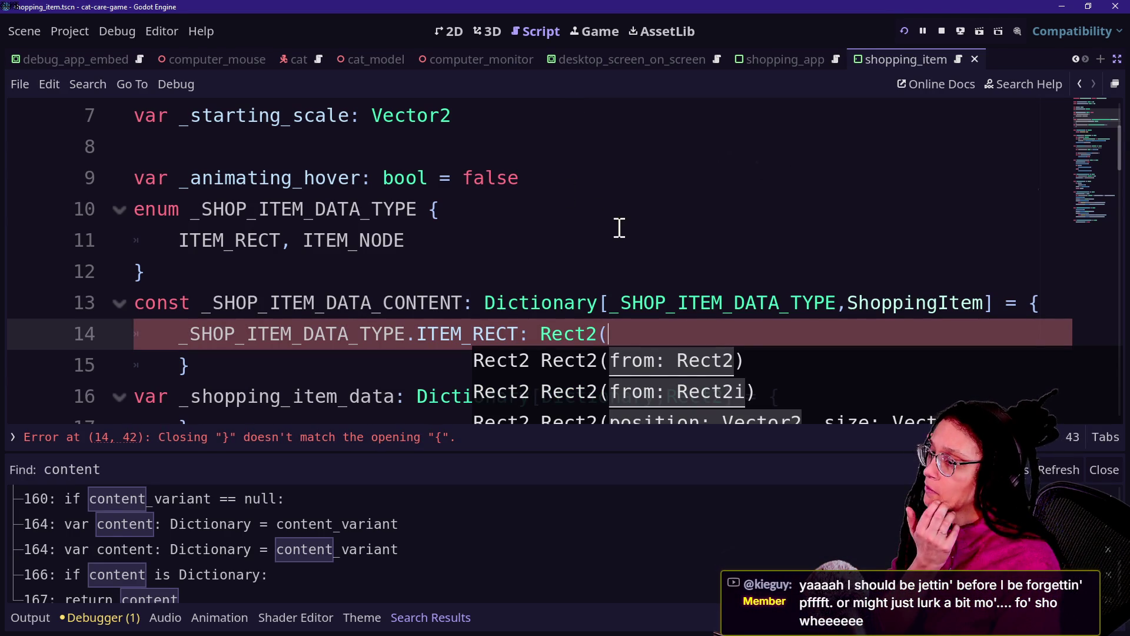
scroll(657, 225, "down", 1)
key("BackSpace")
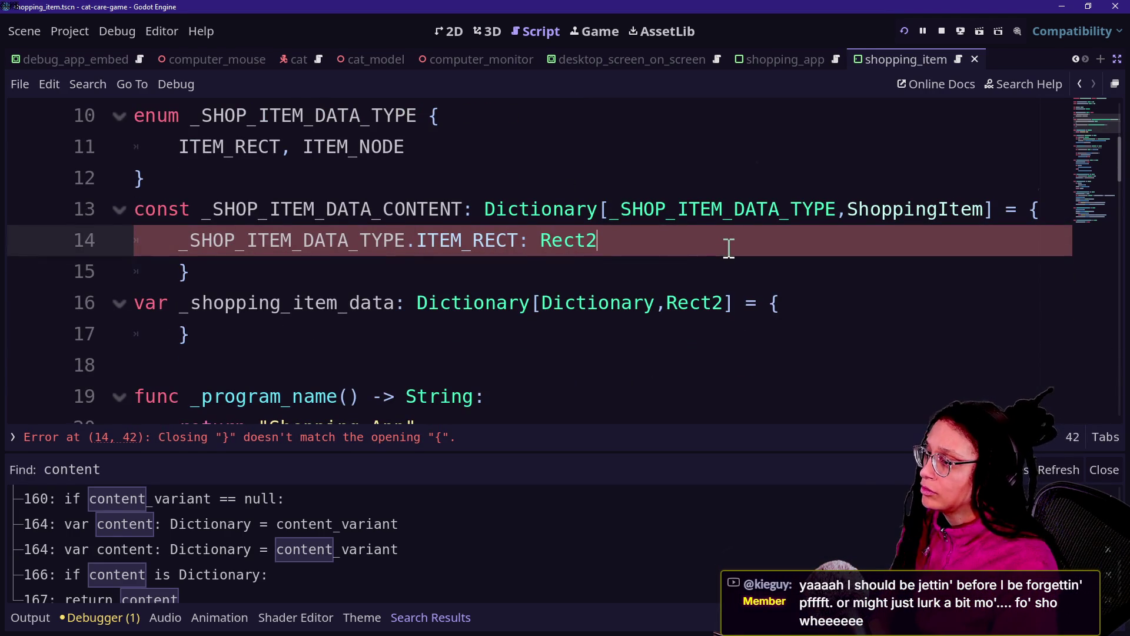
type("(V")
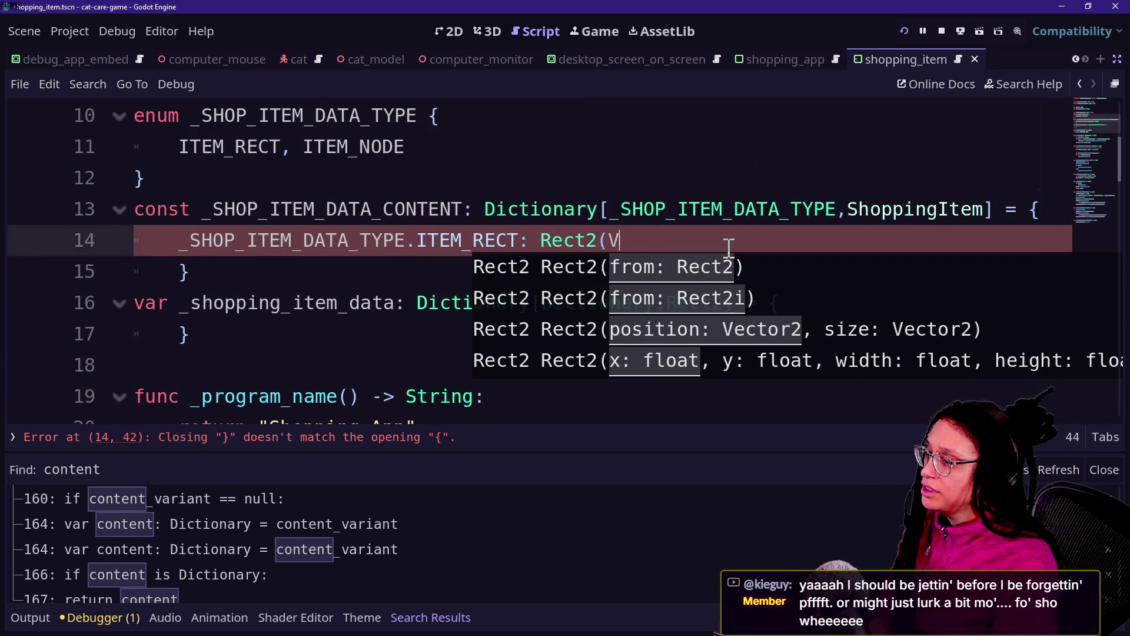
type("ecto2.")
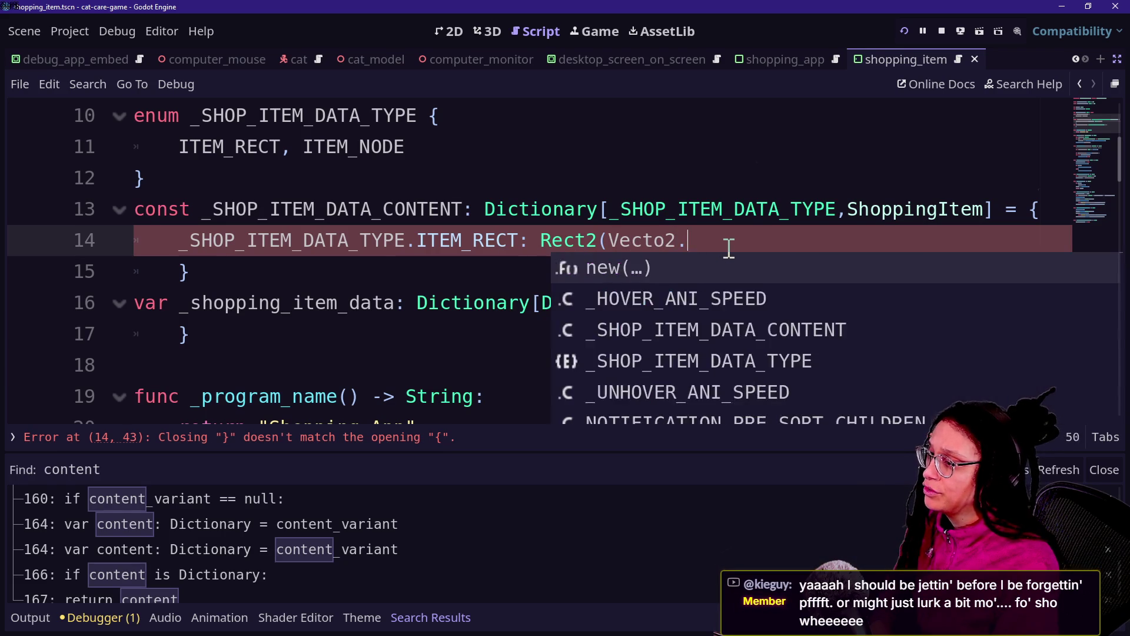
type("ZER")
type("r")
Return to the end of line 14 after ZERO and add a comma for the Rect2 size argument.
left_click(818, 176)
left_click_drag(797, 277, 799, 297)
left_click(811, 242)
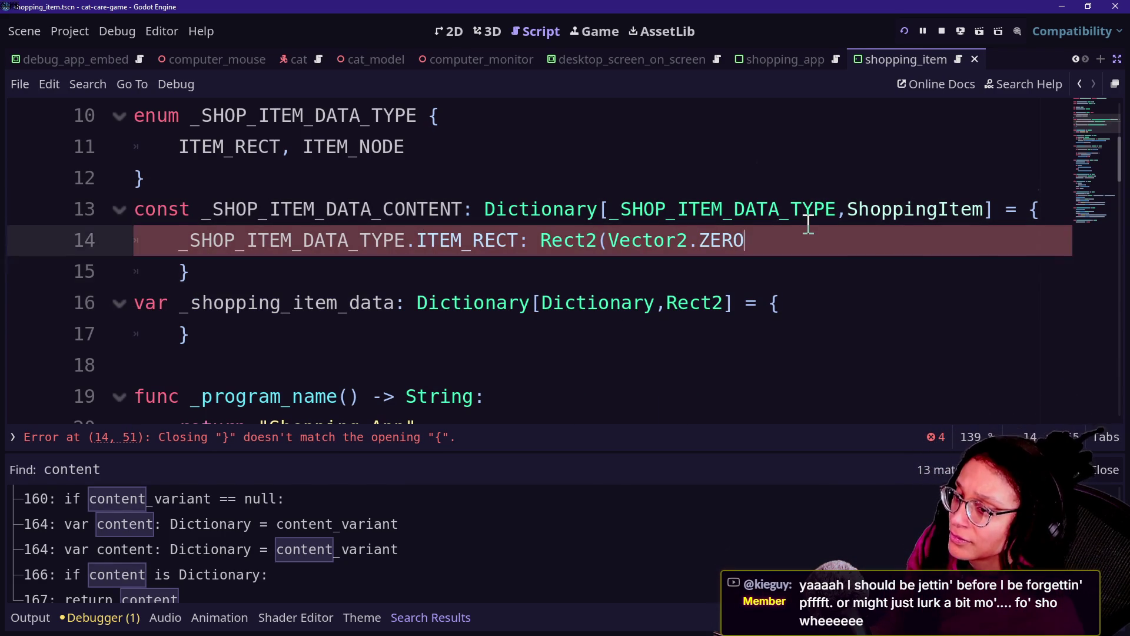
key("Up")
key("Down")
key("Down")
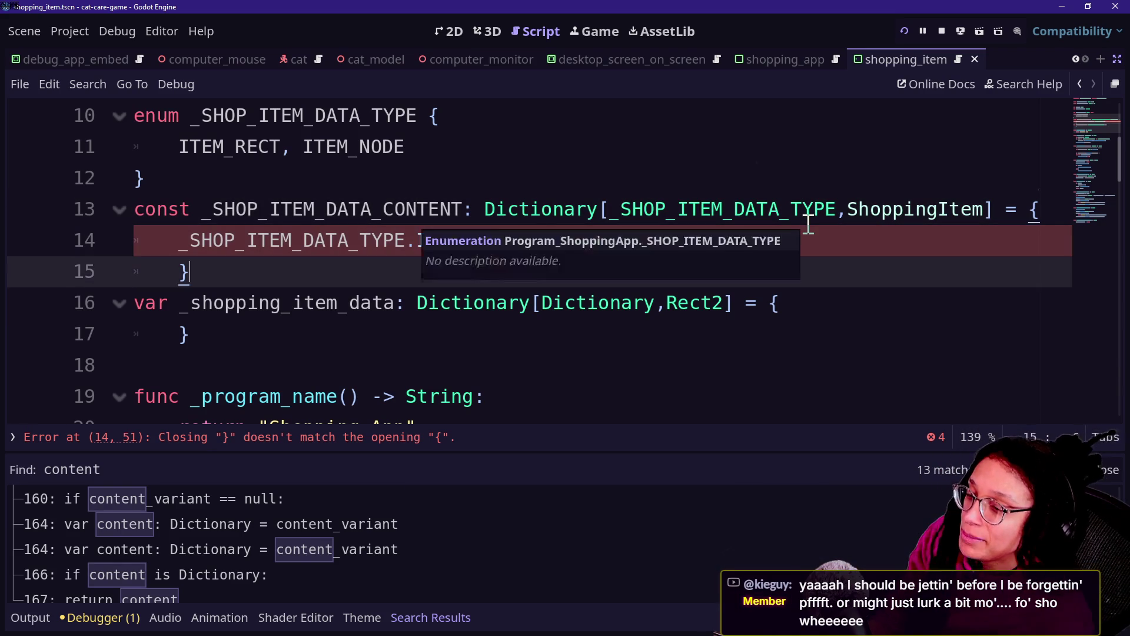
key("Up")
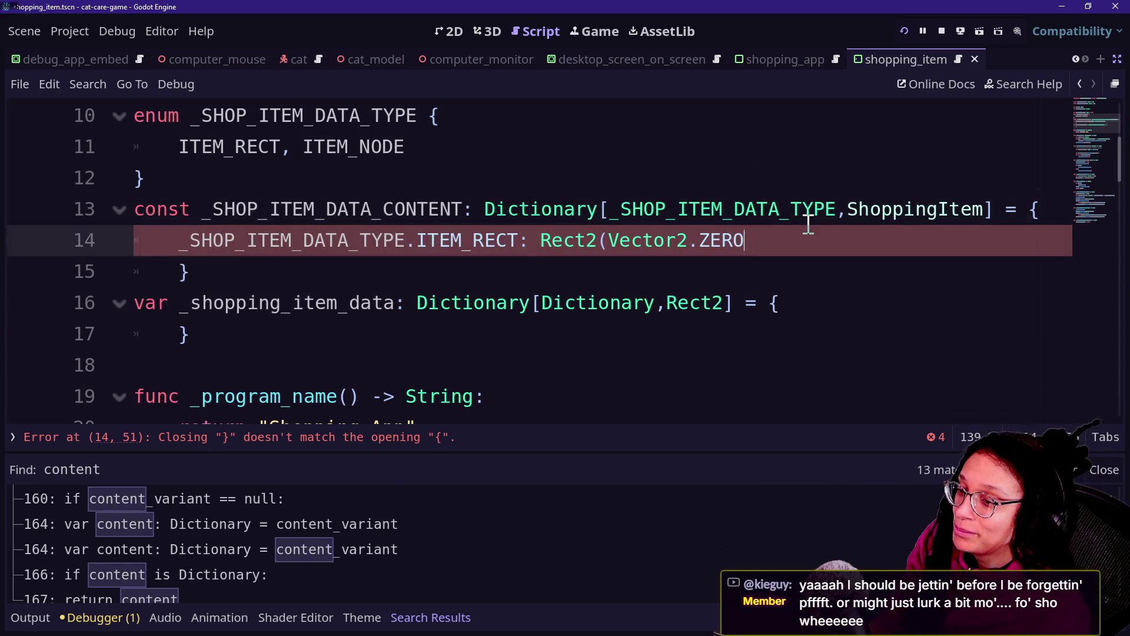
key("Up")
key("Down")
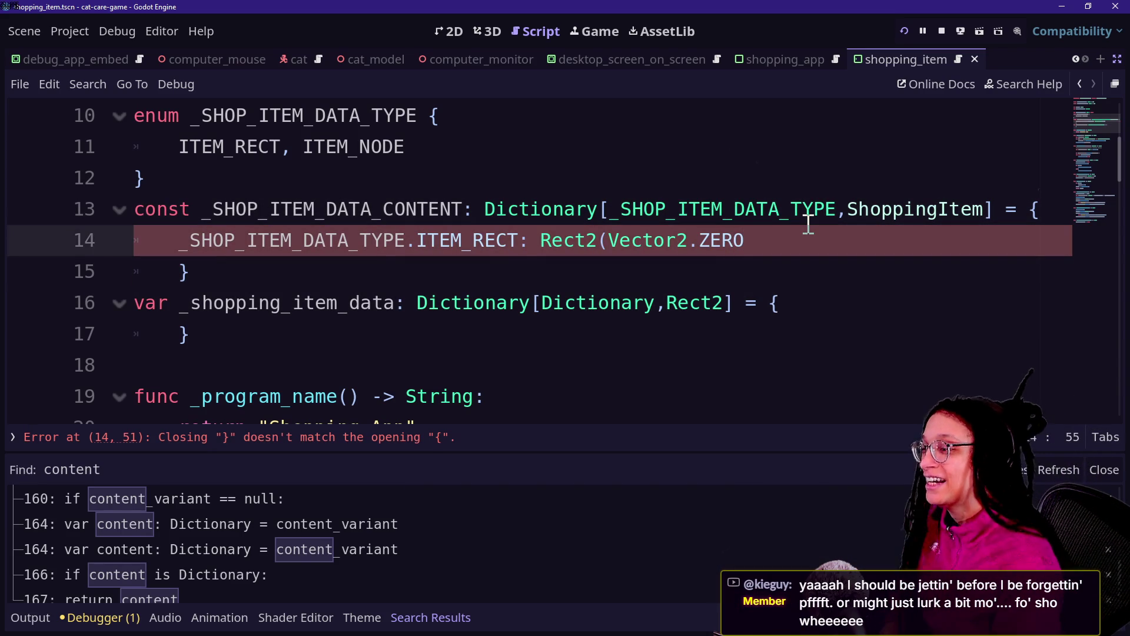
type(",")
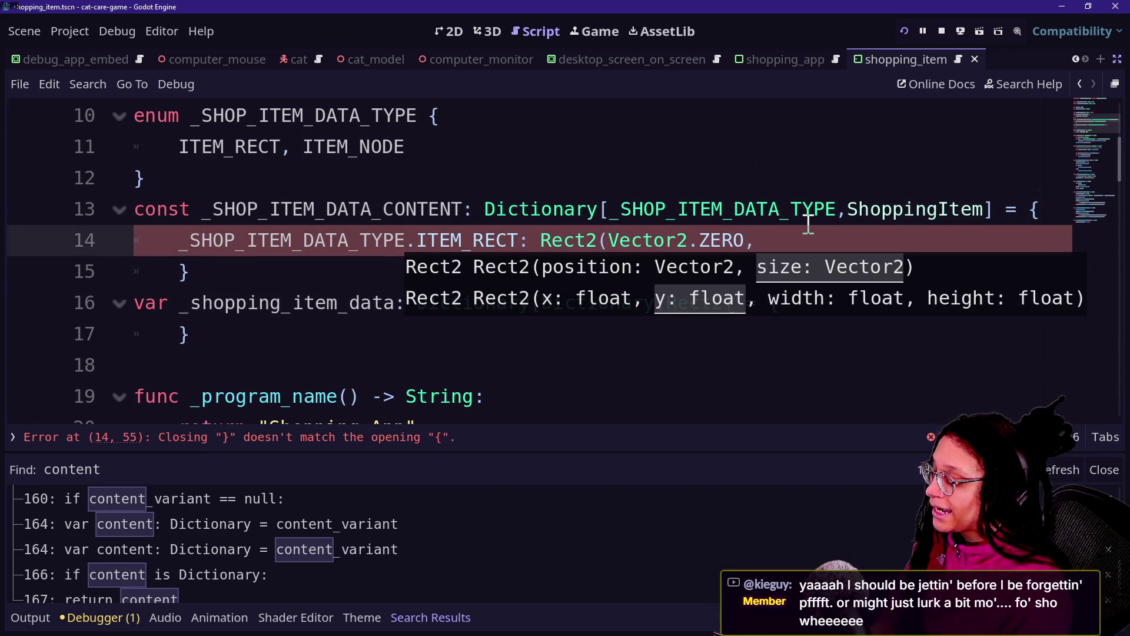
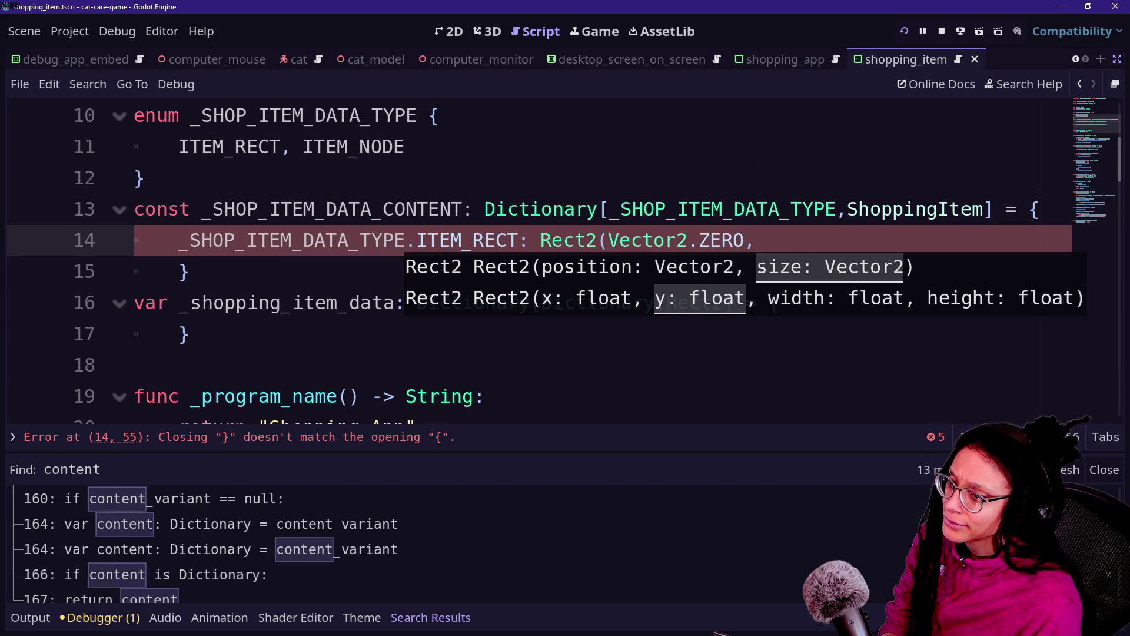
Finish line 14's default as Rect2(Vector2.ZERO,Vector2.ZERO).
left_click(818, 235)
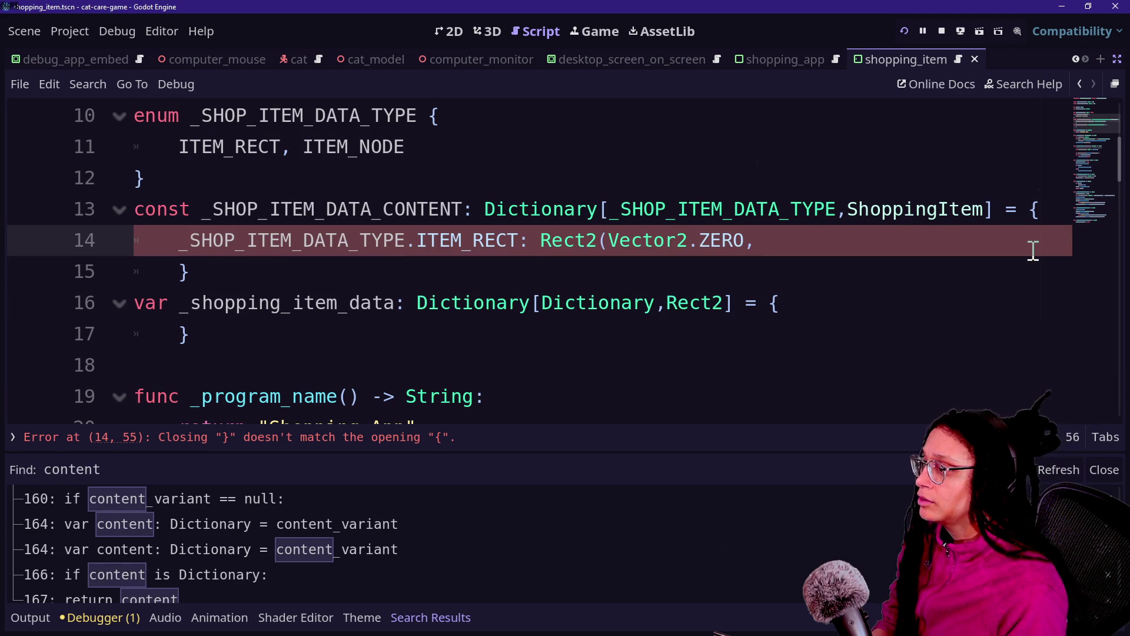
type("Vecto3")
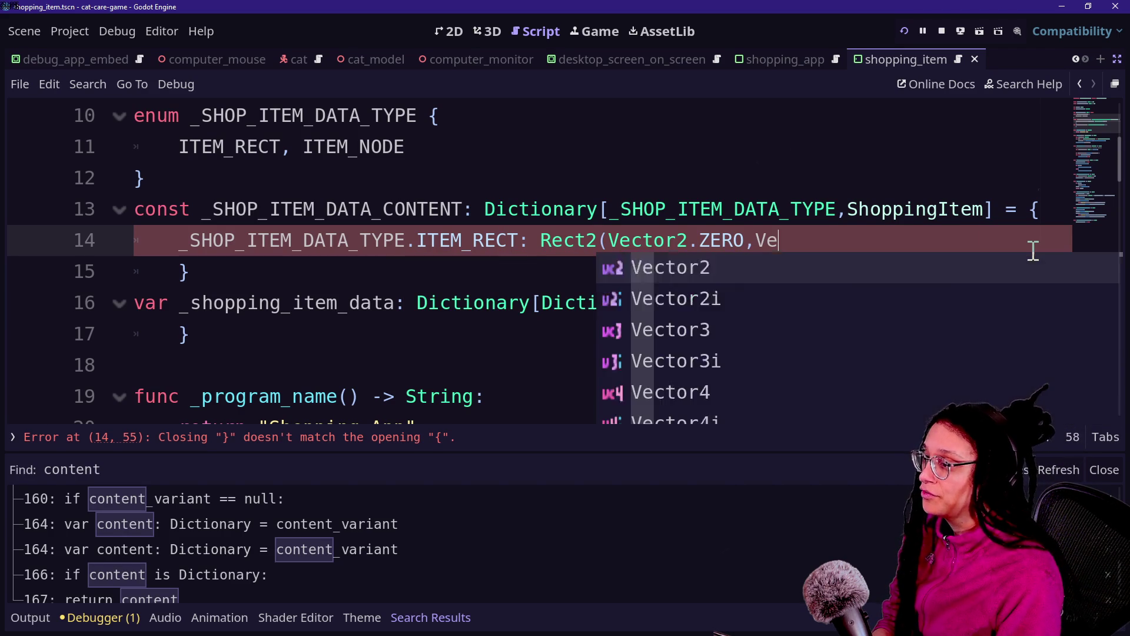
key("BackSpace")
type("r2")
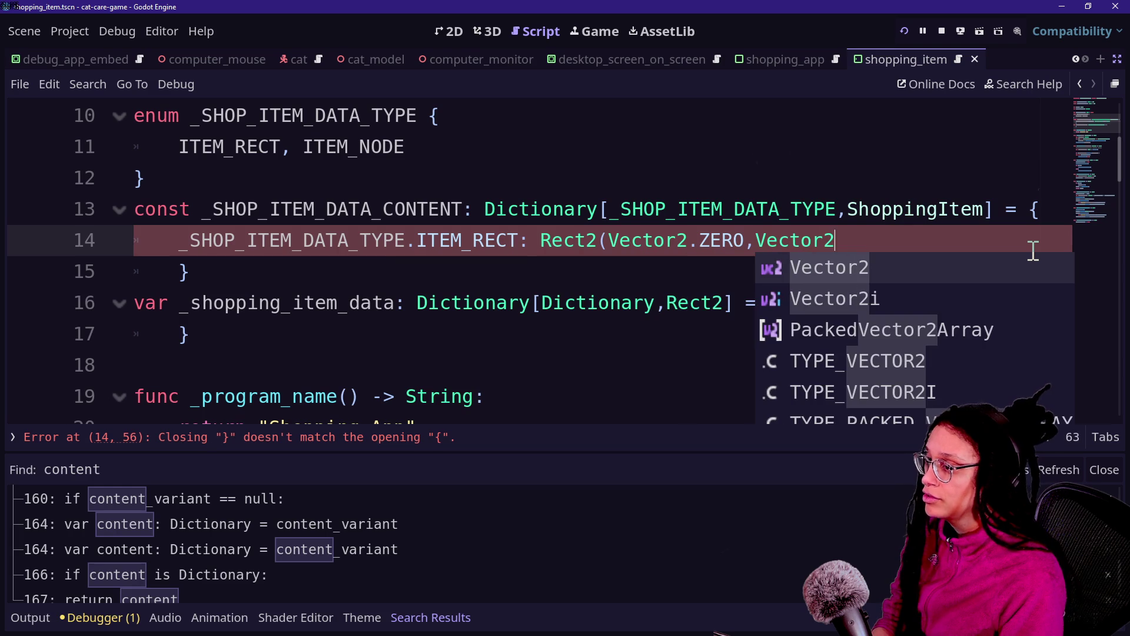
type(".Z")
key("Return")
type("),")
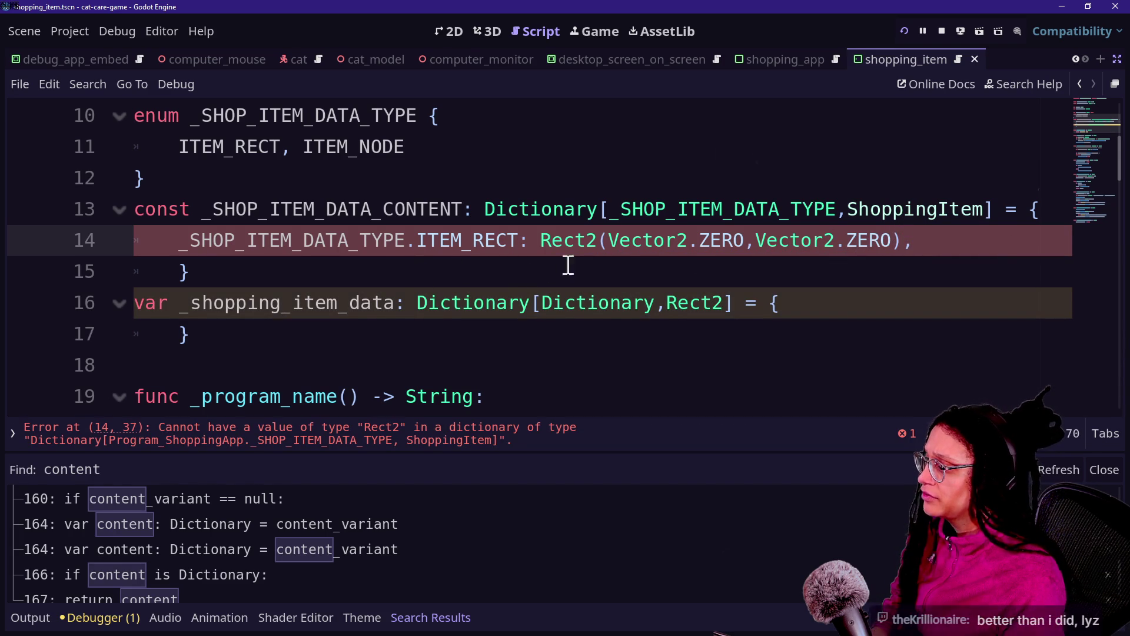
Replace ShoppingItem with Variant as the line 13 Dictionary value type.
left_click_drag(848, 209, 989, 209)
type("R")
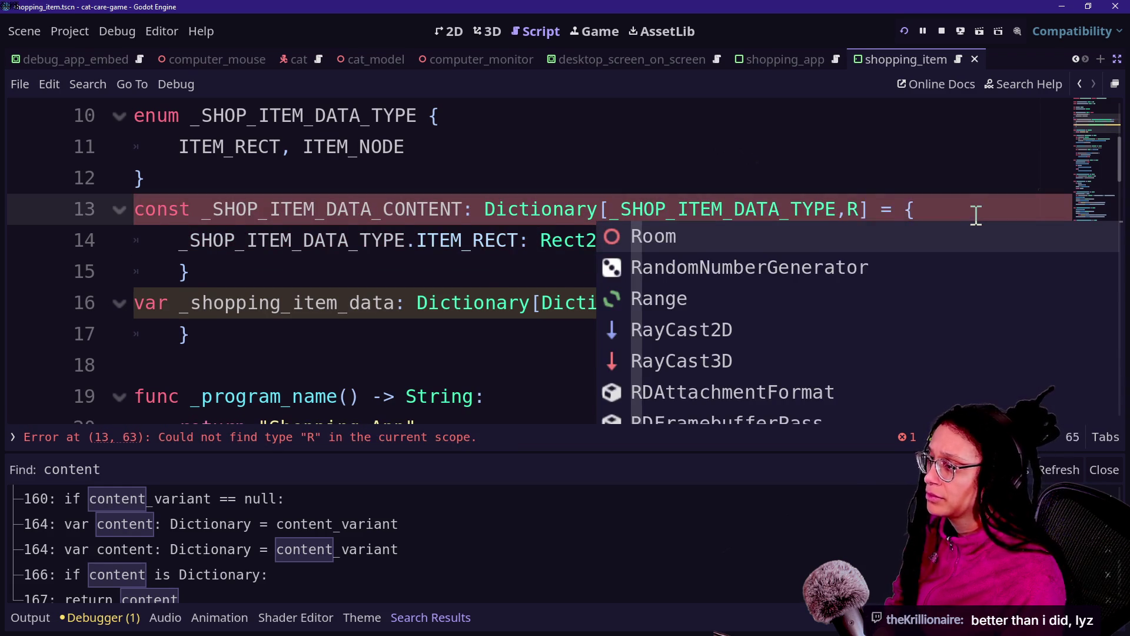
key("BackSpace")
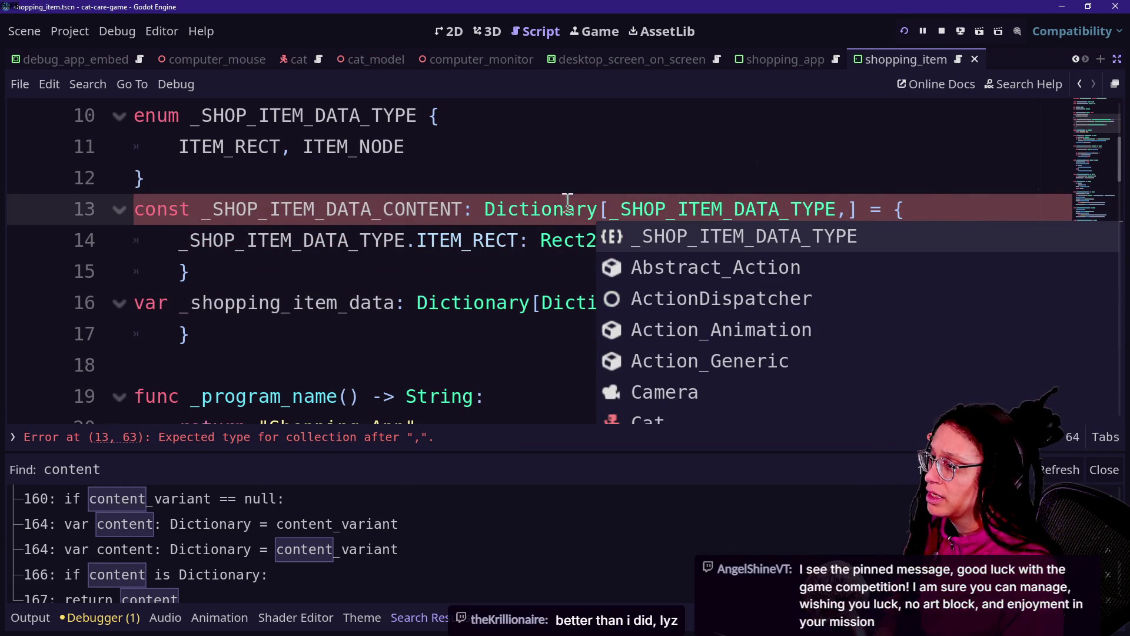
left_click(542, 238)
type("Variant")
Wrap the Dictionary type onto a new line, join it back, then go to the ITEM_RECT entry.
left_click(603, 209)
key("Return")
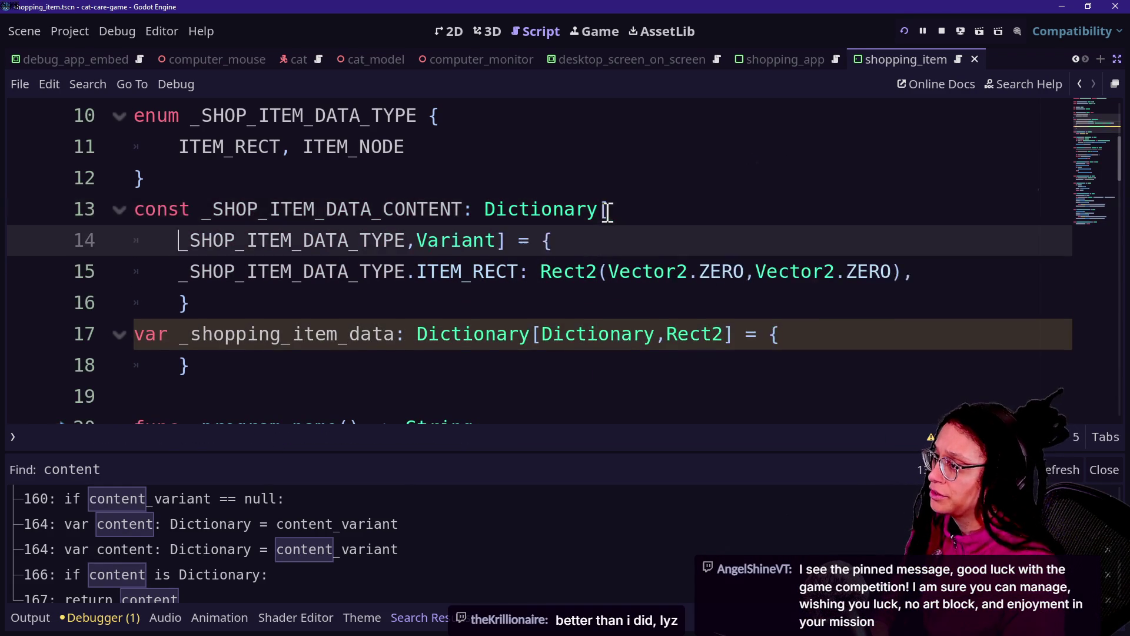
key("Tab")
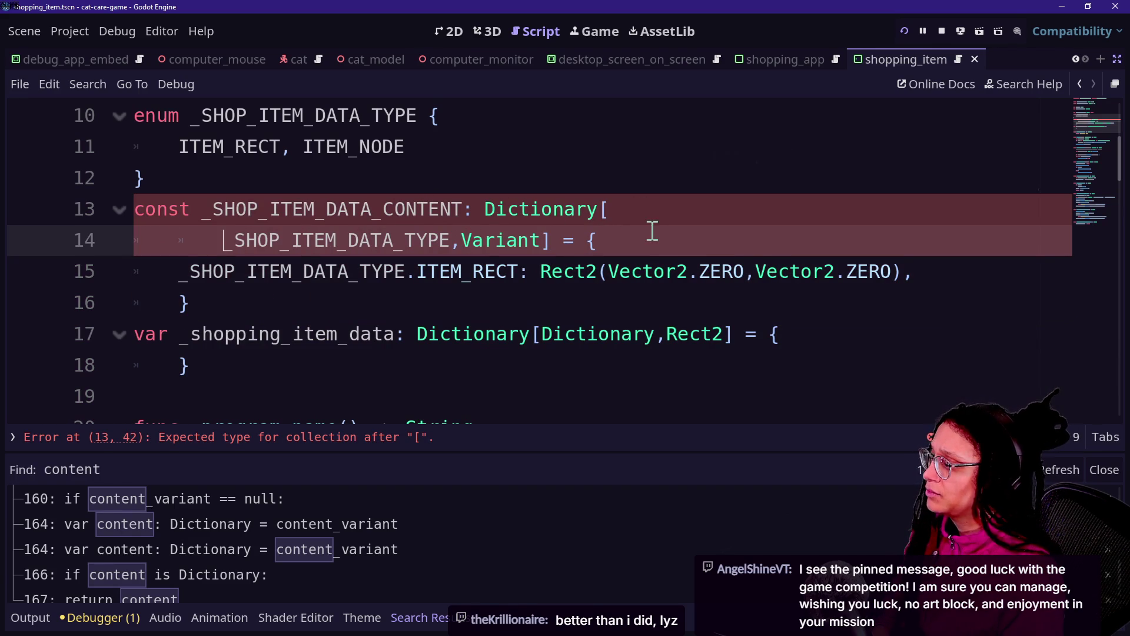
key("BackSpace")
key("BackSpace")
key("BackSpace")
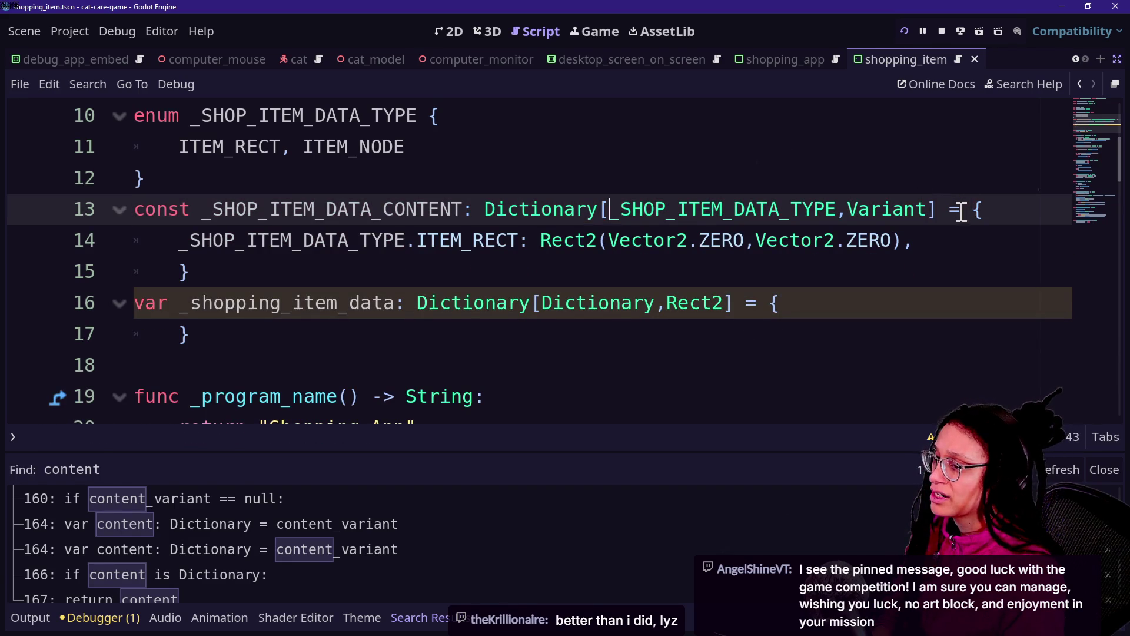
key("Down")
key("Down")
key("Down")
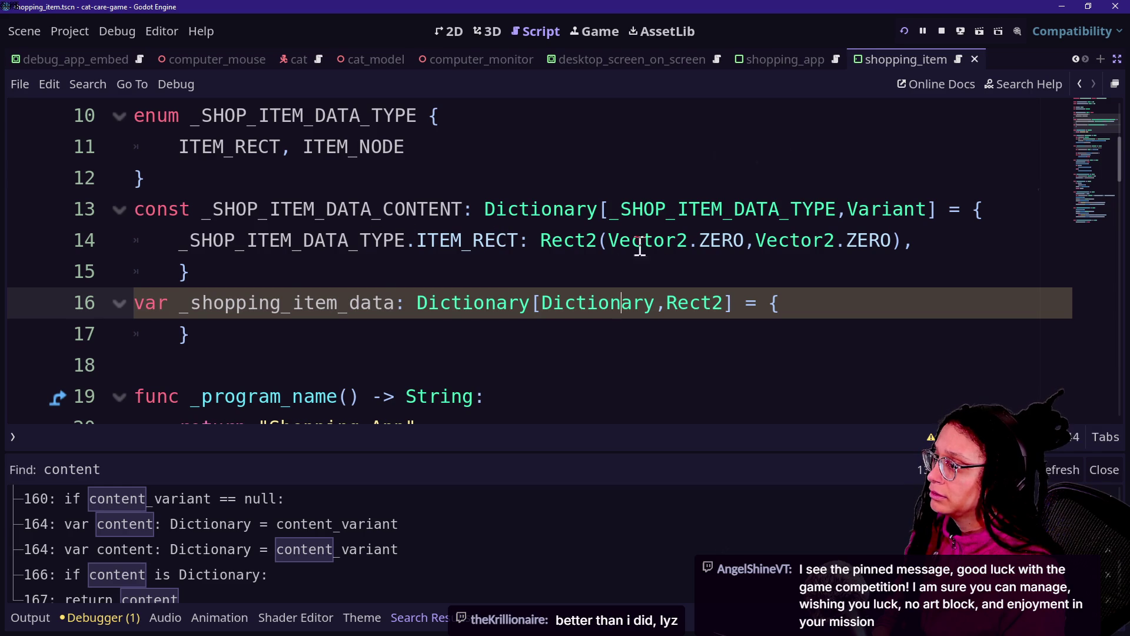
left_click(412, 249)
left_click(653, 268)
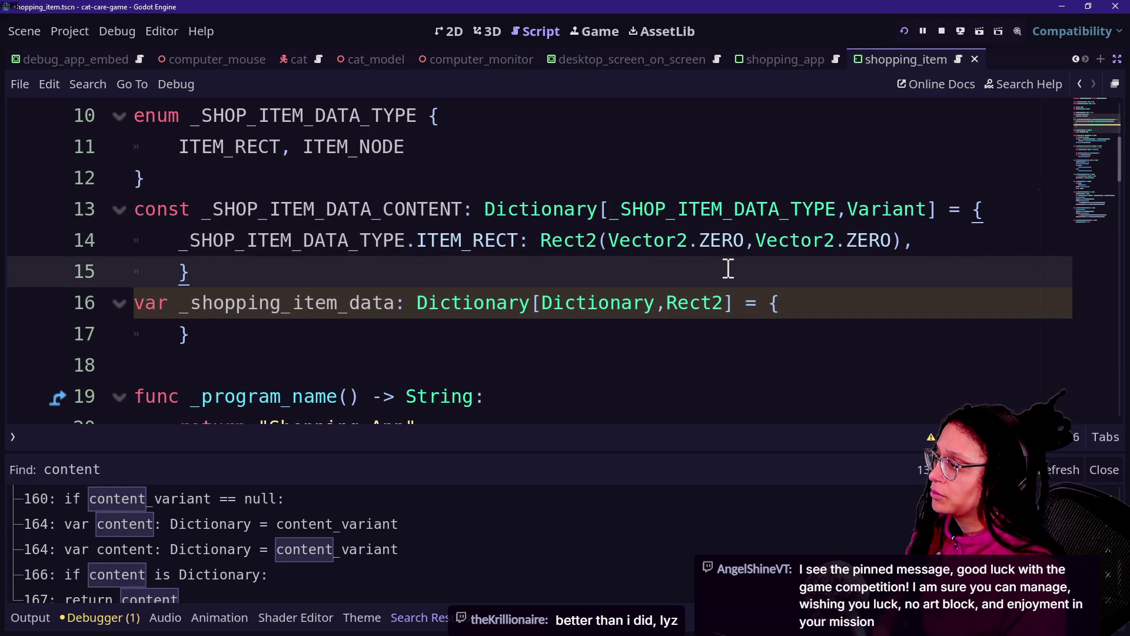
Add a '_SHOP_ITEM_DATA_TYPE.ITEM_NODE: null' entry to the constant.
key("Return")
type("_SHO")
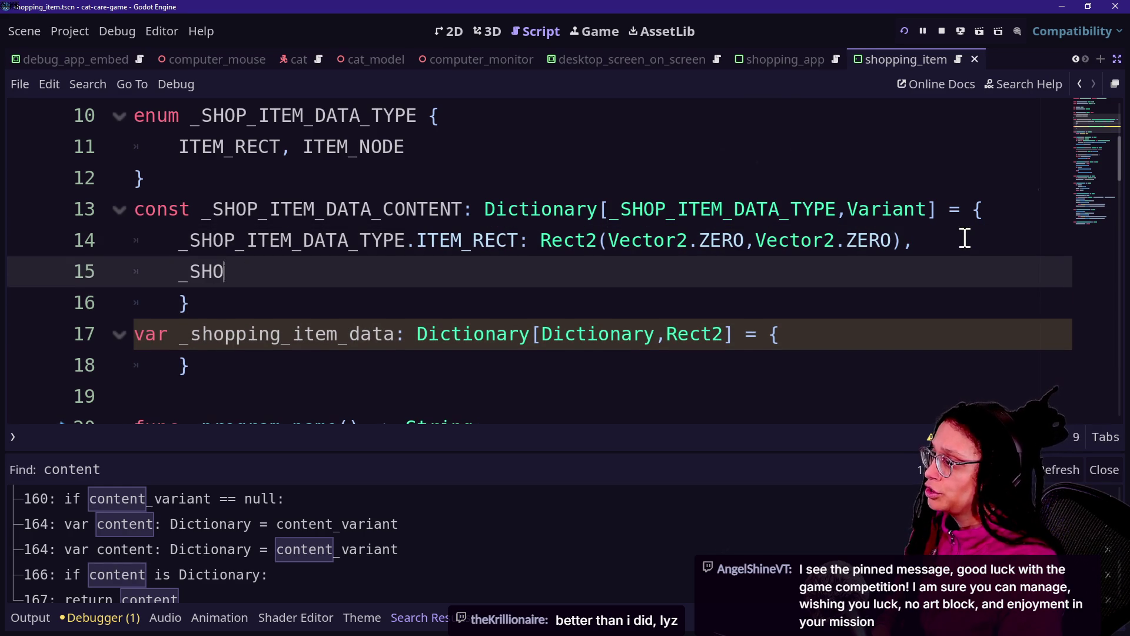
type("P_ITEM_DATA_T")
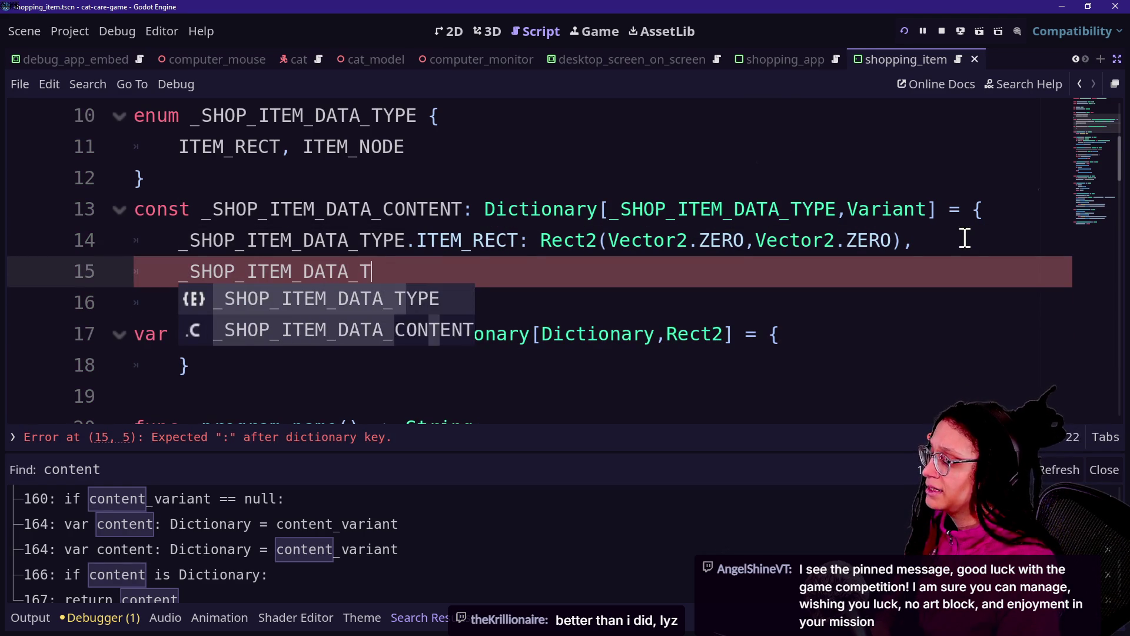
type("YPE.ITEM")
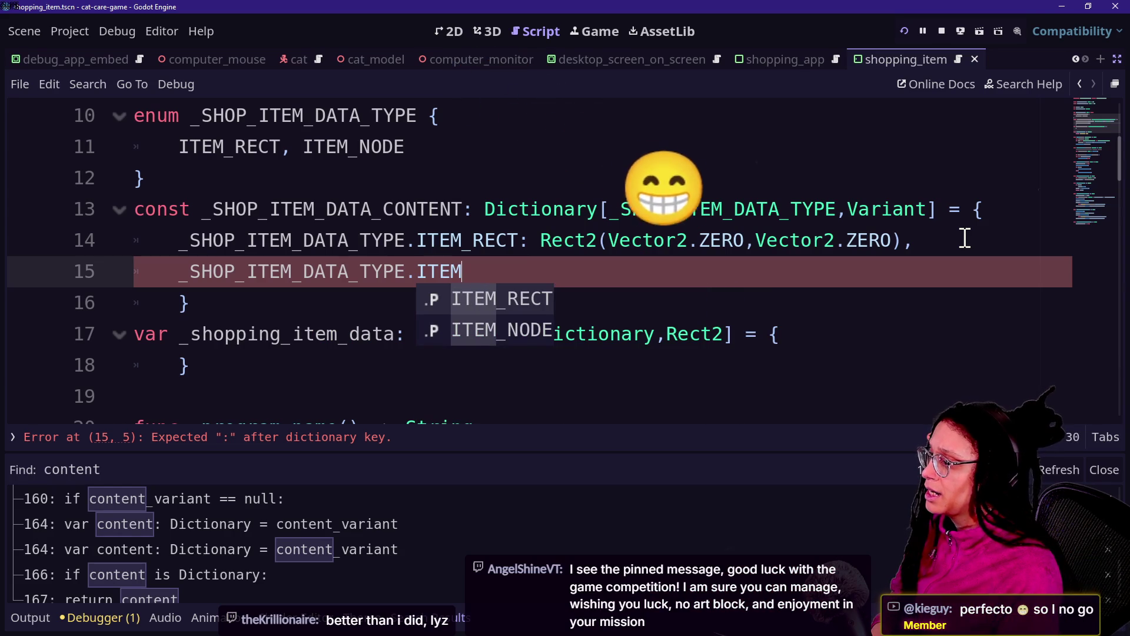
type("_NODE: null")
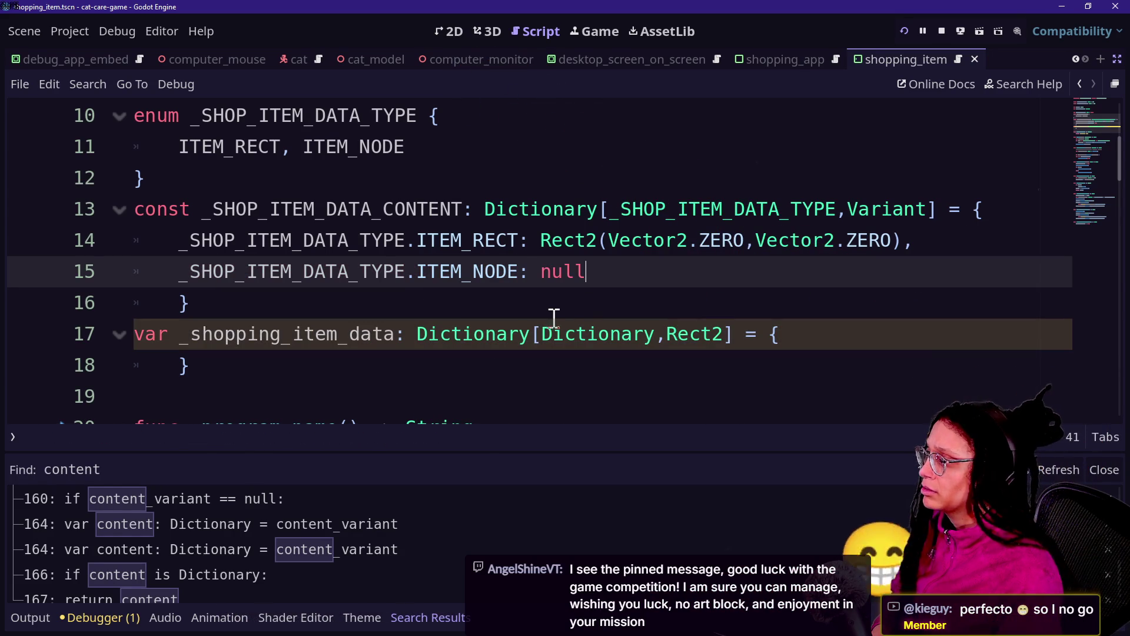
left_click(724, 356)
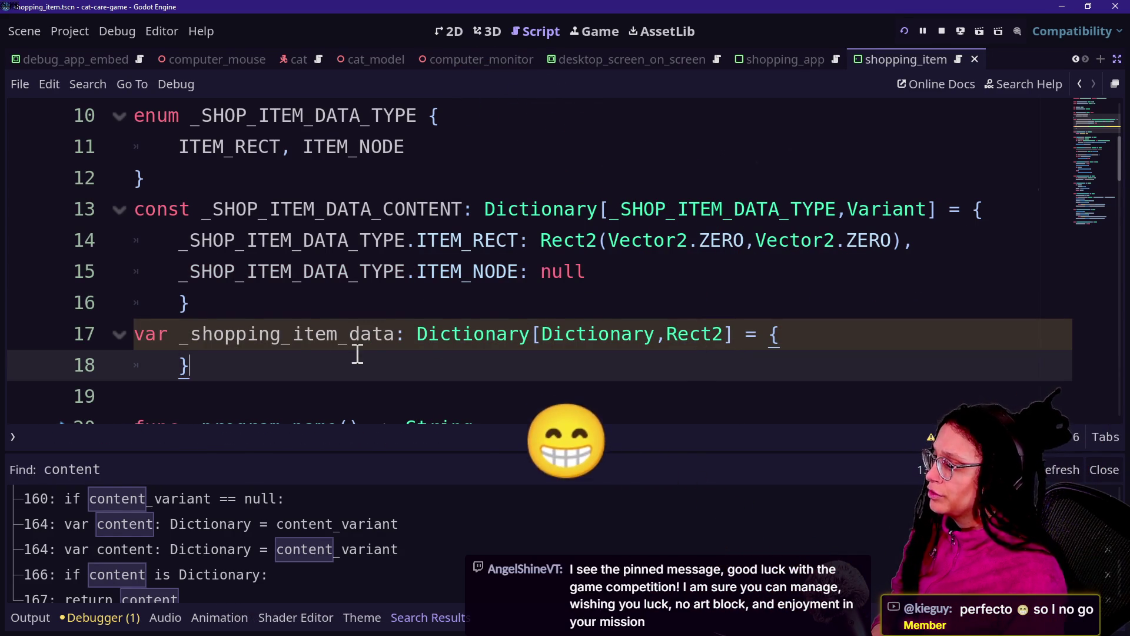
Change line 17's Rect2 value type to _SHOP_ITEM_DATA_TYPE and save the script.
left_click_drag(299, 333, 701, 334)
left_click(700, 334)
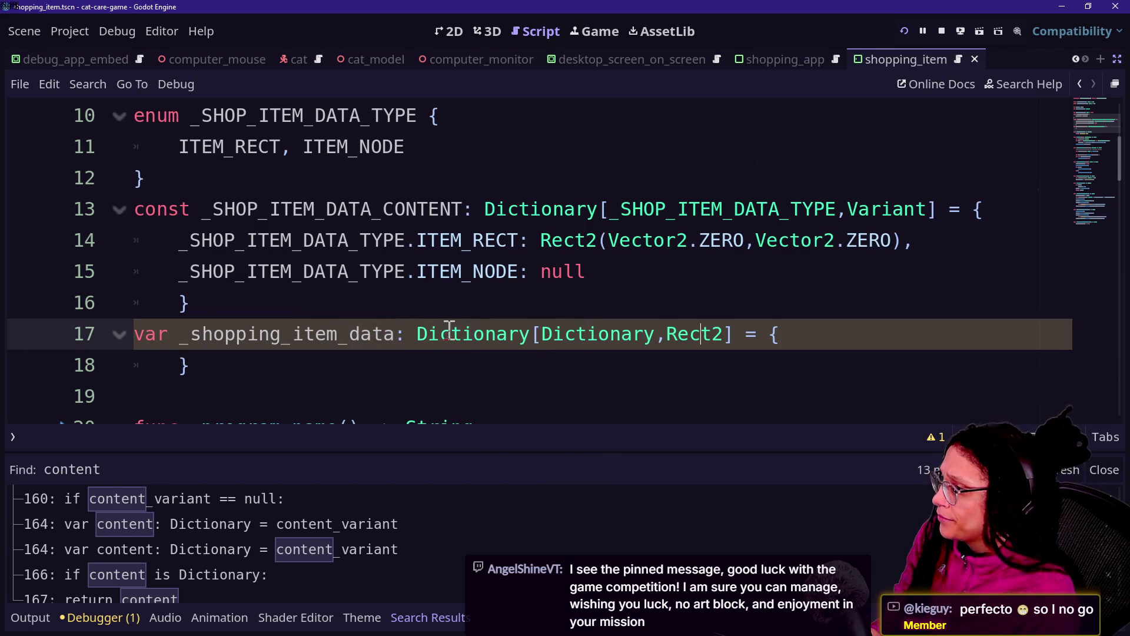
left_click_drag(666, 334, 727, 334)
type("_SHO")
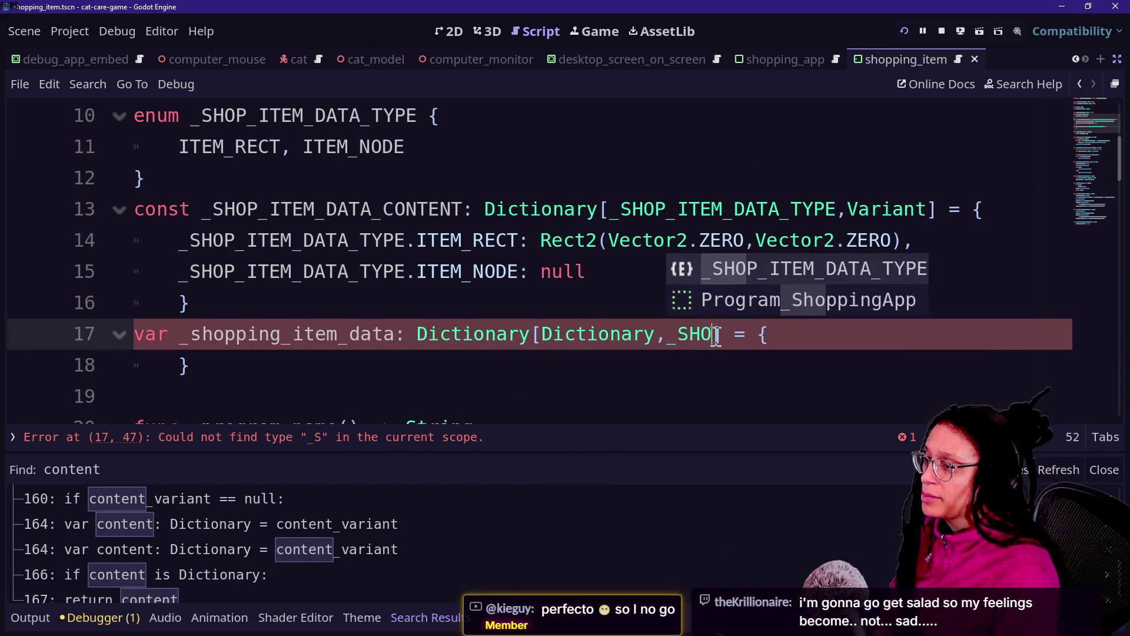
key("Return")
key("ctrl+s")
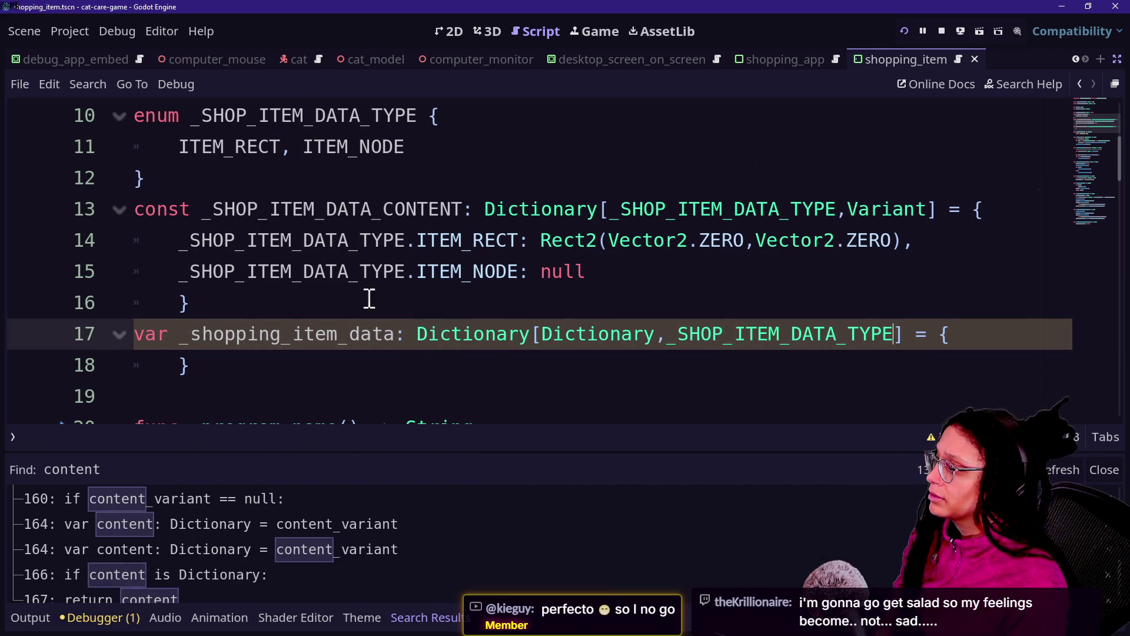
Scroll down and place the caret after _program_name's return statement.
scroll(618, 292, "down", 1)
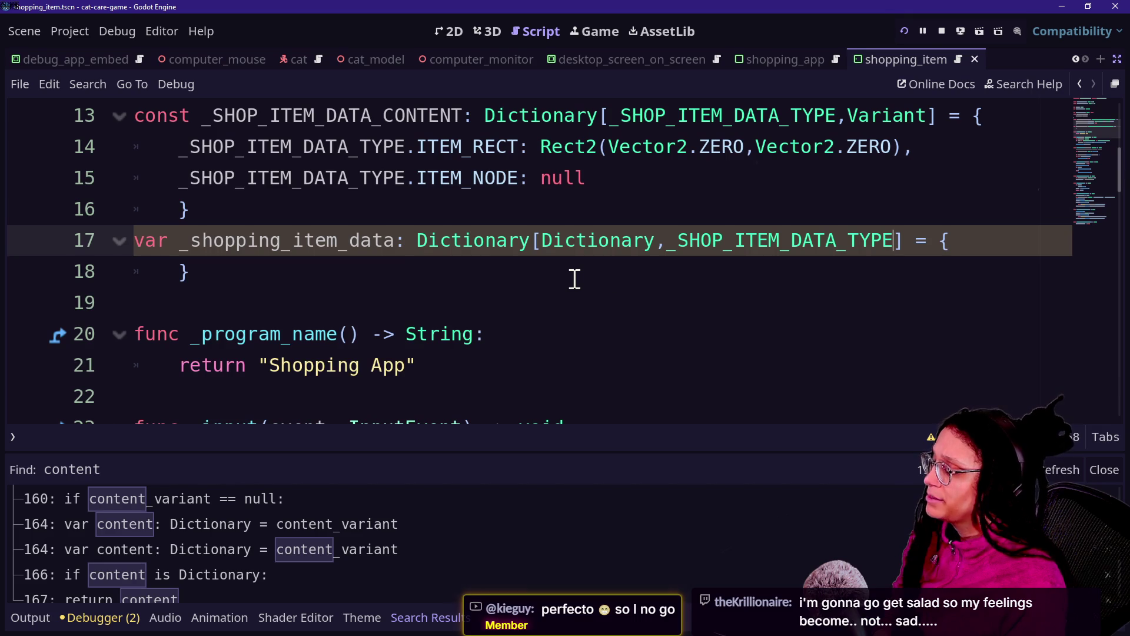
left_click(576, 276)
scroll(575, 277, "down", 1)
scroll(293, 202, "up", 2)
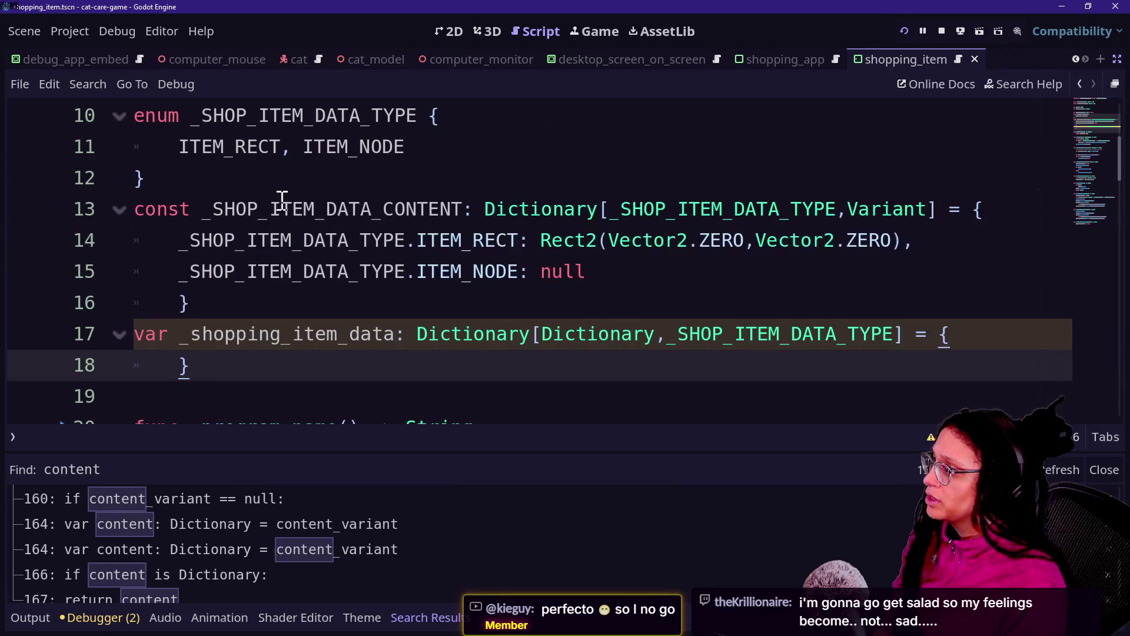
scroll(274, 197, "down", 1)
scroll(274, 197, "down", 2)
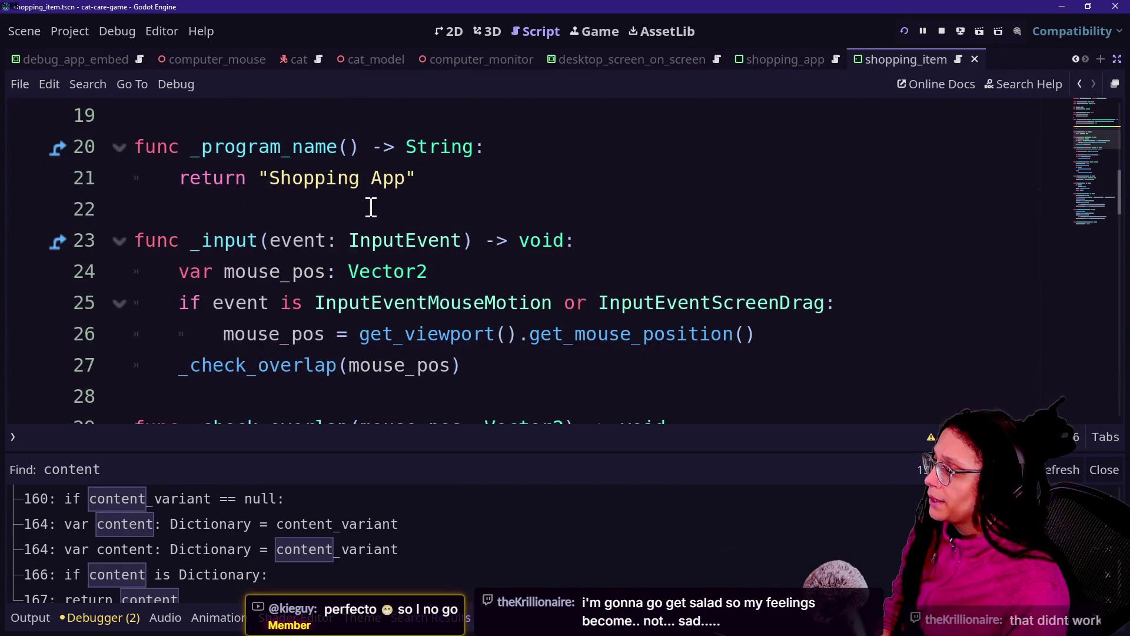
scroll(368, 206, "up", 6)
scroll(371, 207, "down", 3)
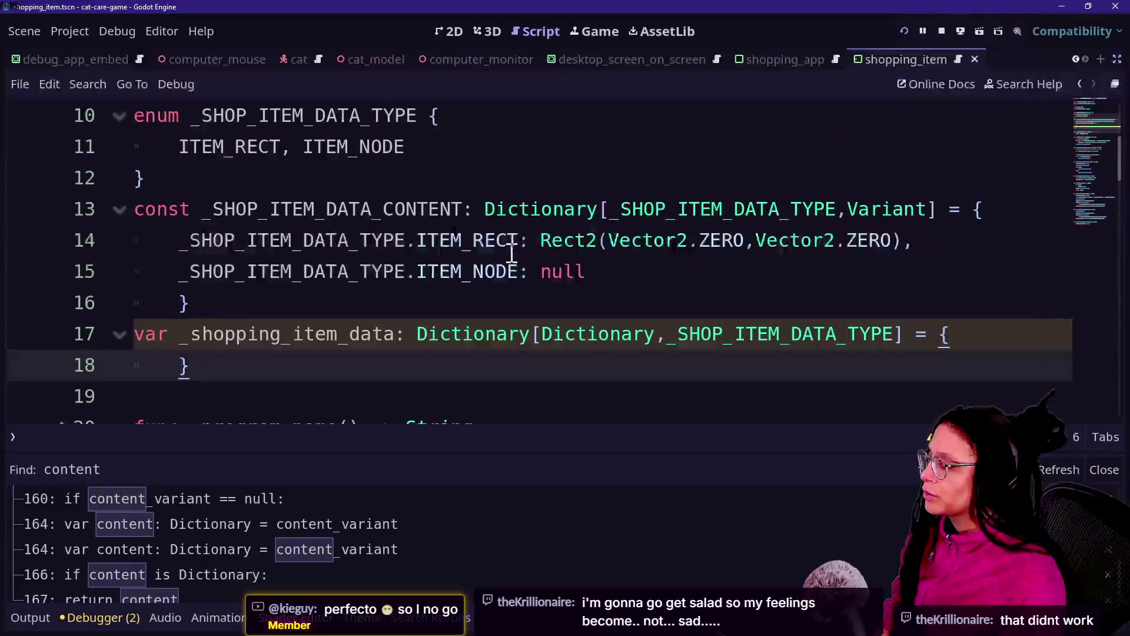
key("ctrl+alt+o")
key("Escape")
scroll(463, 277, "down", 1)
scroll(462, 276, "down", 1)
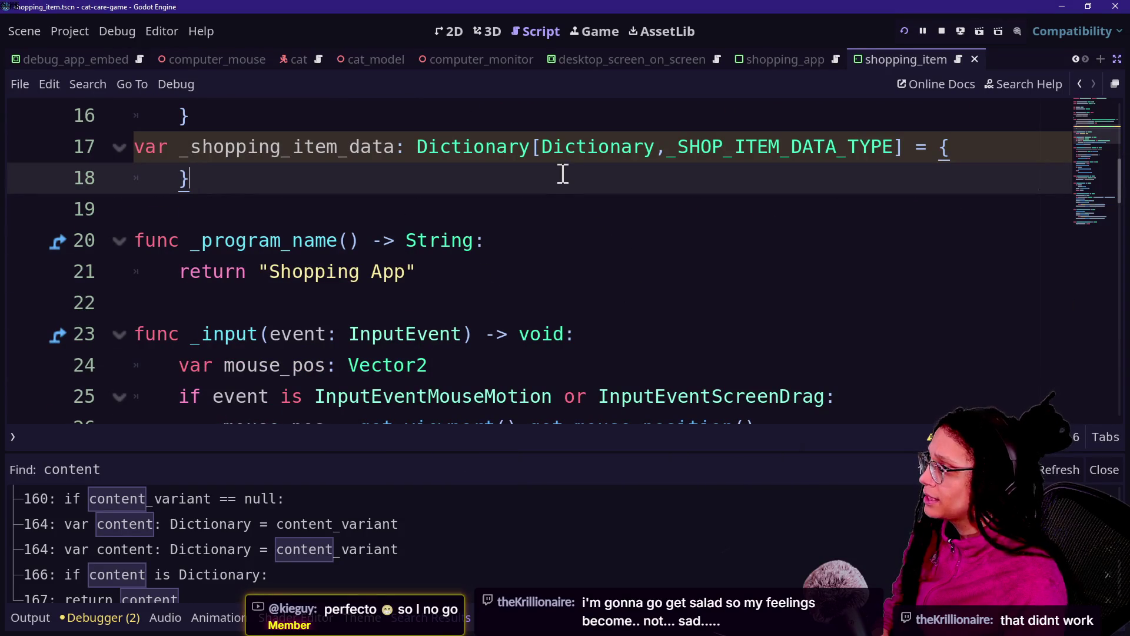
triple_click(602, 259)
left_click(606, 259)
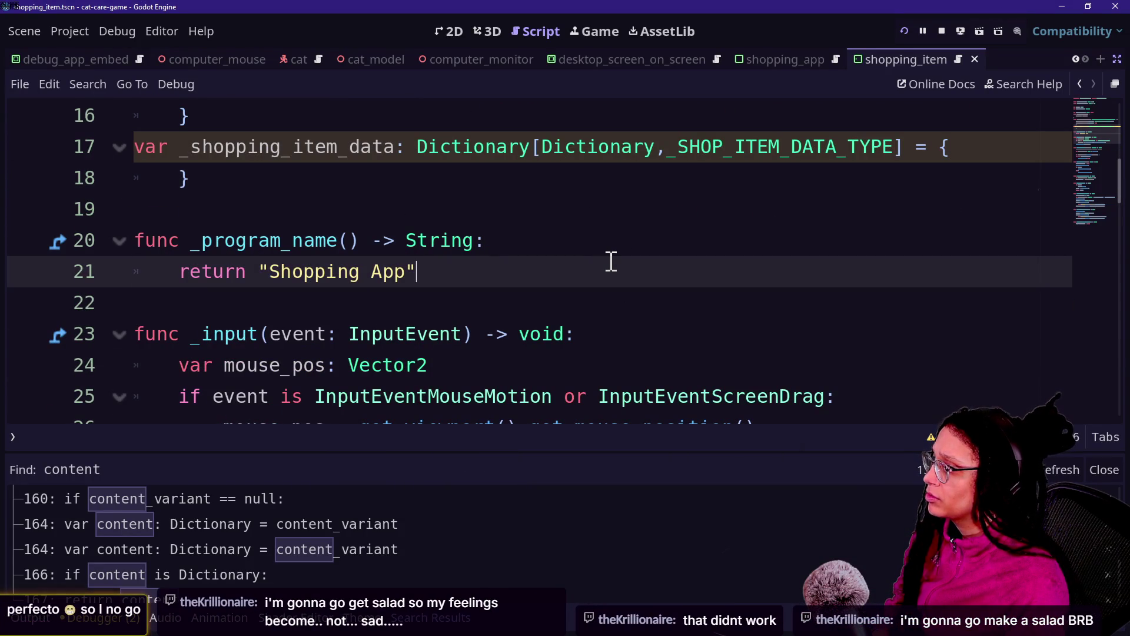
Declare a new function log_an_item(item: ShoppingItem) -> void on line 23.
key("Return")
key("Return")
key("BackSpace")
type("func")
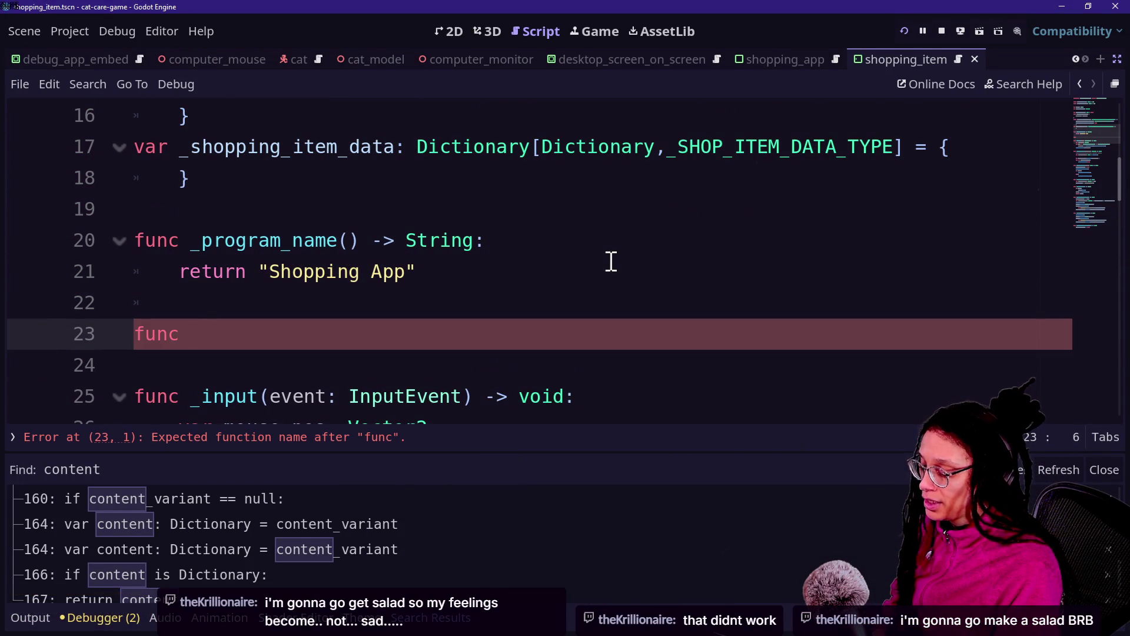
type(" add_it")
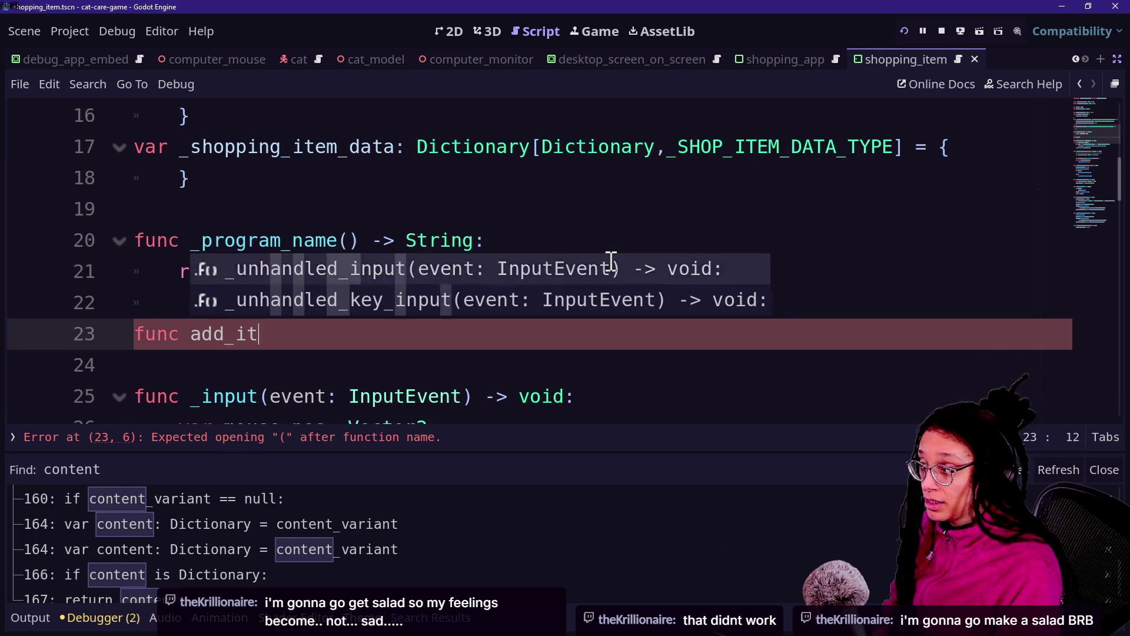
type("em_to_")
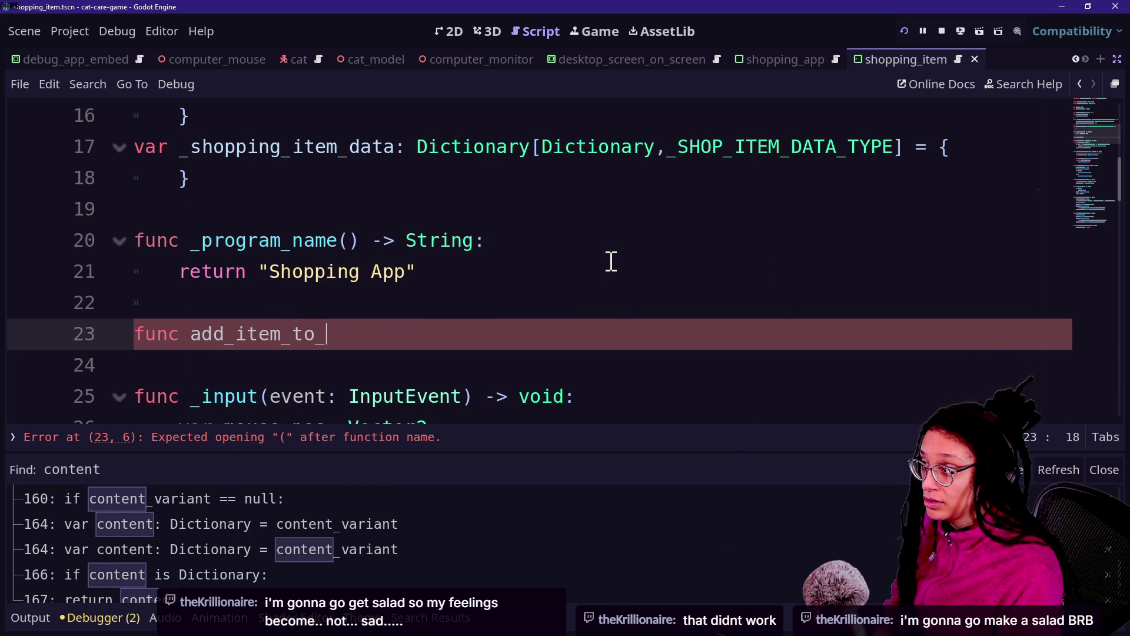
type("dict")
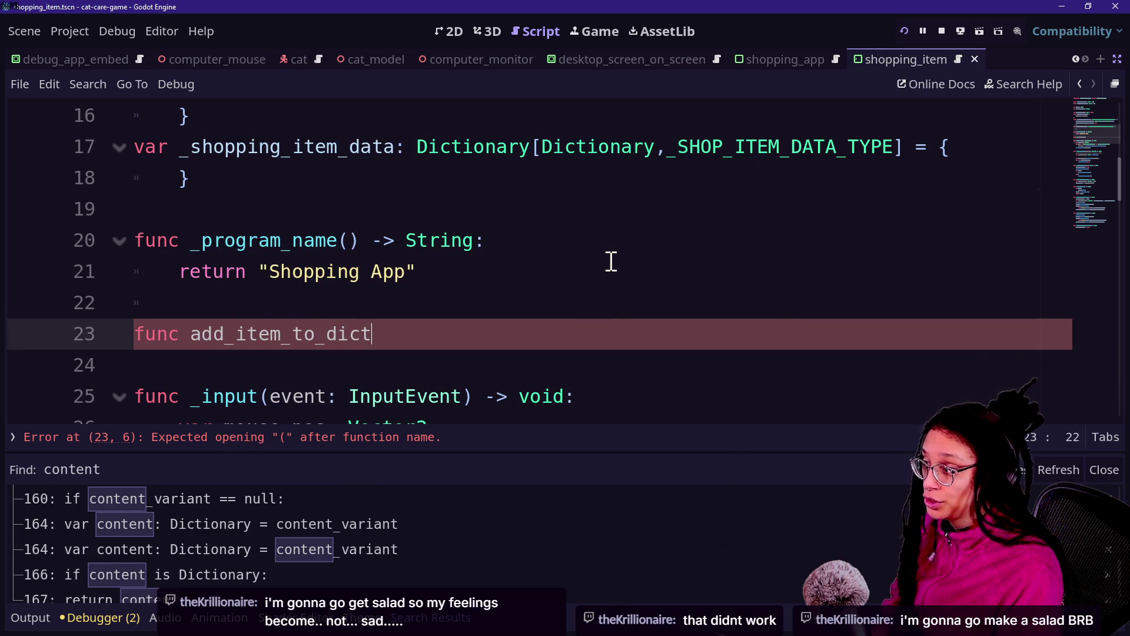
type("ionary()")
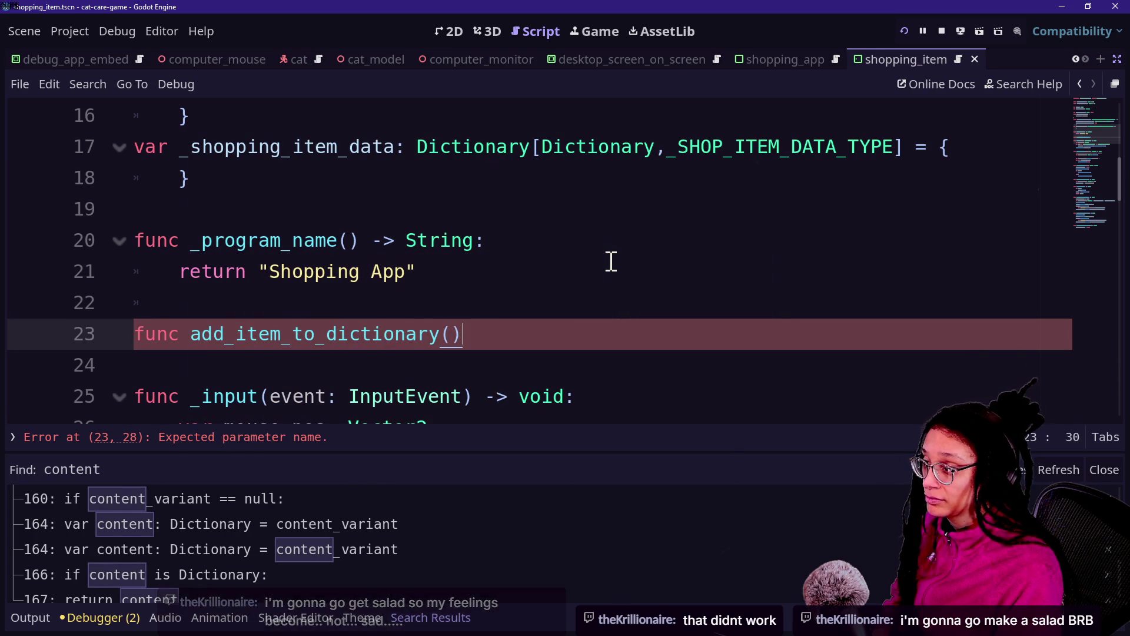
left_click_drag(463, 334, 191, 335)
type("log_an_i")
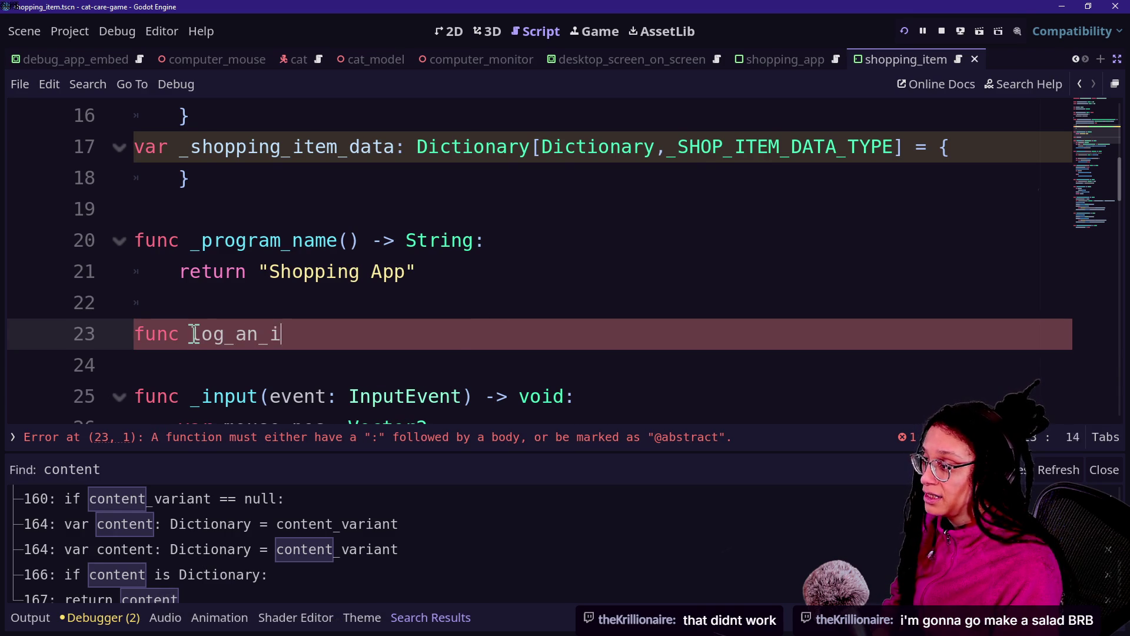
type("tem(")
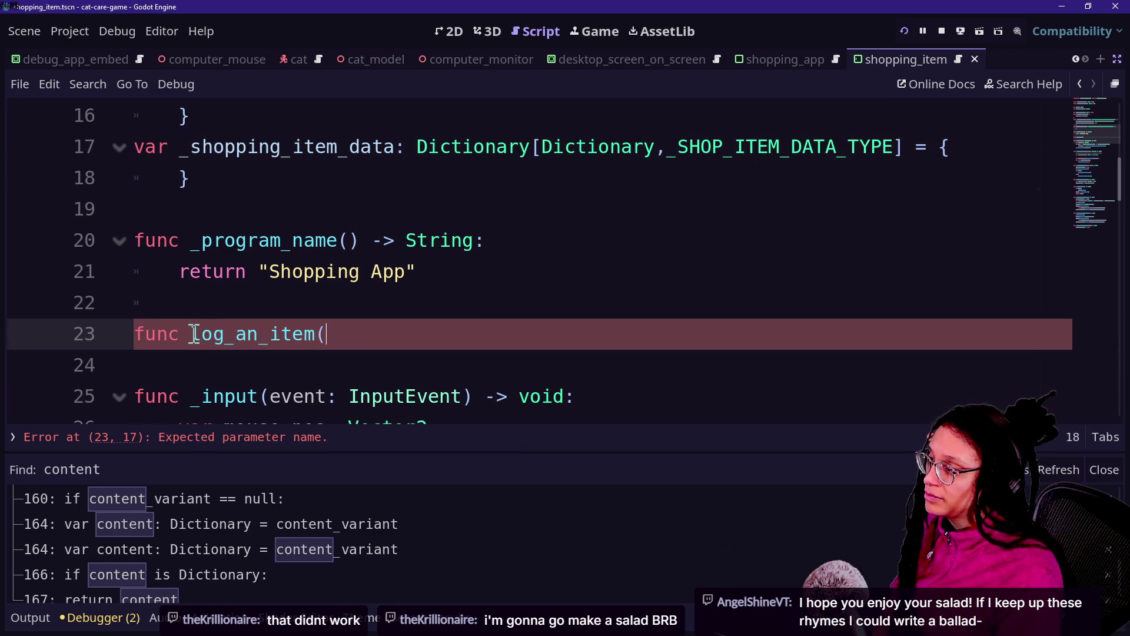
type(") R")
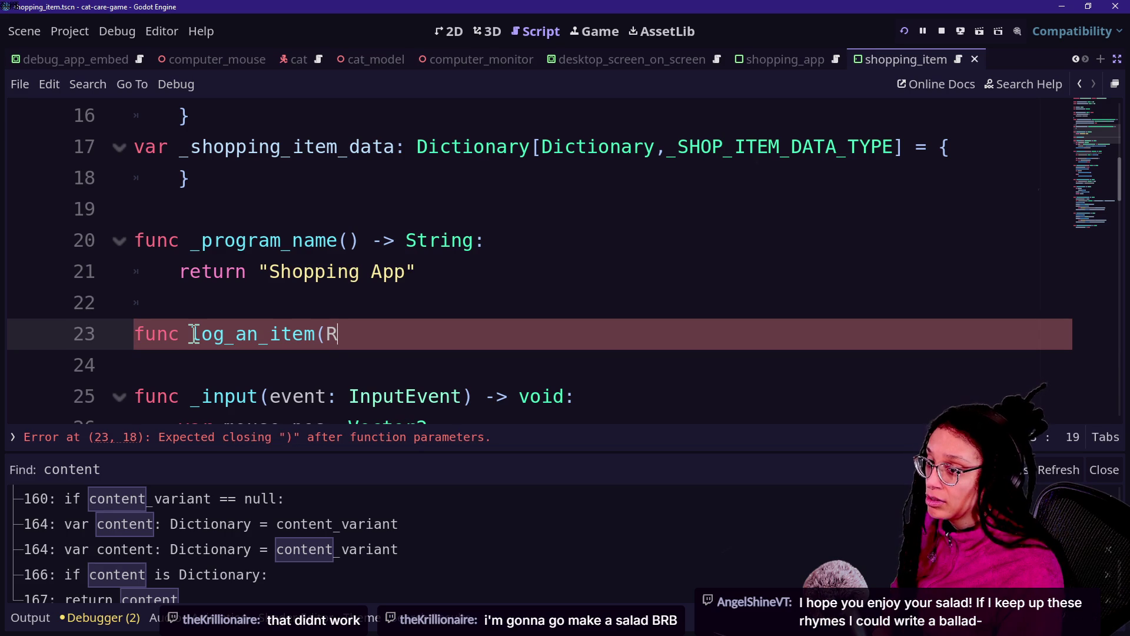
type("ct2,")
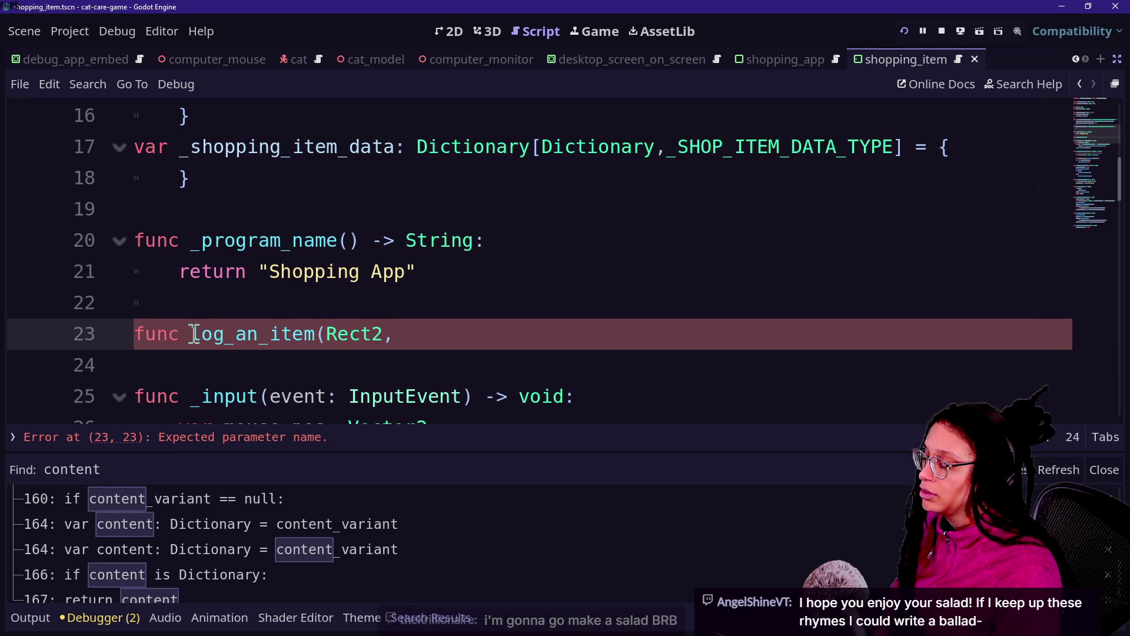
key("BackSpace")
key("BackSpace")
key("BackSpace")
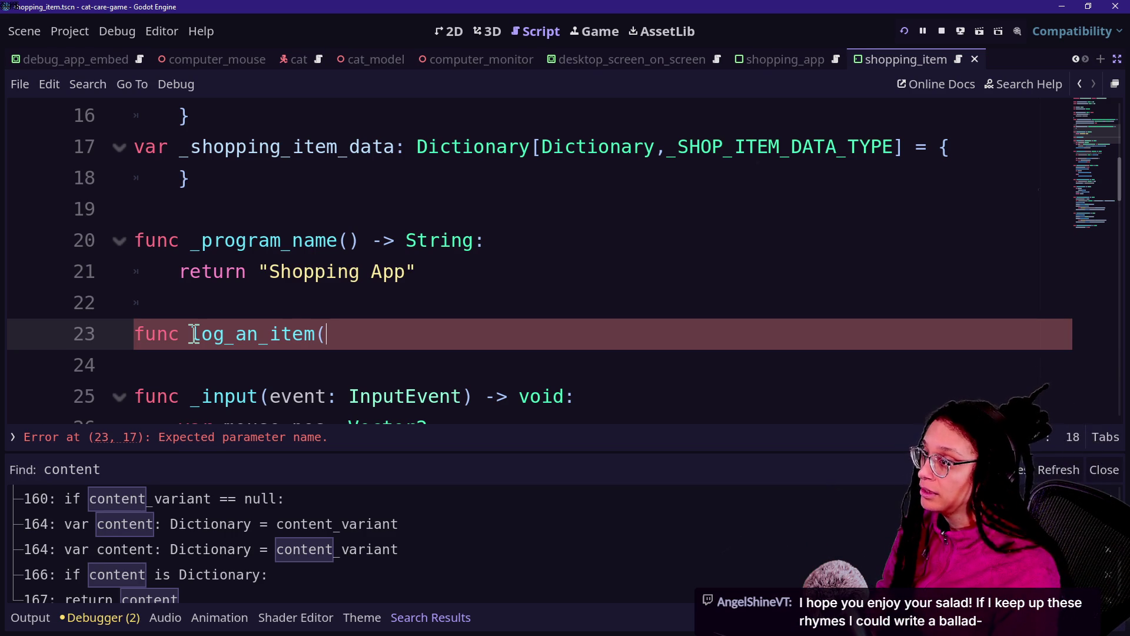
type("S")
key("BackSpace")
type("item:")
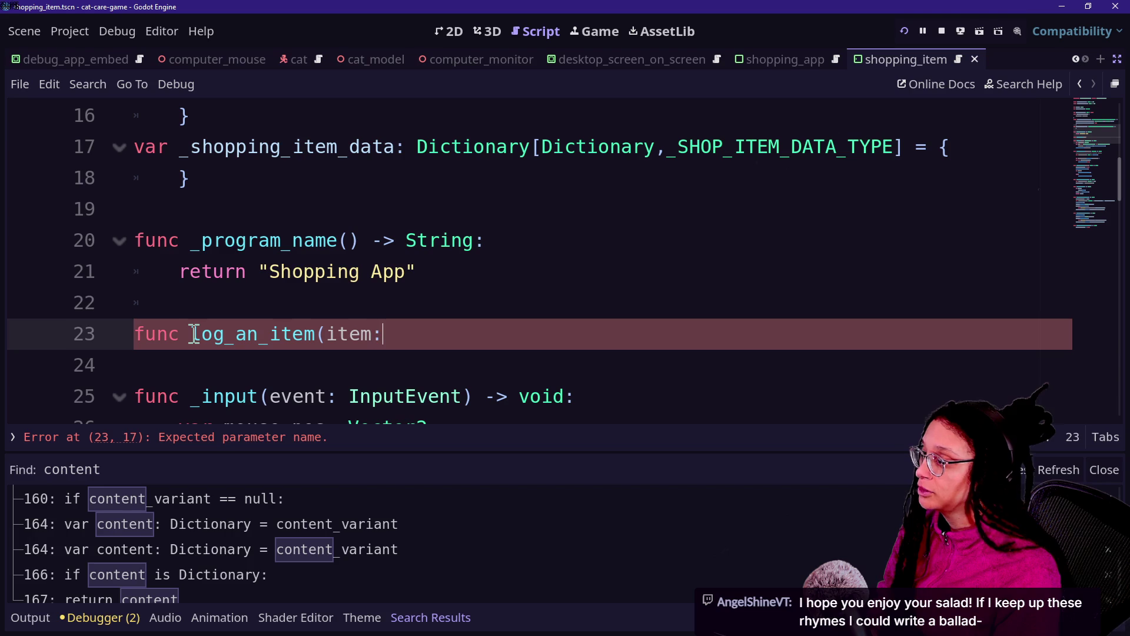
type(" ShoppingItem) -> v")
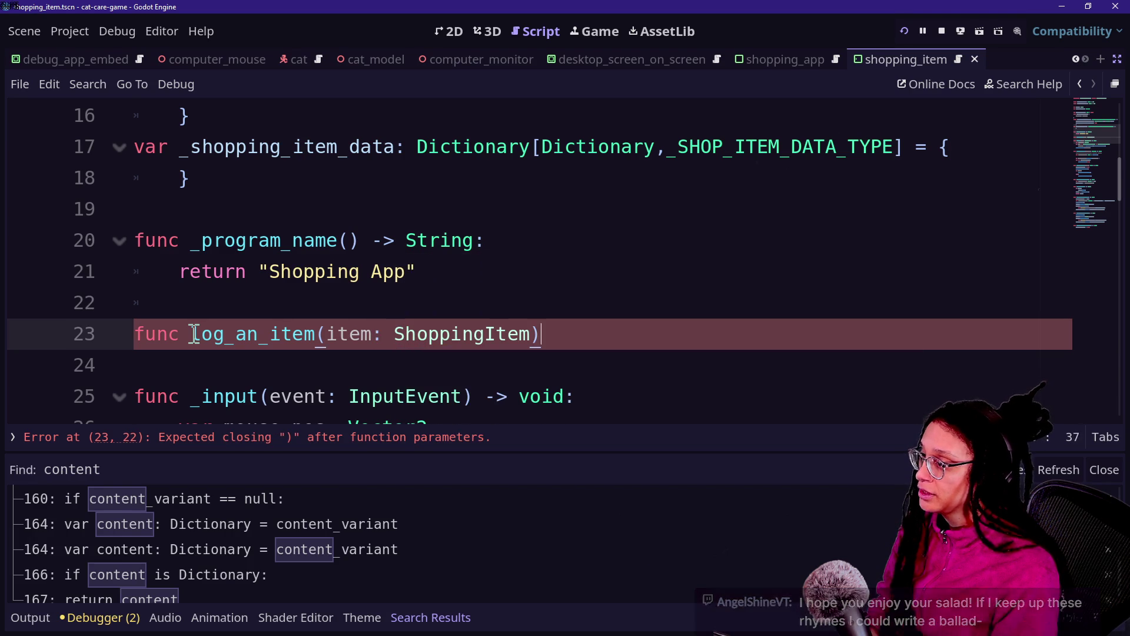
type("oid:")
key("Return")
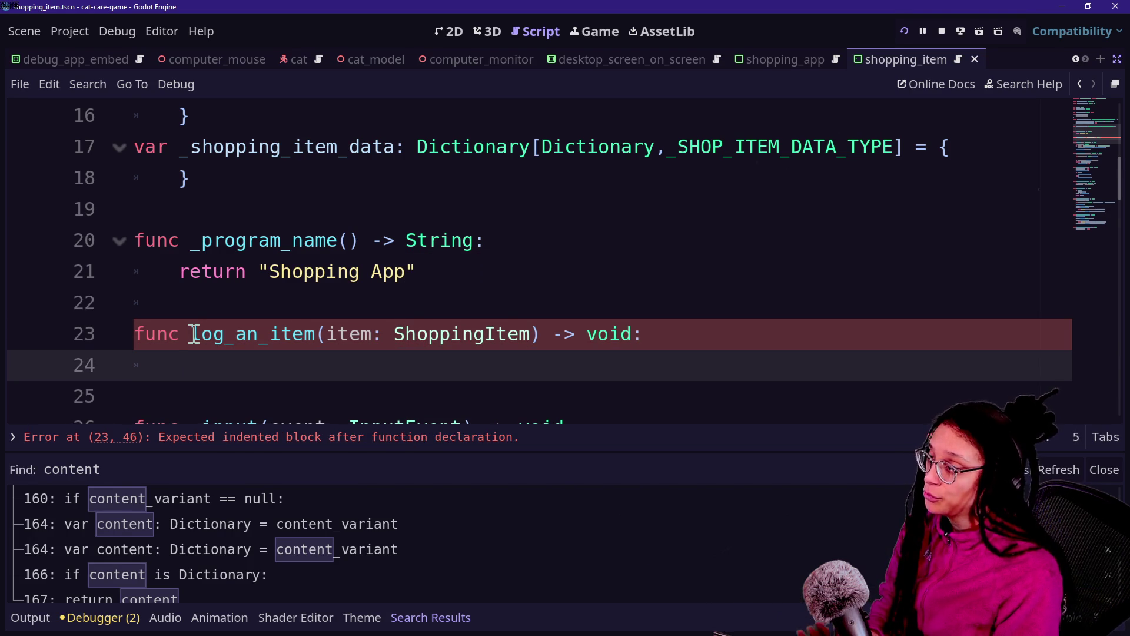
Begin the body with _shopping_item_data[ and check its type declaration.
type("_sh")
key("Return")
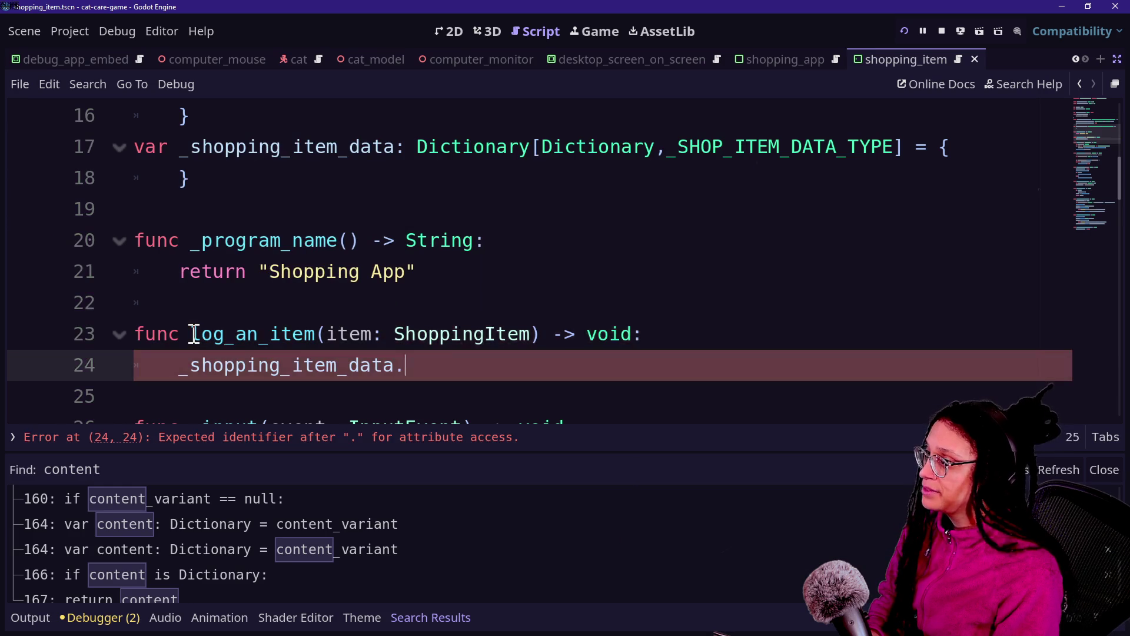
key("BackSpace")
type("[")
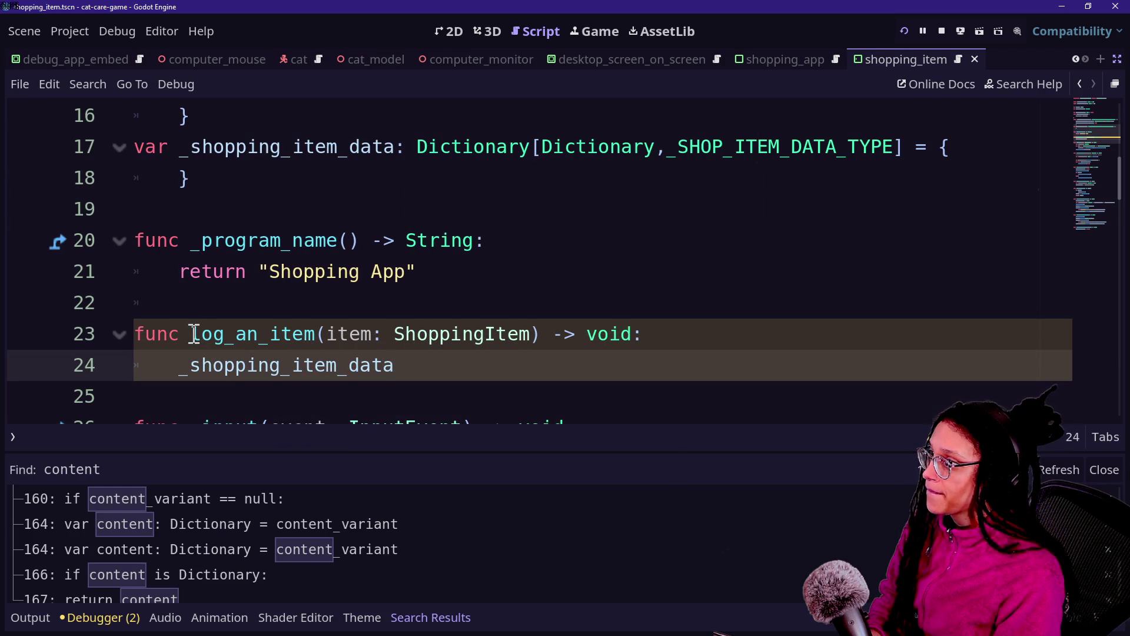
type("[")
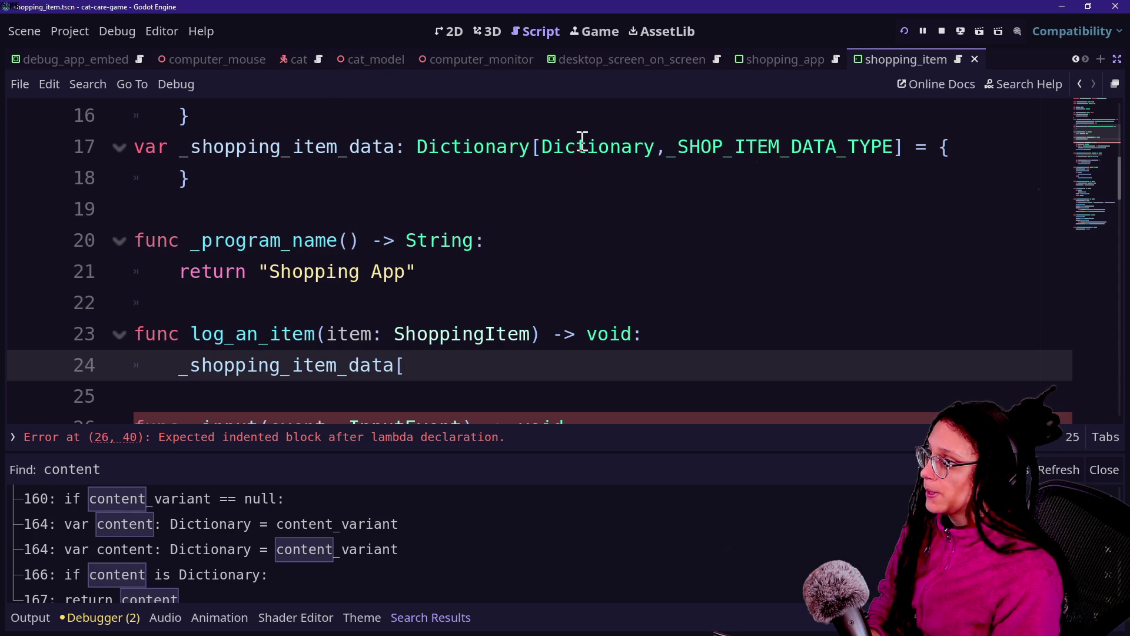
left_click(654, 147)
left_click(700, 147)
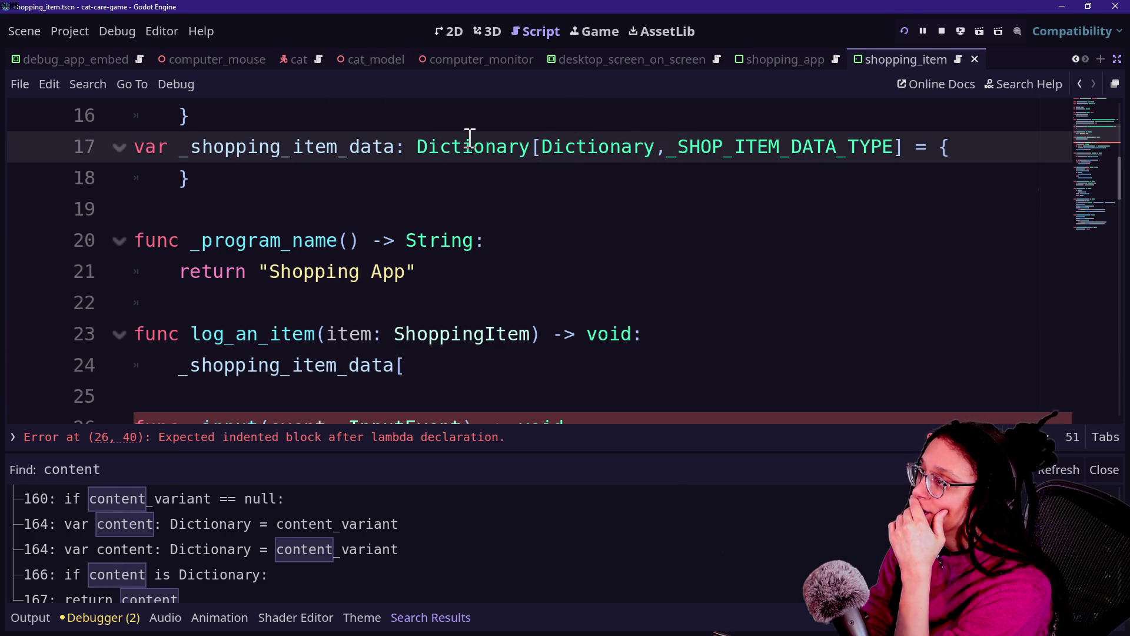
left_click(522, 360)
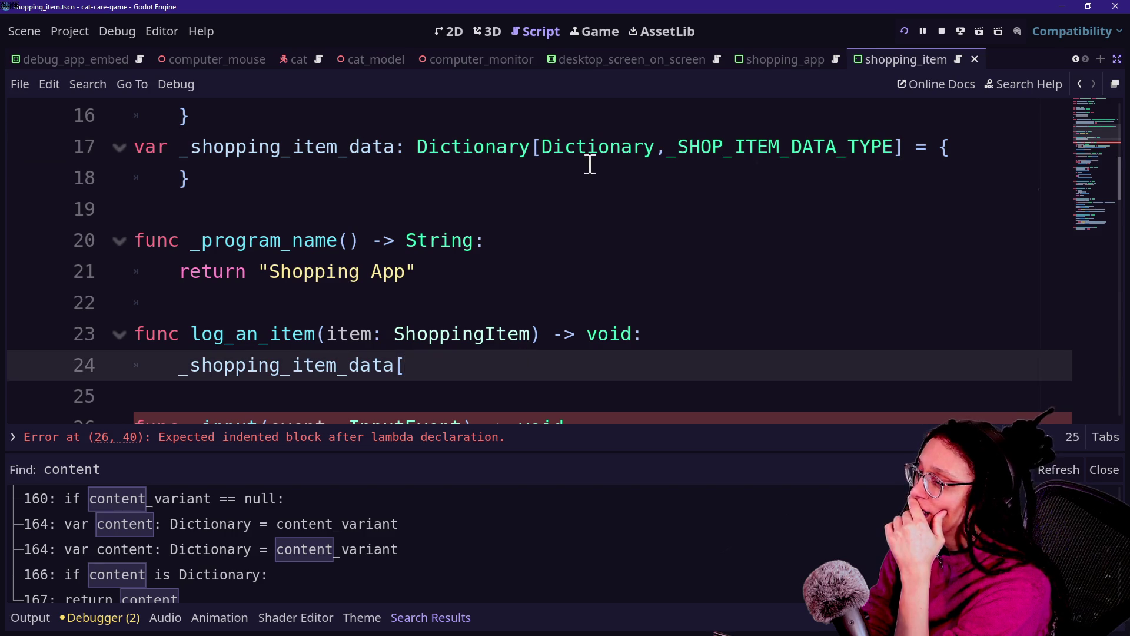
Switch to the browser and search manage_levels.gd for room_data.
key("alt+Tab")
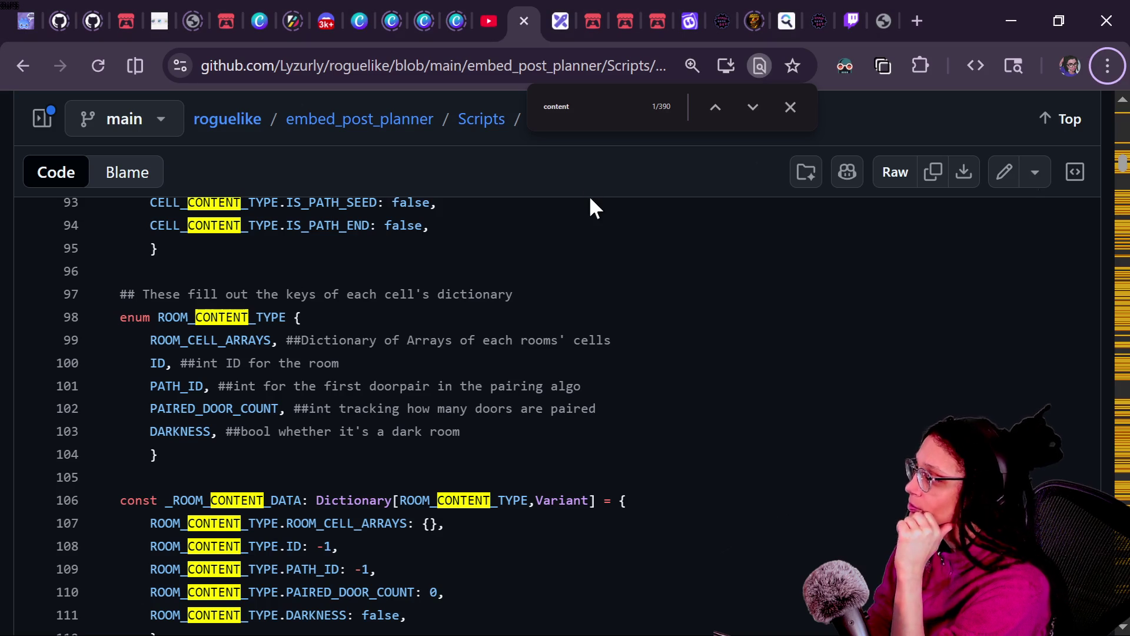
scroll(441, 424, "down", 2)
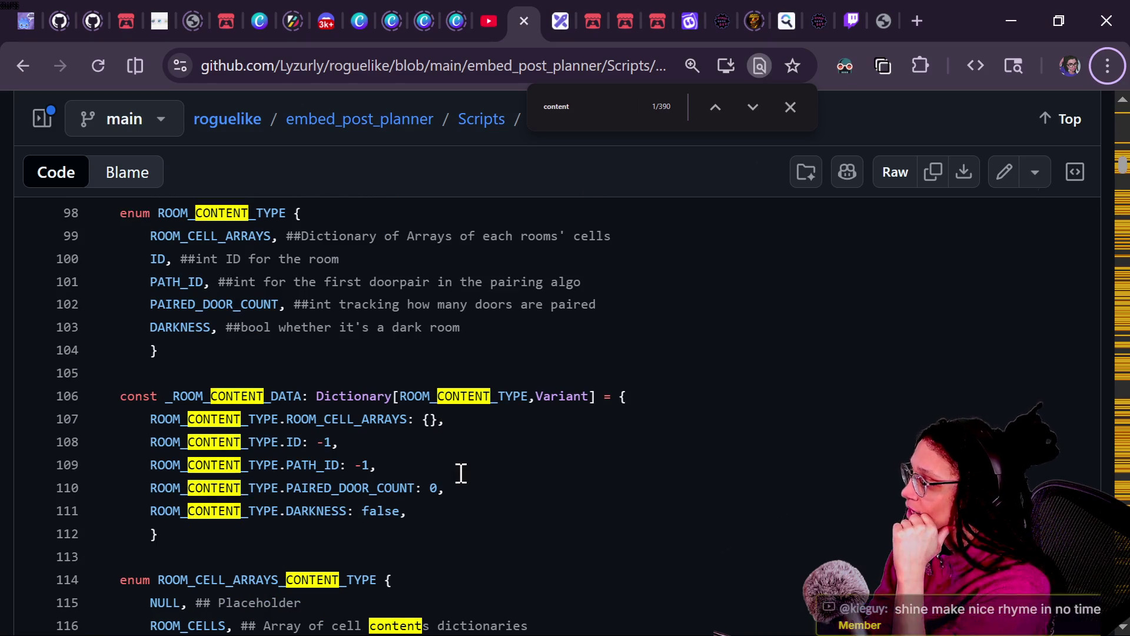
scroll(456, 474, "down", 4)
scroll(462, 471, "up", 4)
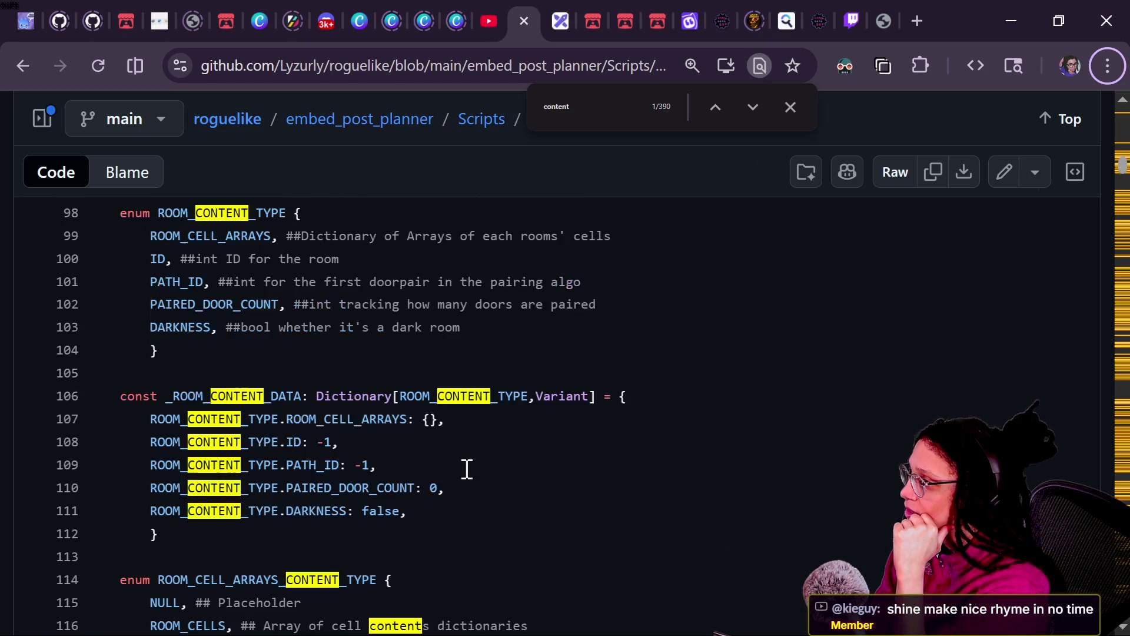
scroll(466, 469, "up", 20)
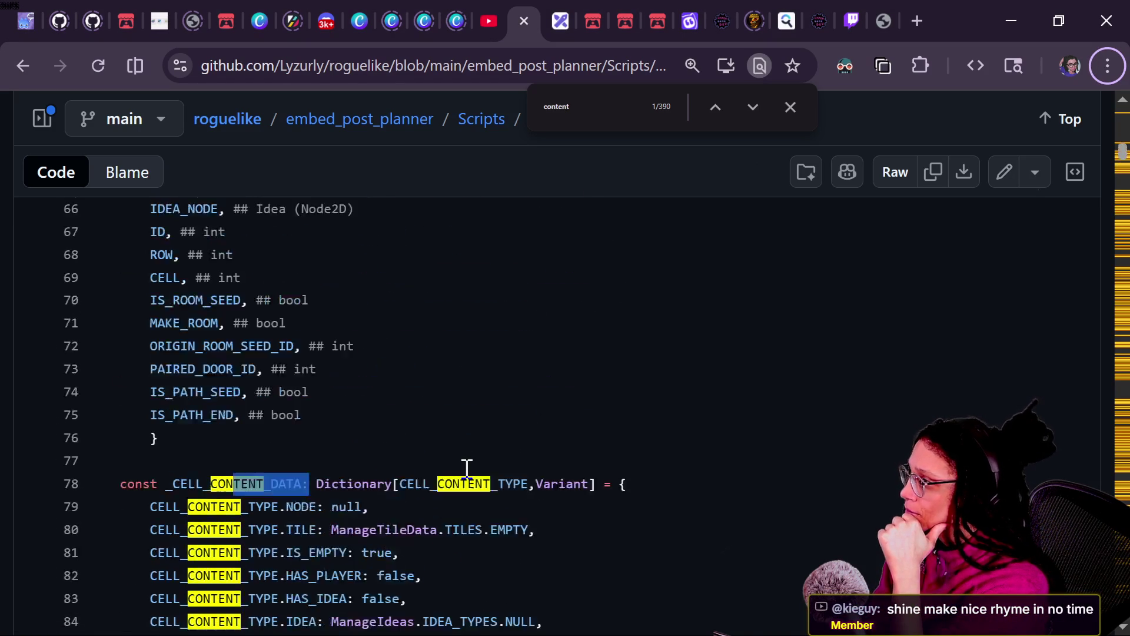
scroll(467, 469, "down", 5)
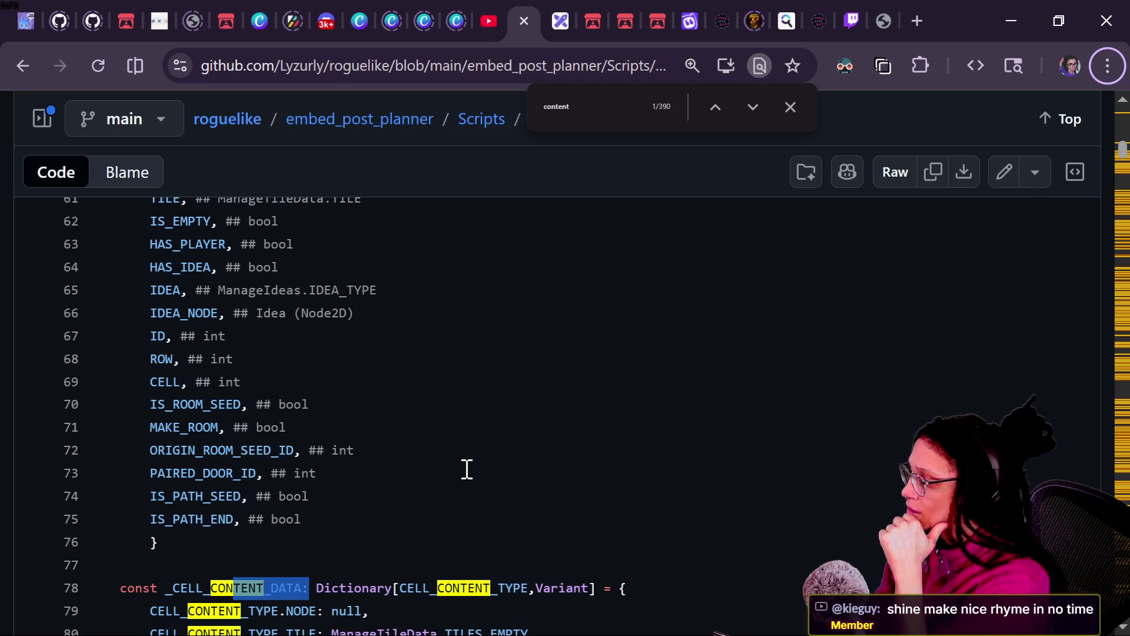
type("troo")
key("BackSpace")
key("BackSpace")
key("BackSpace")
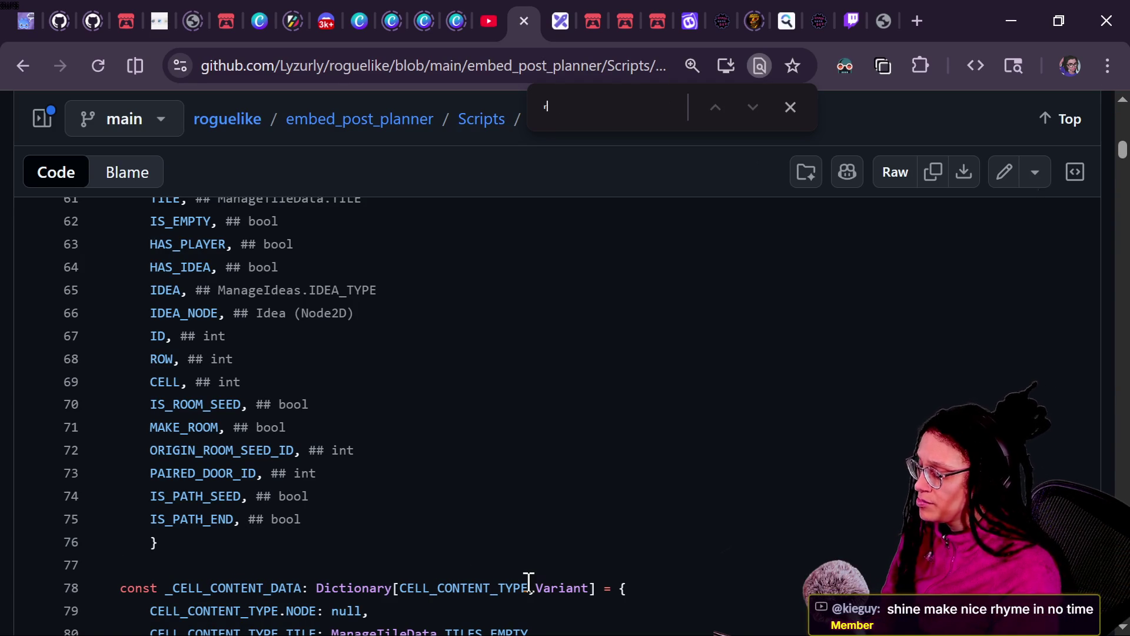
type("oom_data")
Inspect _room_data's Dictionary type on line 41, then return to Godot.
left_click(220, 320)
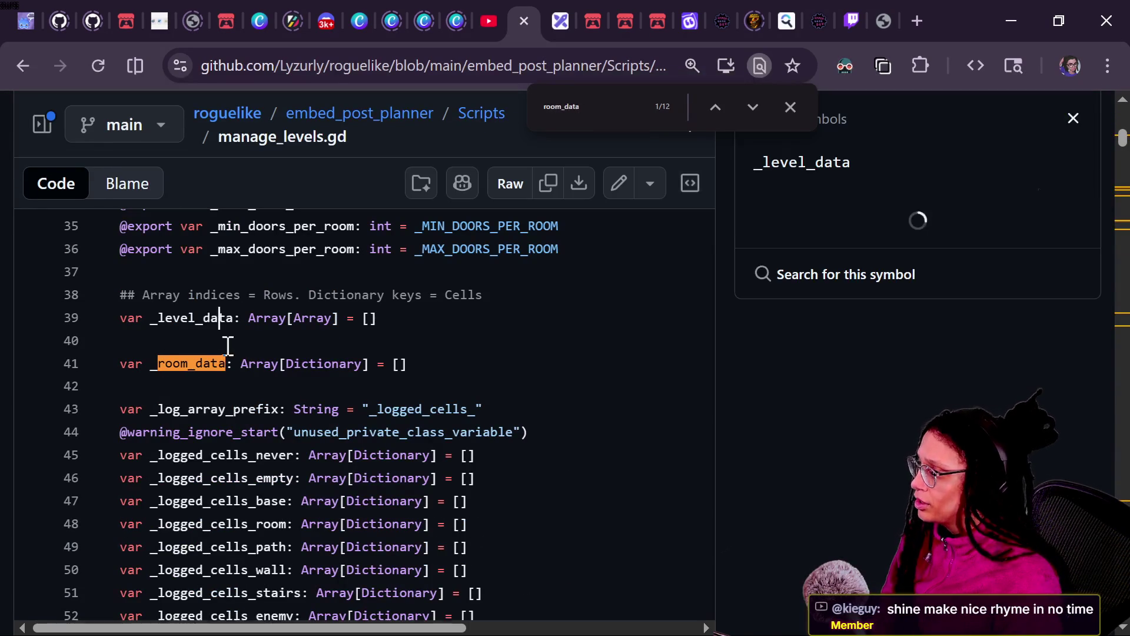
left_click(339, 363)
left_click_drag(233, 363, 318, 365)
left_click(339, 363)
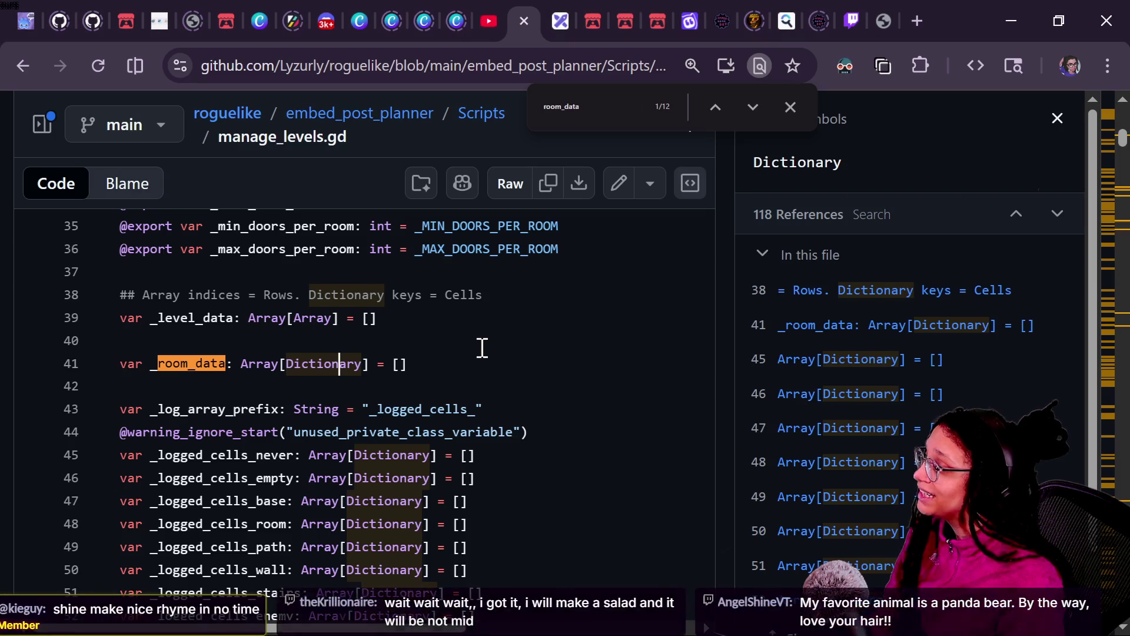
key("alt+Tab")
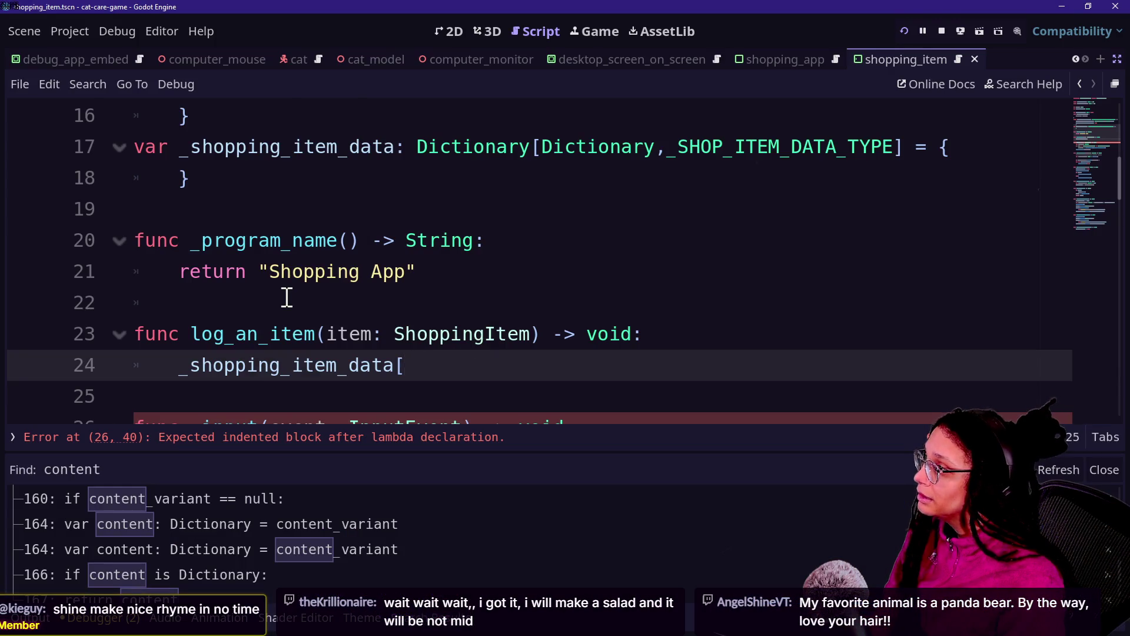
Retype _shopping_item_data on line 17 as Array[Dictionary], then return to line 24.
scroll(286, 297, "up", 2)
left_click_drag(417, 333, 895, 345)
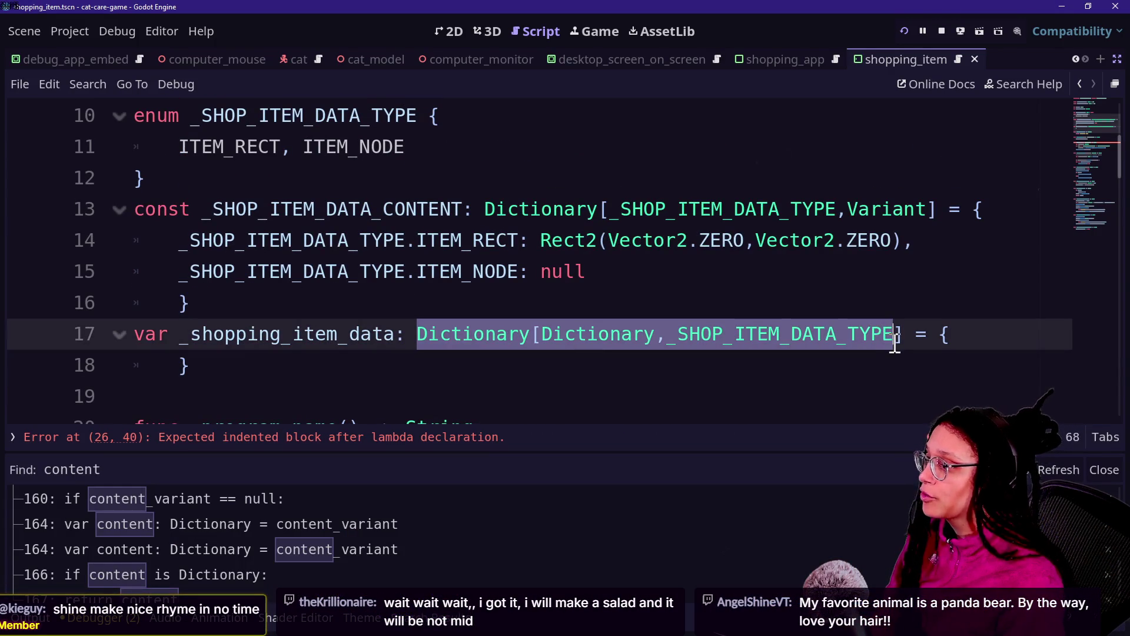
type("Array[Dict")
key("Return")
left_click(406, 303)
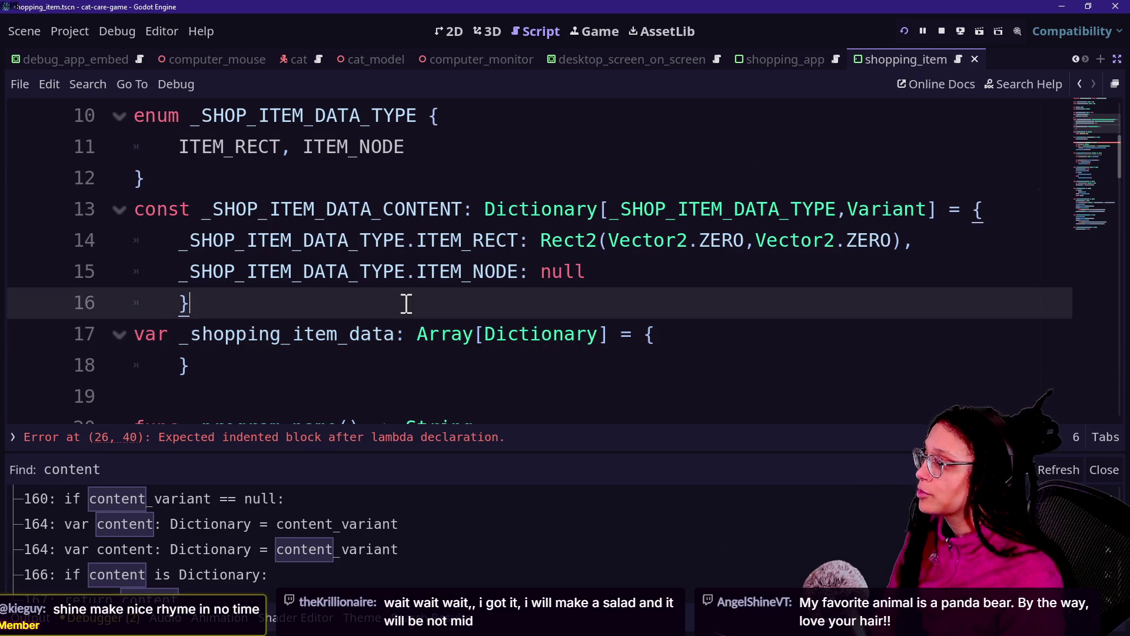
scroll(406, 303, "down", 1)
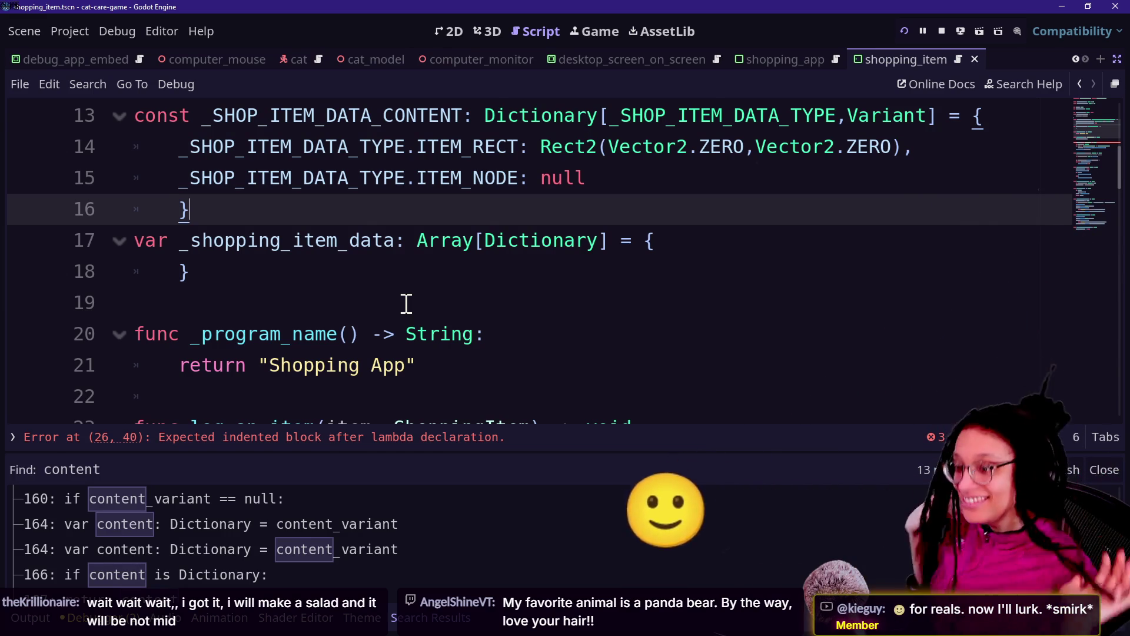
key("Down")
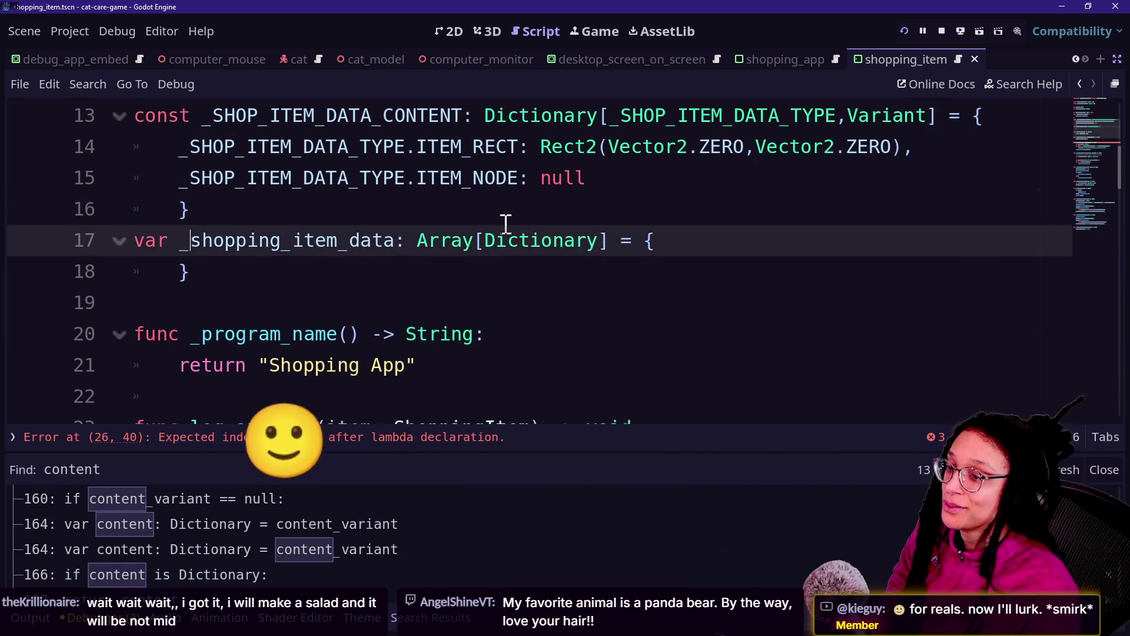
key("Down")
key("Down")
key("Down")
key("Down")
key("Down")
key("Down")
mouse_move(462, 210)
left_mouse_down()
mouse_move(381, 264)
mouse_move(353, 341)
mouse_move(313, 222)
mouse_move(519, 333)
mouse_move(405, 226)
left_mouse_up()
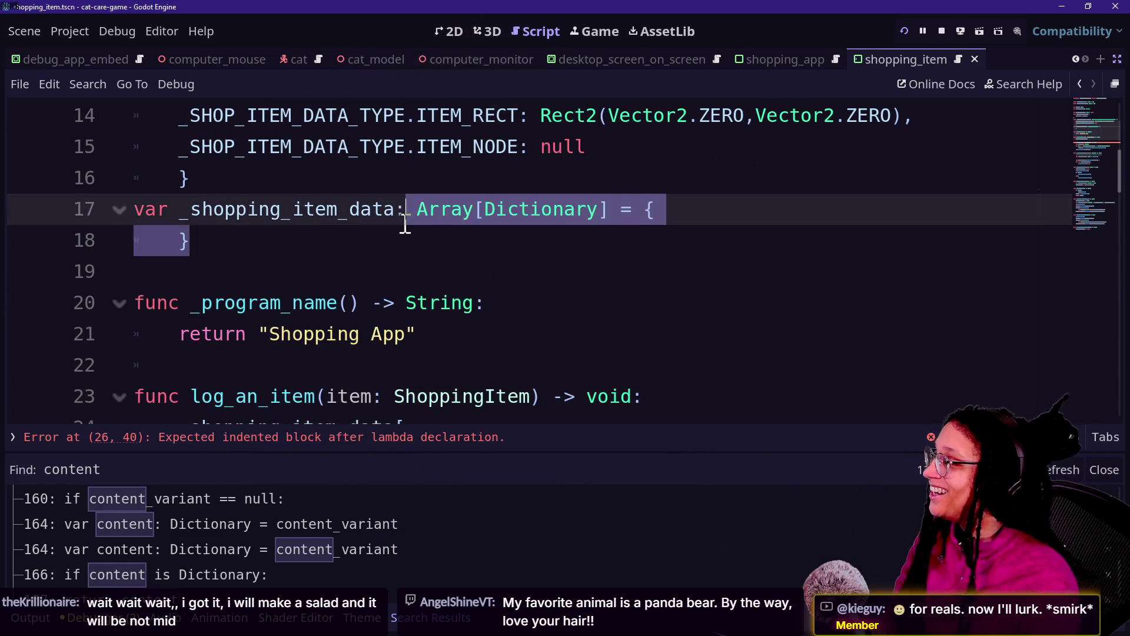
key("Right")
scroll(315, 332, "down", 2)
left_click(490, 349)
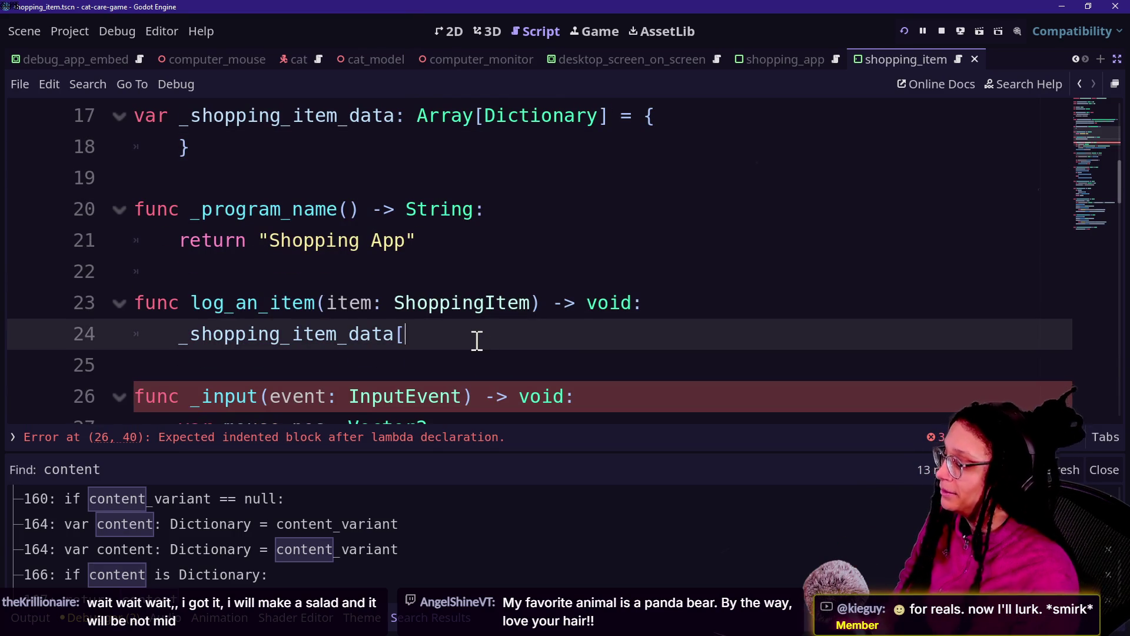
Close the search panel and index _shopping_item_data with _SHOP_ITEM_DATA_TYPE.ITEM_NODE.
key("ctrl+j")
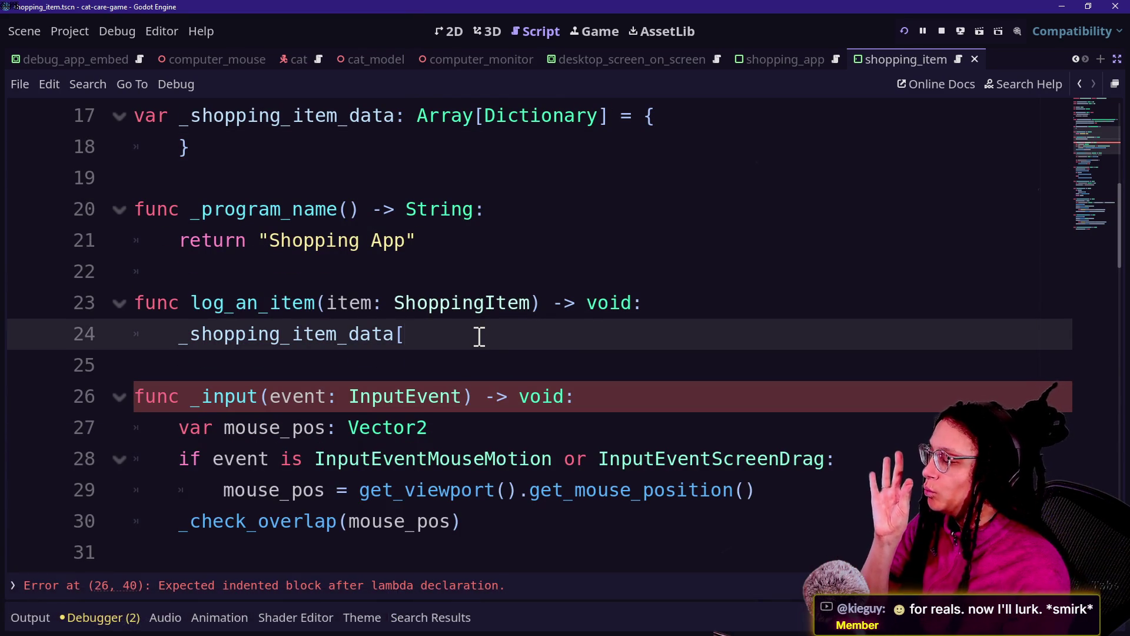
type("_")
key("Caps_Lock")
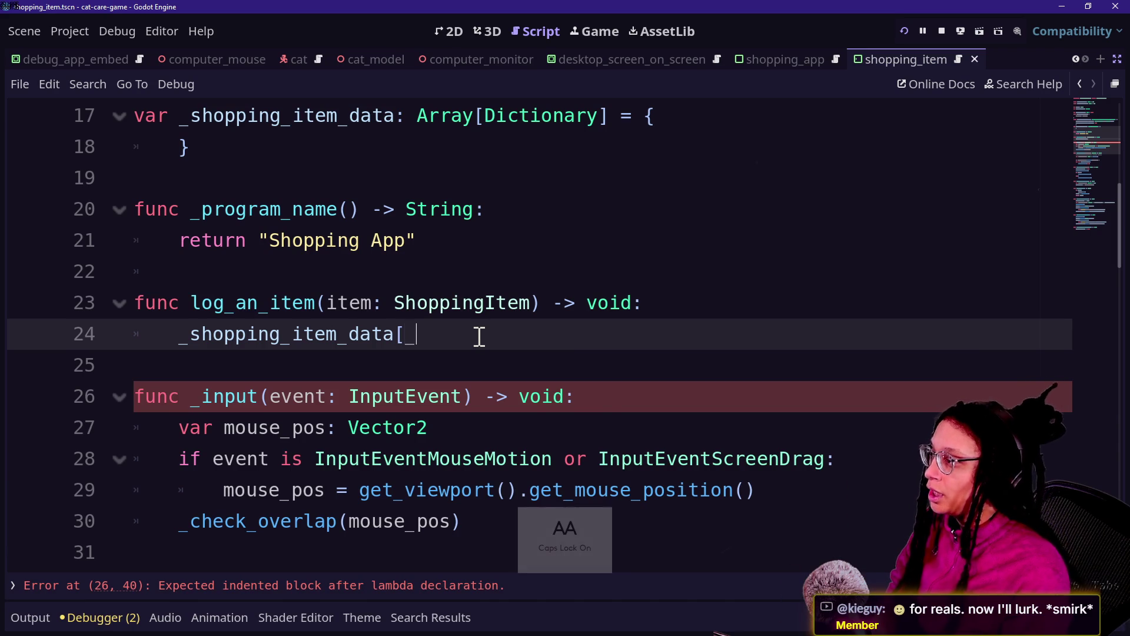
key("Caps_Lock")
type("SH")
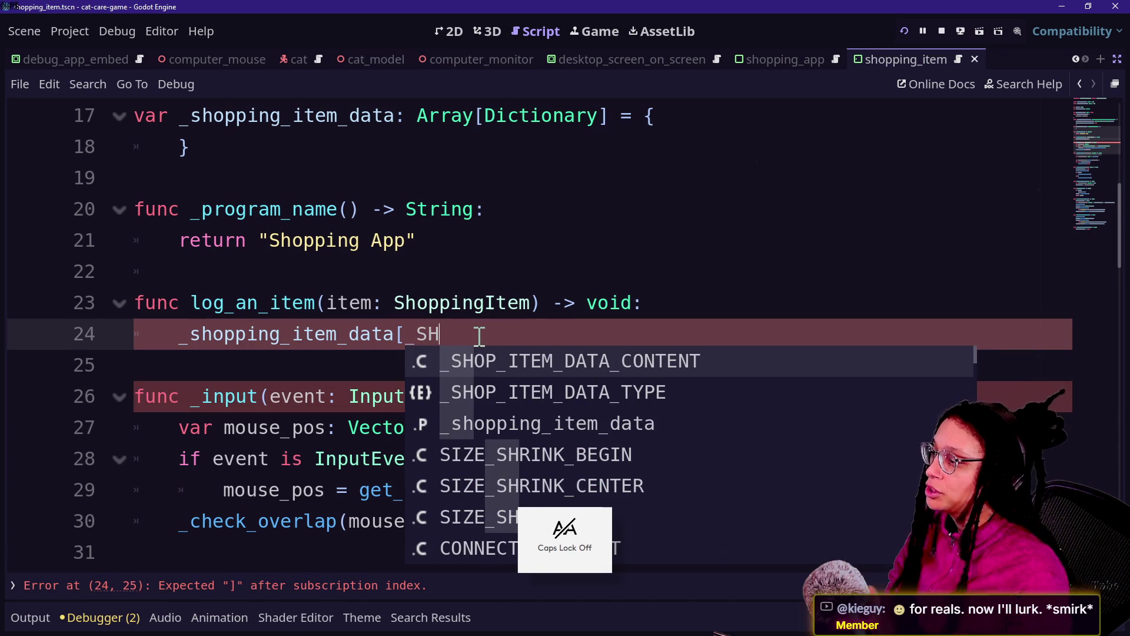
key("Down")
key("Return")
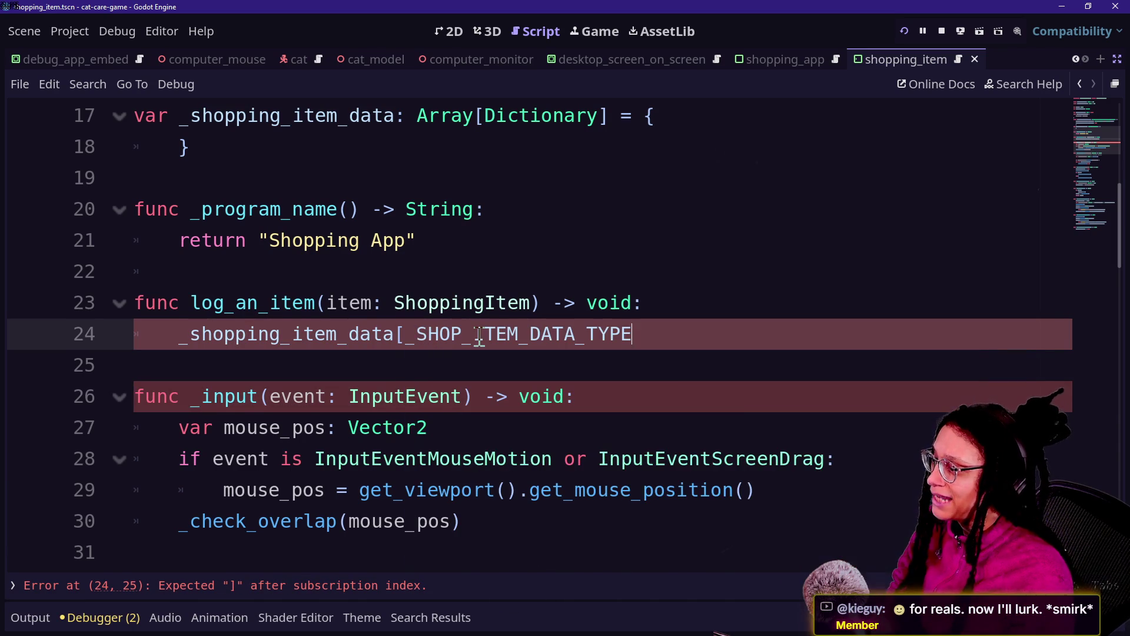
key("Down")
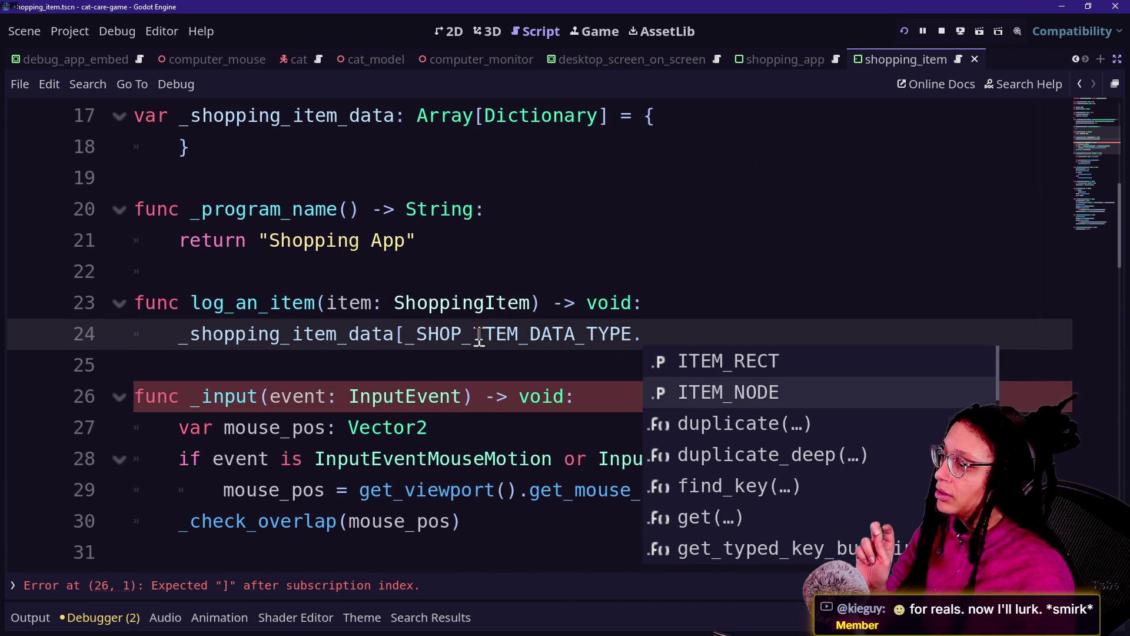
key("Return")
Complete the assignment with '] = \' and item on a continued line.
type("] =")
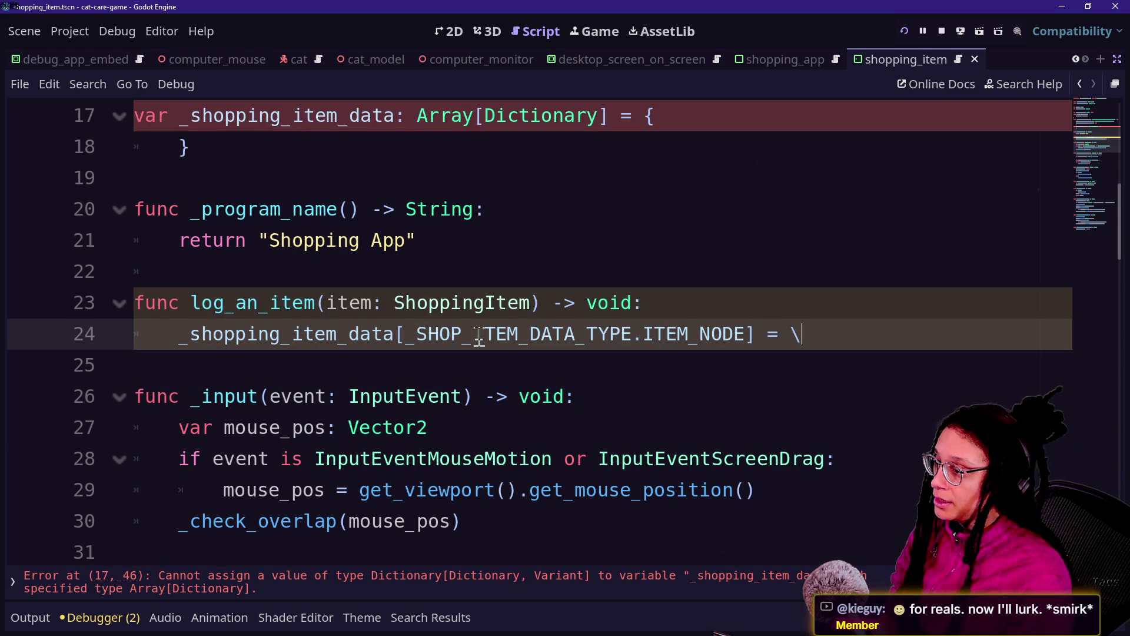
type(" \\")
key("Return")
type("em")
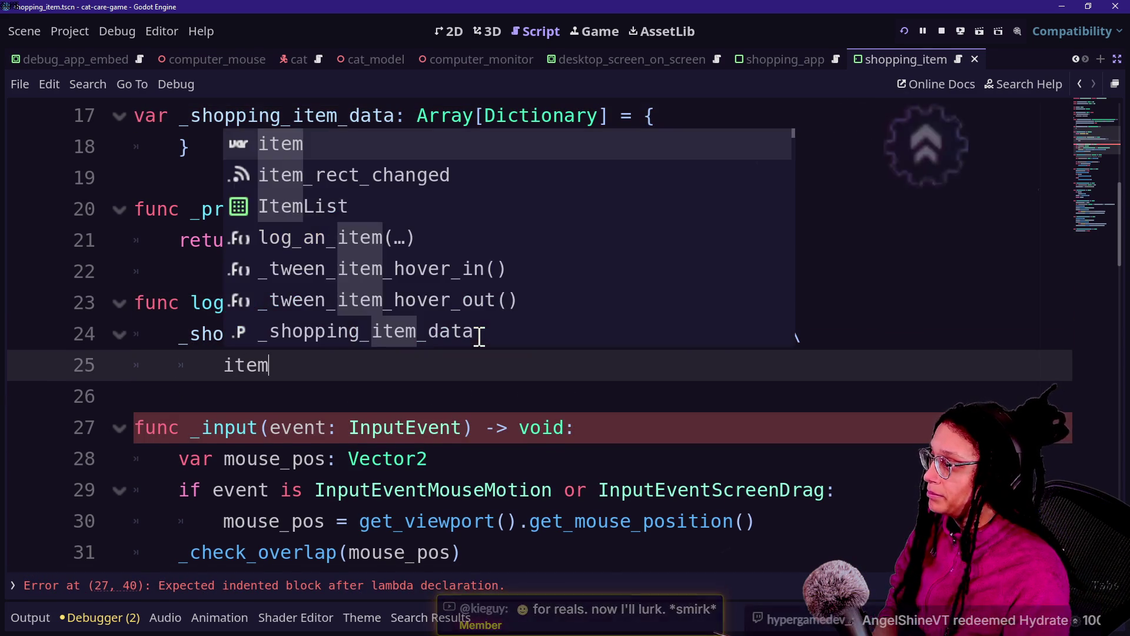
key("Escape")
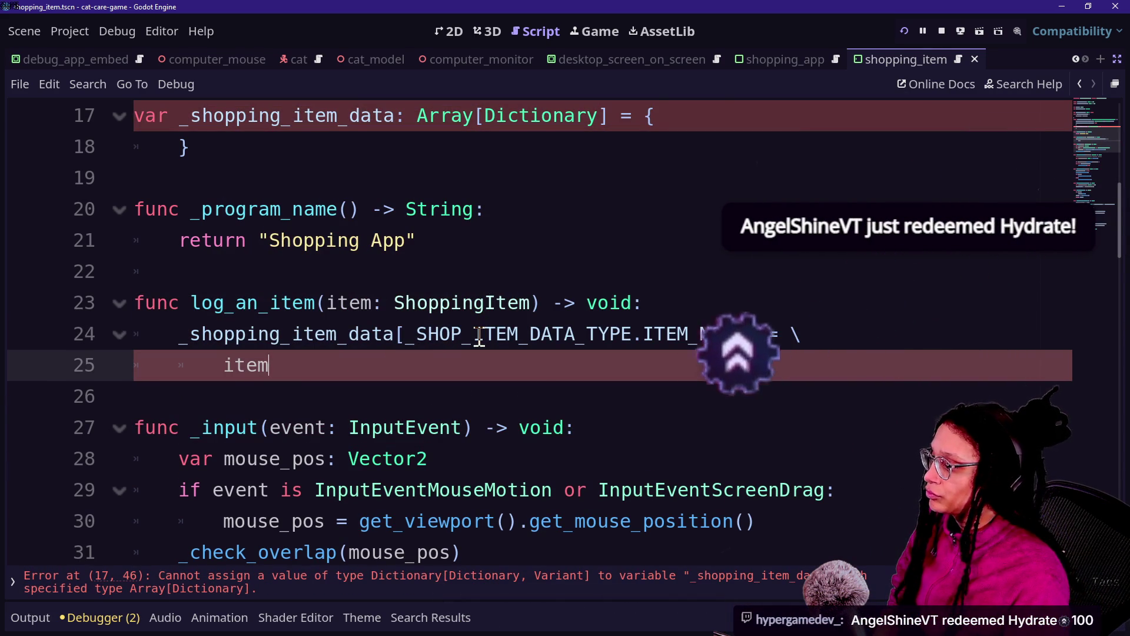
left_click(352, 252)
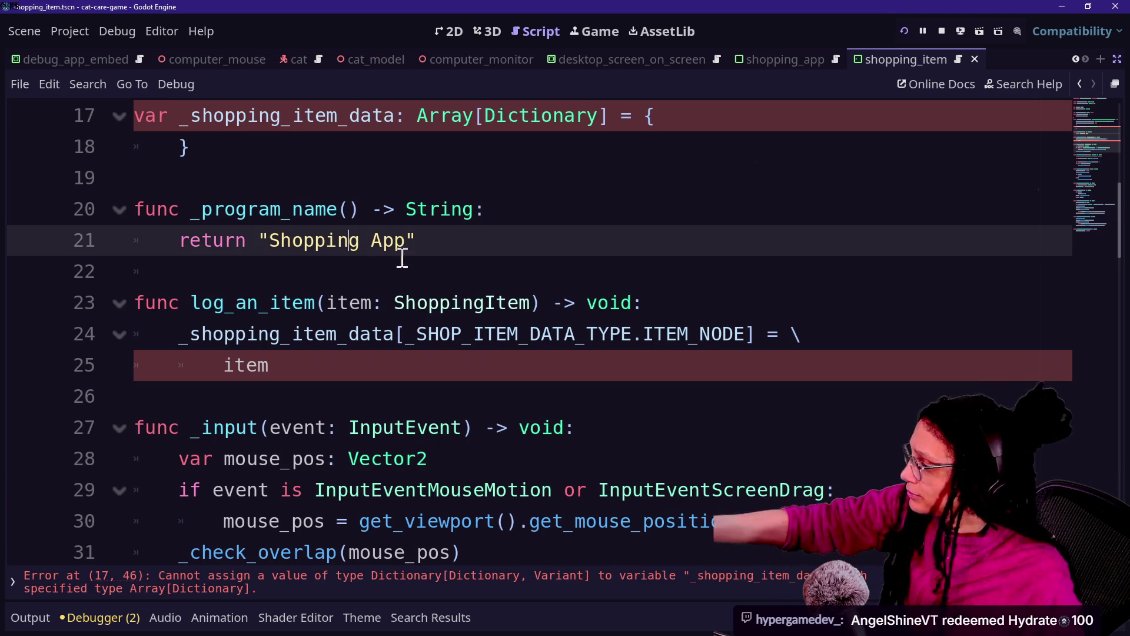
left_click(458, 405)
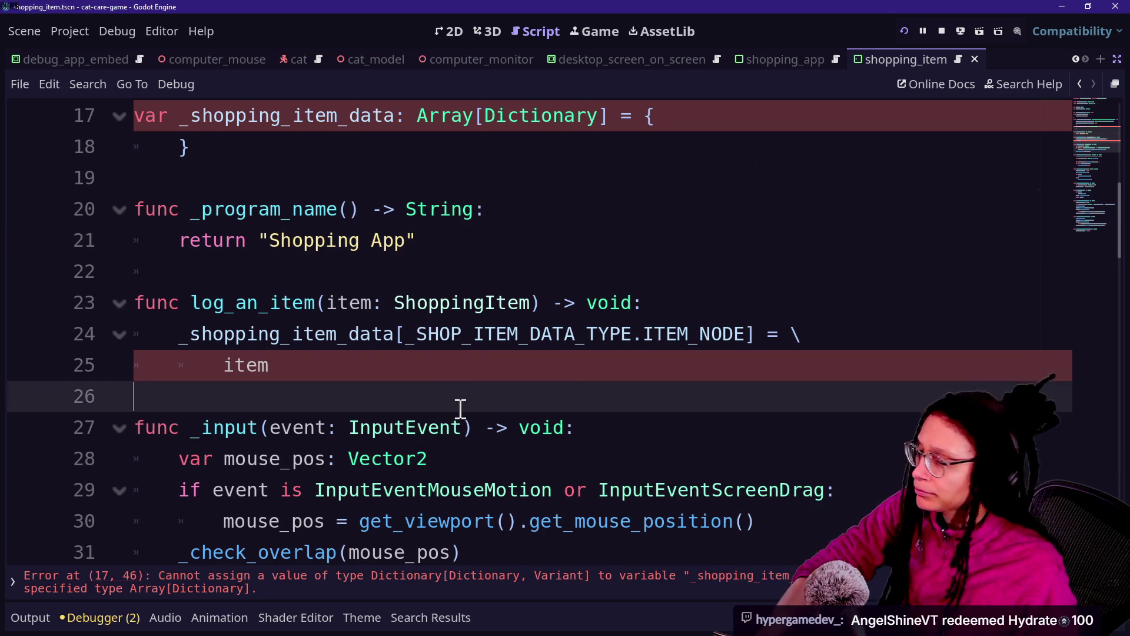
left_click(446, 377)
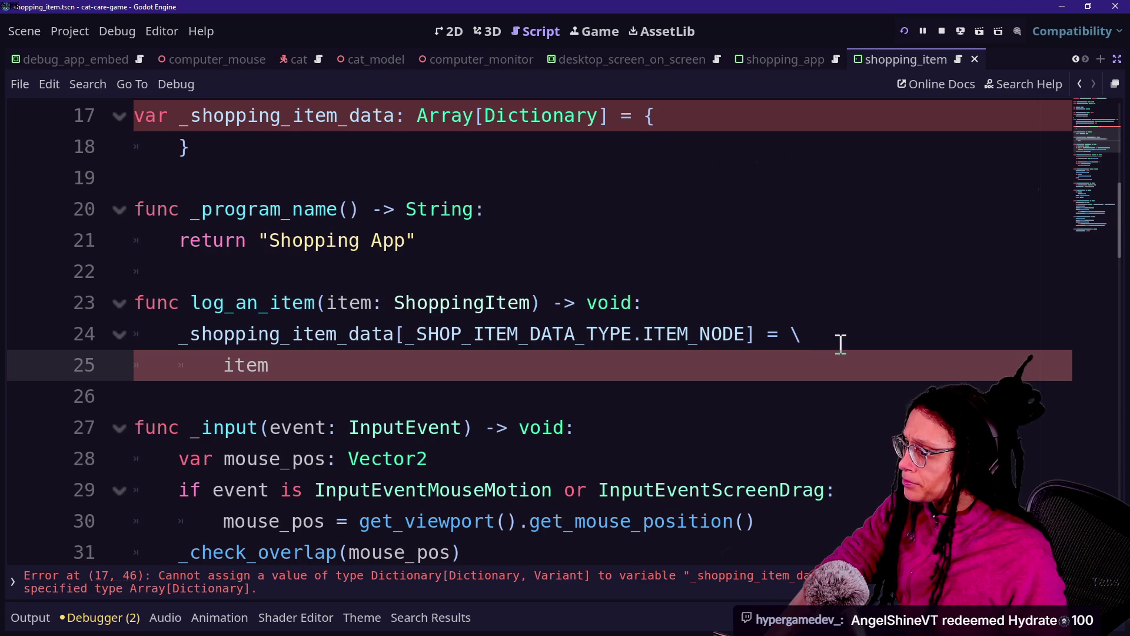
left_click(754, 330)
scroll(754, 330, "up", 1)
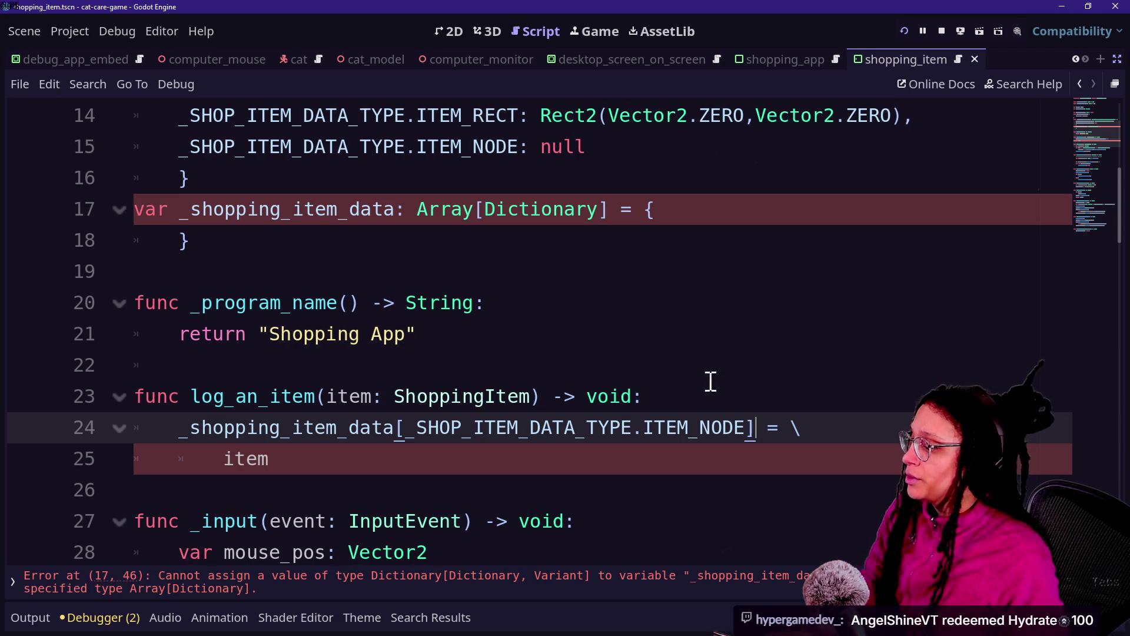
Declare a new variable new_dictionary on a line above the item data assignment.
key("ctrl+shift+Return")
type("var new_dictiona")
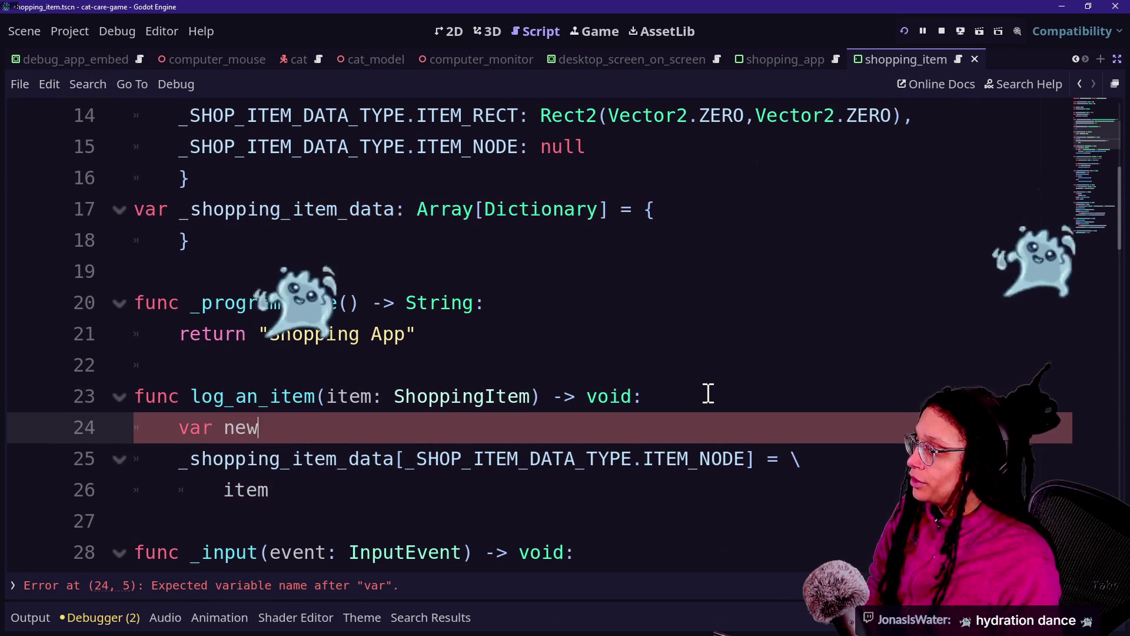
type("ru")
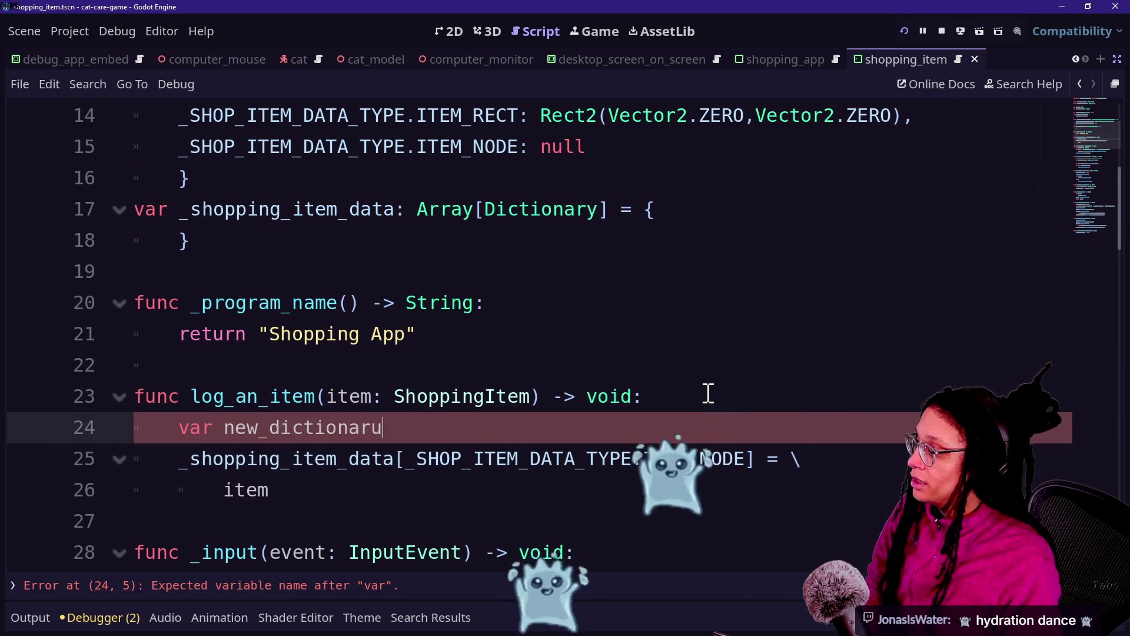
key("BackSpace")
type("u")
key("BackSpace")
key("BackSpace")
key("BackSpace")
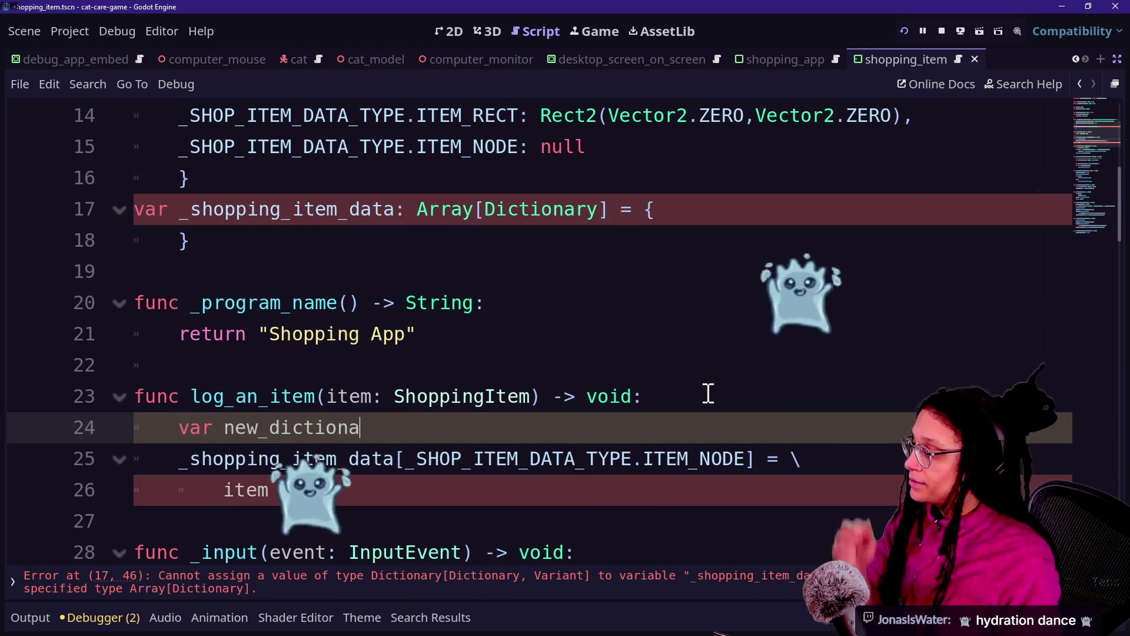
key("BackSpace")
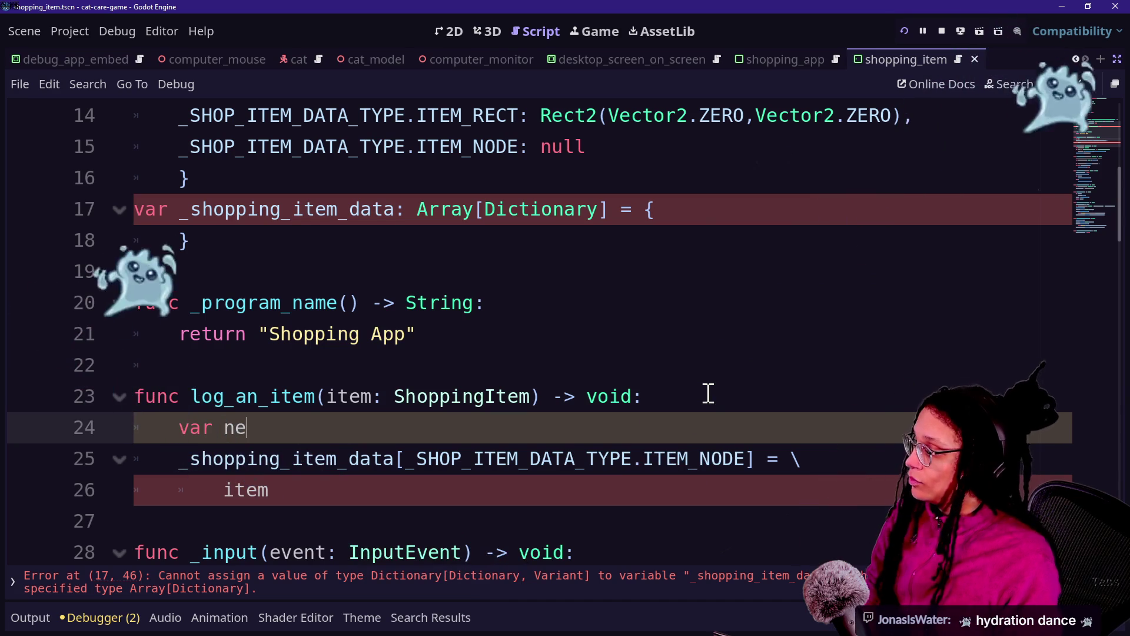
type("w_dictionary: Dictionary")
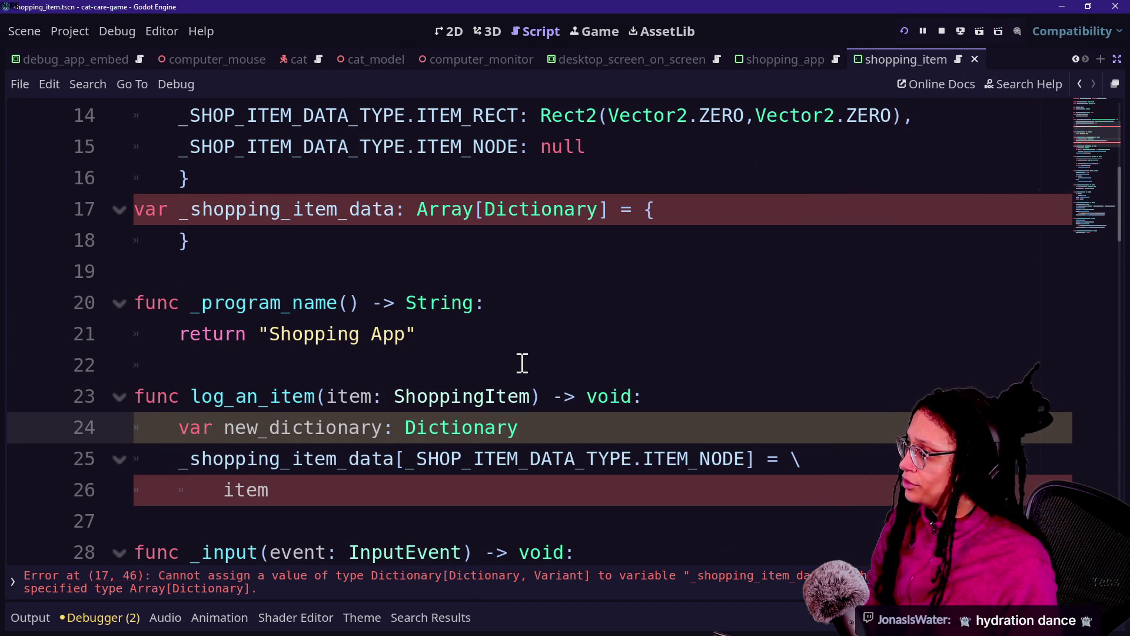
Give new_dictionary the Dictionary[_SHOP_ITEM_DATA_TYPE, Variant] type copied from line 13.
scroll(522, 362, "up", 2)
scroll(522, 362, "up", 2)
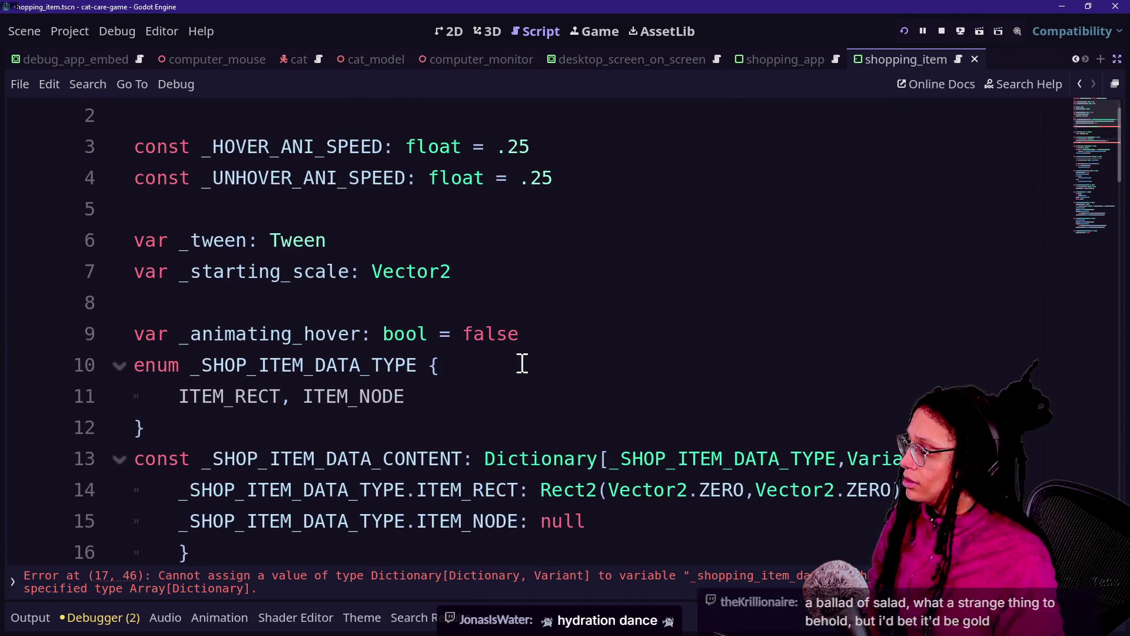
scroll(522, 364, "down", 1)
scroll(577, 381, "down", 1)
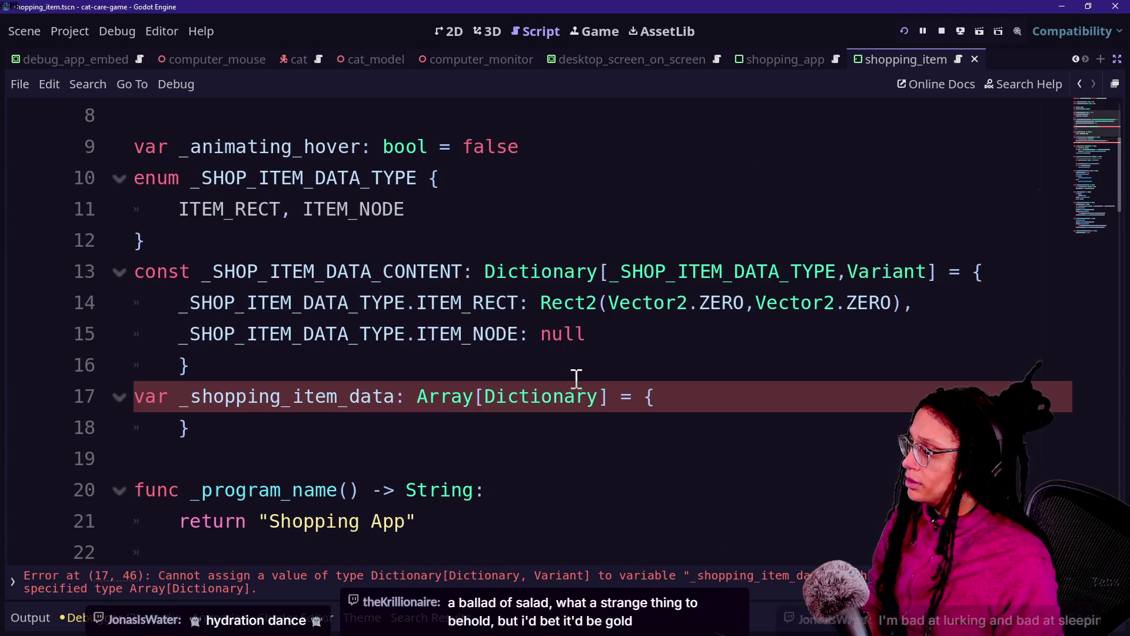
left_click_drag(492, 268, 934, 274)
key("ctrl+c")
scroll(690, 396, "down", 2)
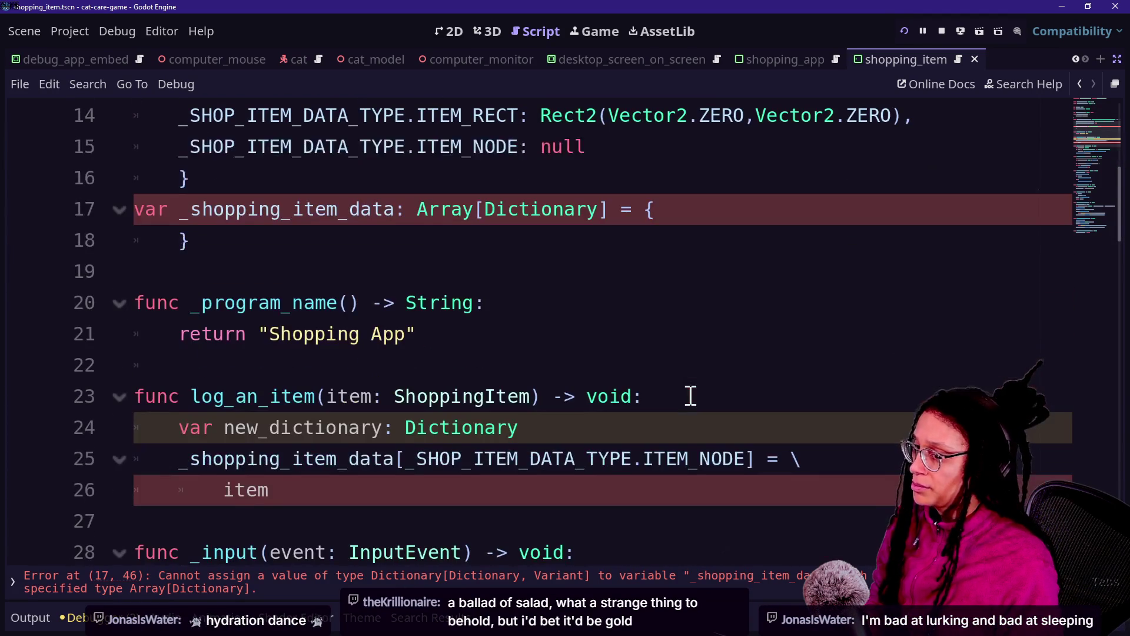
left_click(558, 419)
key("ctrl+v")
key("ctrl+z")
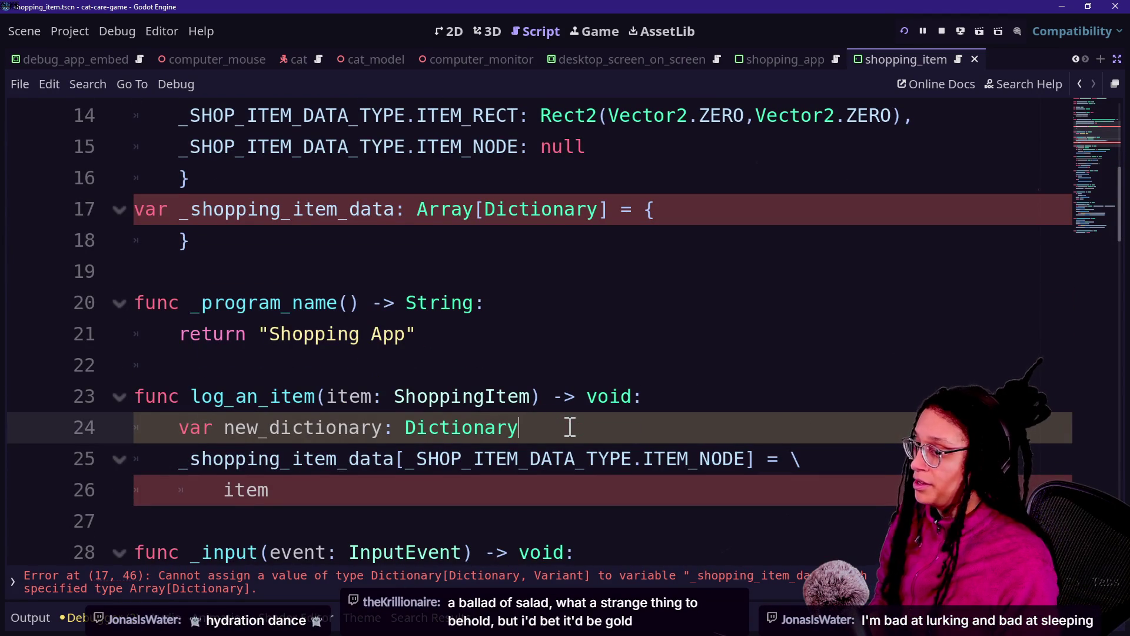
key("ctrl+v")
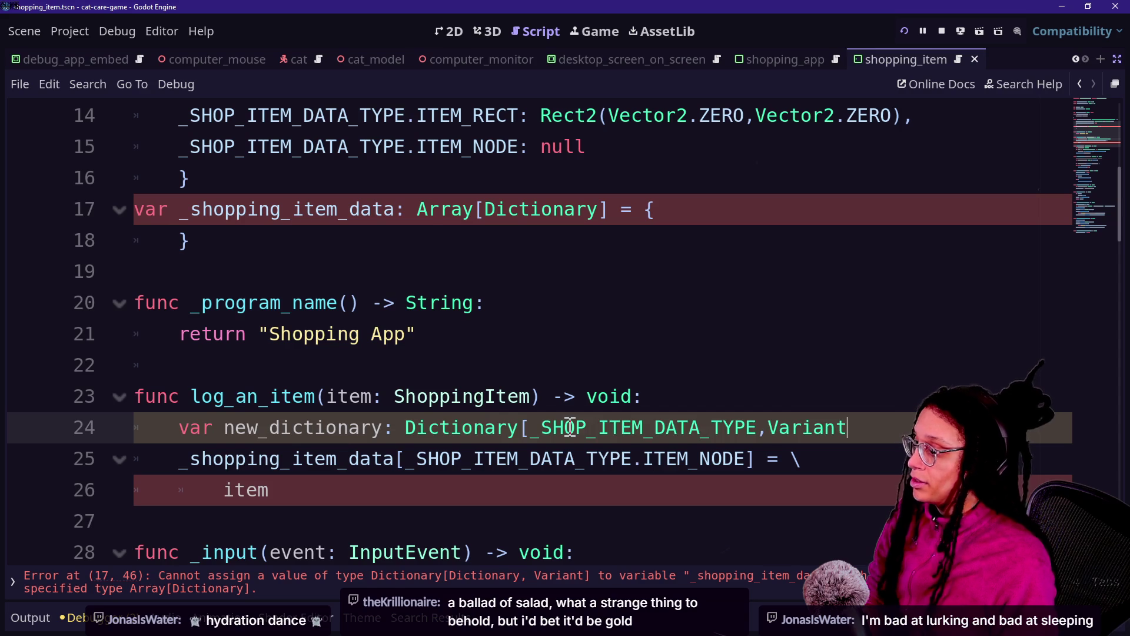
Initialize new_dictionary with _SHOP_ITEM_DATA_CONTENT.duplicate() on an indented continuation line.
scroll(373, 343, "down", 1)
type("= \\")
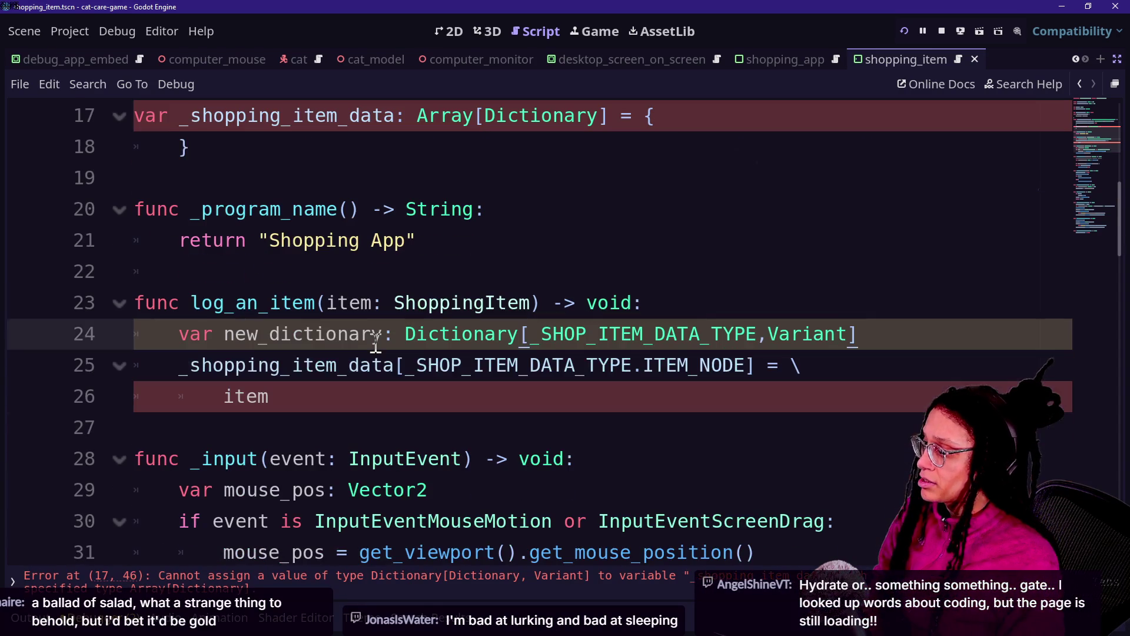
key("Return")
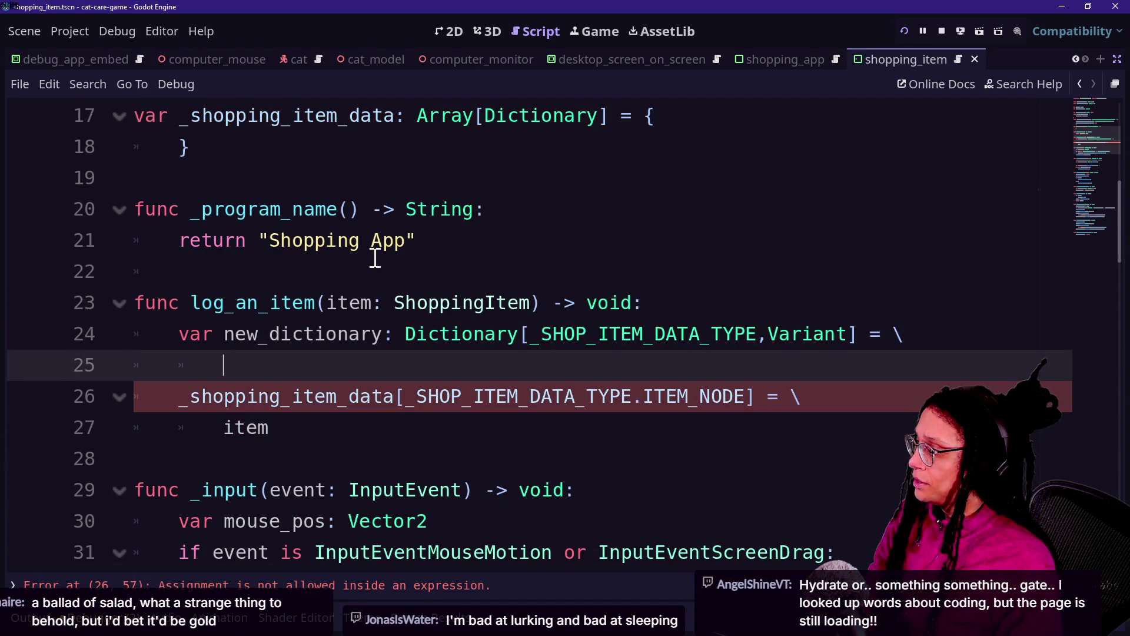
key("ctrl+space")
key("Escape")
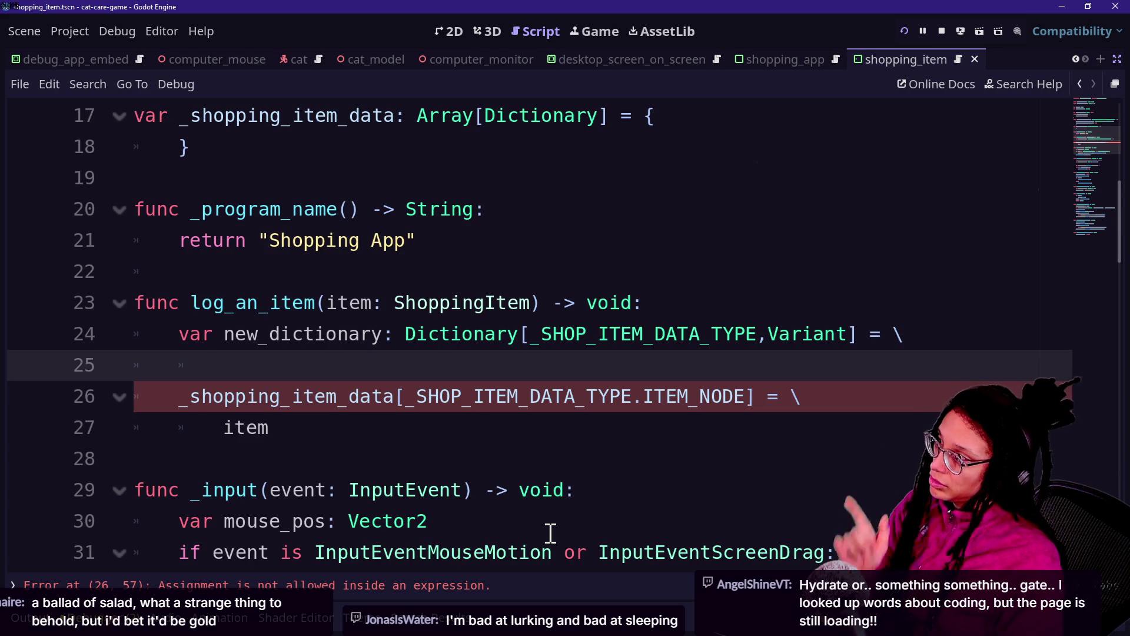
scroll(353, 428, "up", 2)
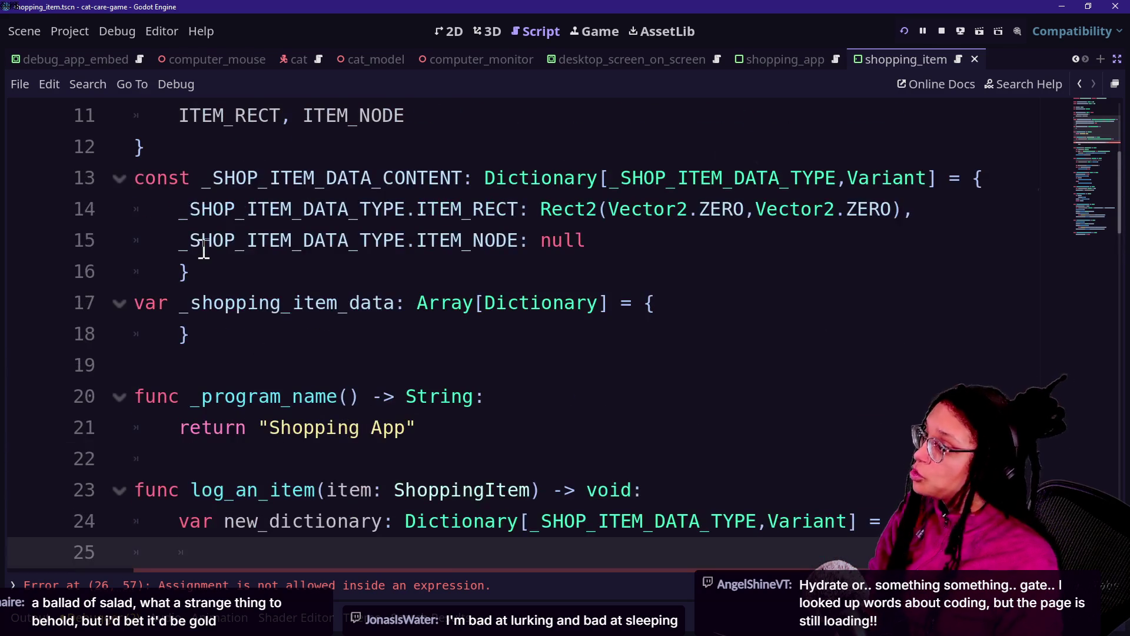
scroll(238, 268, "up", 1)
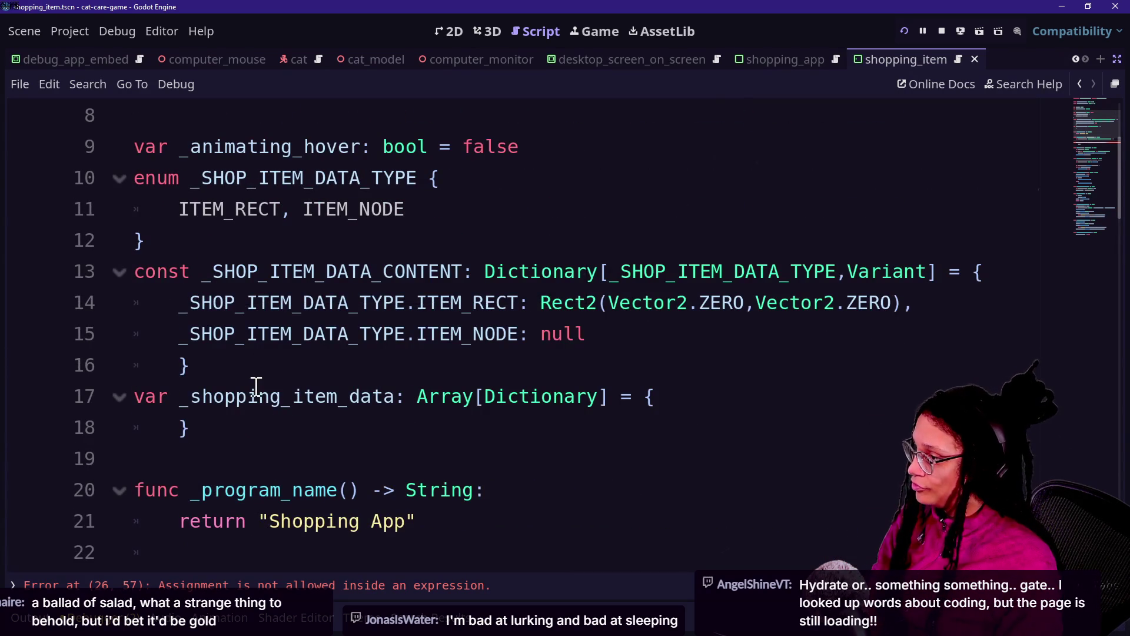
left_click_drag(182, 270, 391, 361)
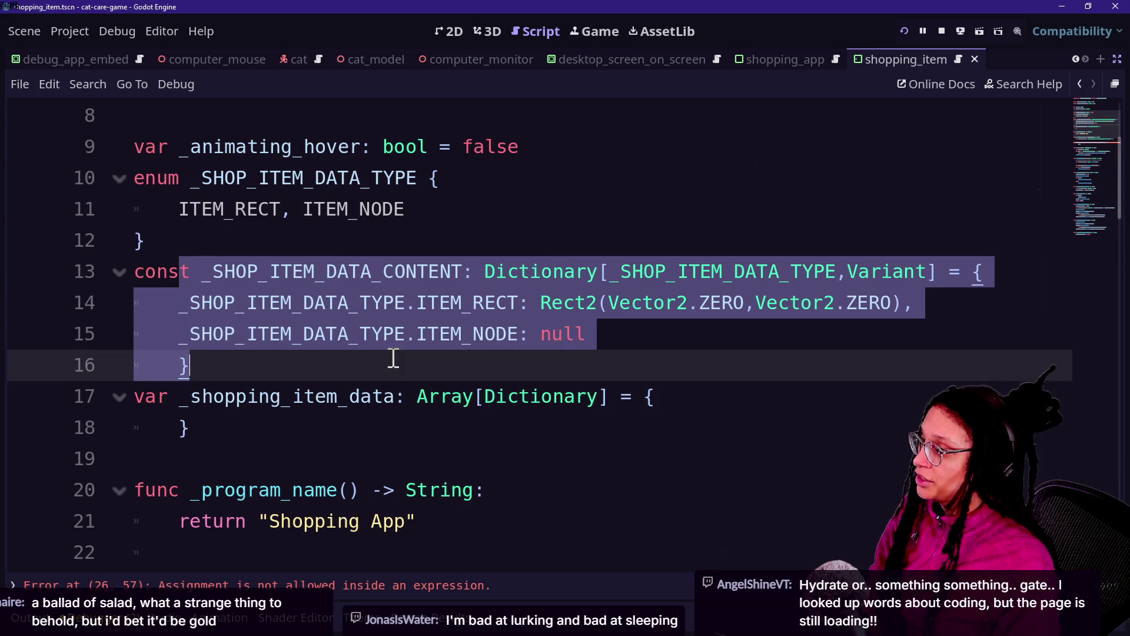
scroll(393, 358, "down", 3)
left_click(510, 366)
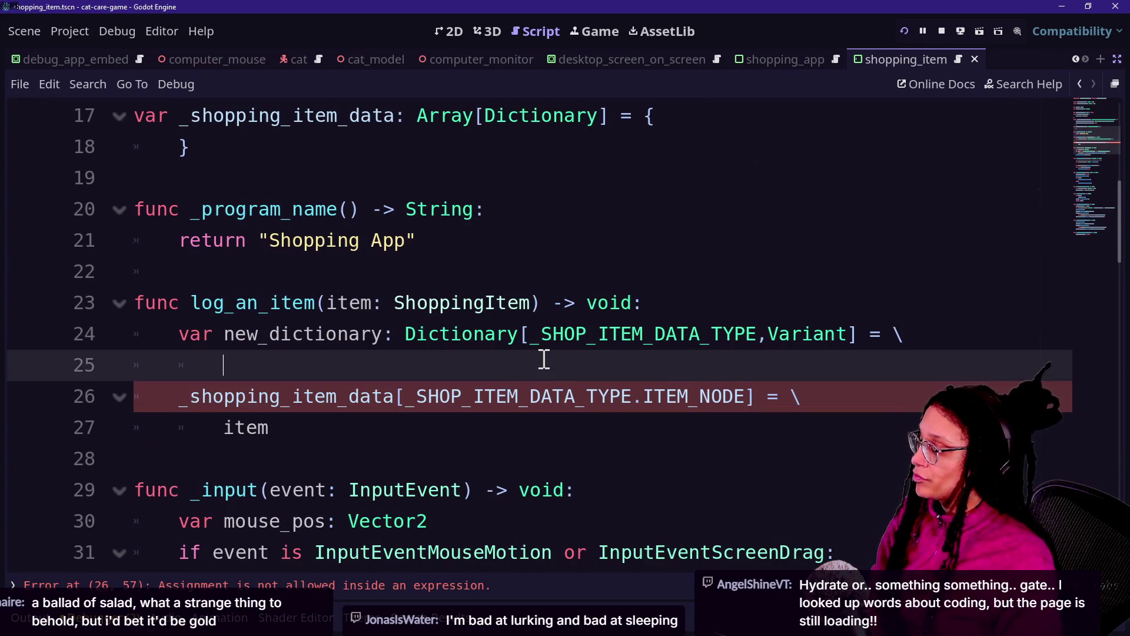
type("_SHOP_ITEM_DATA_CONTENT")
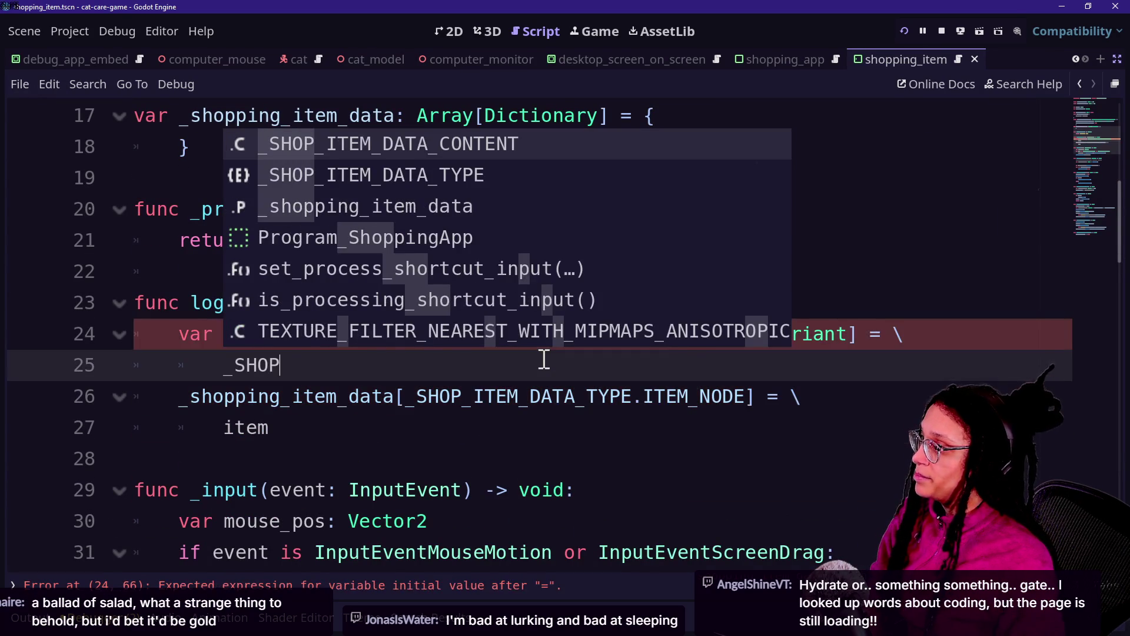
key("Return")
type(".du")
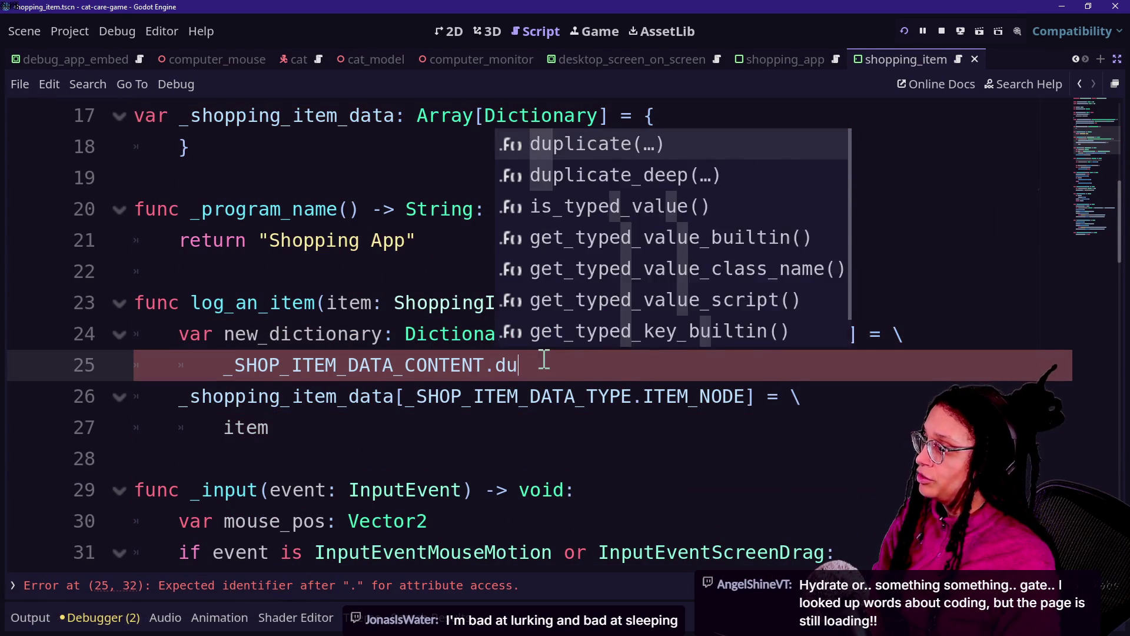
key("Return")
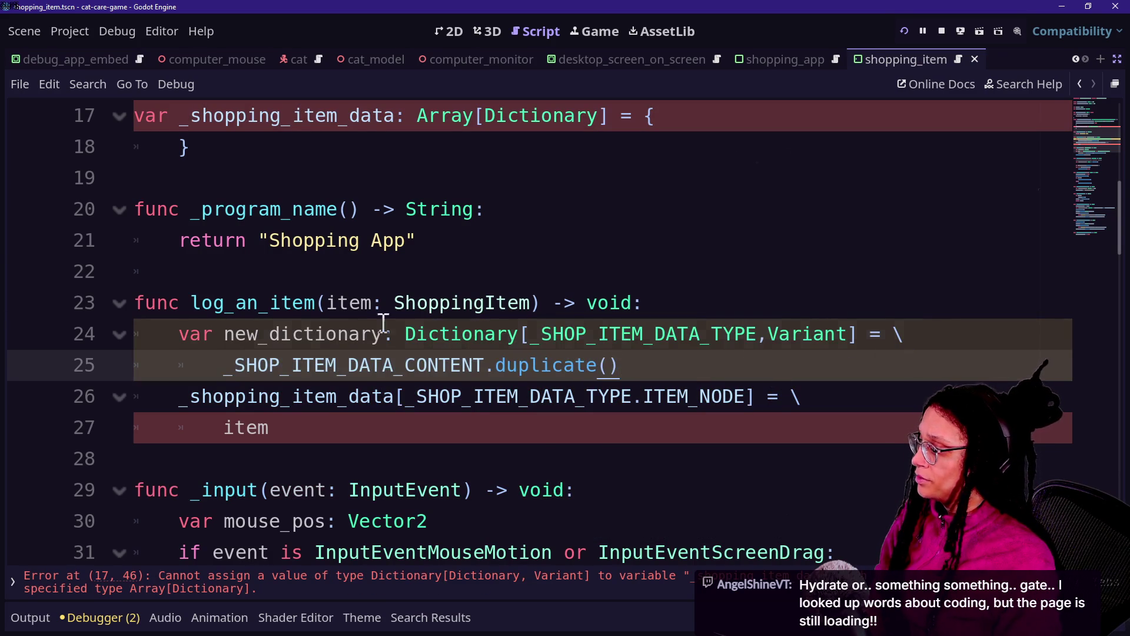
left_click_drag(359, 334, 702, 383)
left_click(359, 333)
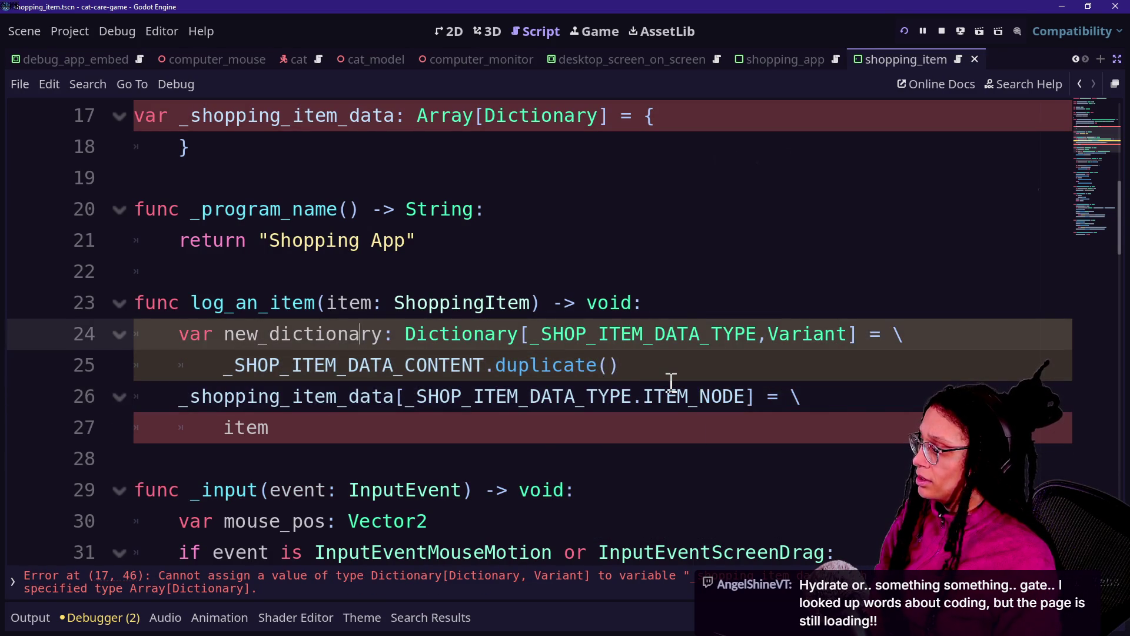
Replace the assigned value item on line 27 with new_dictionary.
left_click(395, 396)
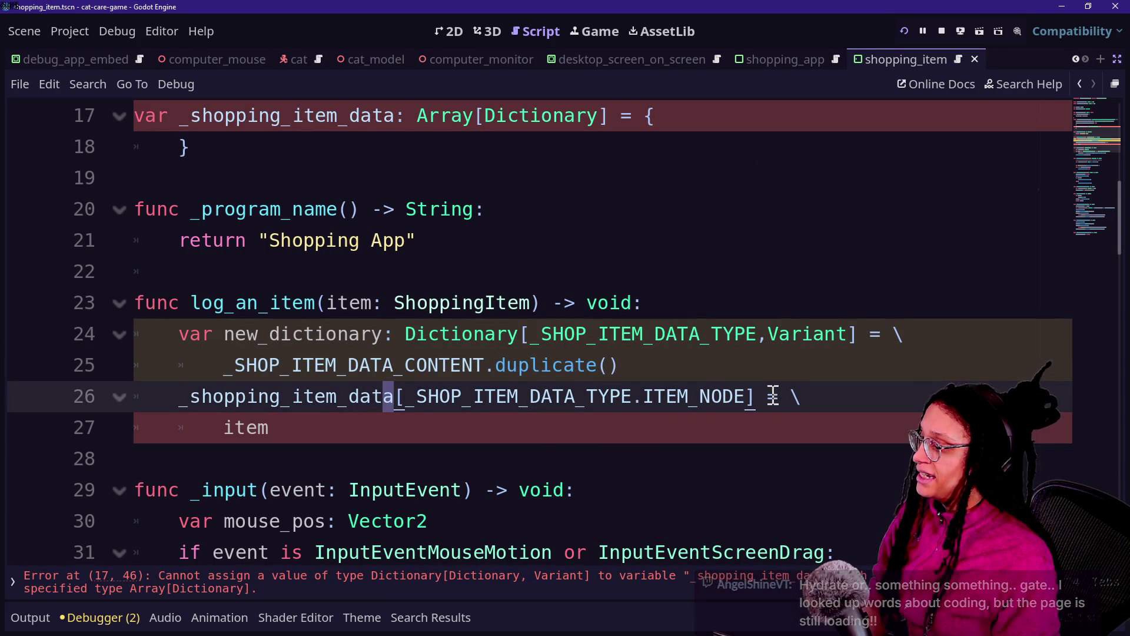
left_click(720, 425)
key("BackSpace")
key("BackSpace")
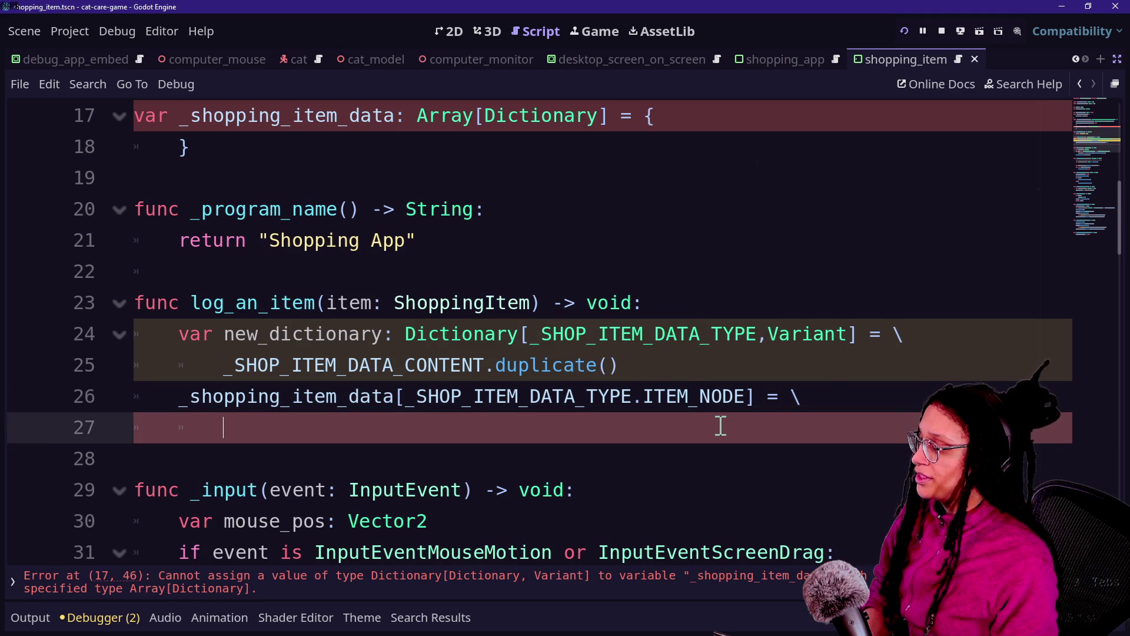
type("new_dictiona")
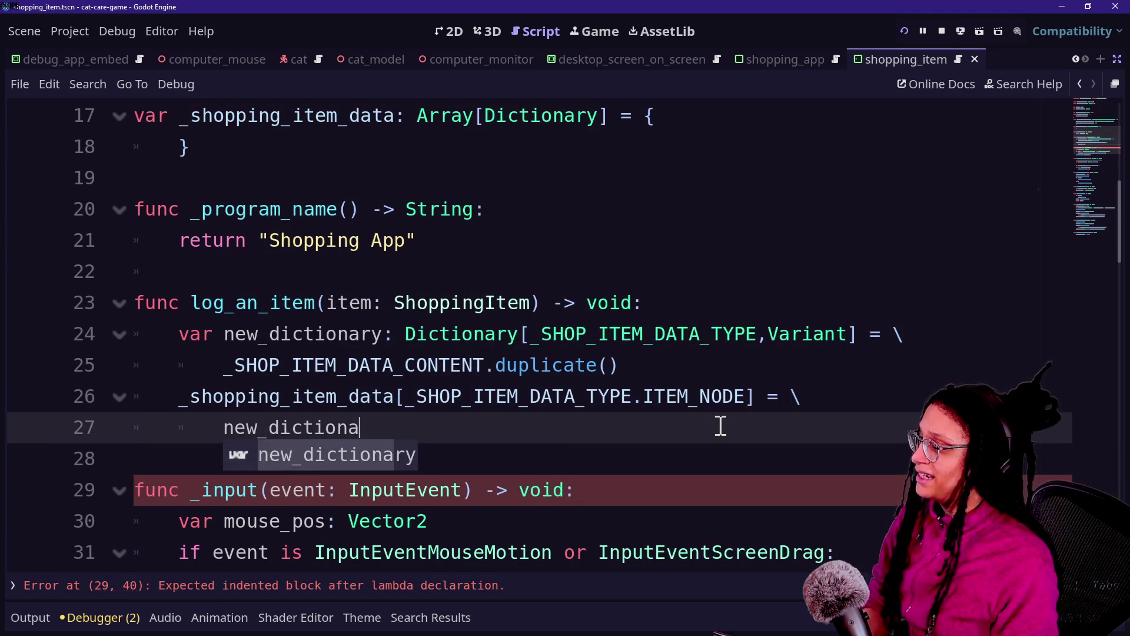
key("Return")
type("()")
key("BackSpace")
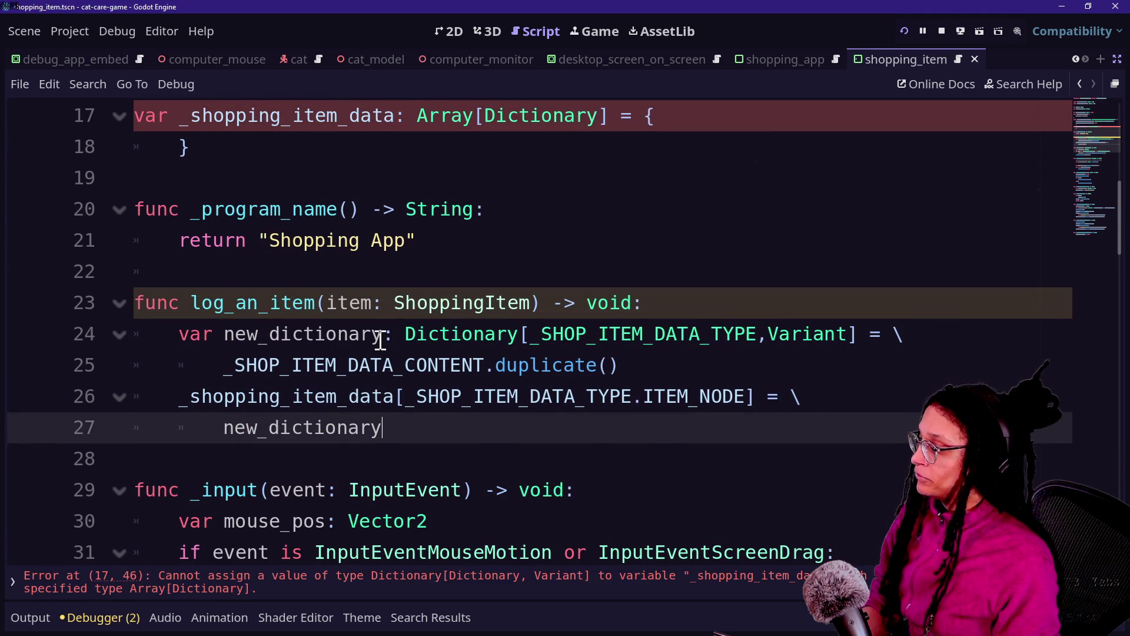
scroll(380, 340, "up", 2)
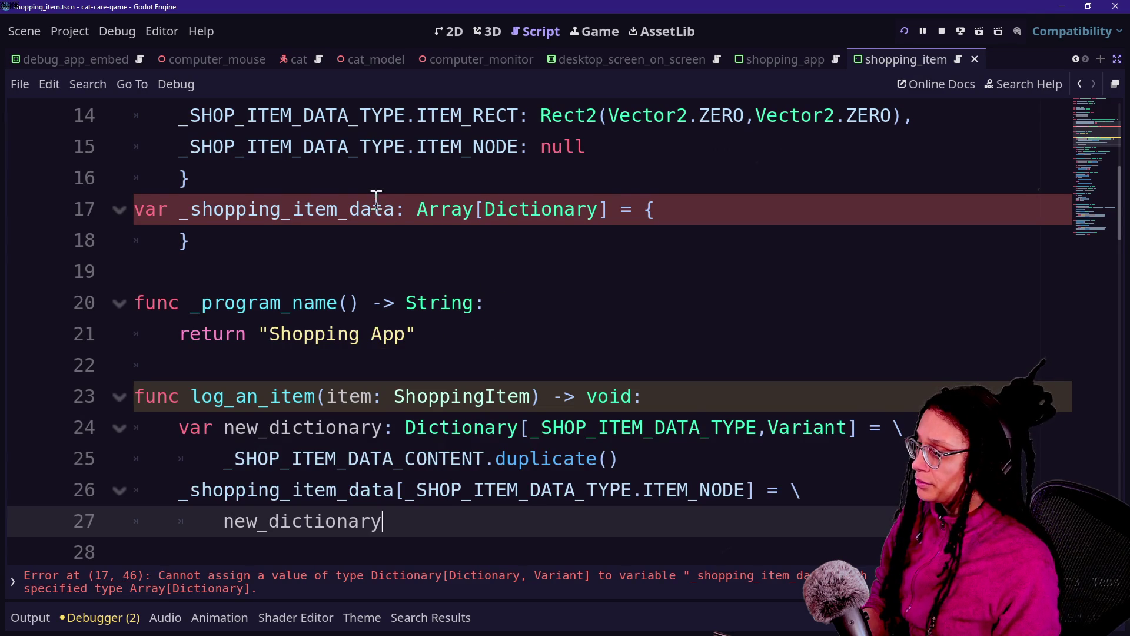
Change _shopping_item_data's {} initializer on lines 17–18 to an empty array [] and save.
left_click(401, 587)
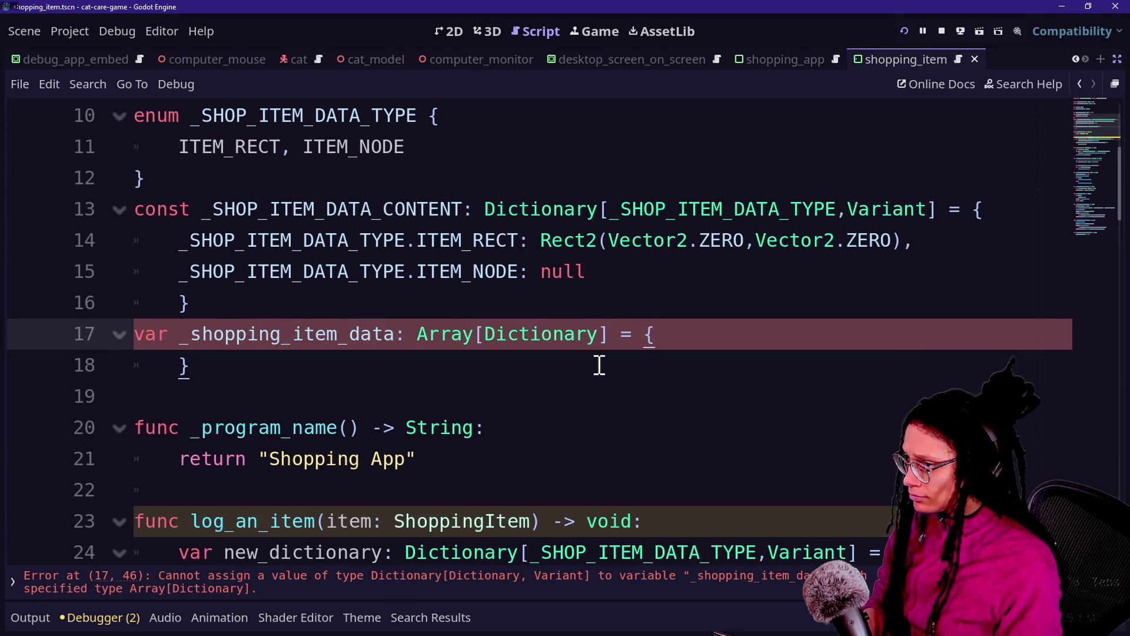
key("BackSpace")
type("[")
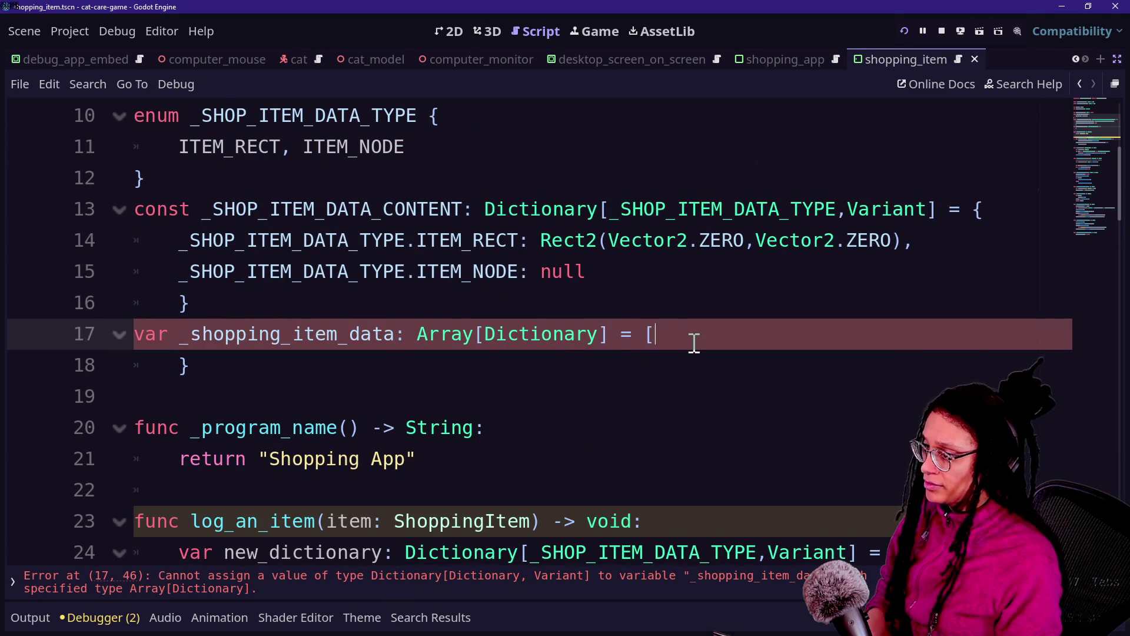
key("Down")
key("BackSpace")
type("\\")
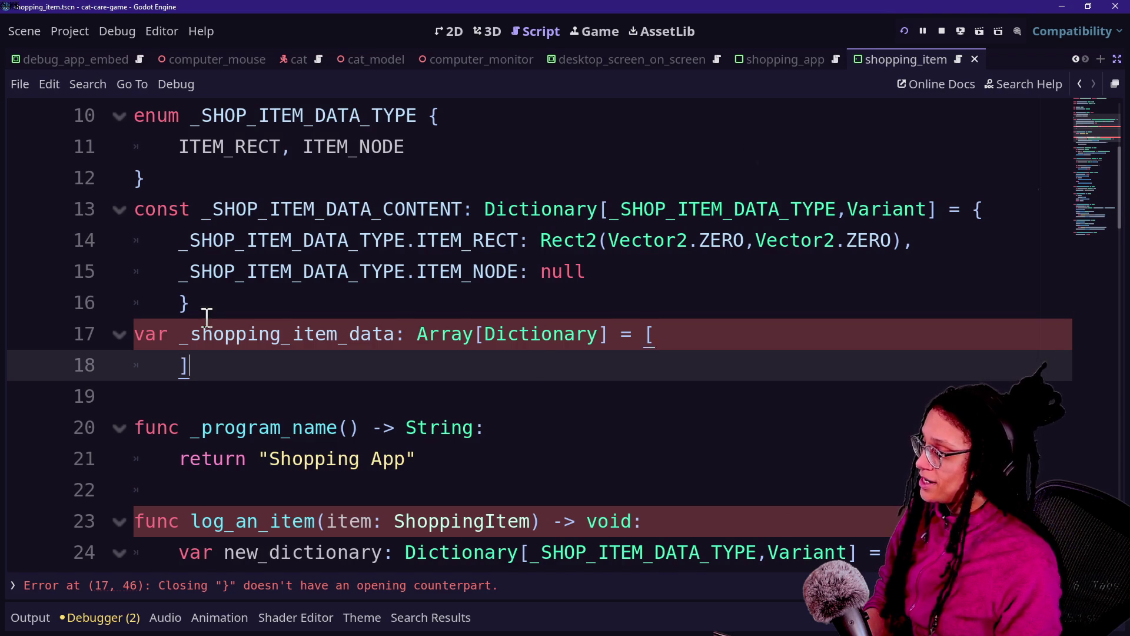
key("Up")
key("Up")
scroll(588, 386, "down", 2)
left_click(618, 405)
left_click(664, 146)
left_click(663, 333)
left_click(663, 465)
key("ctrl+s")
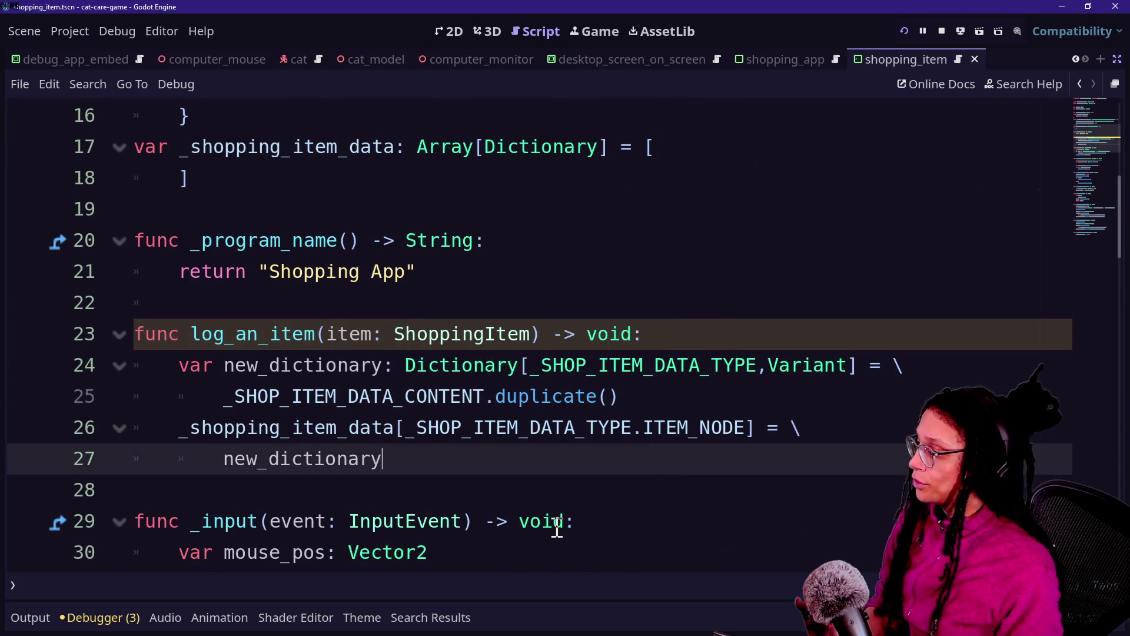
Rewrite line 26 to store item under new_dictionary's ITEM_NODE key, then begin a var rect line.
key("Down")
key("Down")
key("Down")
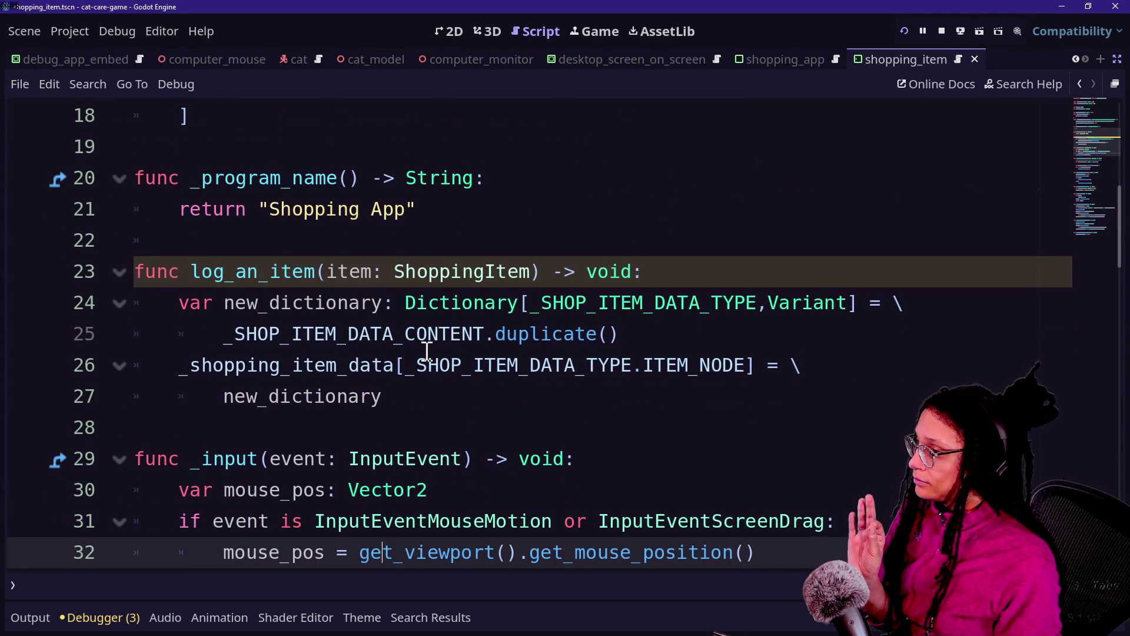
left_click(681, 364)
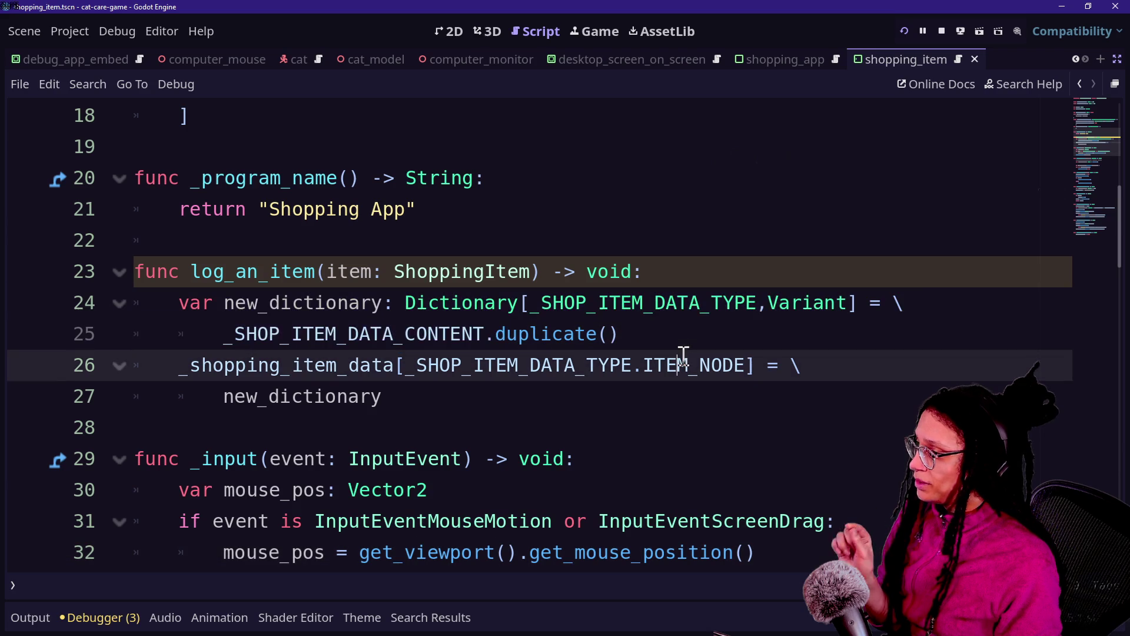
key("Down")
key("Down")
key("Down")
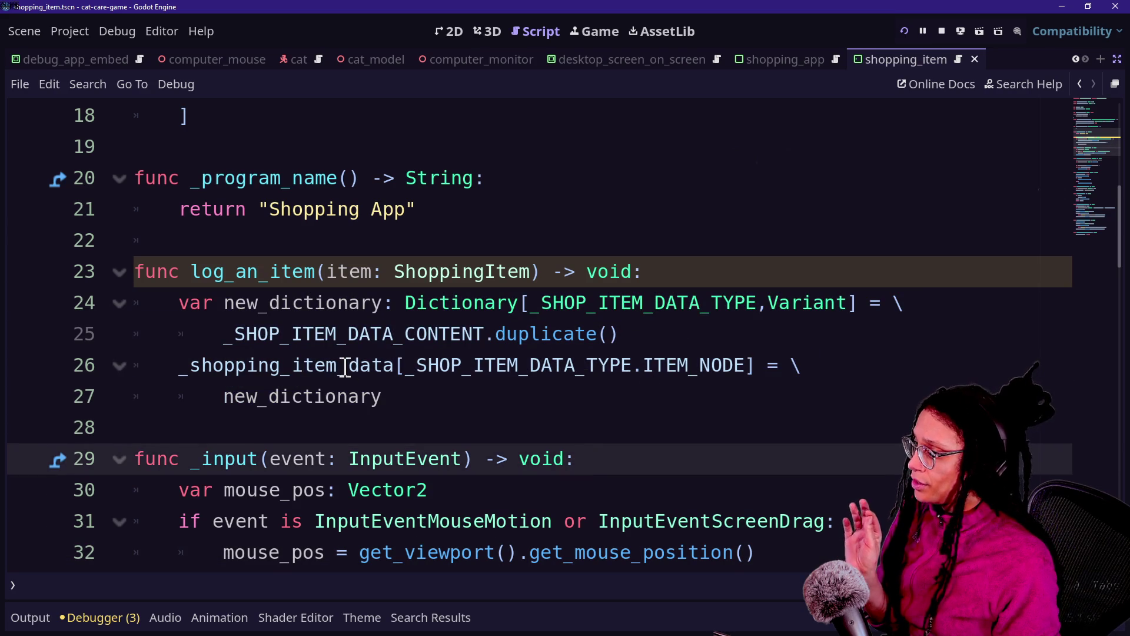
left_click(552, 429)
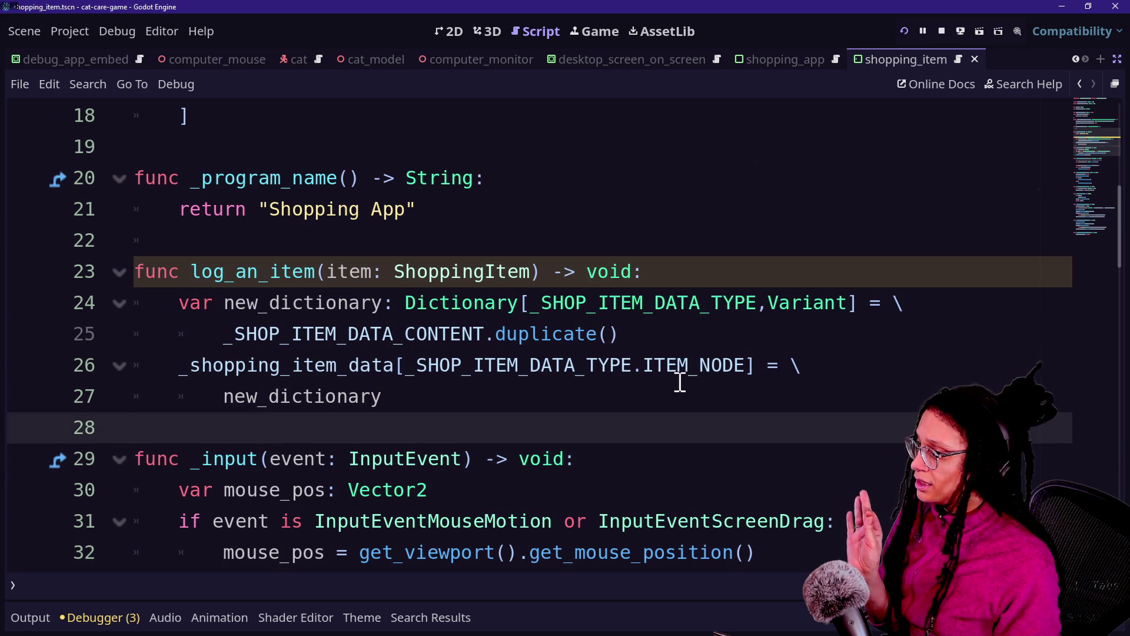
left_click_drag(654, 365, 746, 365)
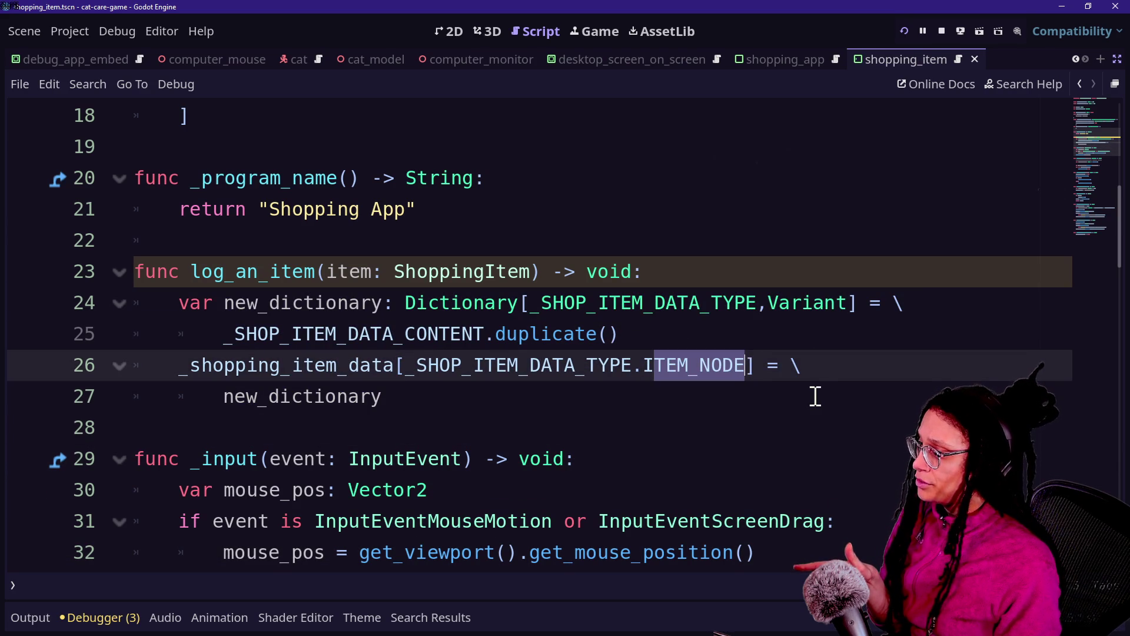
key("BackSpace")
key("BackSpace")
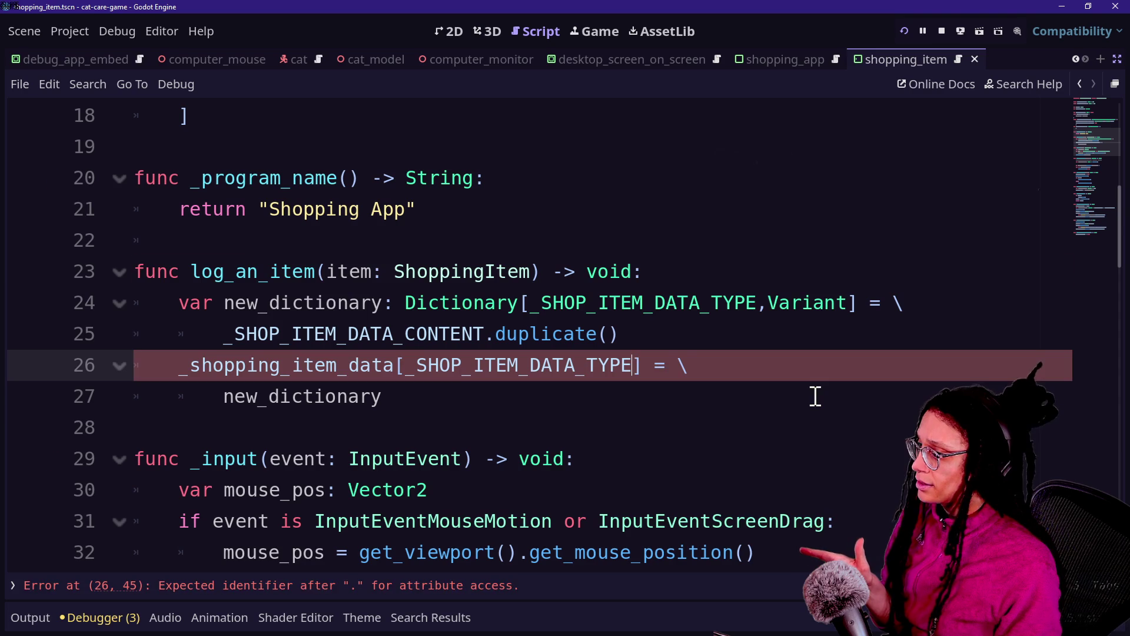
left_click_drag(414, 367, 632, 360)
key("BackSpace")
key("Delete")
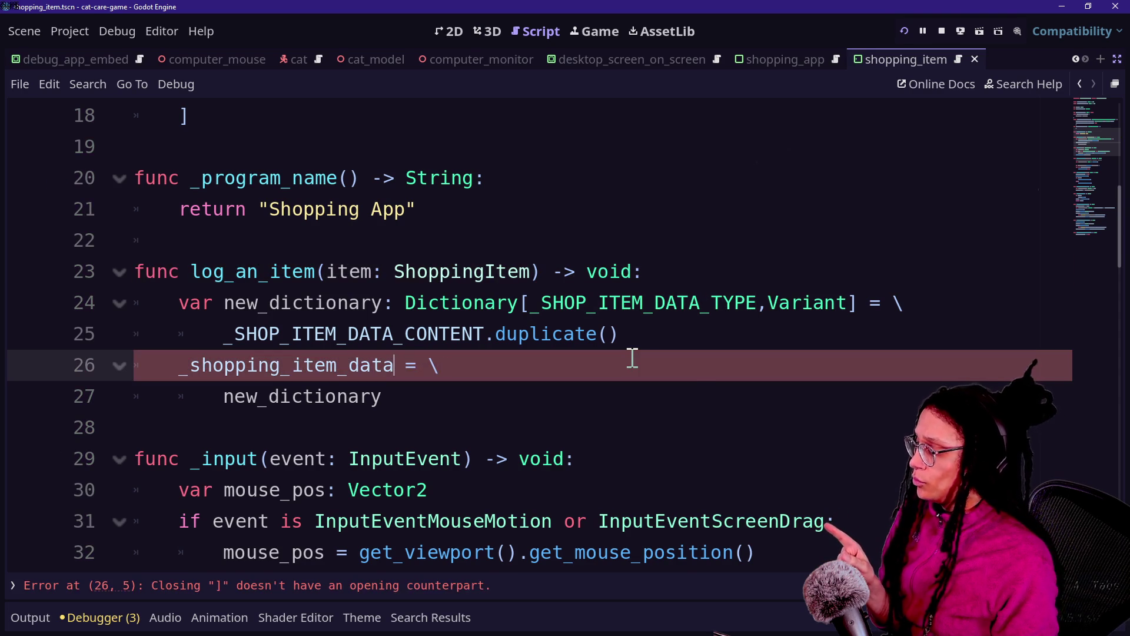
left_click_drag(162, 365, 462, 373)
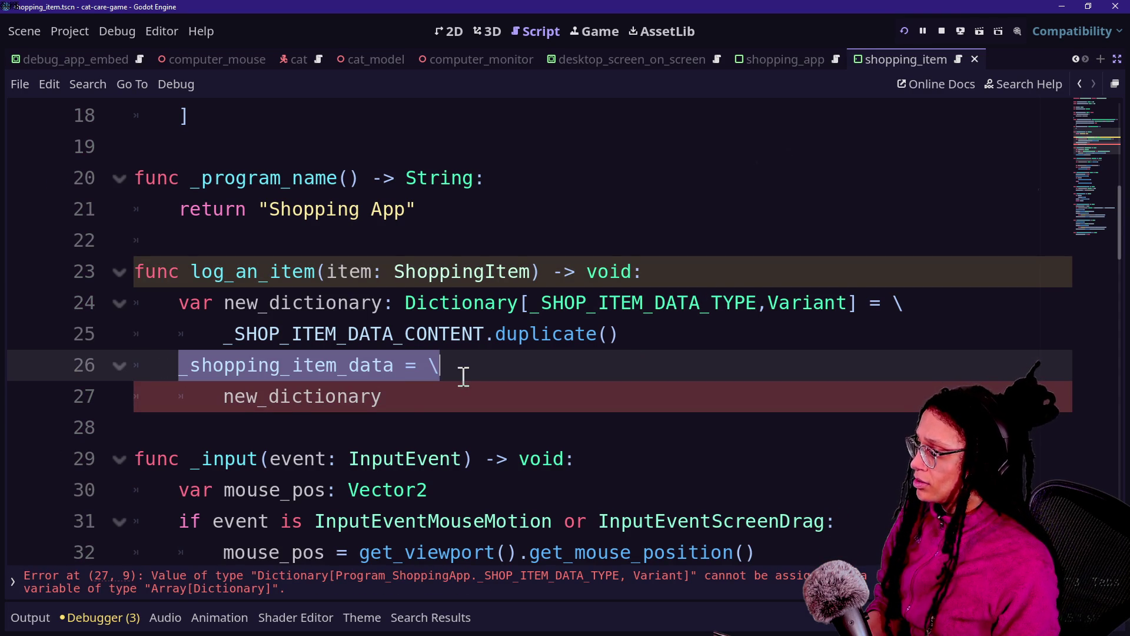
key("ctrl+v")
key("Return")
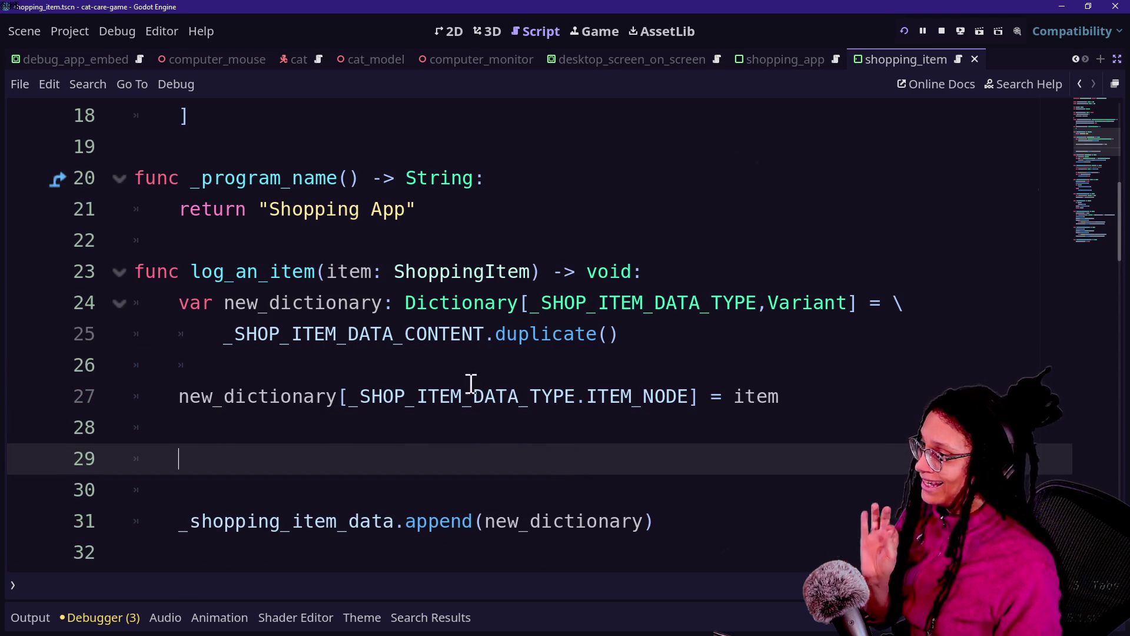
type("var re")
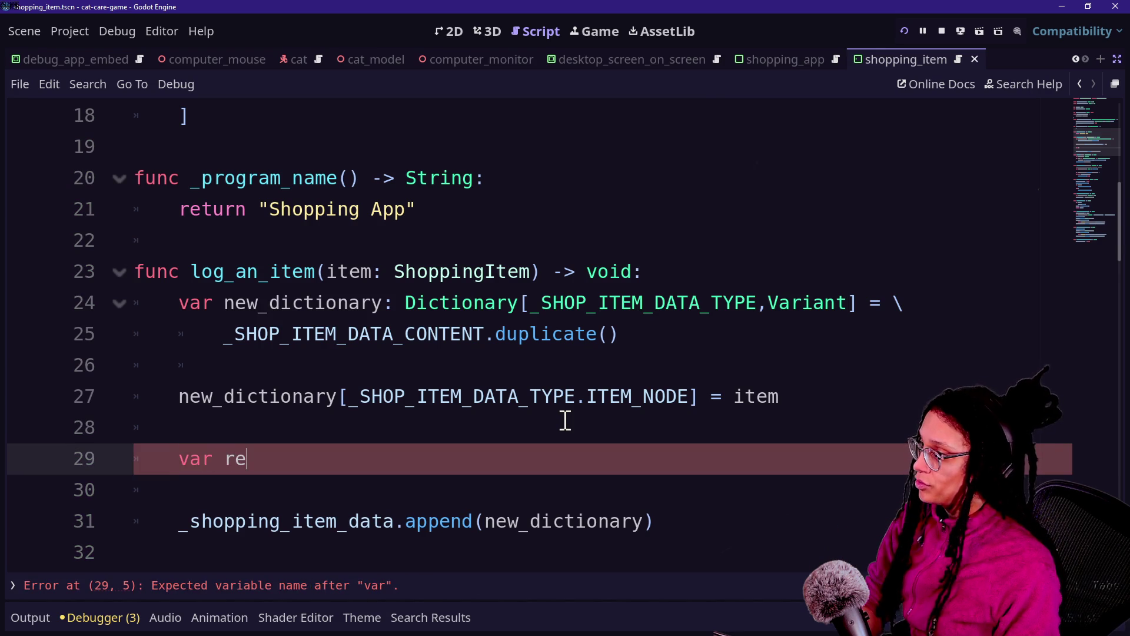
type("ct_to")
Declare var rect_to_log: Rect2 = item.get_rect() in log_an_item.
type("_log")
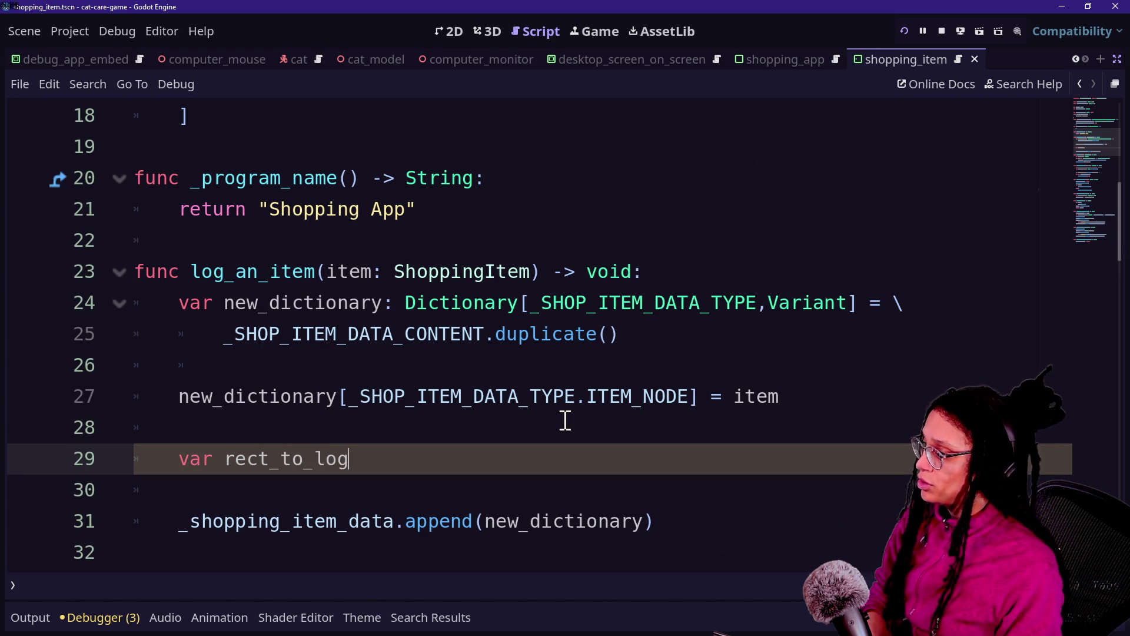
type(": Rect2")
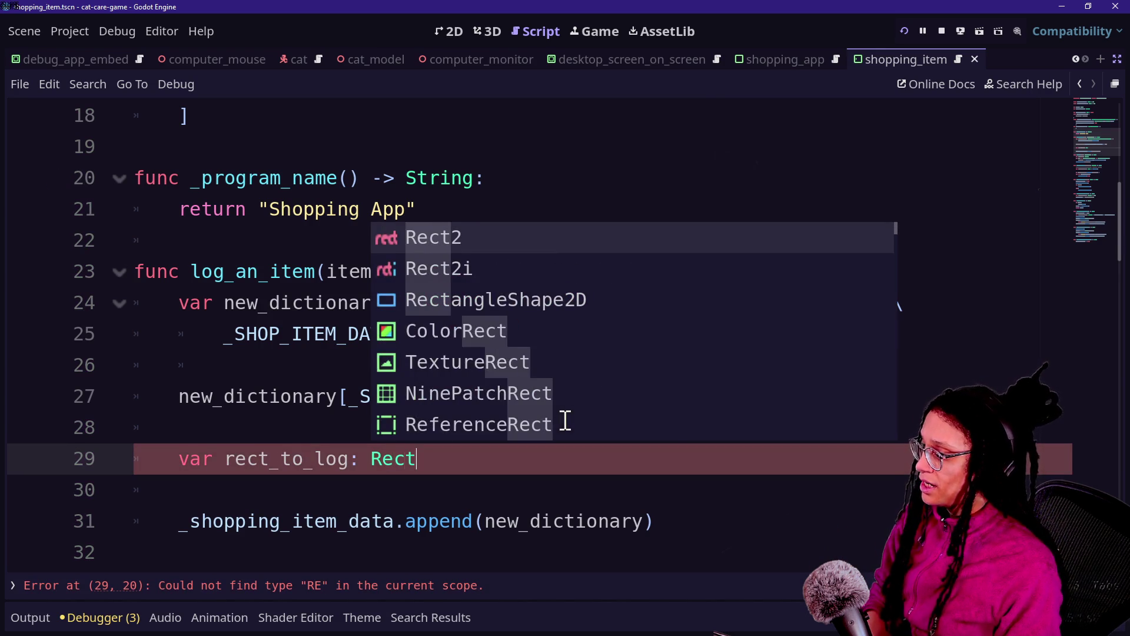
key("BackSpace")
key("BackSpace")
type("t2")
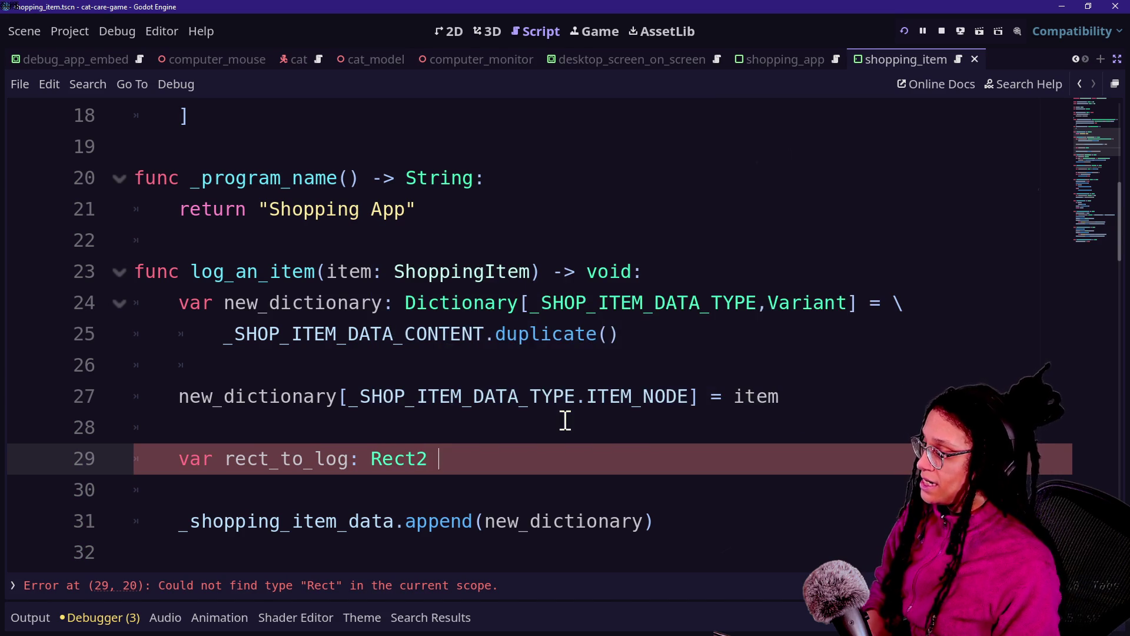
type(")=")
key("Escape")
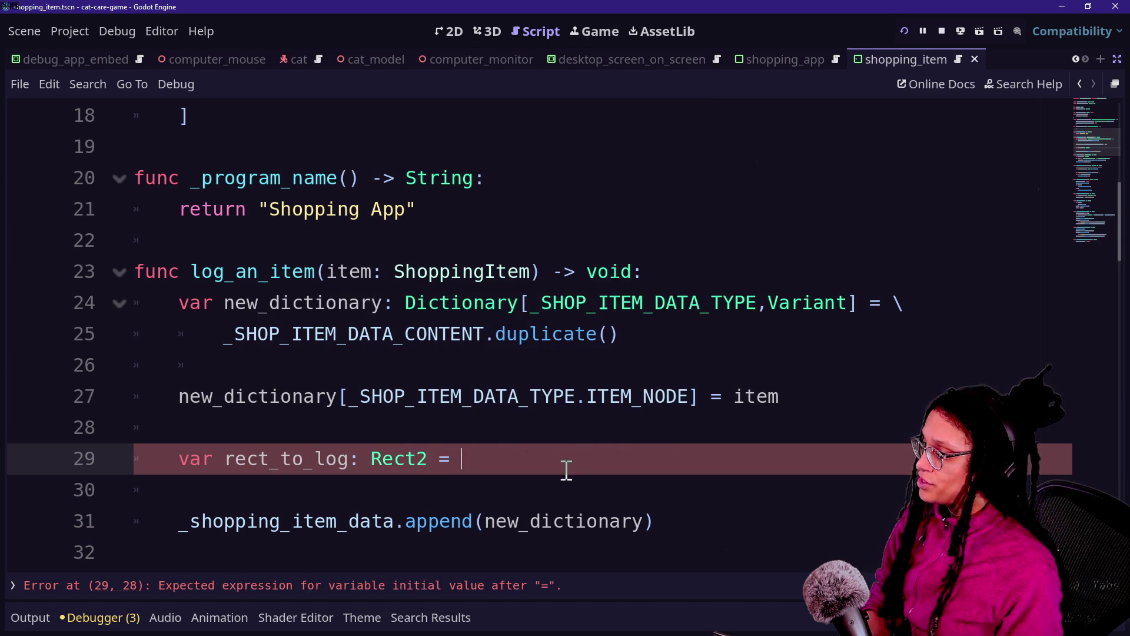
key("Down")
key("Up")
key("Up")
key("Down")
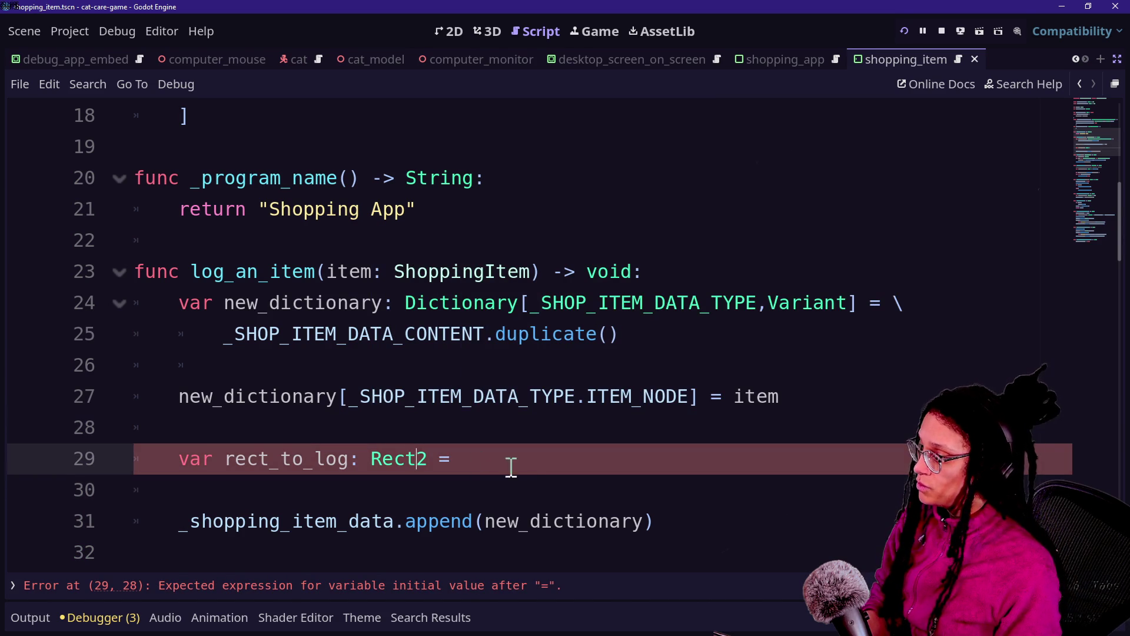
key("Down")
key("Down")
key("Down")
key("Up")
key("Up")
key("Up")
key("Down")
key("Down")
key("Down")
key("Up")
key("Up")
key("Up")
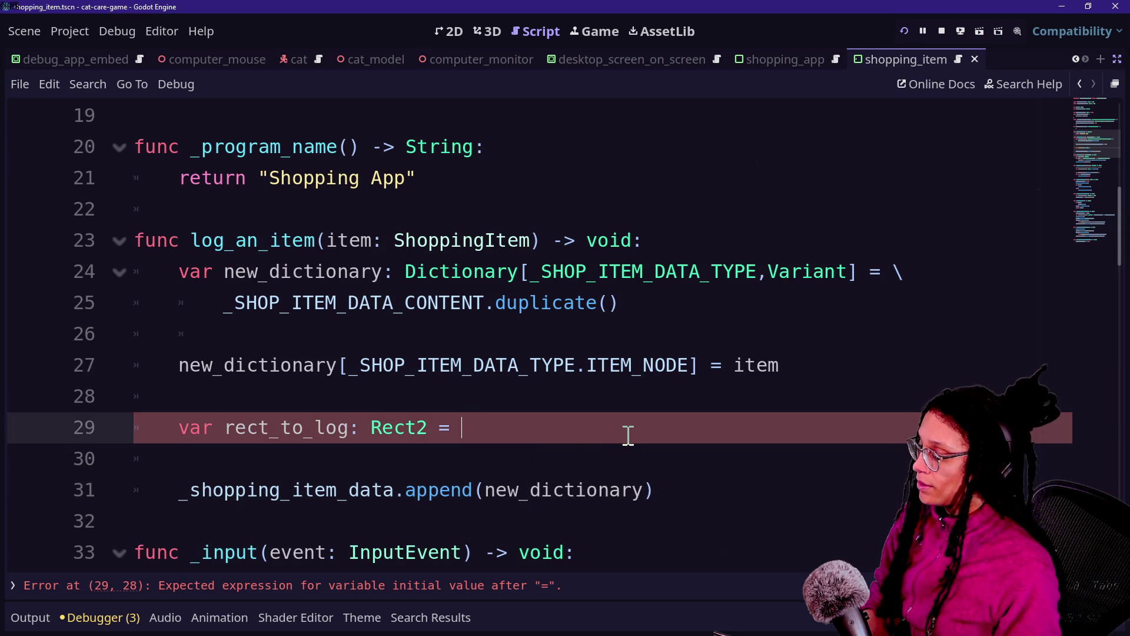
type("item.")
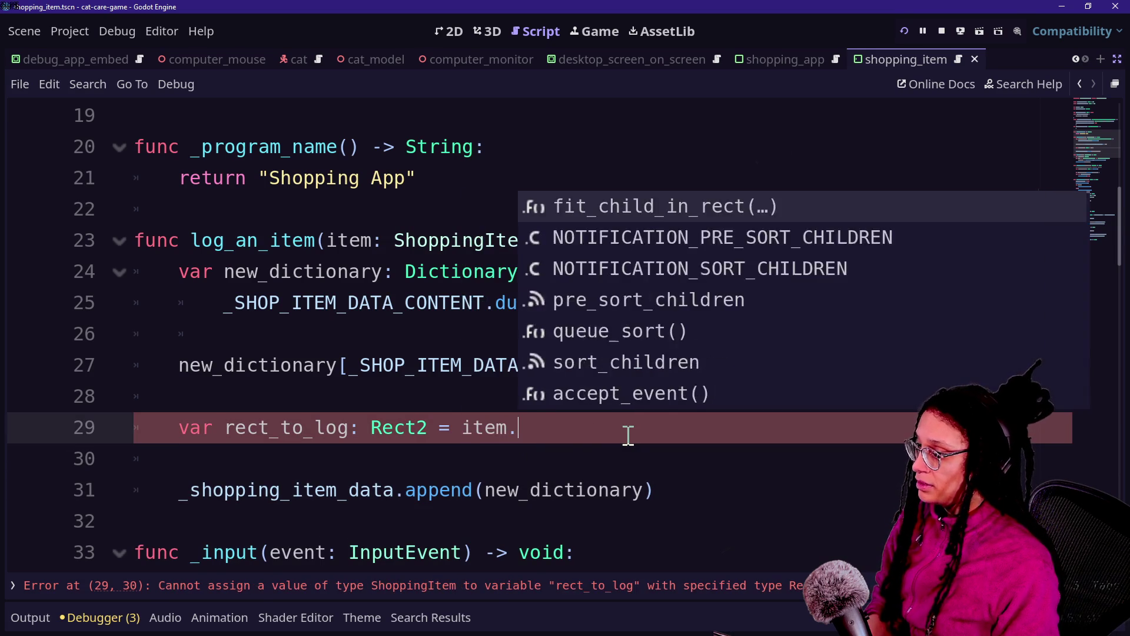
type("get_rect")
key("Return")
Duplicate the ITEM_NODE assignment and change it to store rect_to_log under ITEM_RECT.
left_click(645, 470)
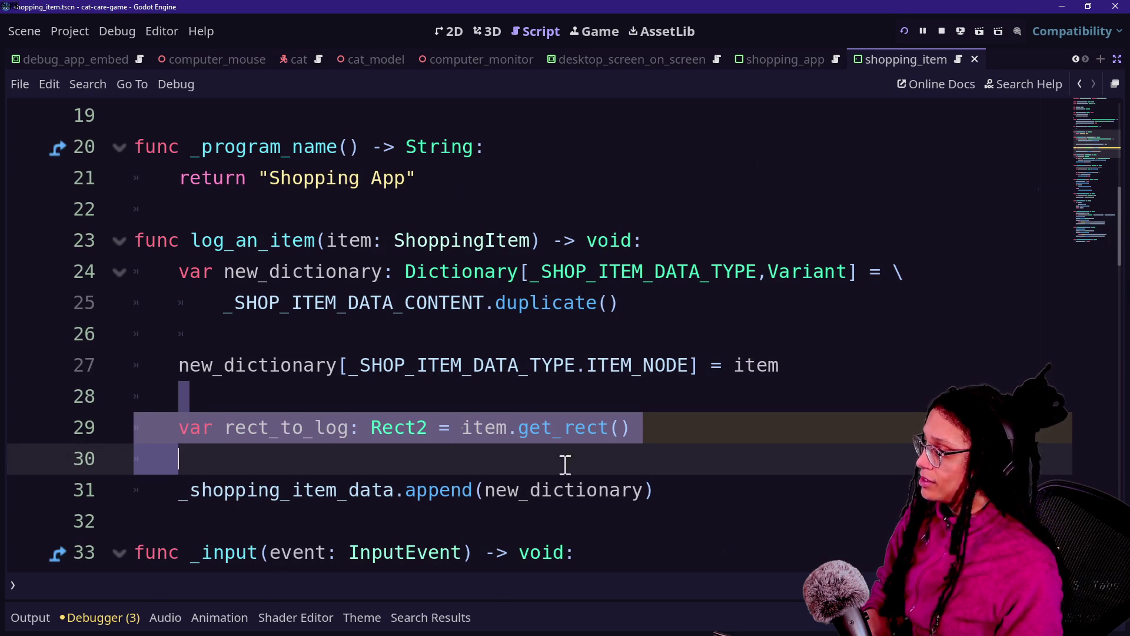
left_click(644, 471)
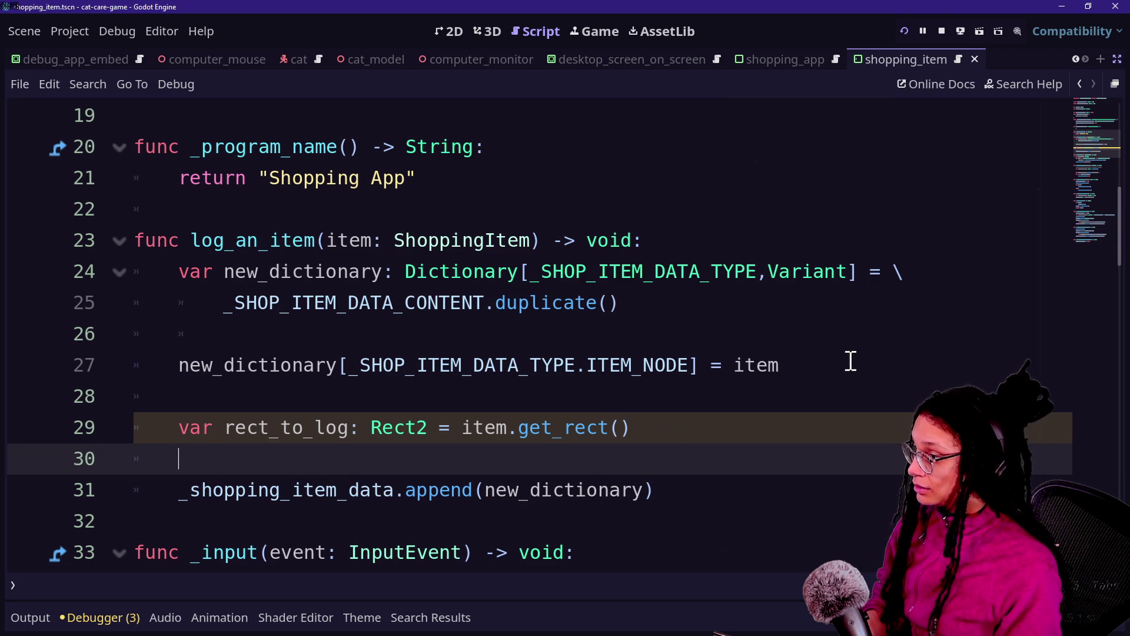
mouse_move(801, 368)
left_mouse_down()
mouse_move(176, 333)
mouse_move(165, 361)
left_mouse_up()
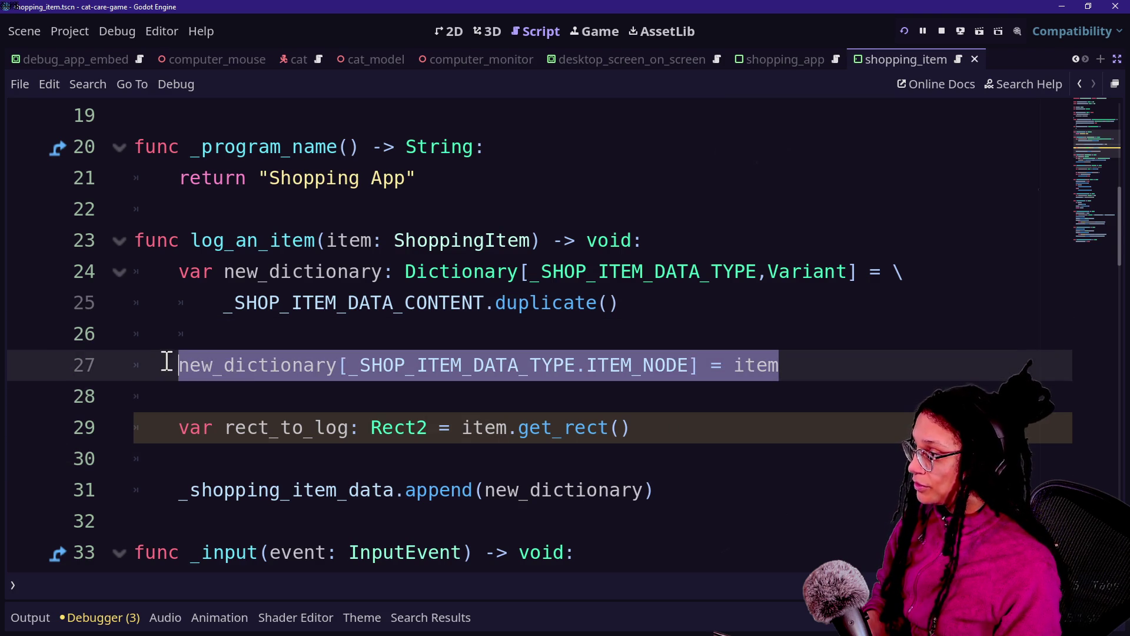
key("ctrl+c")
left_click(324, 462)
key("ctrl+v")
key("Return")
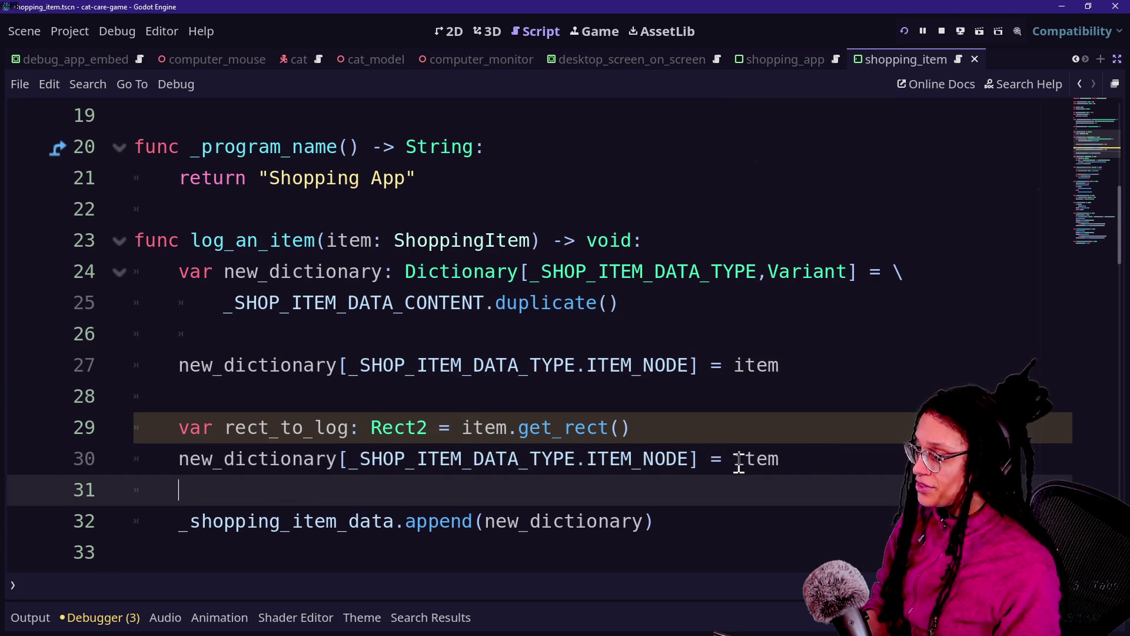
left_click(675, 453)
key("BackSpace")
key("BackSpace")
key("BackSpace")
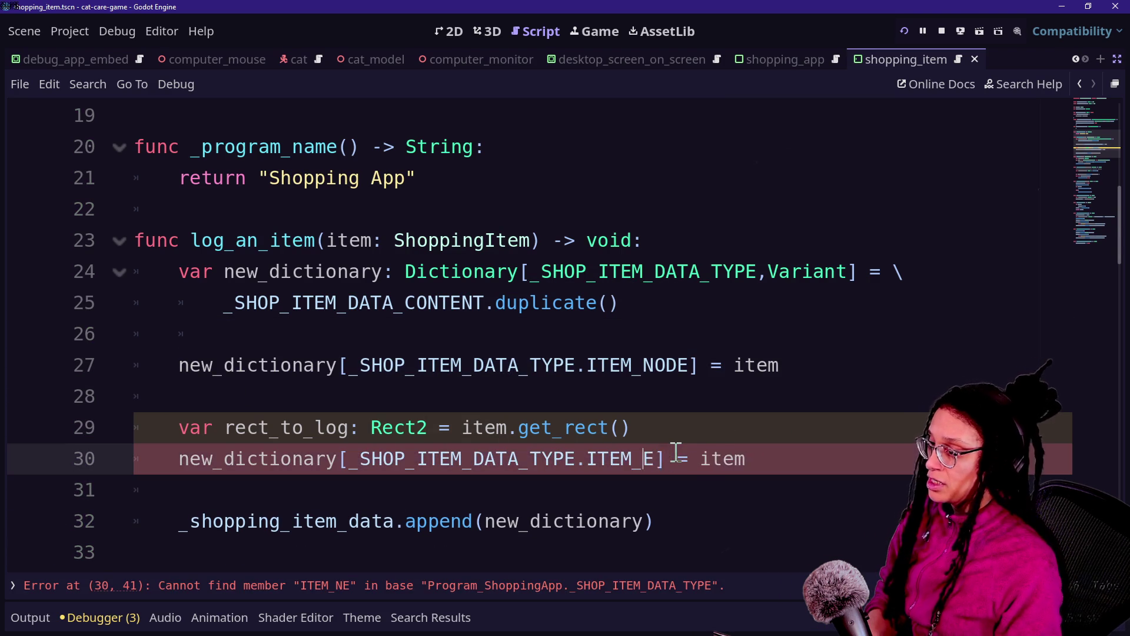
type("RECT")
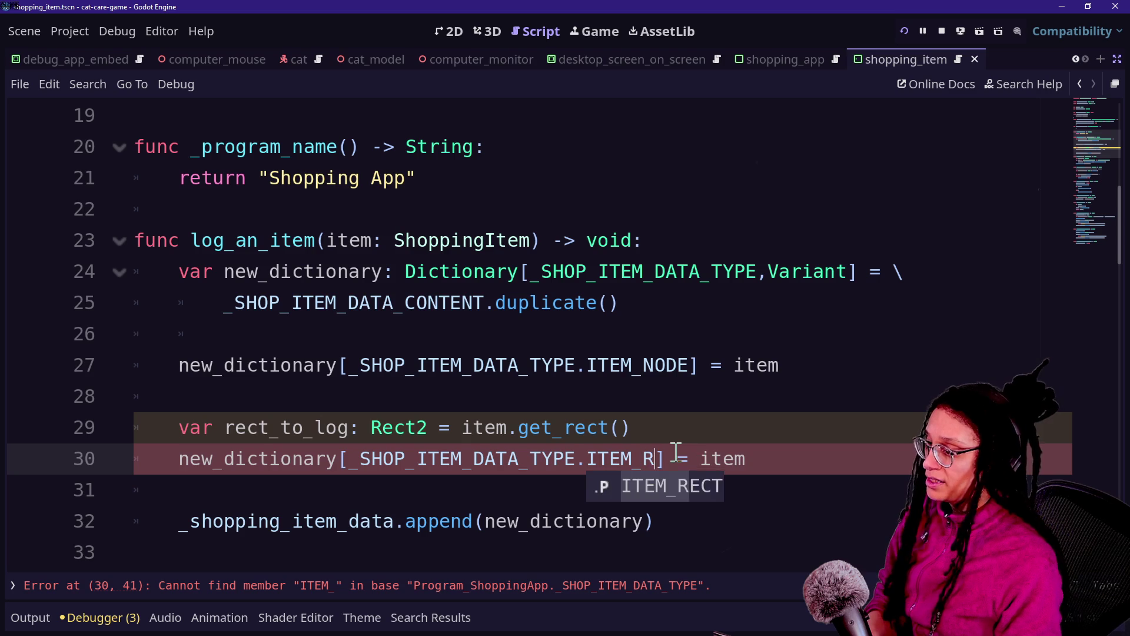
left_click(803, 451)
key("BackSpace")
key("BackSpace")
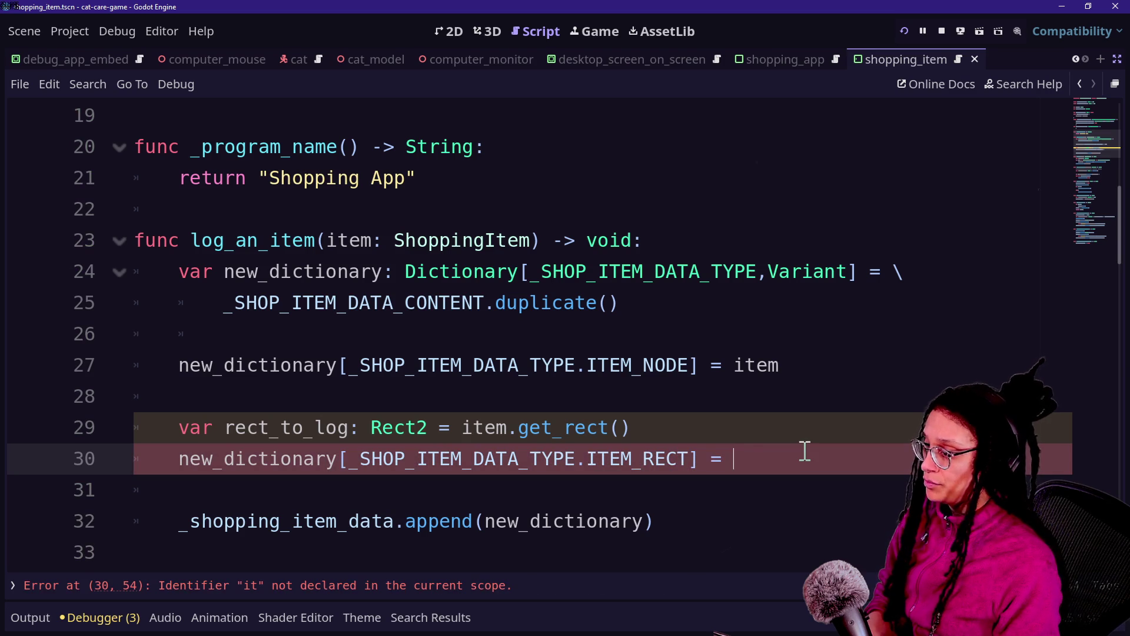
key("BackSpace")
type("_t")
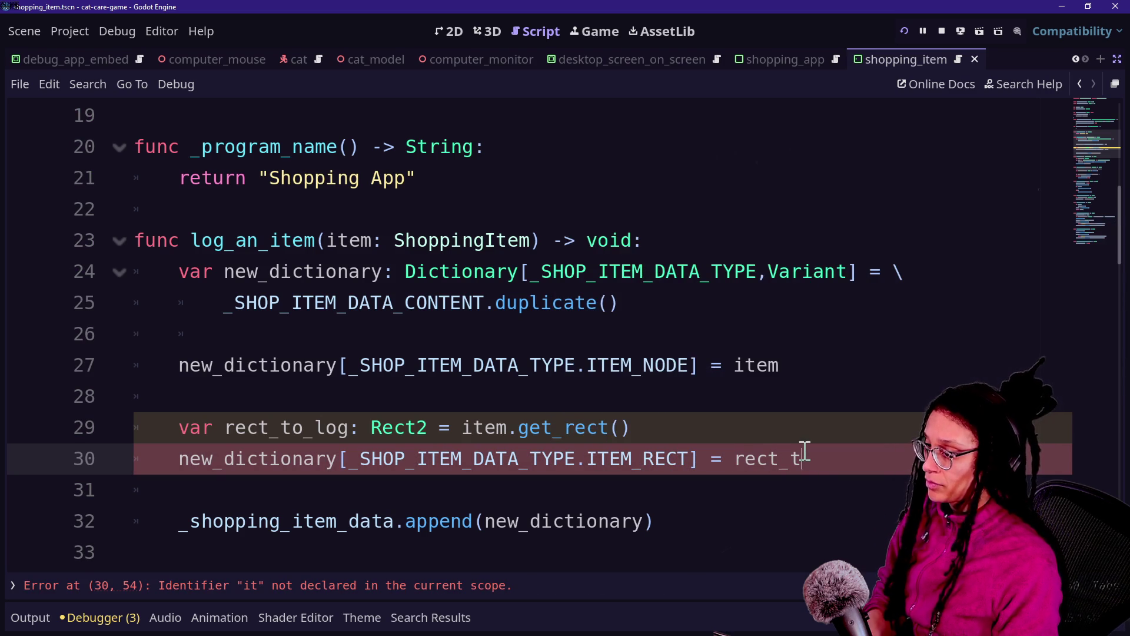
type("log")
Save the script and bring up the Quick Open resource search.
left_click(456, 376)
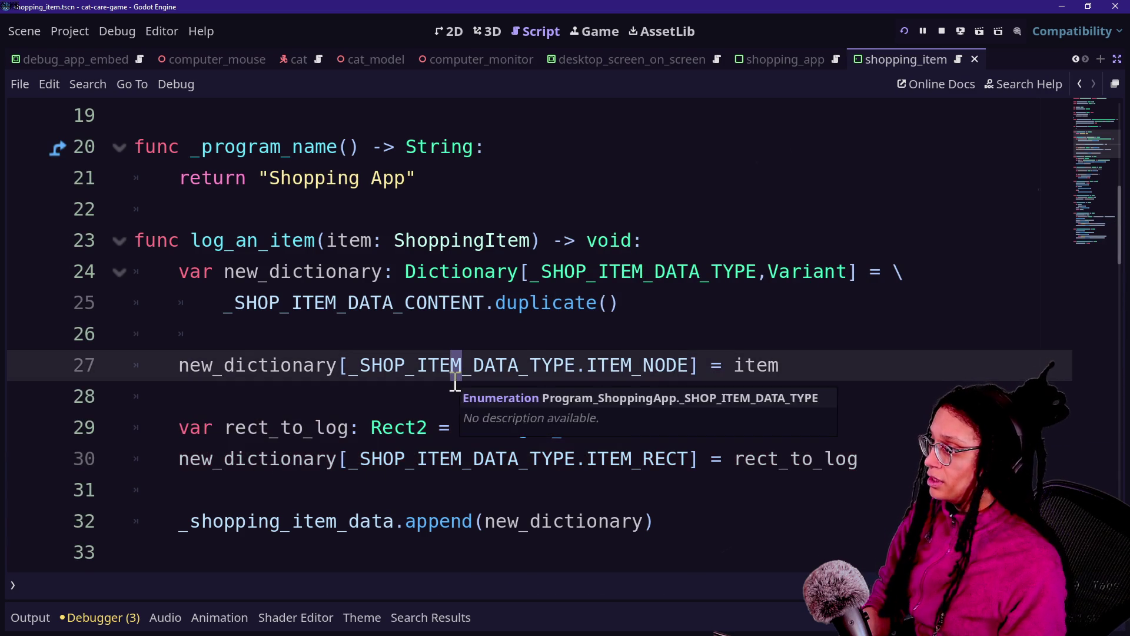
left_click_drag(485, 147, 601, 345)
left_click(591, 344)
left_click_drag(201, 240, 621, 424)
key("ctrl+s")
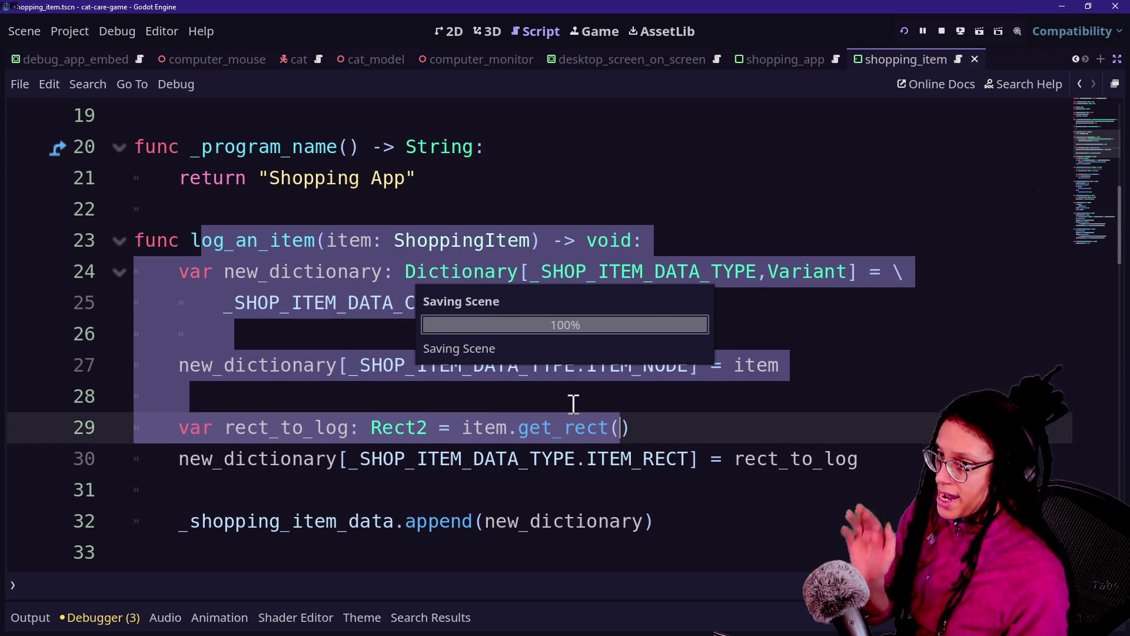
left_click(341, 335)
scroll(416, 366, "up", 5)
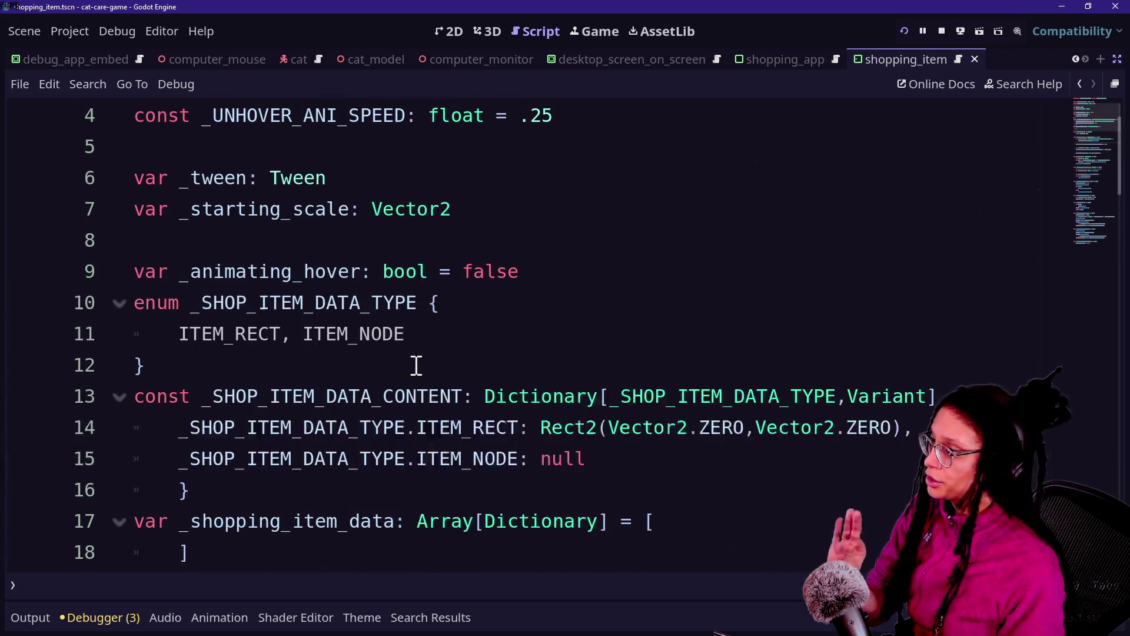
key("shift+alt+o")
Open shopping_item.gd via search 'shopp', add func _ready() -> void:, then navigate back.
type("shopp")
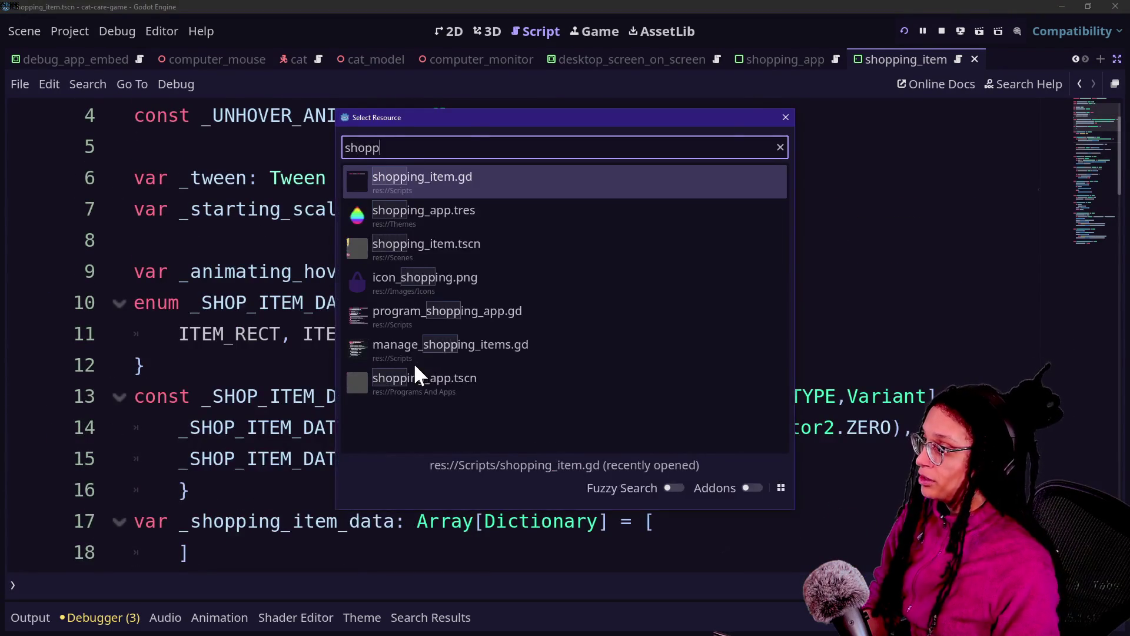
key("Return")
key("Return")
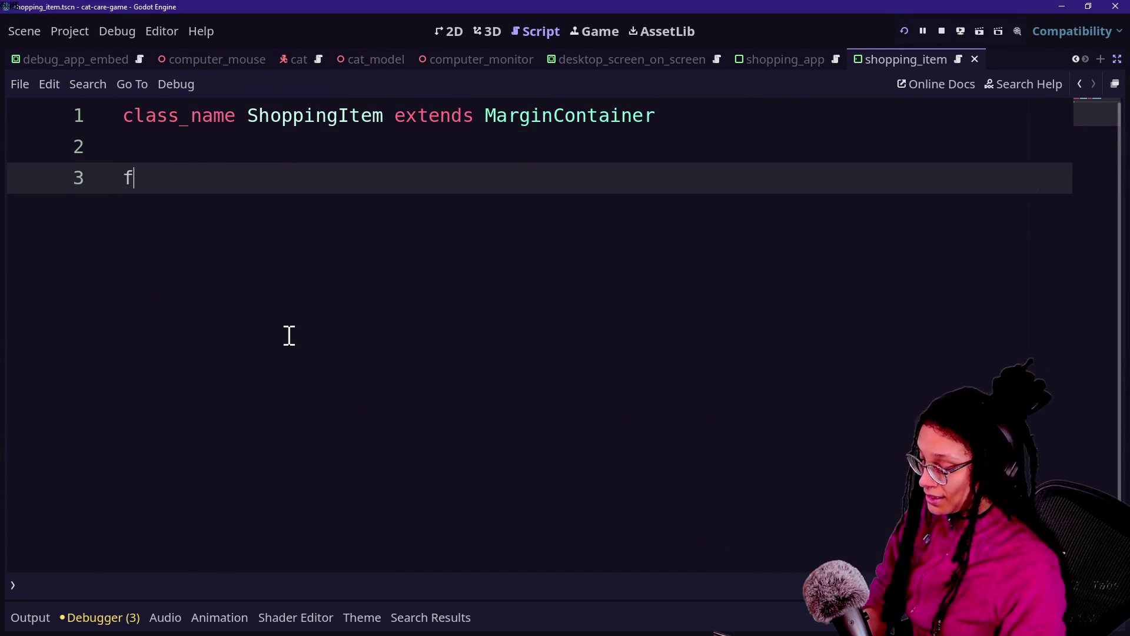
type("unc _ready")
key("Return")
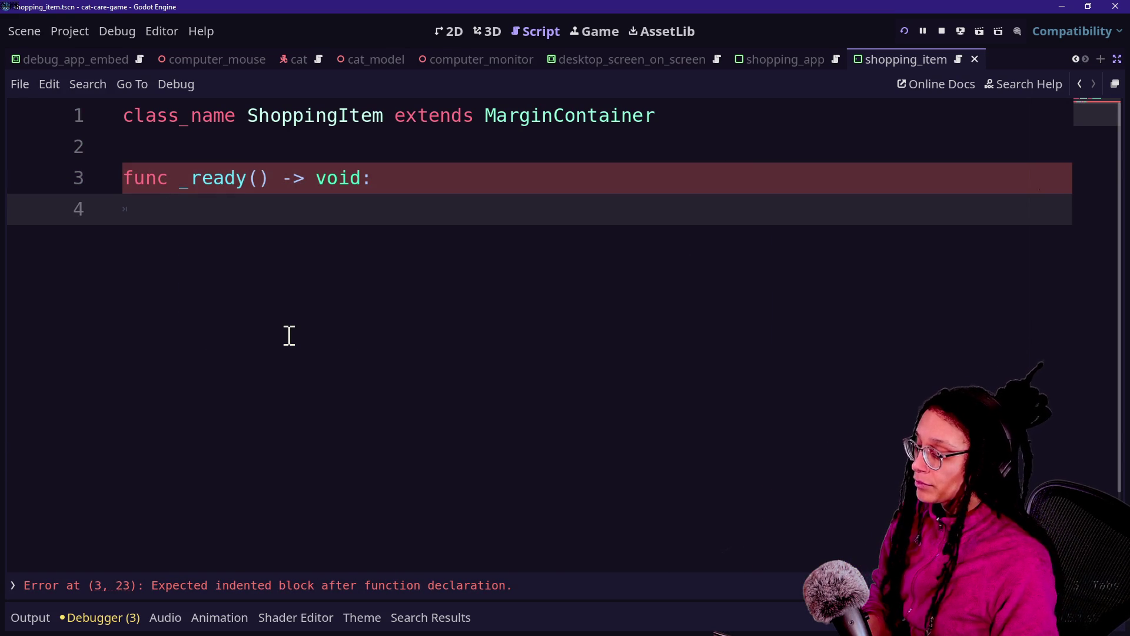
type("S")
key("BackSpace")
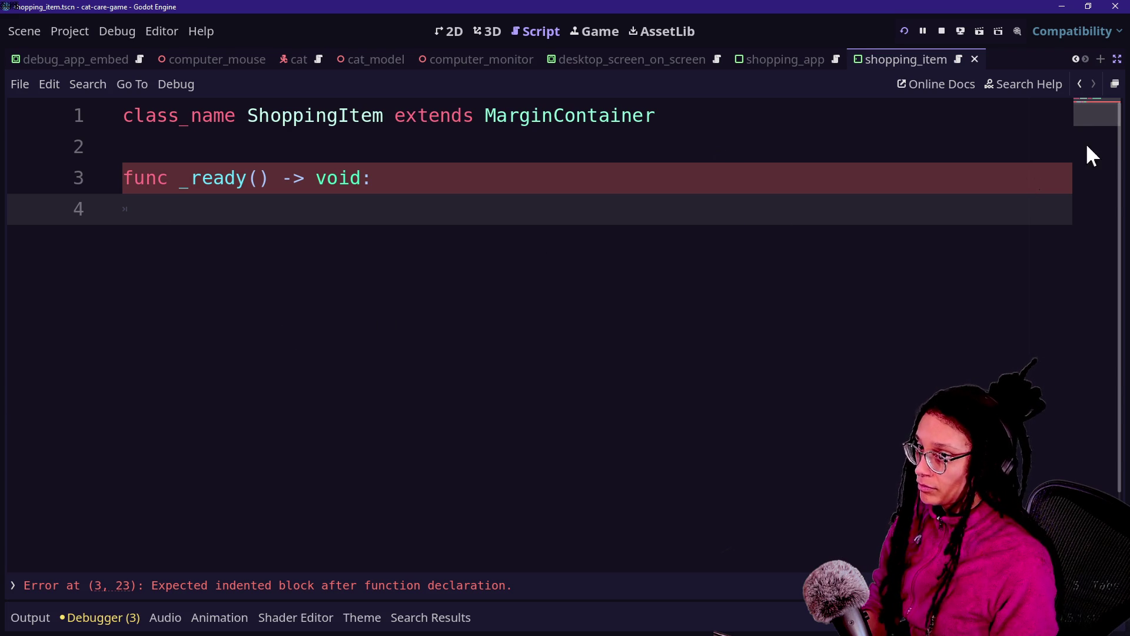
left_click(1080, 85)
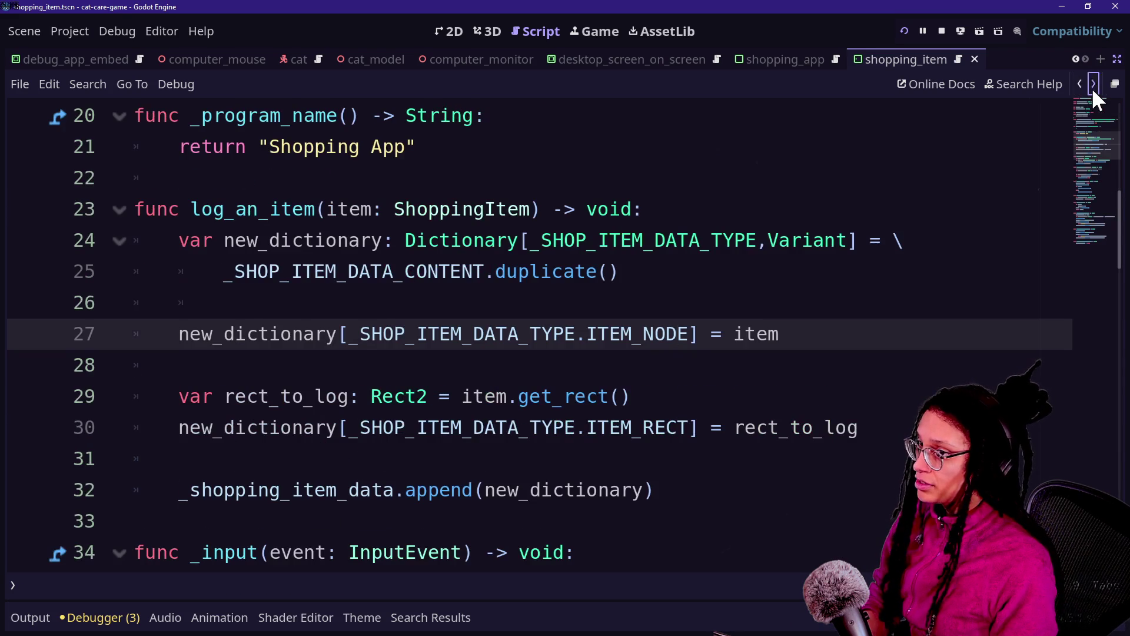
Insert a blank line after the class_name Program_ShoppingApp declaration at the top of the script.
left_click(1092, 87)
scroll(843, 142, "up", 1)
left_click(605, 156)
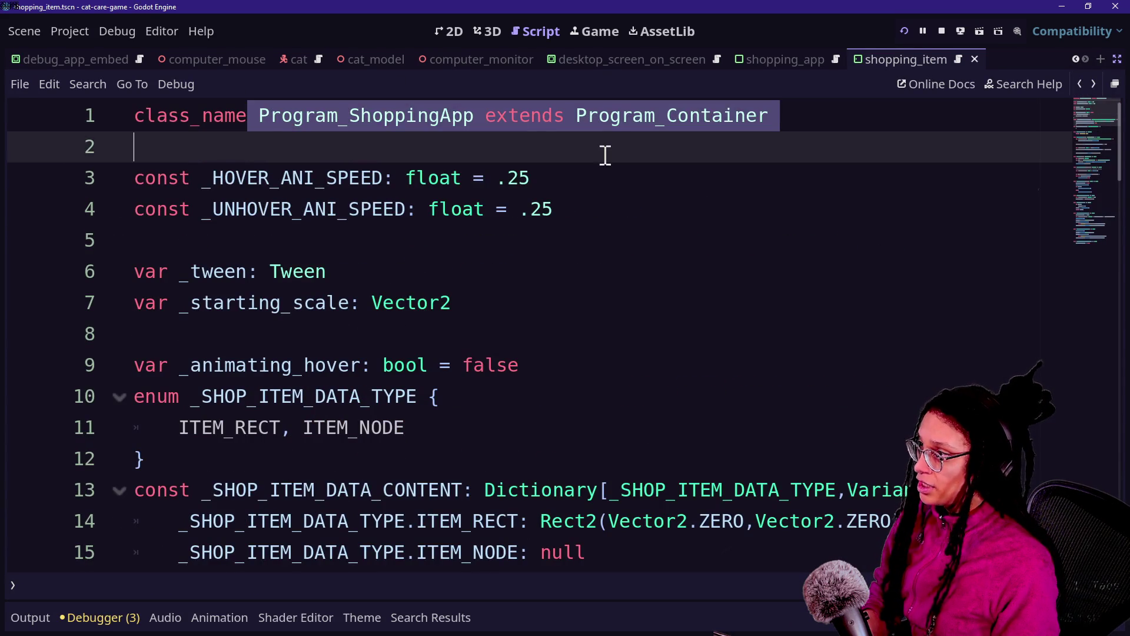
left_click_drag(424, 151, 676, 228)
left_click(681, 227)
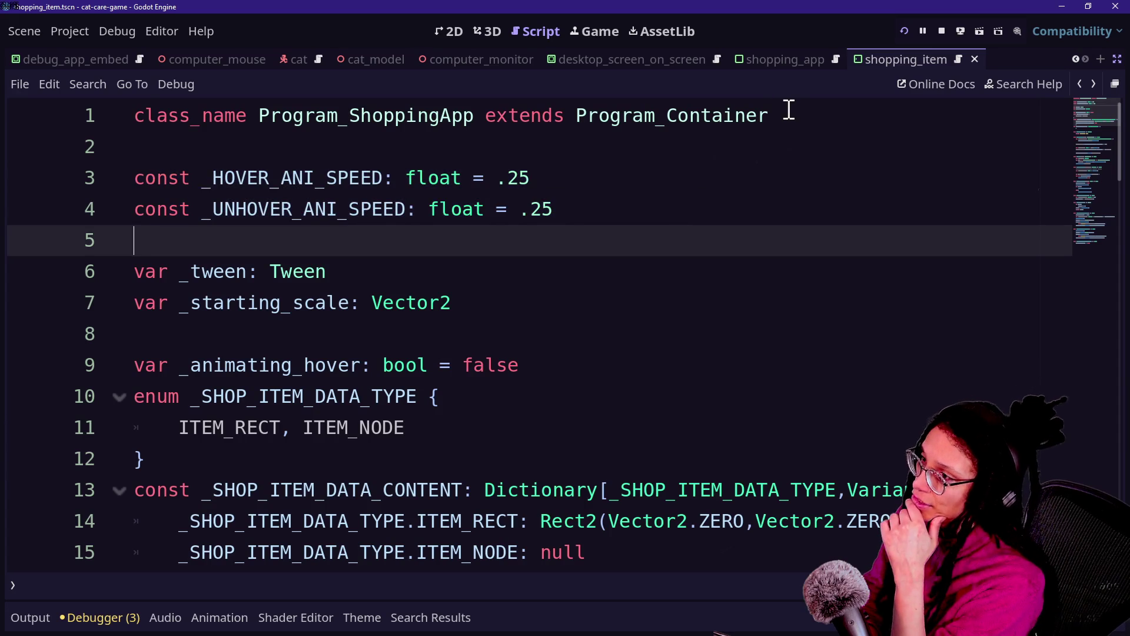
left_click(786, 114)
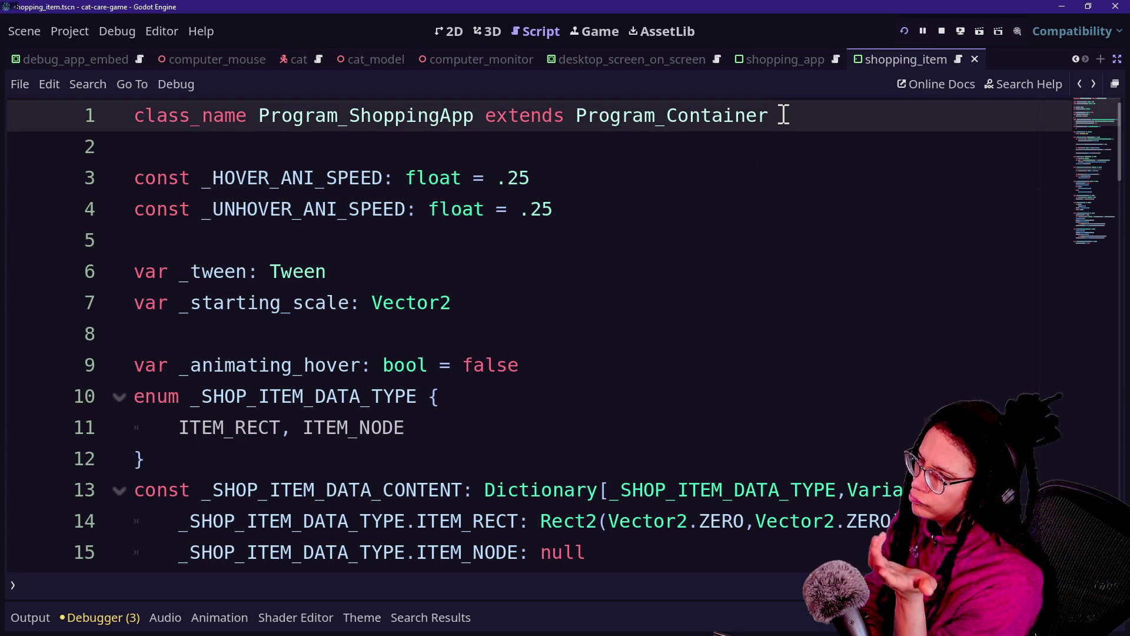
key("Return")
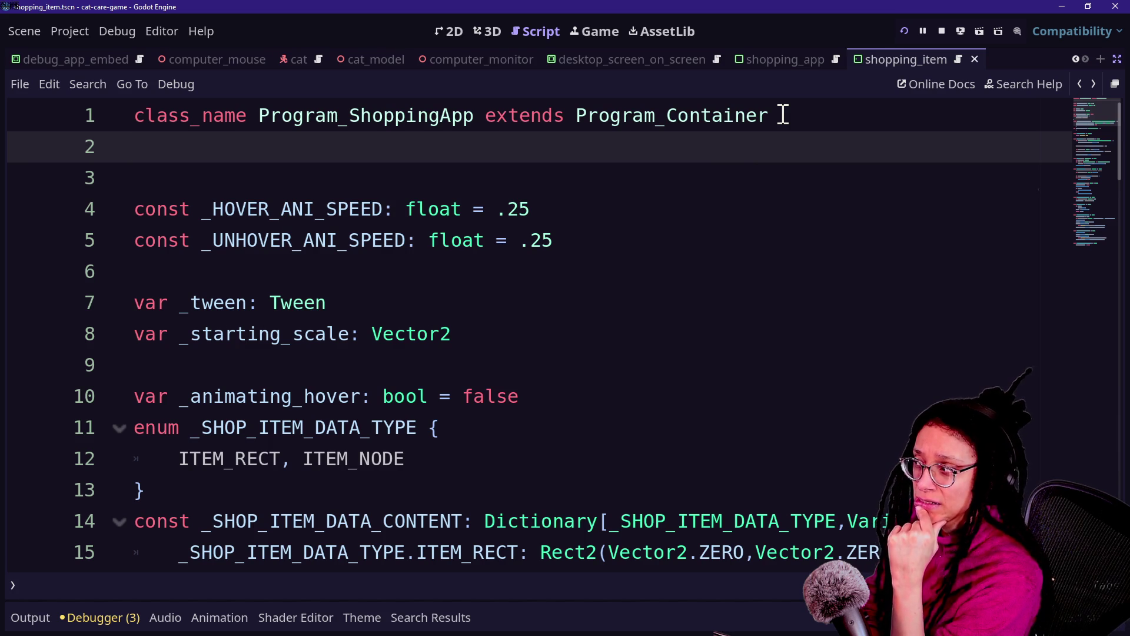
Select the class_name line and exit distraction-free mode to restore the scene, file and inspector docks.
left_click(771, 115)
left_click(660, 183)
left_click(553, 127)
left_click(475, 184)
left_click_drag(422, 152, 117, 19)
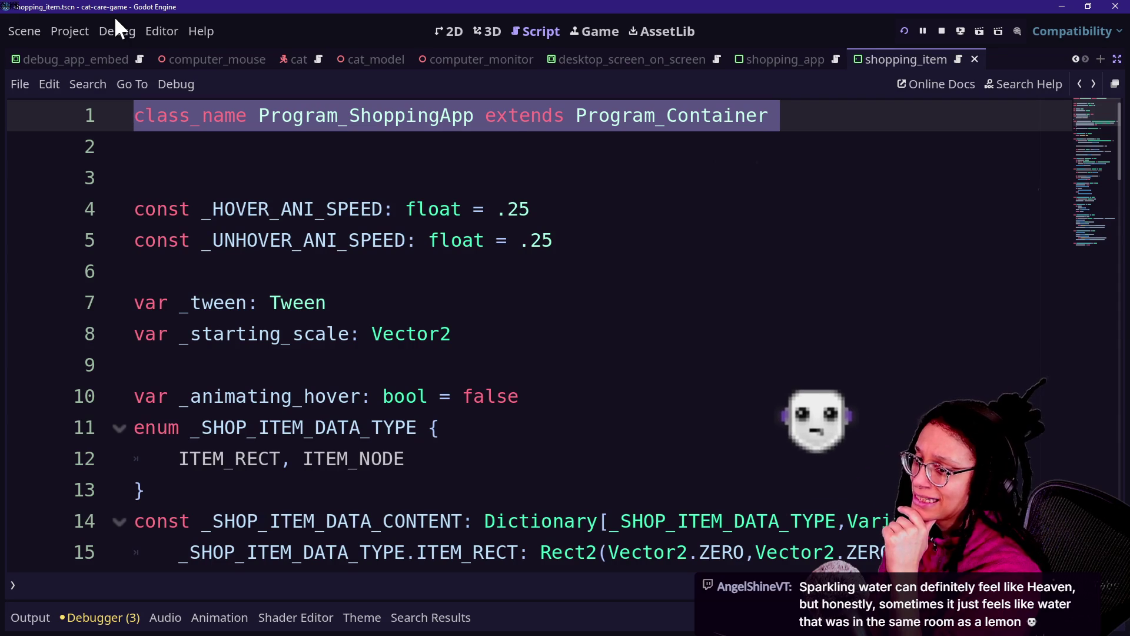
left_click(1117, 59)
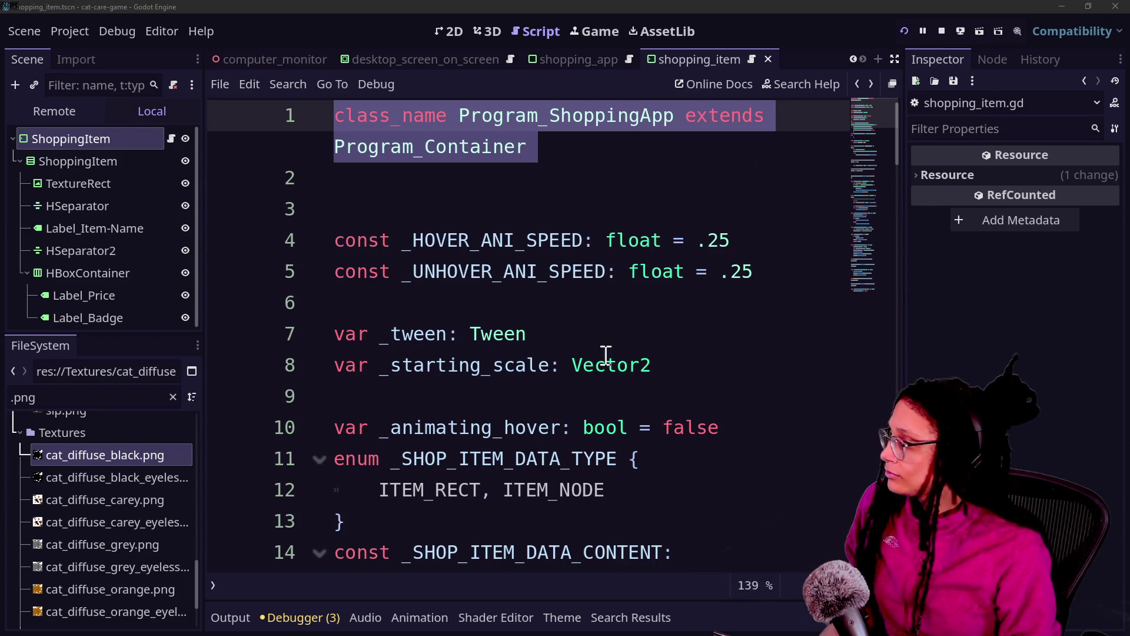
left_click(555, 209)
Delete the extra blank line 3, then copy the static ref code from desktop_screen_on_screen script.
key("BackSpace")
key("ctrl+z")
key("BackSpace")
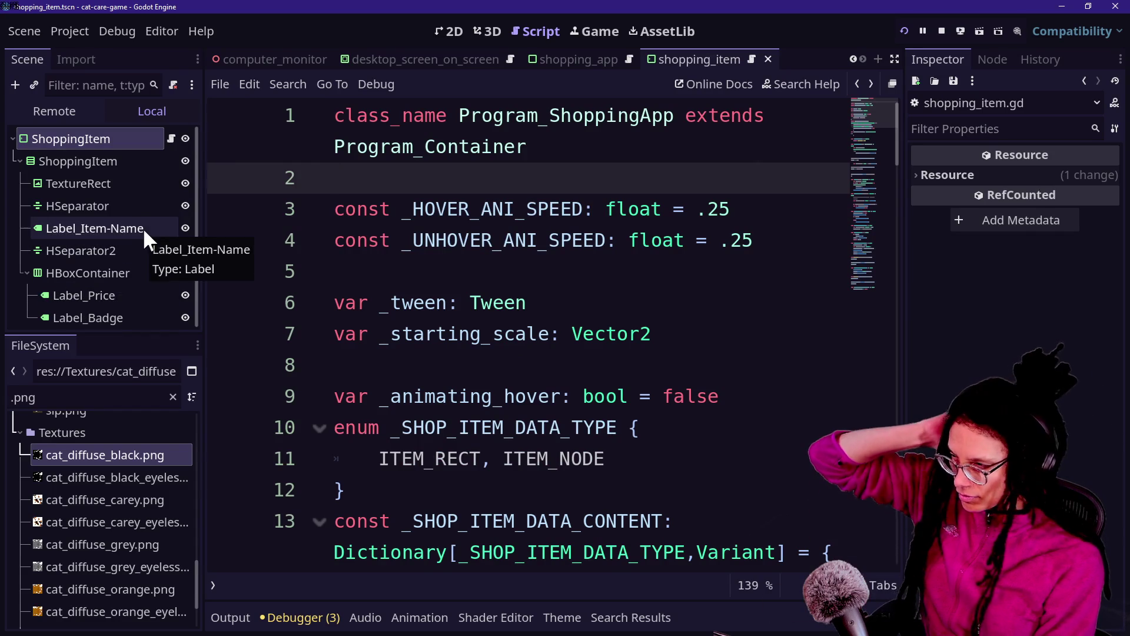
scroll(412, 292, "down", 2)
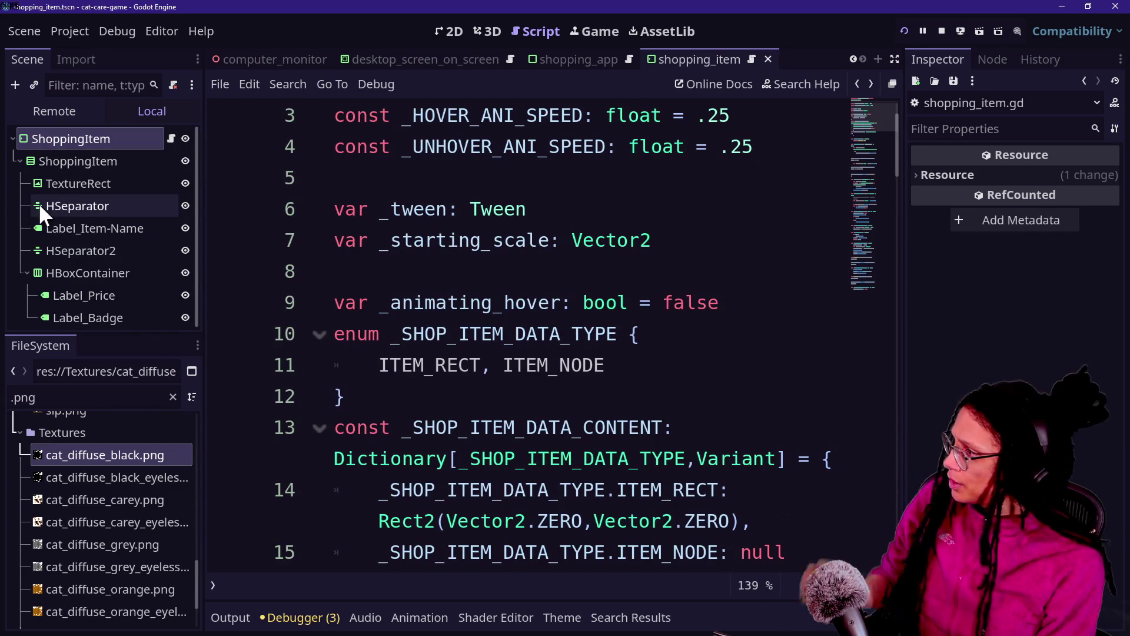
left_click(389, 63)
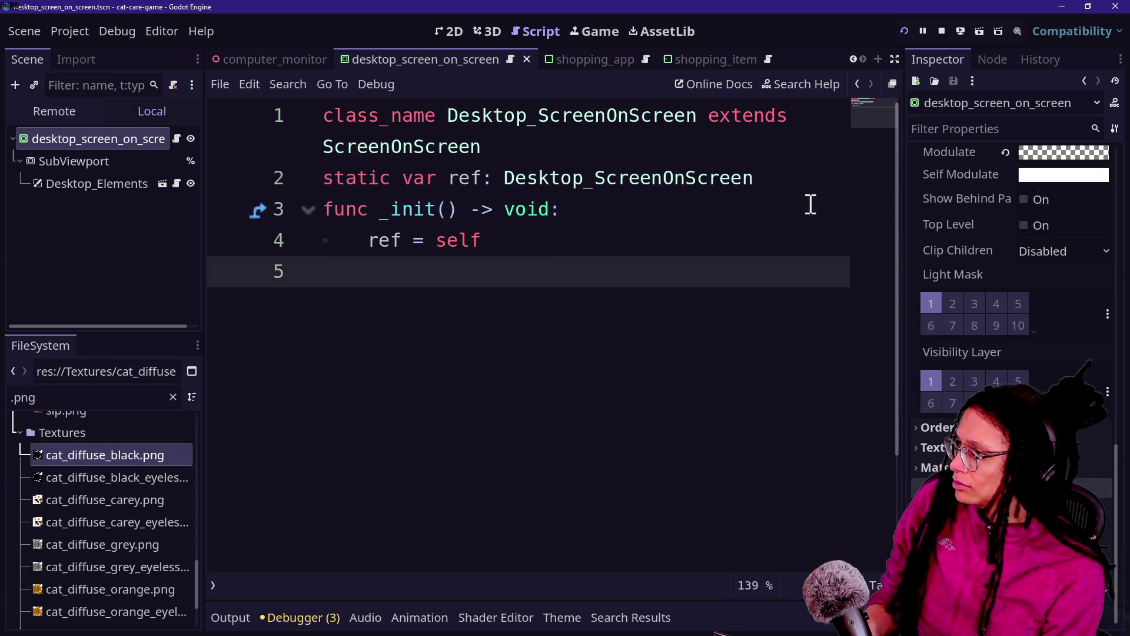
left_click_drag(649, 259, 284, 55)
key("ctrl+c")
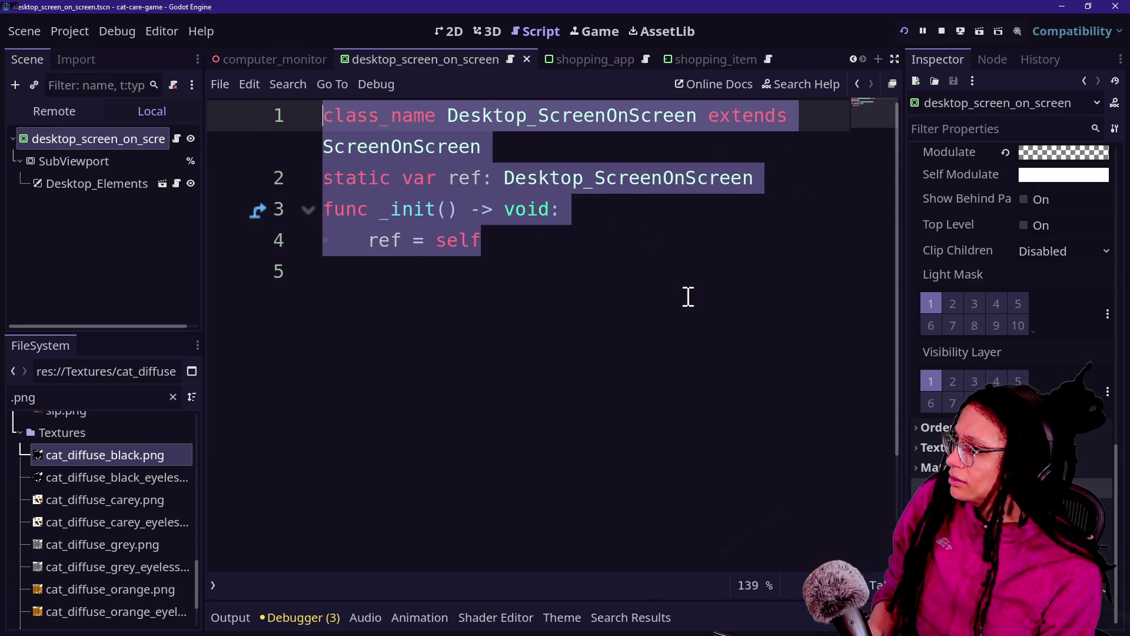
left_click(688, 297)
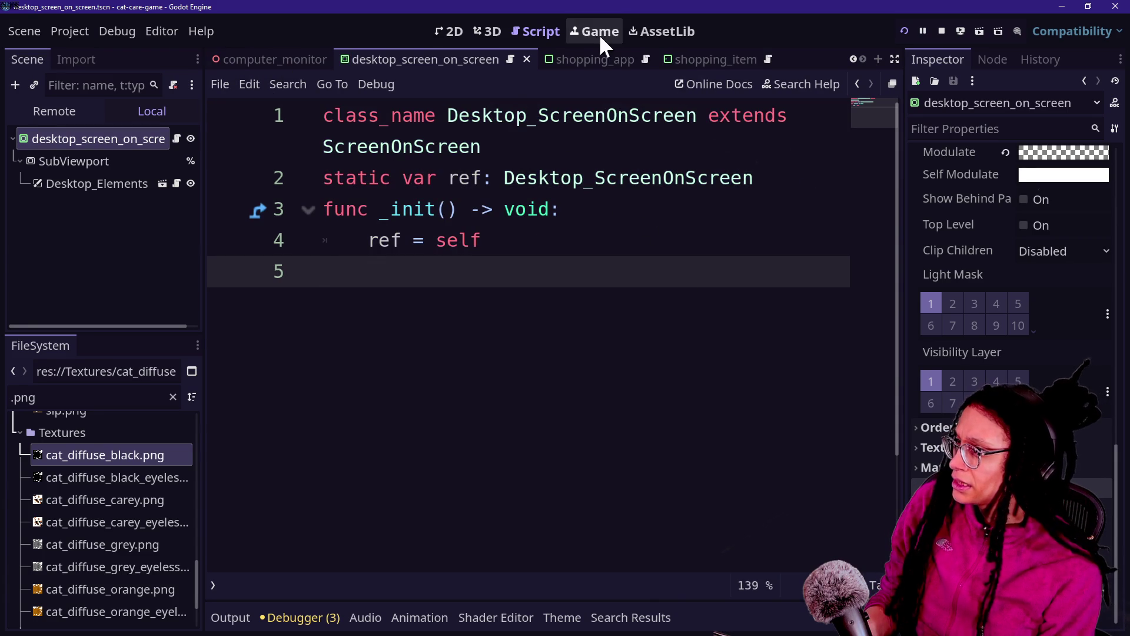
Paste the static ref/_init block under class_name, drop the duplicate declaration, and type ref as Program_ShoppingApp.
left_click(642, 59)
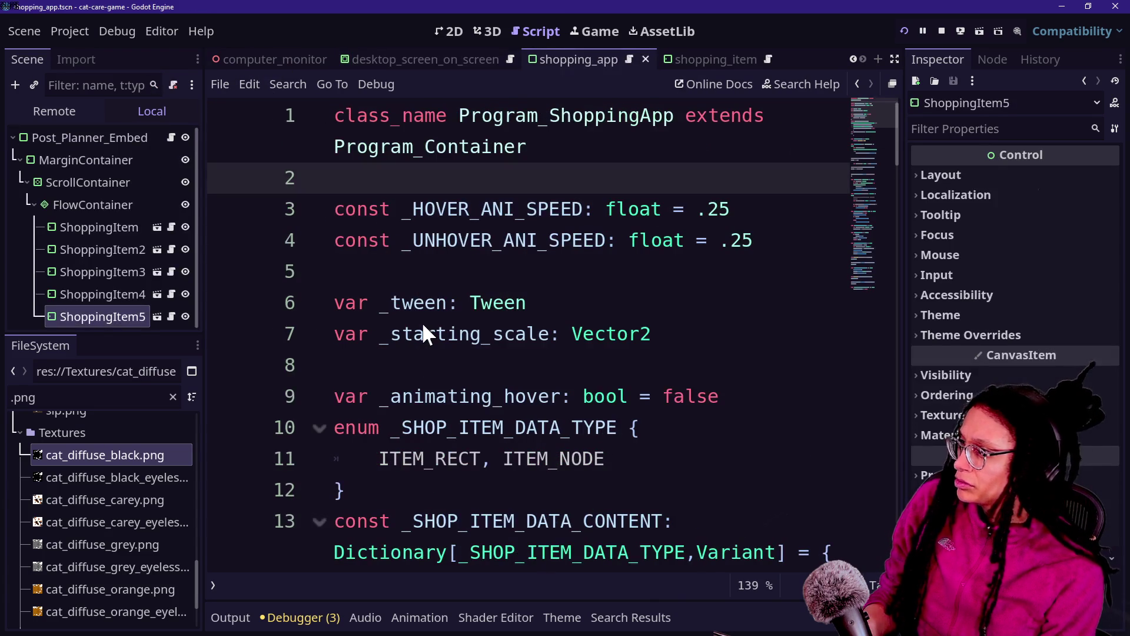
left_click(536, 149)
key("ctrl+v")
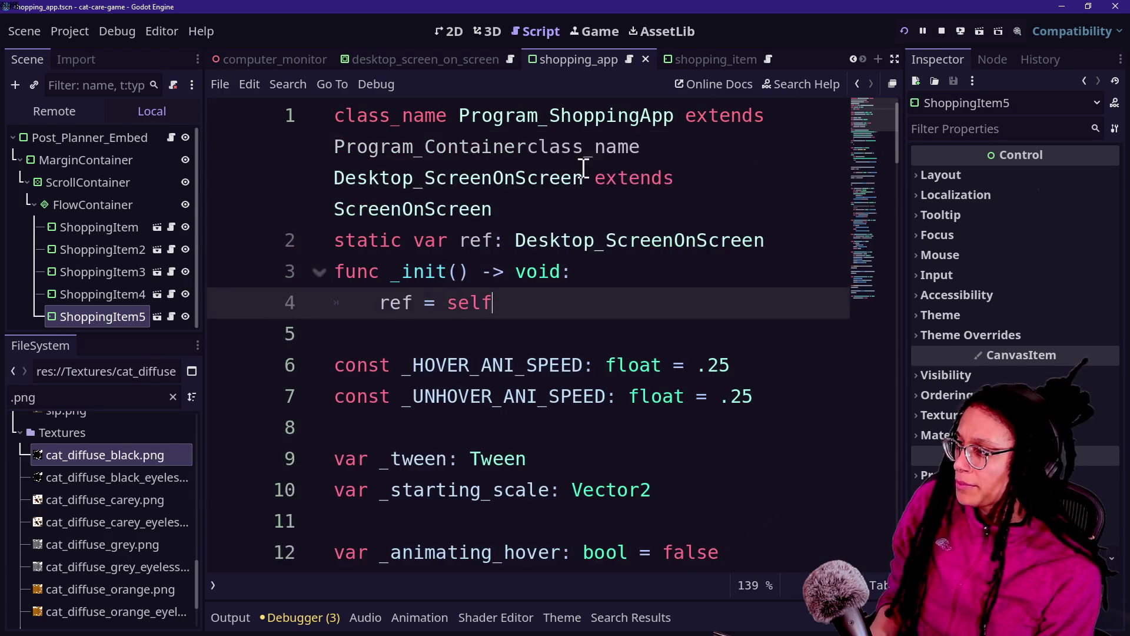
mouse_move(532, 147)
left_mouse_down()
mouse_move(548, 177)
mouse_move(585, 200)
left_mouse_up()
key("BackSpace")
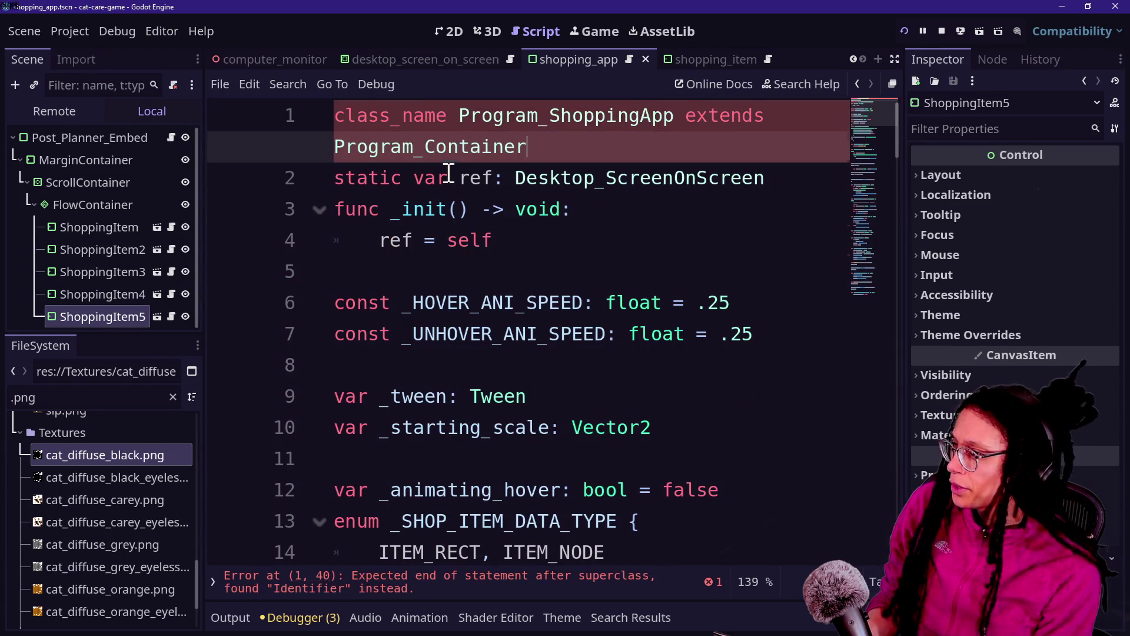
left_click_drag(516, 177, 786, 169)
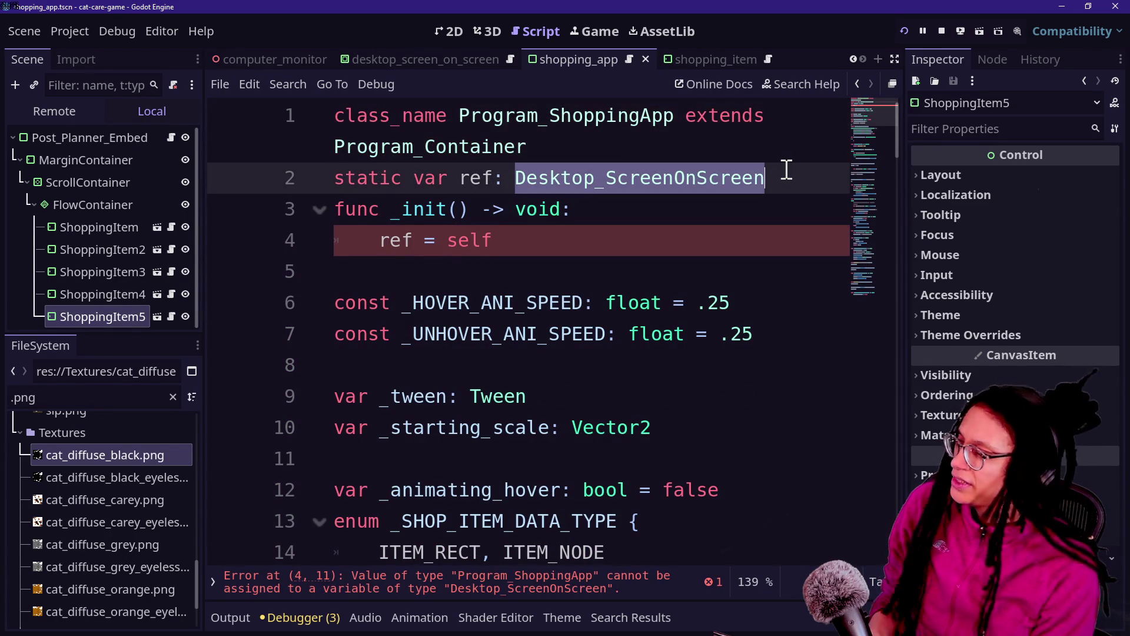
type("Program_S")
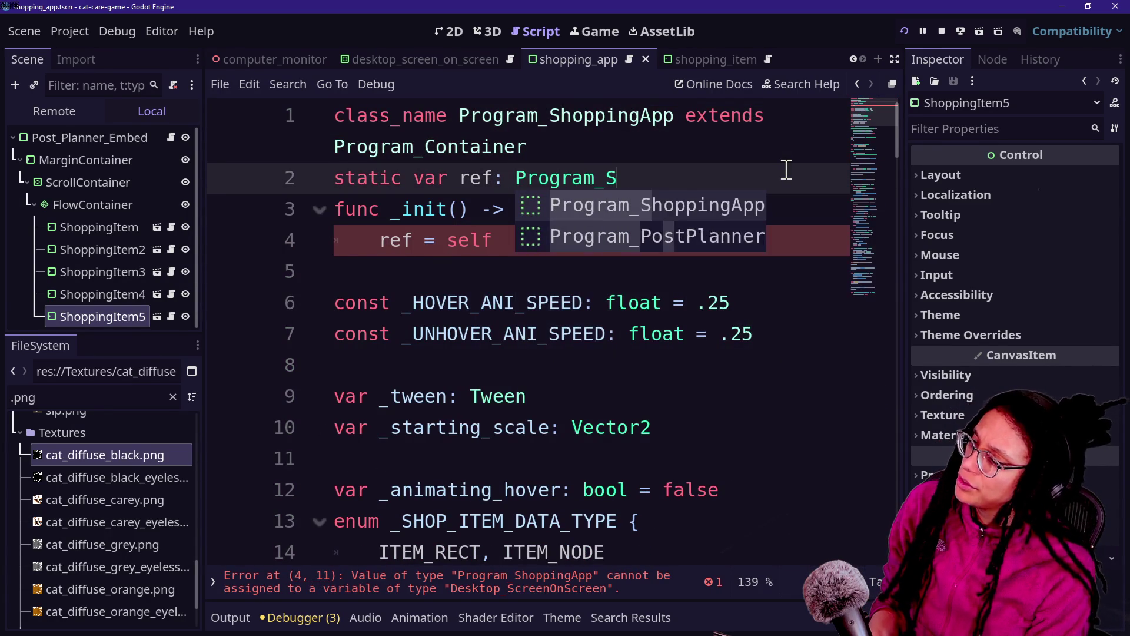
type("hoppingApp")
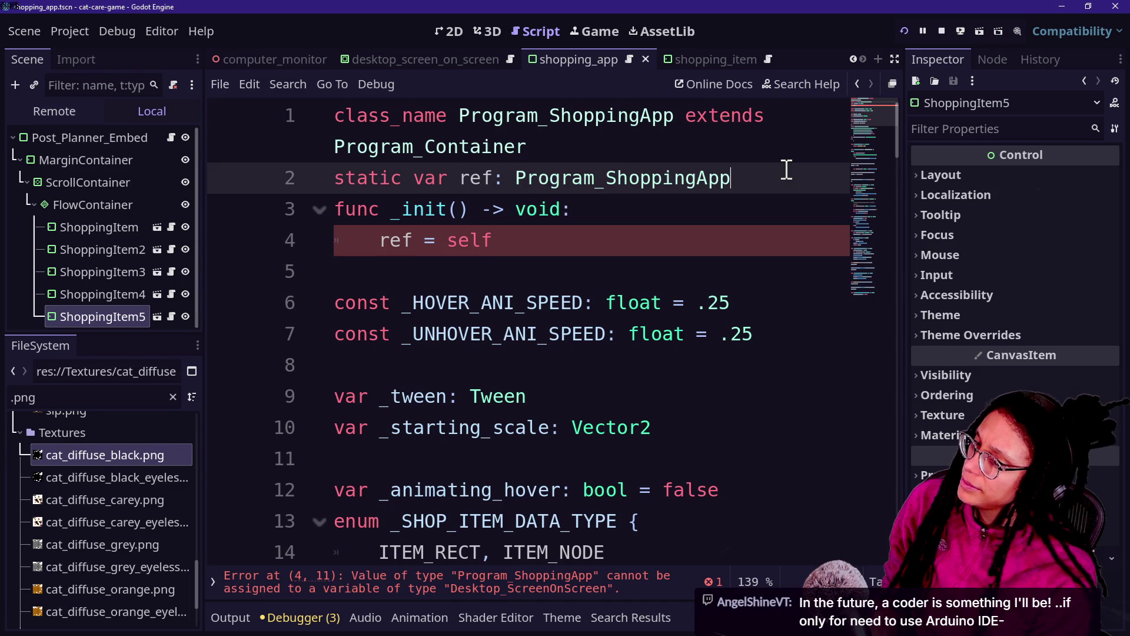
Run the project with F5.
left_click(611, 113)
left_click(467, 214)
key("F5")
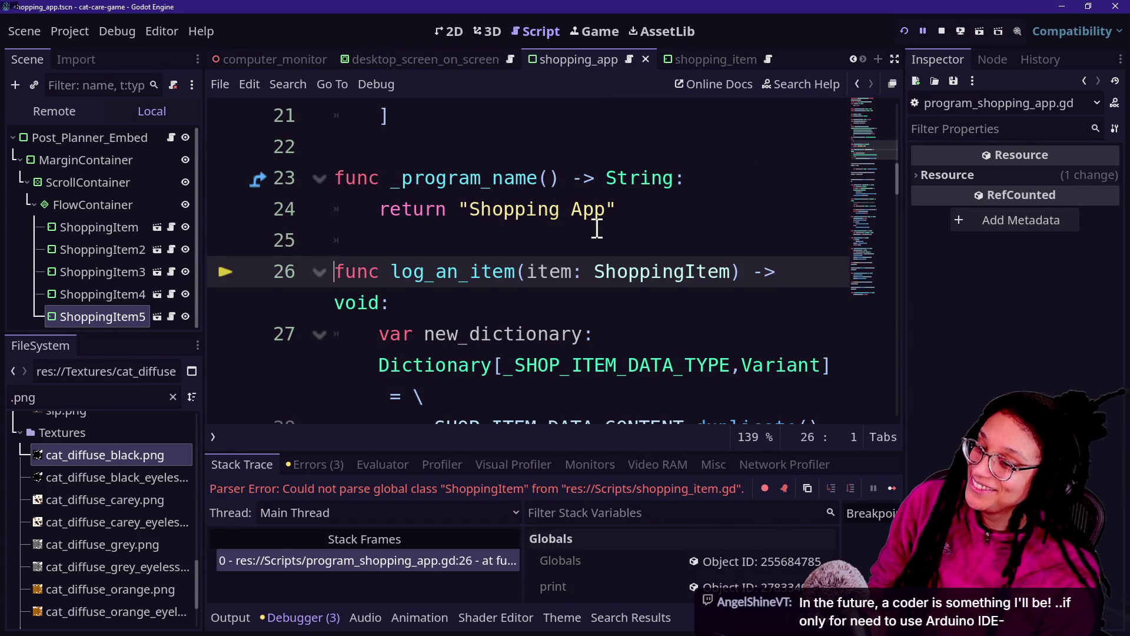
Stop the running game and step through the item data constant in the script.
mouse_move(597, 228)
left_mouse_down()
mouse_move(716, 131)
mouse_move(930, 55)
mouse_move(937, 30)
left_mouse_up()
left_click(940, 31)
left_click(624, 299)
key("Down")
key("Down")
key("Down")
key("Down")
key("Down")
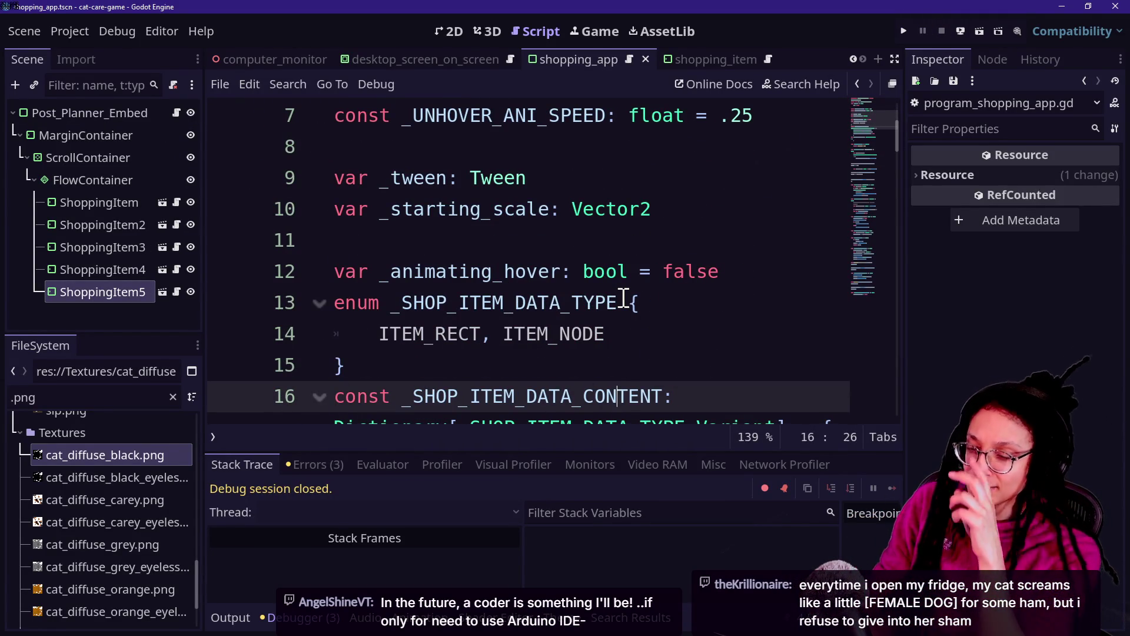
key("Down")
key("Down")
key("Down")
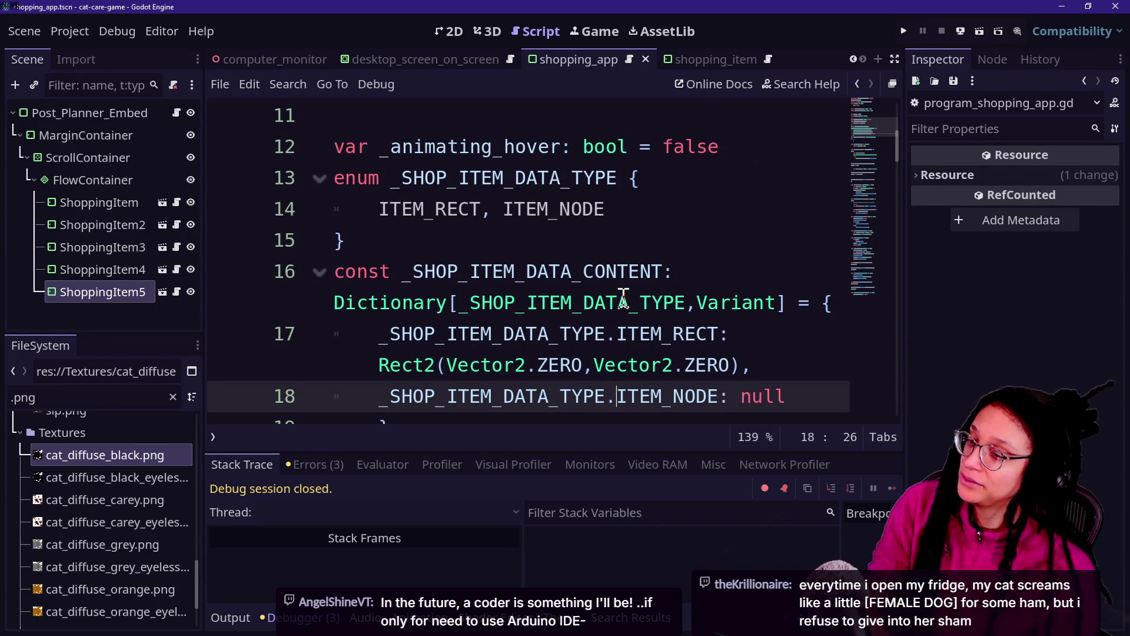
key("Up")
key("Up")
key("Up")
key("Down")
key("Down")
key("Down")
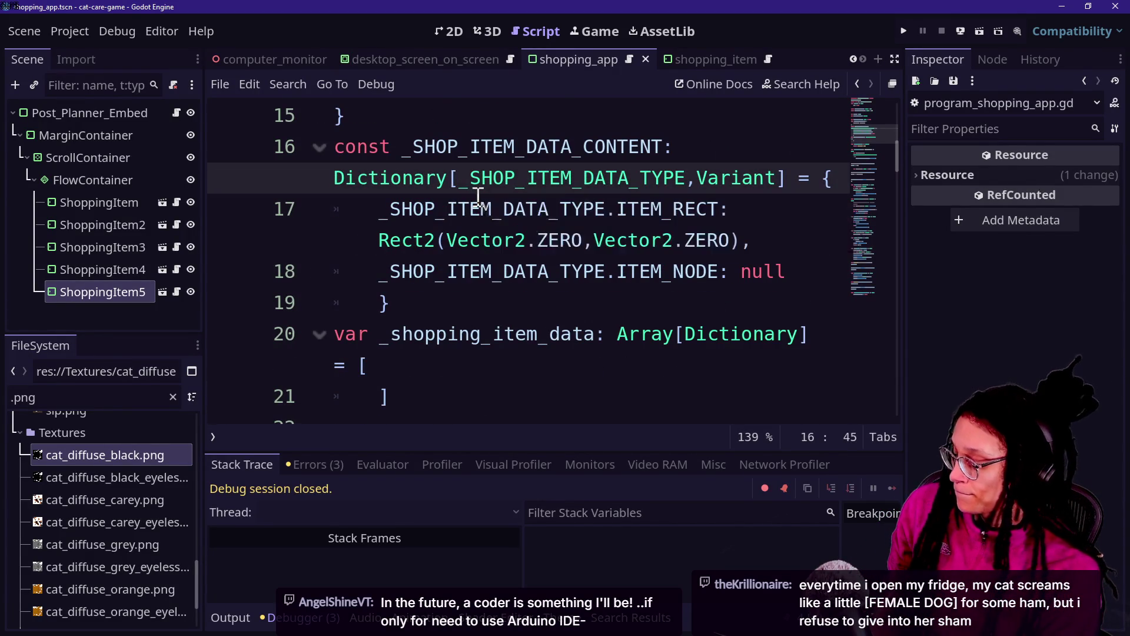
Review the ITEM_NODE, enum and _program_name lines near the top of the script.
left_click(462, 277)
scroll(462, 277, "down", 4, "ctrl")
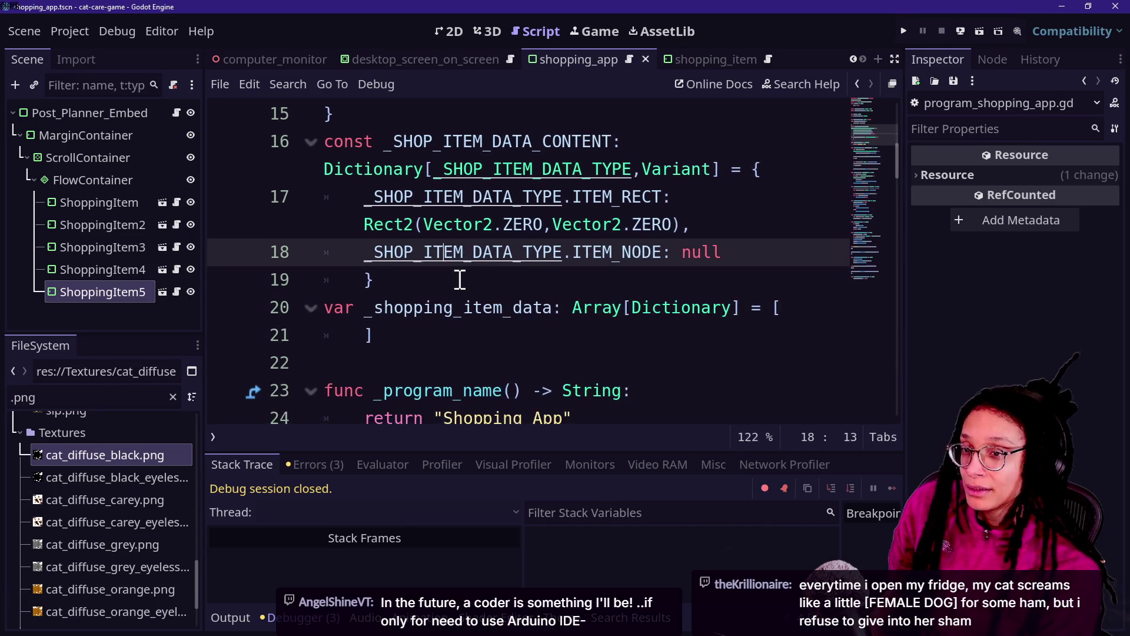
left_click(421, 379)
key("Up")
key("Up")
key("Up")
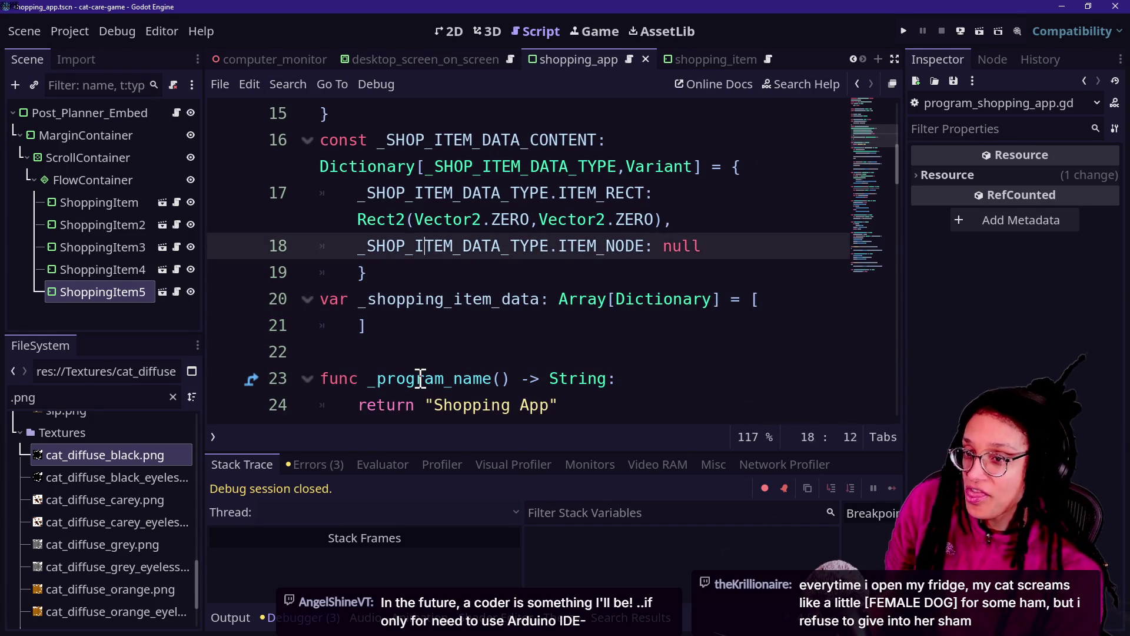
key("Up")
key("Up")
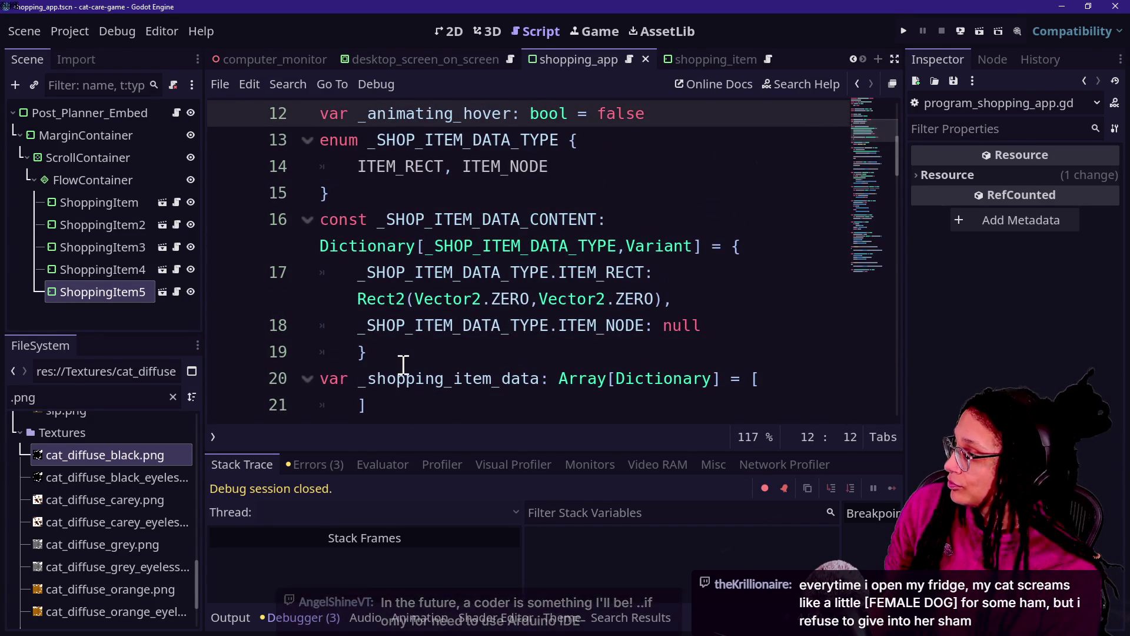
scroll(404, 368, "down", 1)
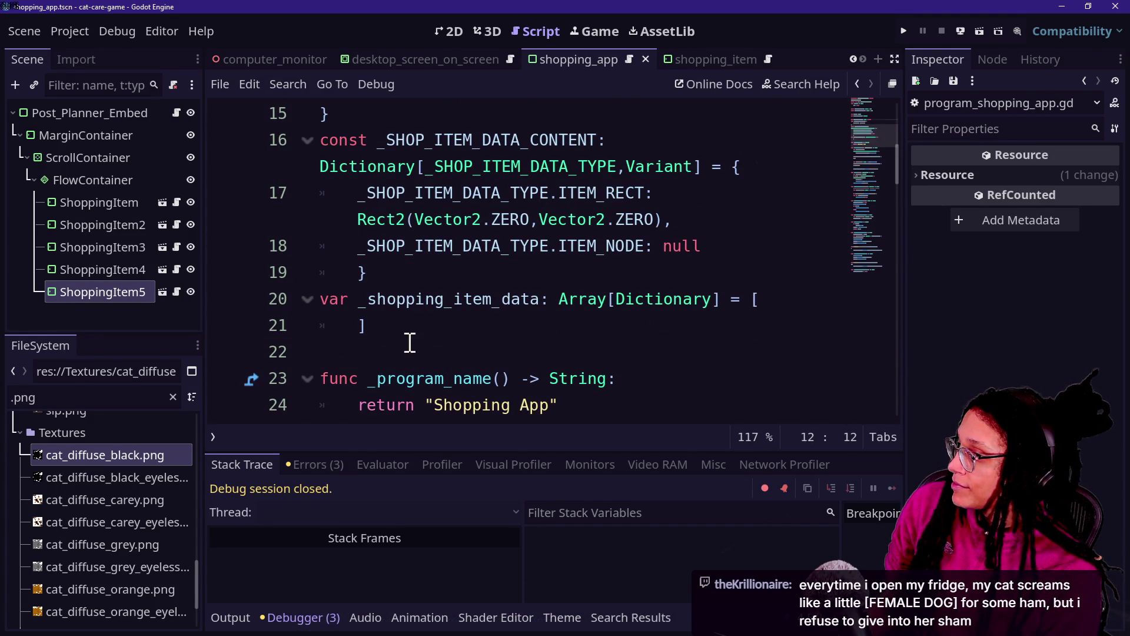
left_click(410, 342)
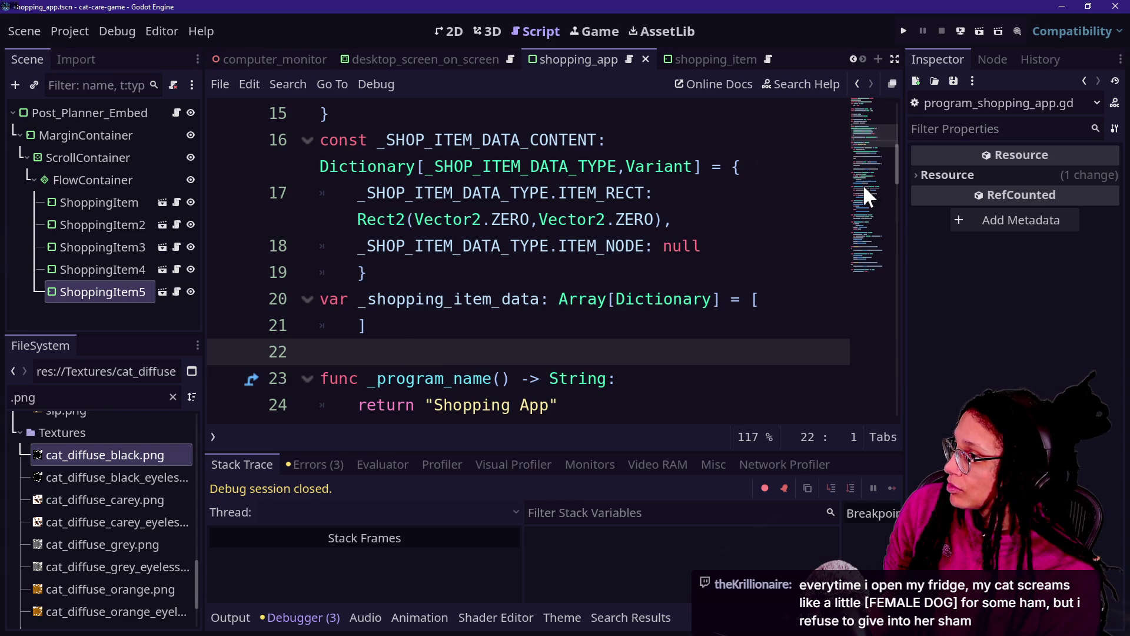
mouse_move(861, 128)
left_mouse_down()
mouse_move(856, 142)
mouse_move(853, 101)
left_mouse_up()
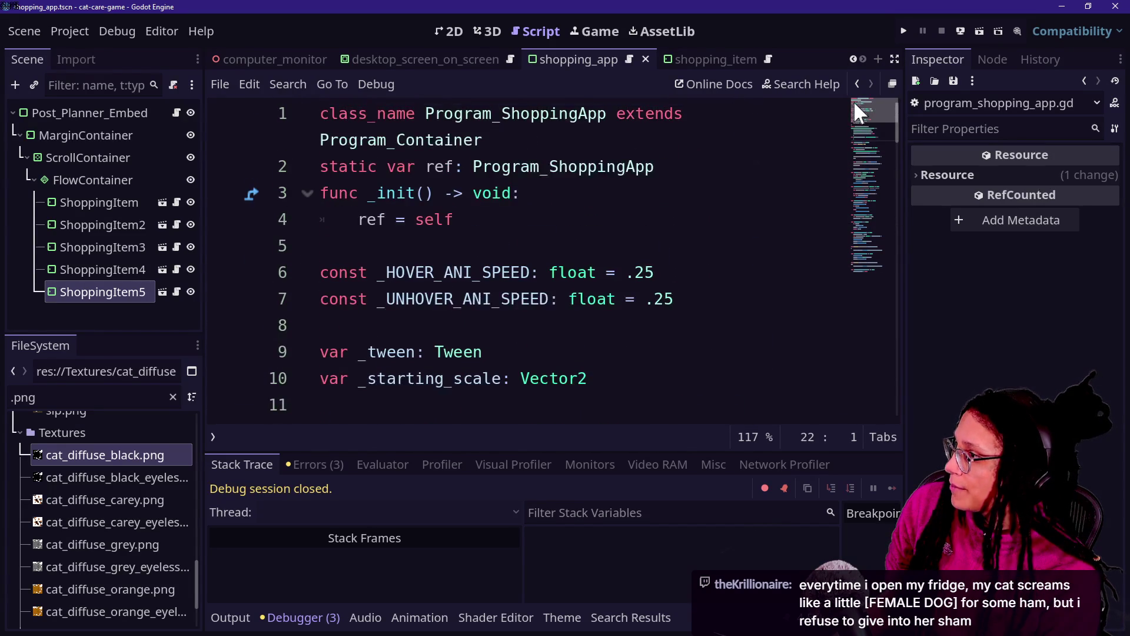
left_click_drag(464, 222, 318, 113)
left_click(677, 191)
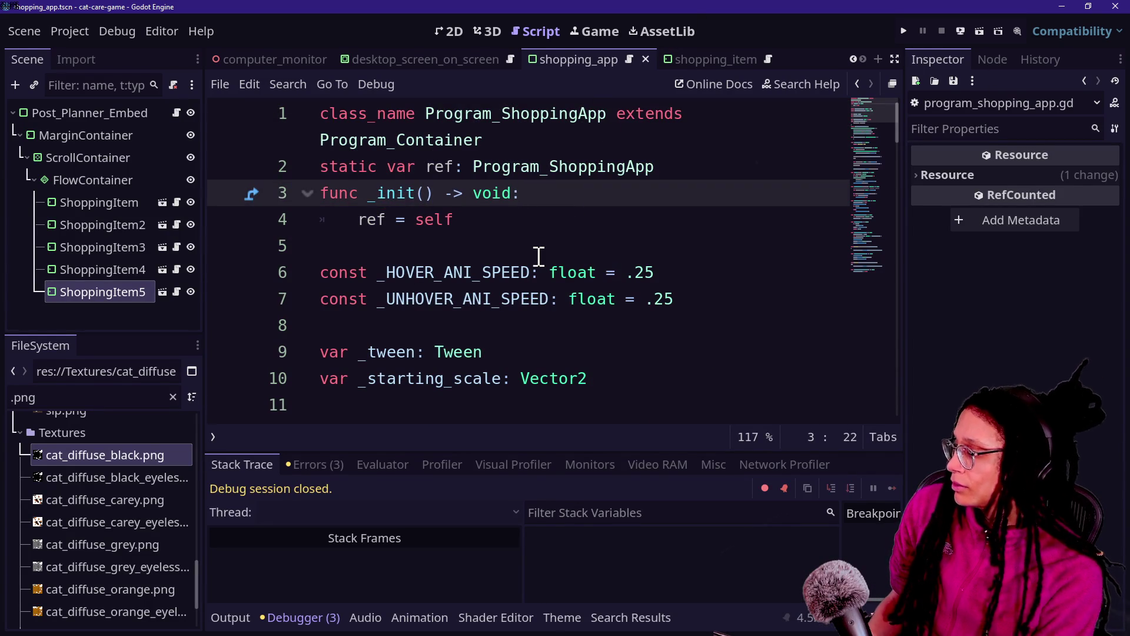
Rerun the game, then comment out ShoppingItem's empty _ready function and save.
left_click(905, 32)
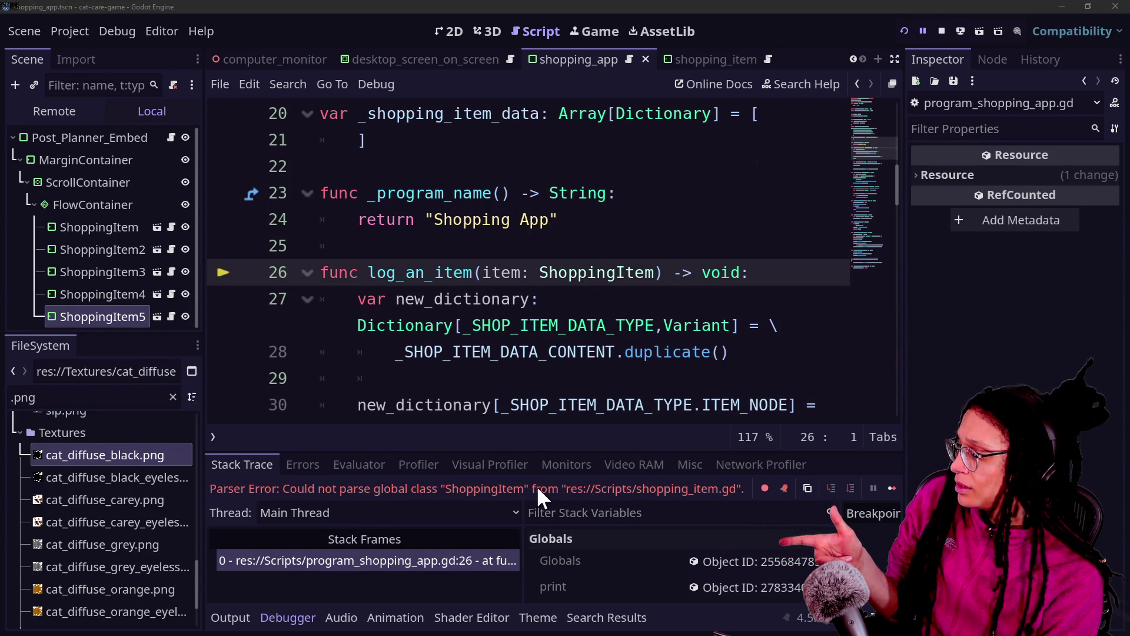
left_click(552, 272, "ctrl")
left_click_drag(538, 215, 518, 143)
key("ctrl+k")
key("ctrl+s")
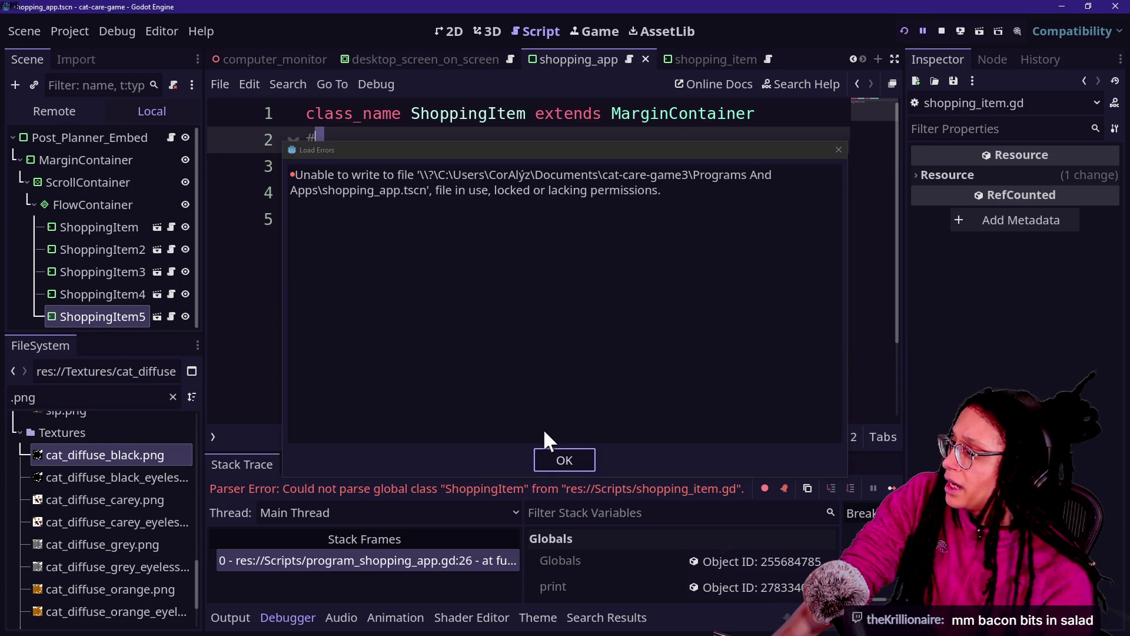
Dismiss the load errors, run the game, open the Shopping App and toggle the debug overlay.
left_click(556, 462)
left_click(906, 29)
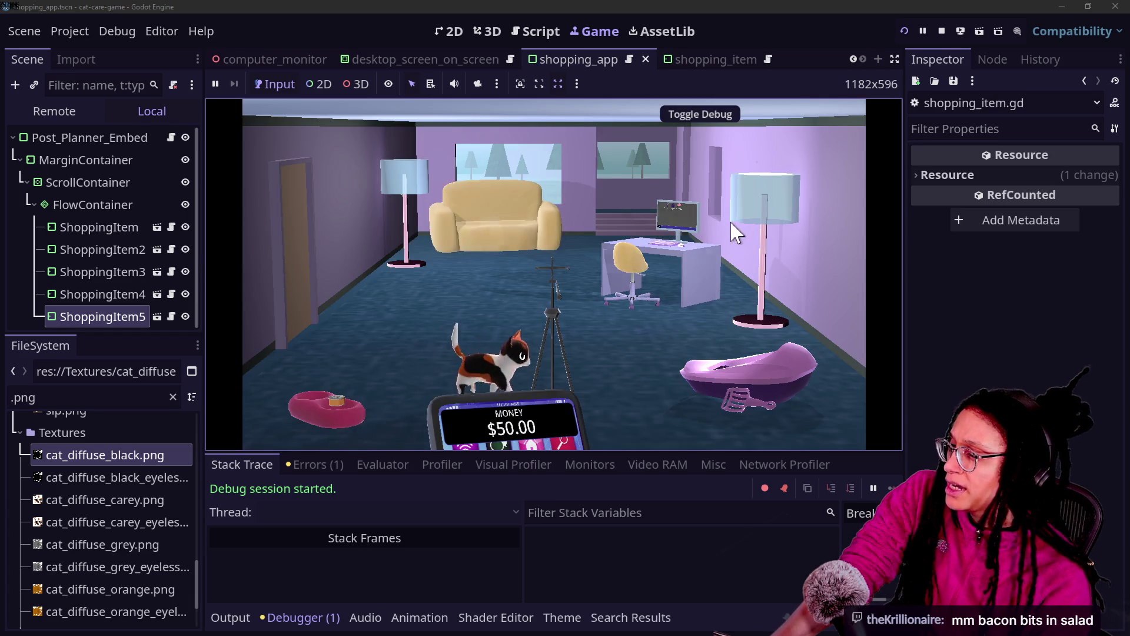
left_click(504, 158)
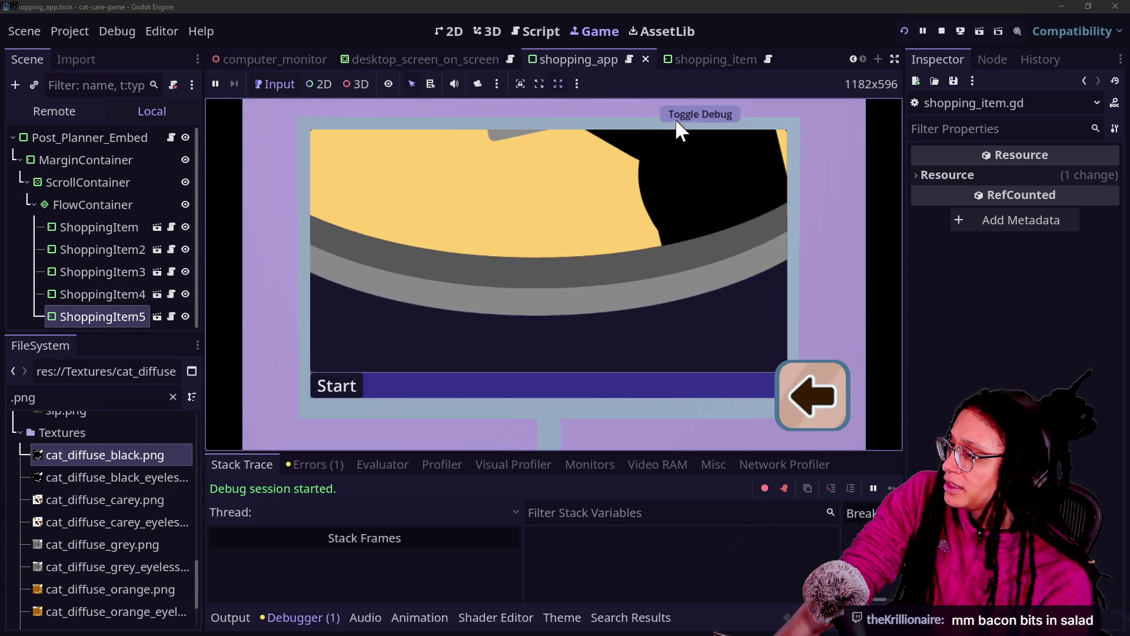
left_click(678, 116)
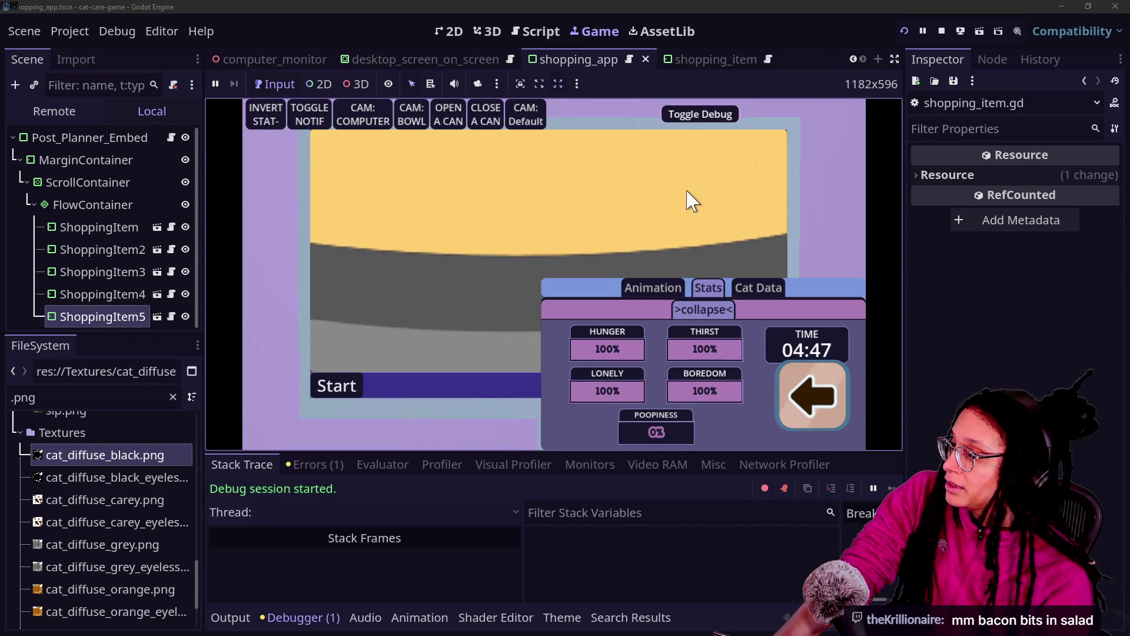
left_click(686, 116)
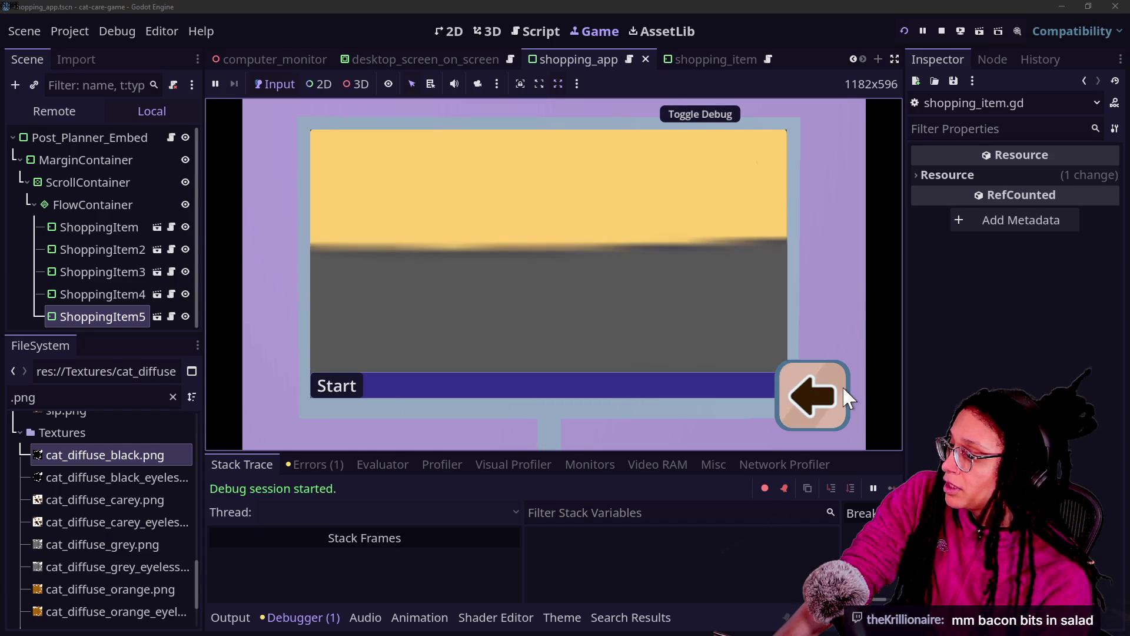
left_click(812, 396)
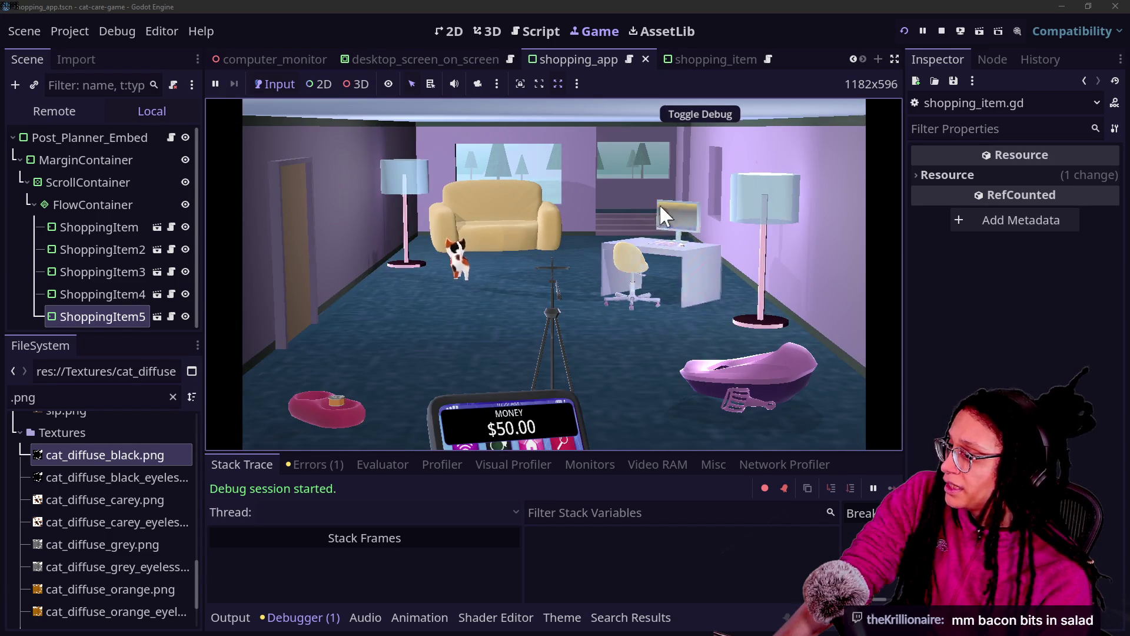
Restart the game, reopen the Shopping App on the in-game computer, then stop it.
left_click(903, 31)
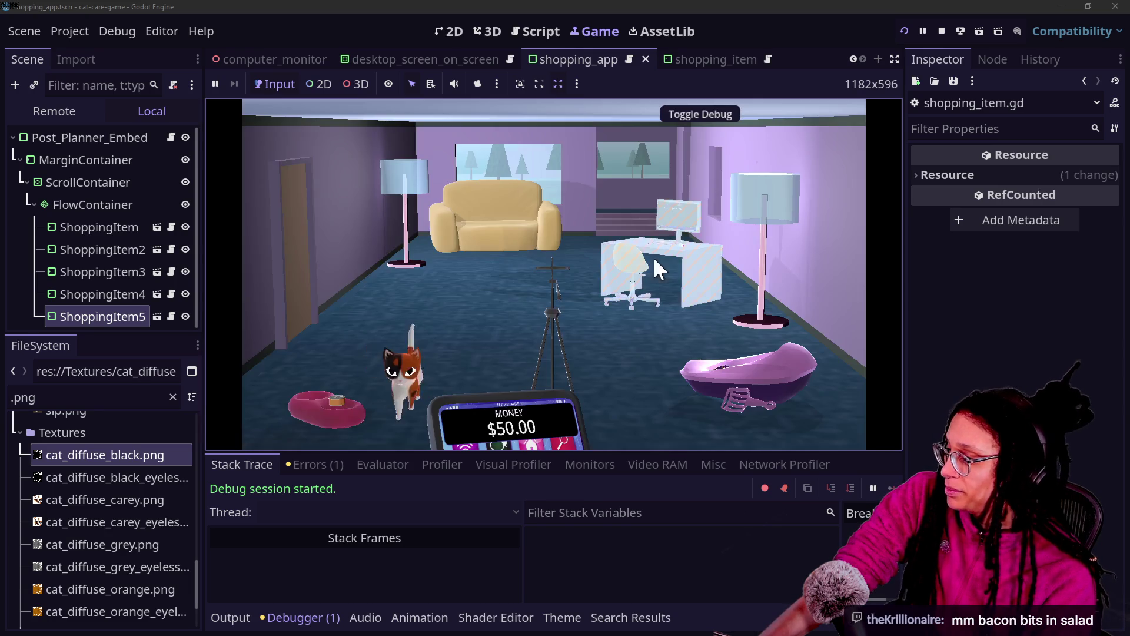
left_click(654, 257)
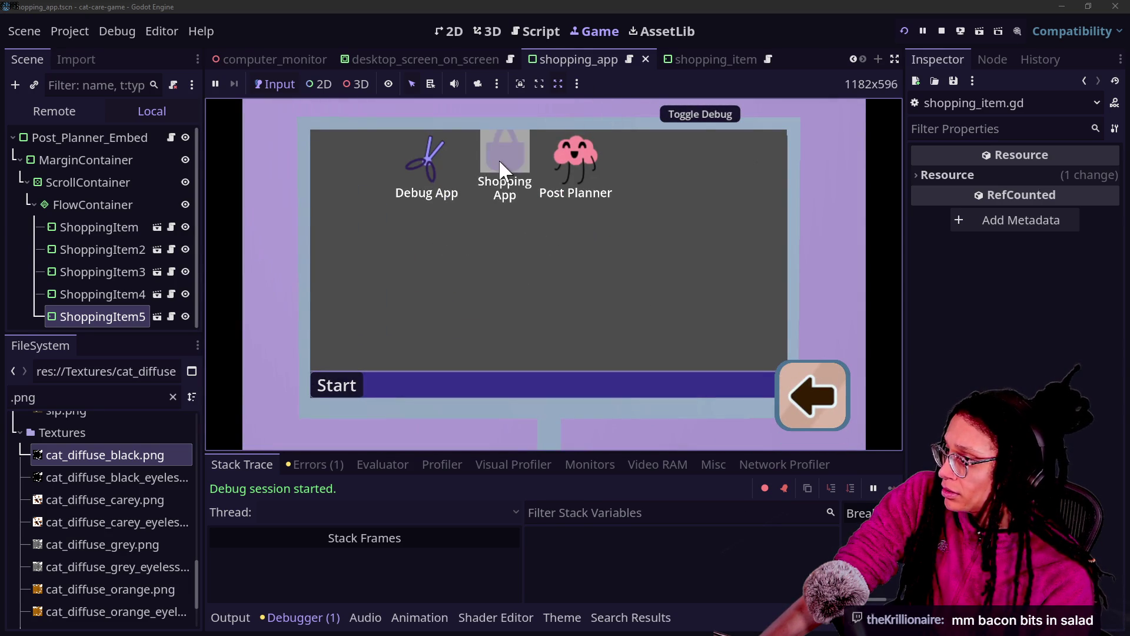
left_click(499, 159)
left_click(943, 29)
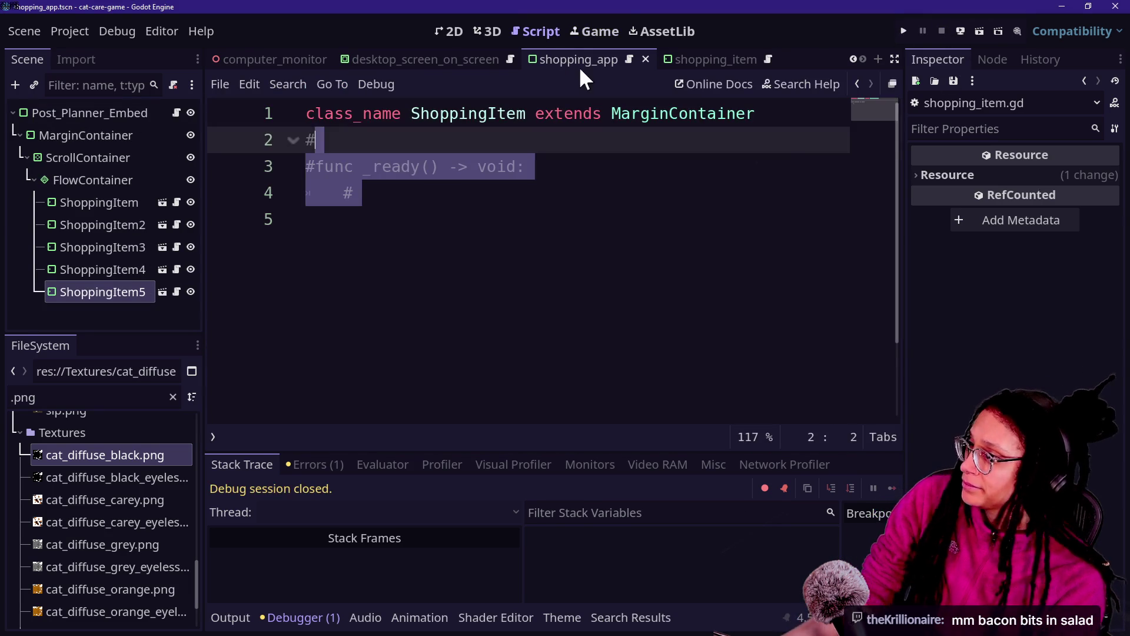
left_click(535, 235)
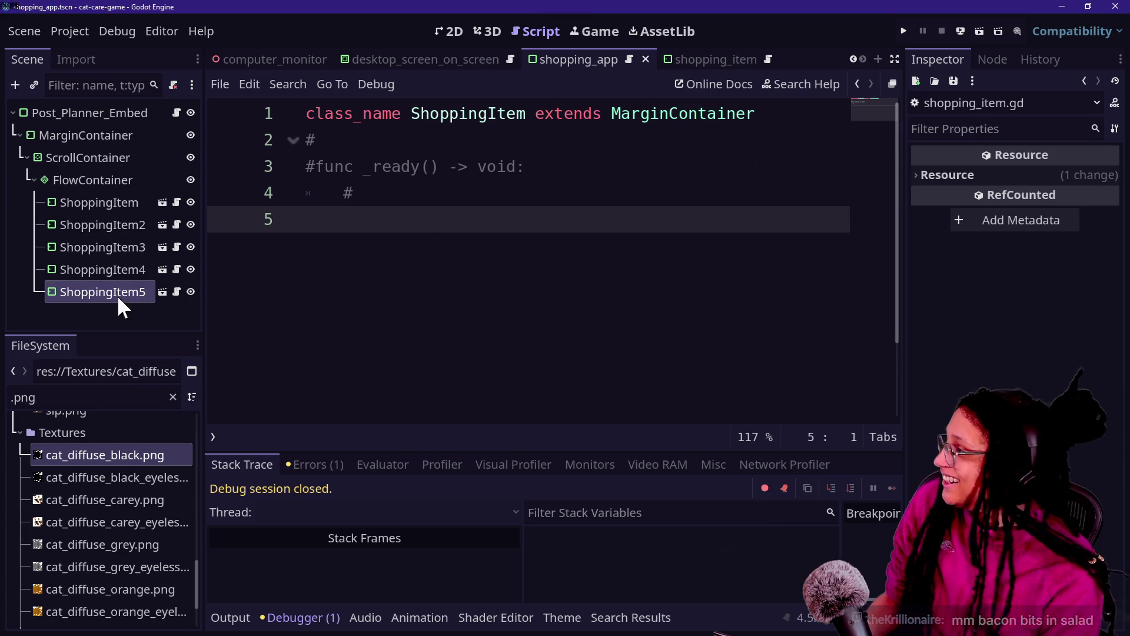
Comment out lines 38–41 of _input in program_shopping_app.gd and relaunch the game.
key("ctrl+alt+o")
key("Down")
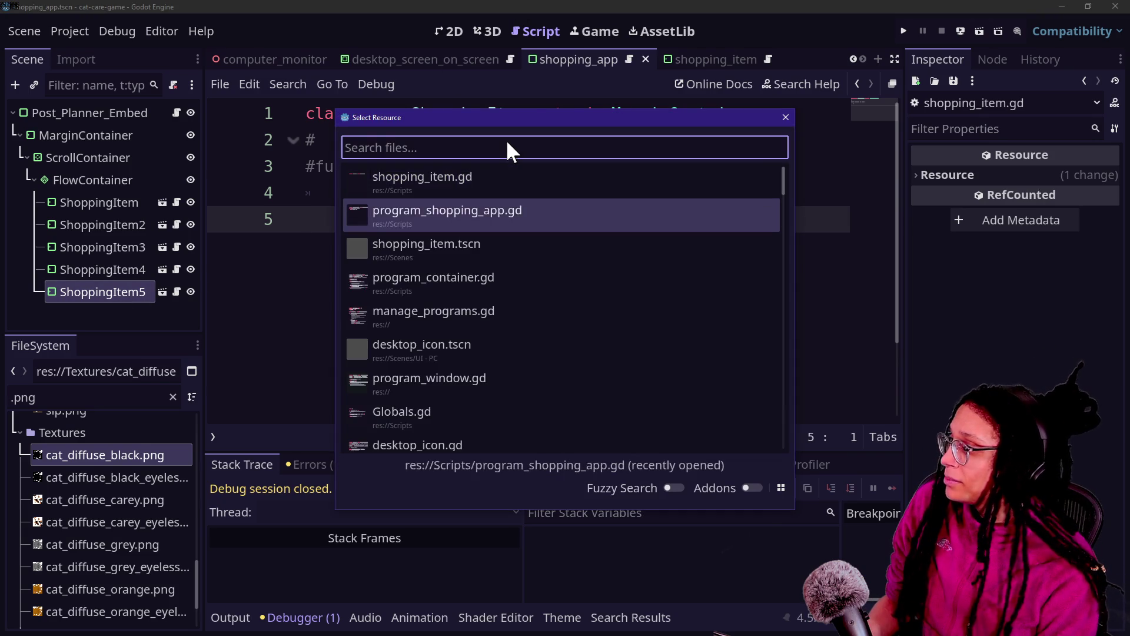
key("Return")
scroll(648, 246, "down", 5)
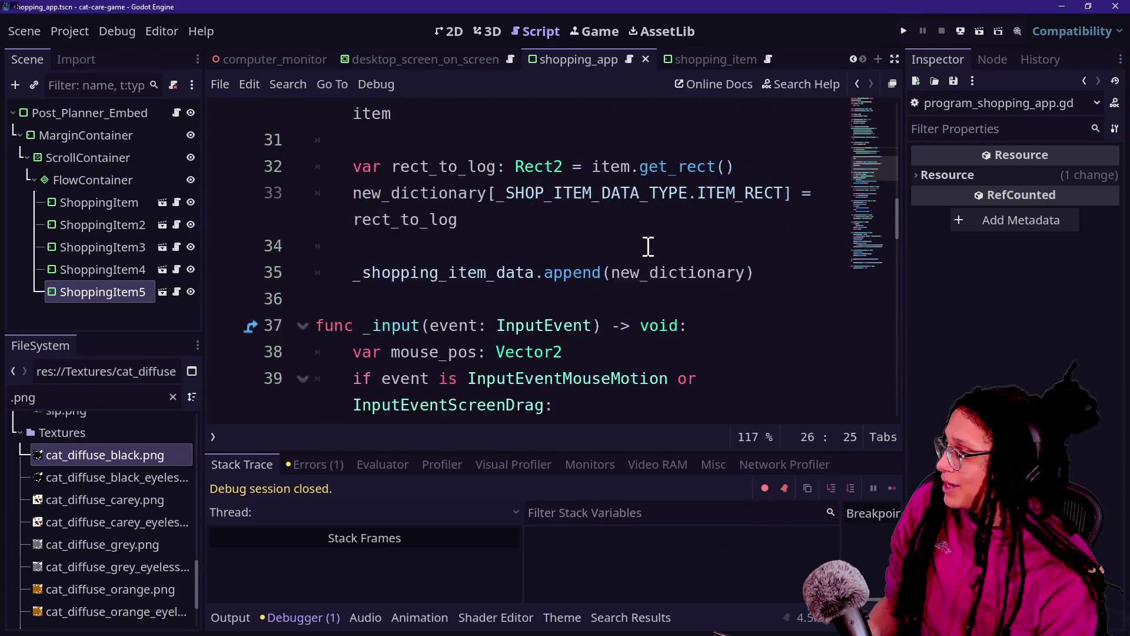
mouse_move(428, 246)
left_mouse_down()
mouse_move(547, 370)
mouse_move(551, 256)
left_mouse_up()
scroll(548, 371, "down", 2)
key("ctrl+k")
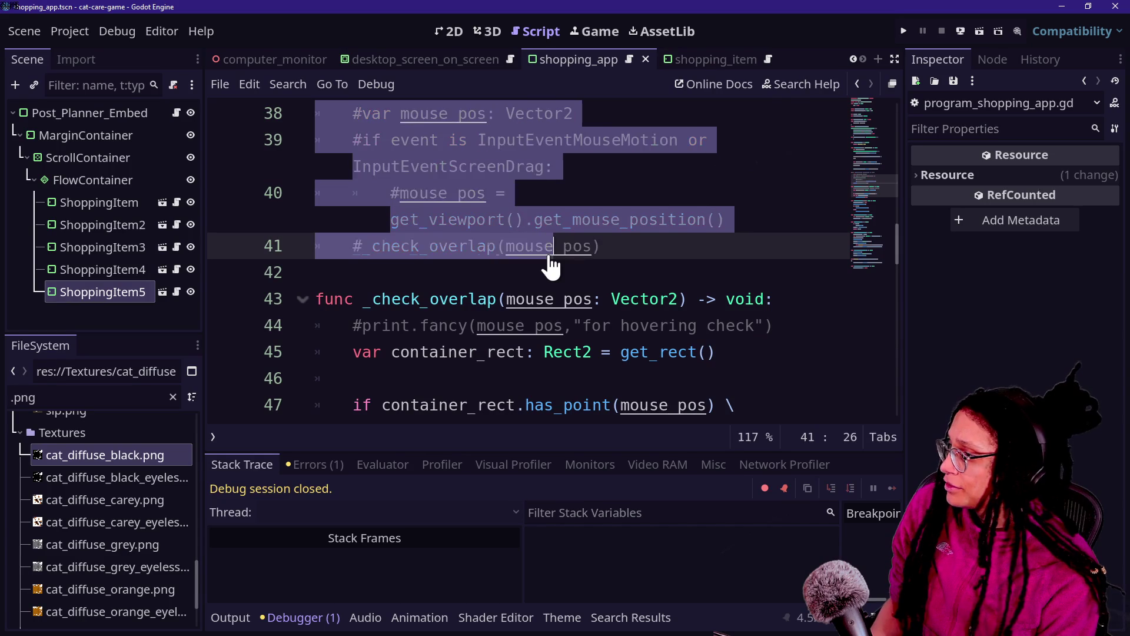
left_click(905, 30)
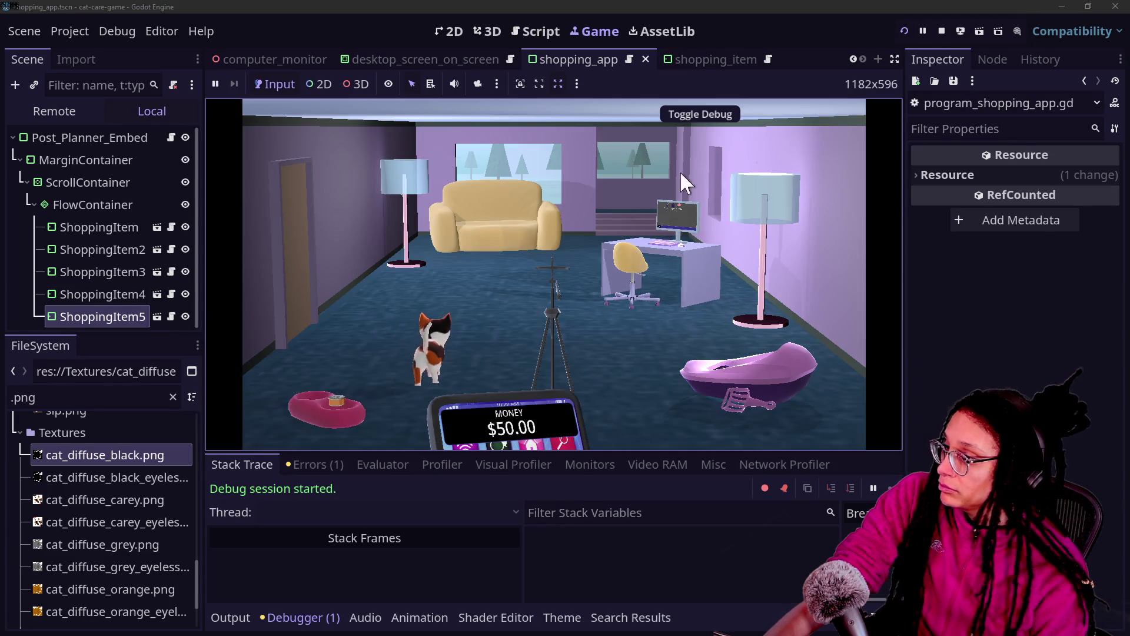
Open, close and reopen the in-game Shopping App to check its items, then stop the game.
double_click(484, 145)
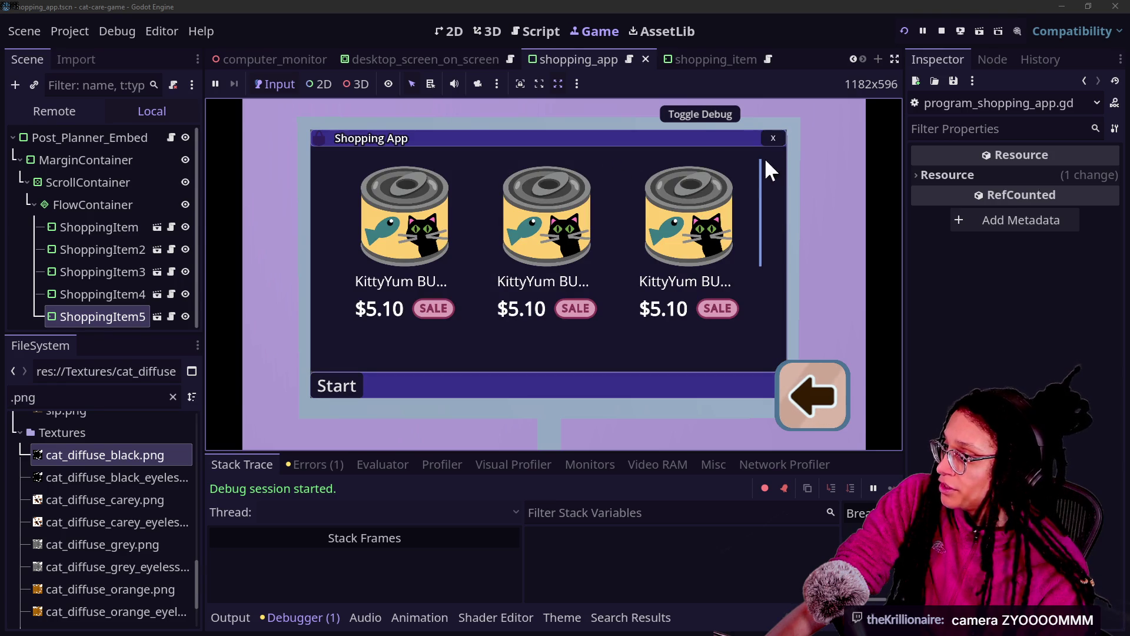
left_click(773, 138)
double_click(510, 156)
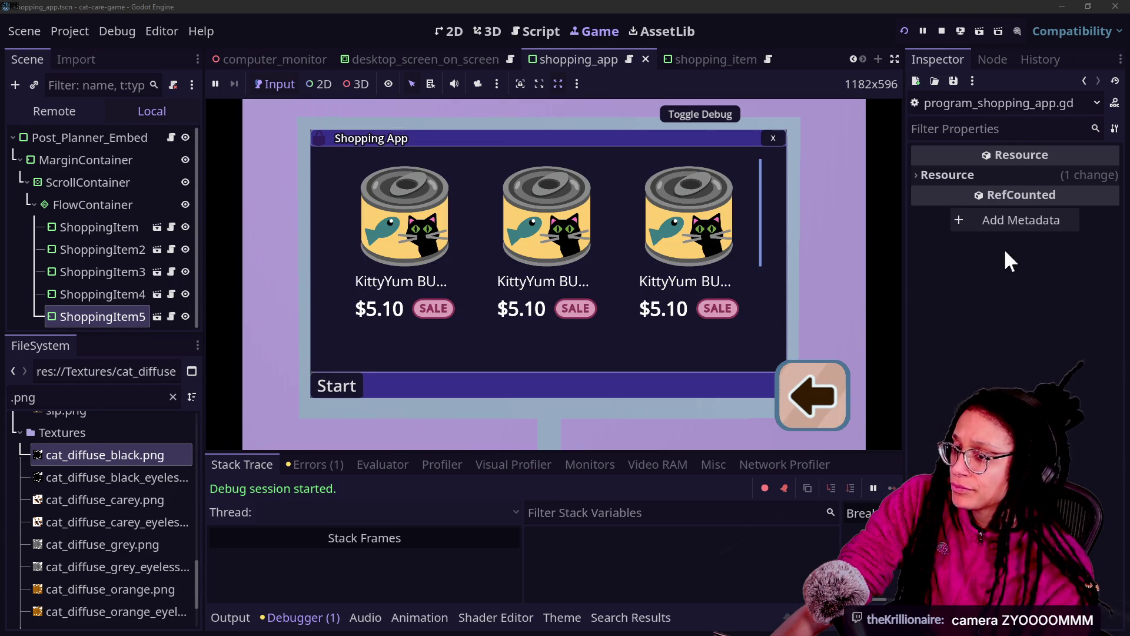
left_click(943, 29)
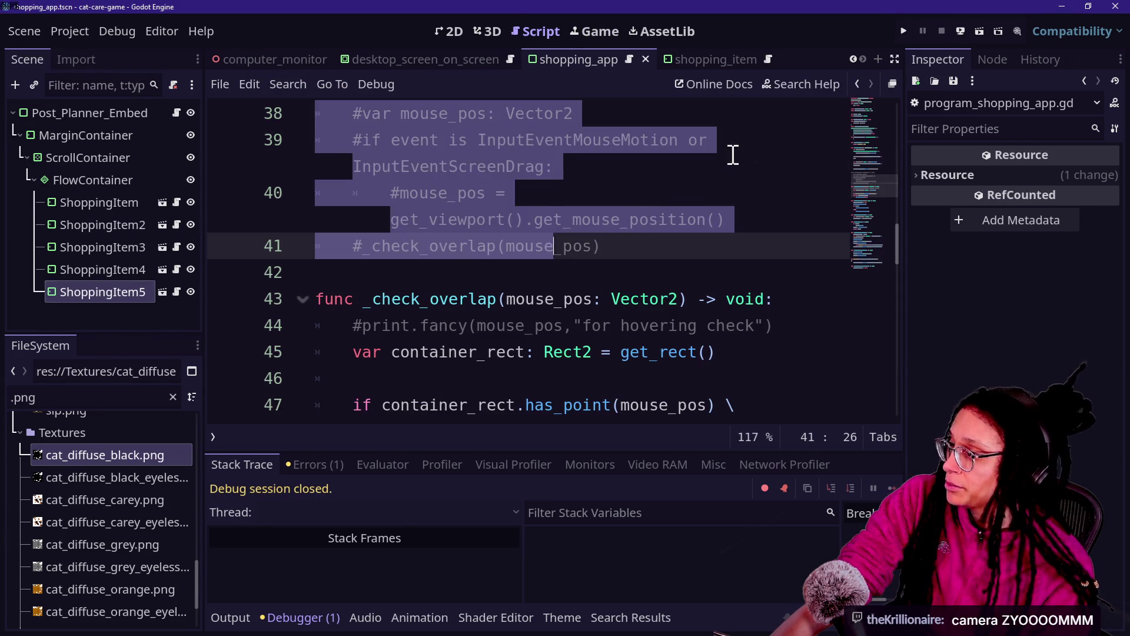
Uncomment lines 38–41 in _input again and save.
left_click(689, 292)
key("ctrl+z")
key("ctrl+z")
key("ctrl+s")
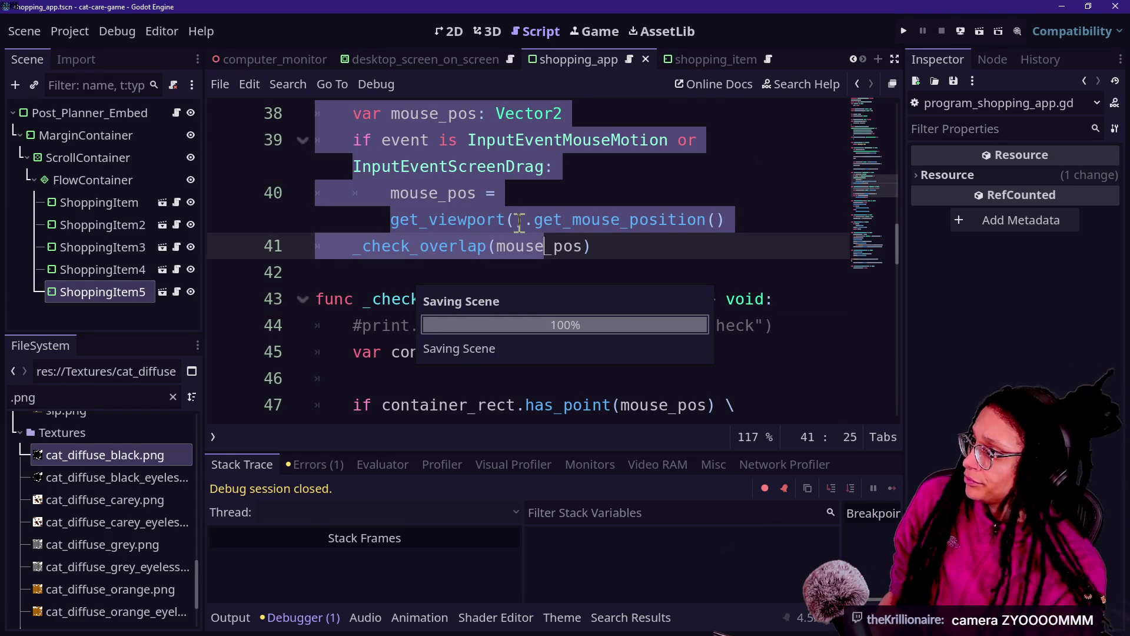
scroll(520, 222, "up", 12)
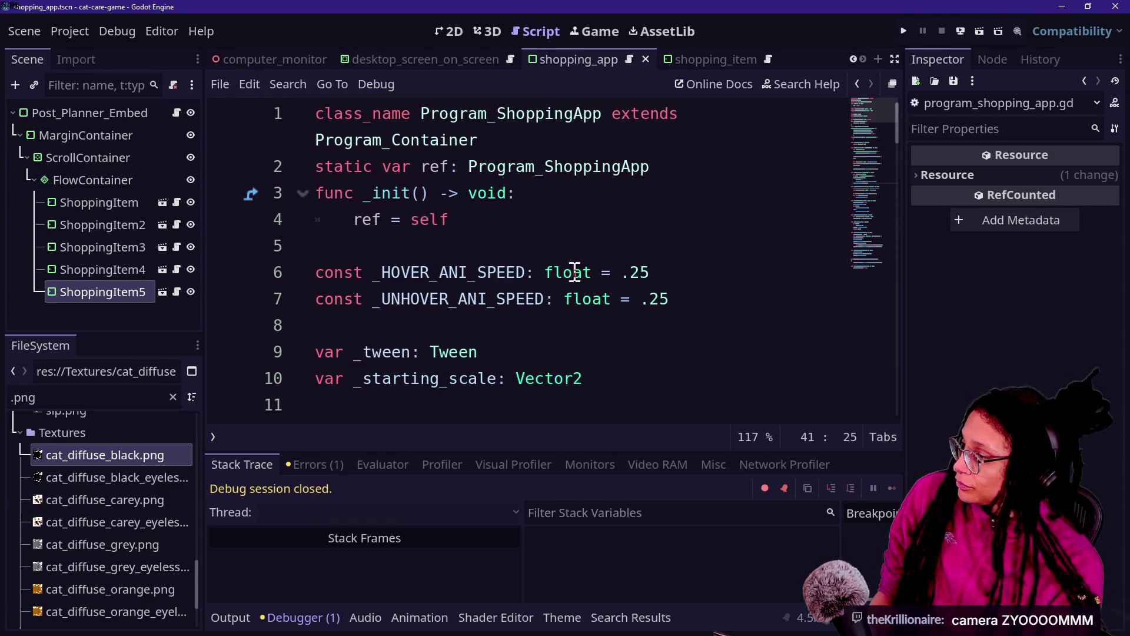
In shopping_item.gd, uncomment _ready and add Program_ShoppingApp.ref.log_an_item(self) to it.
key("shift+alt+o")
key("Down")
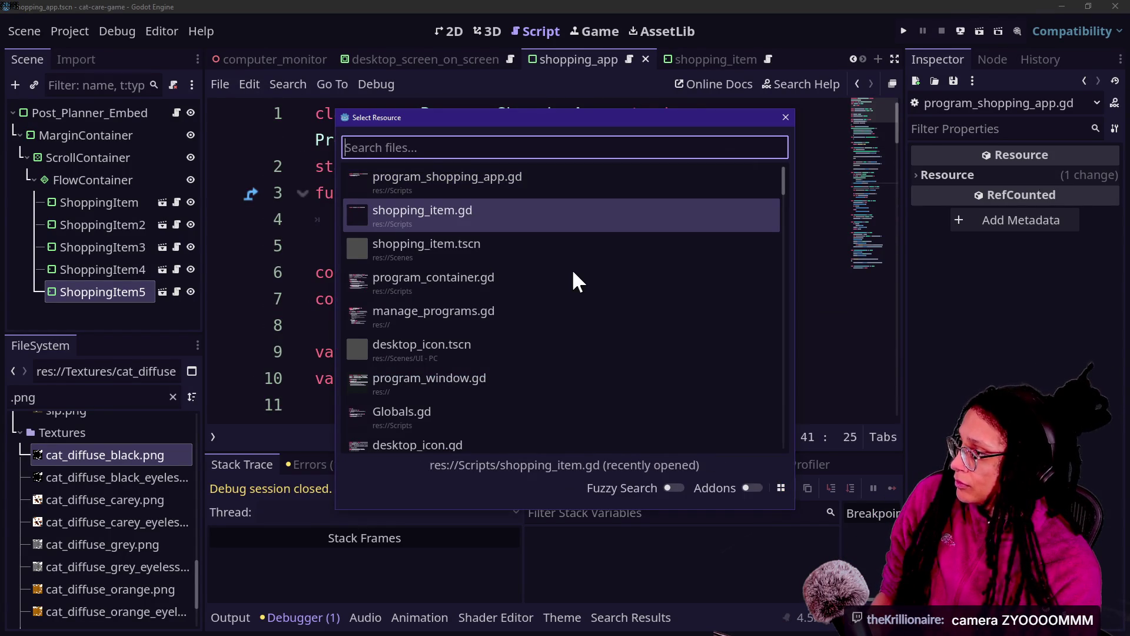
key("Return")
key("ctrl+k")
left_click(530, 195)
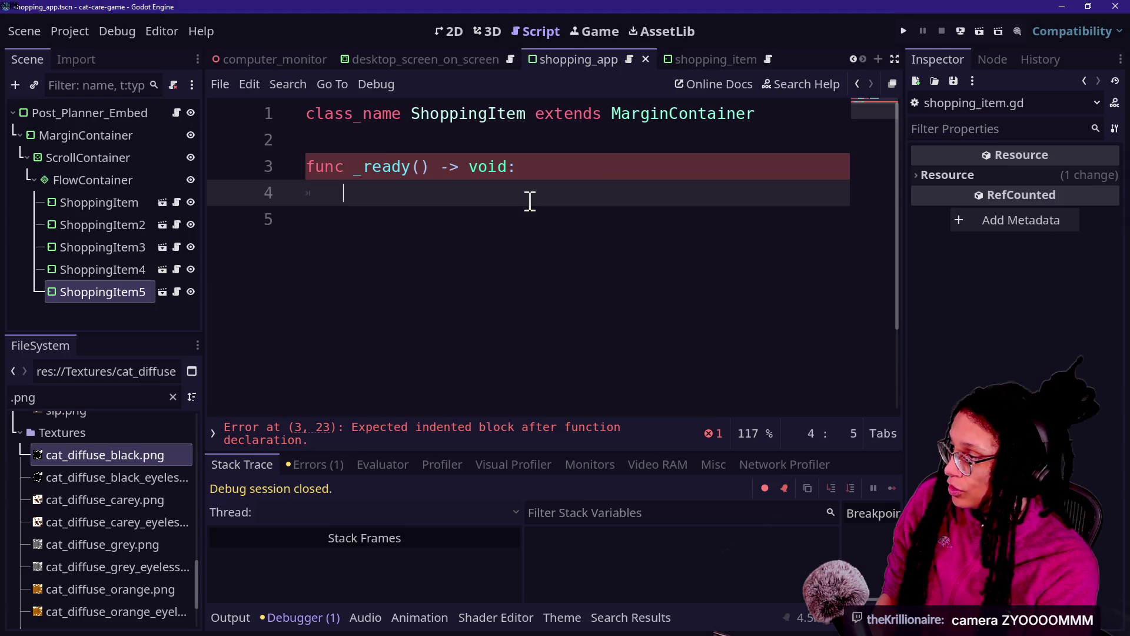
type("Shopp")
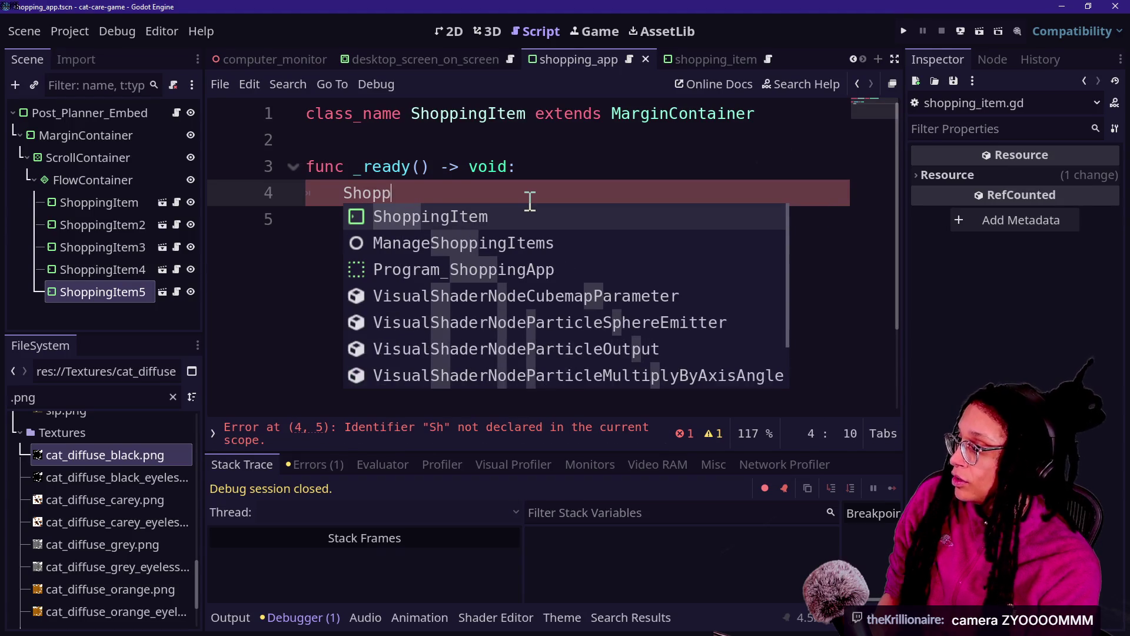
key("Down")
key("Down")
key("Return")
type(".ref.")
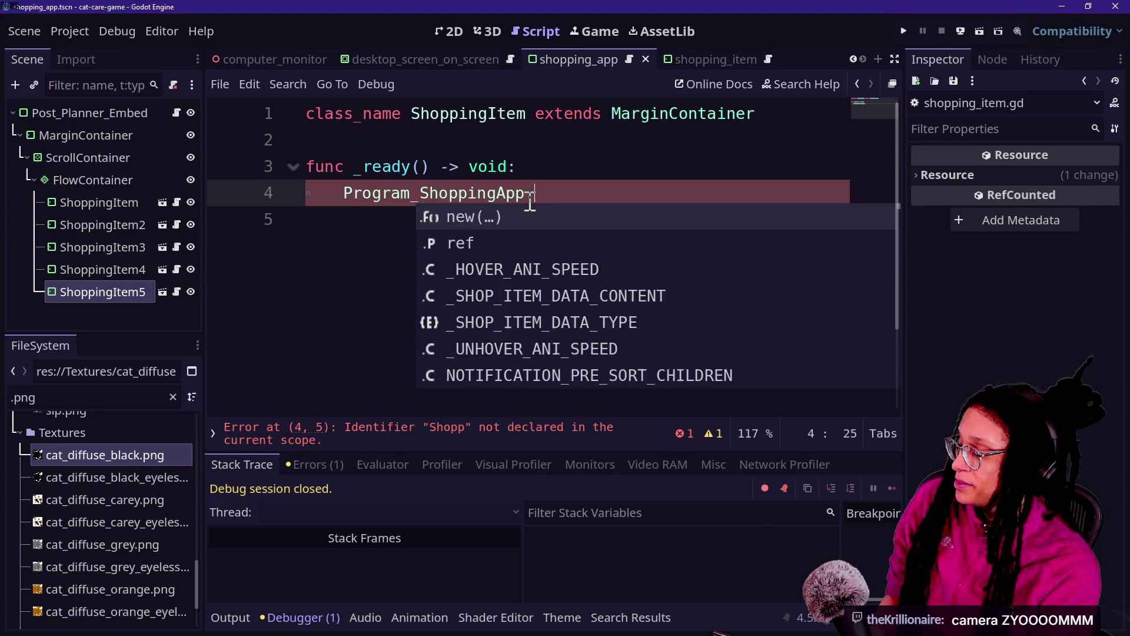
key("Return")
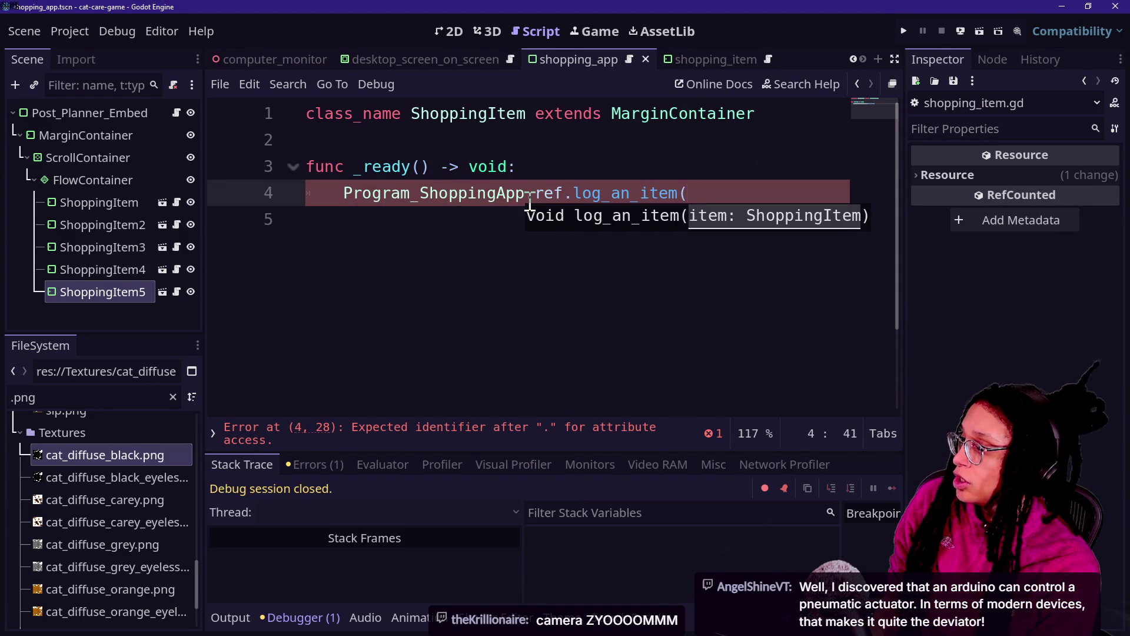
type(")")
Check the new _ready line and jump to the log_an_item definition.
left_click_drag(323, 141, 713, 219)
left_click(526, 195)
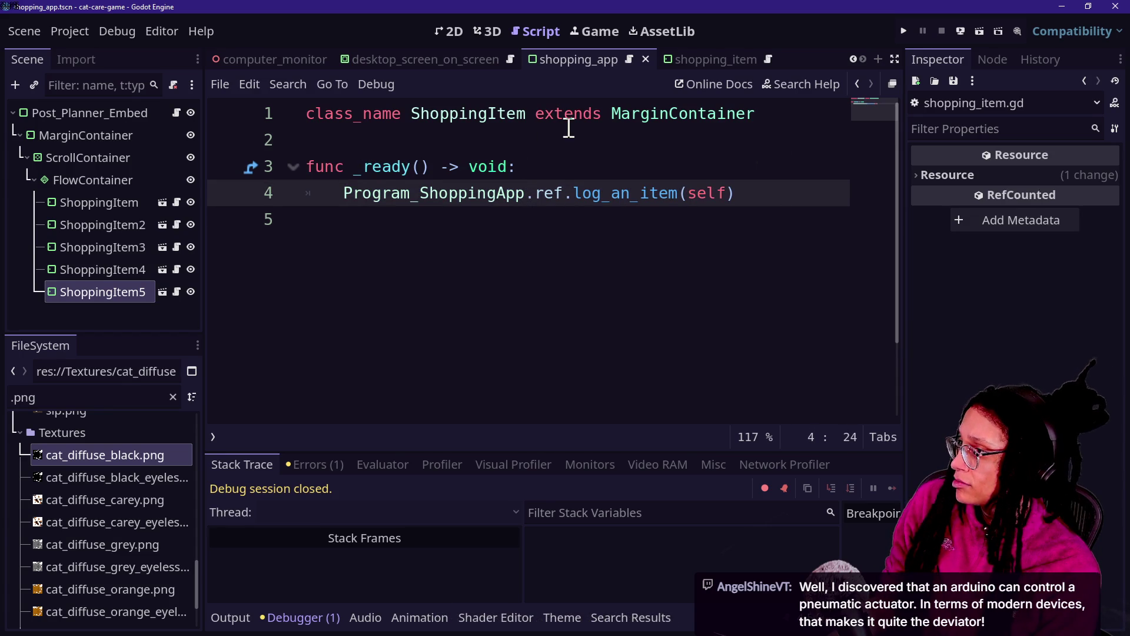
key("ctrl+a")
left_click(585, 225)
left_click(628, 193, "ctrl")
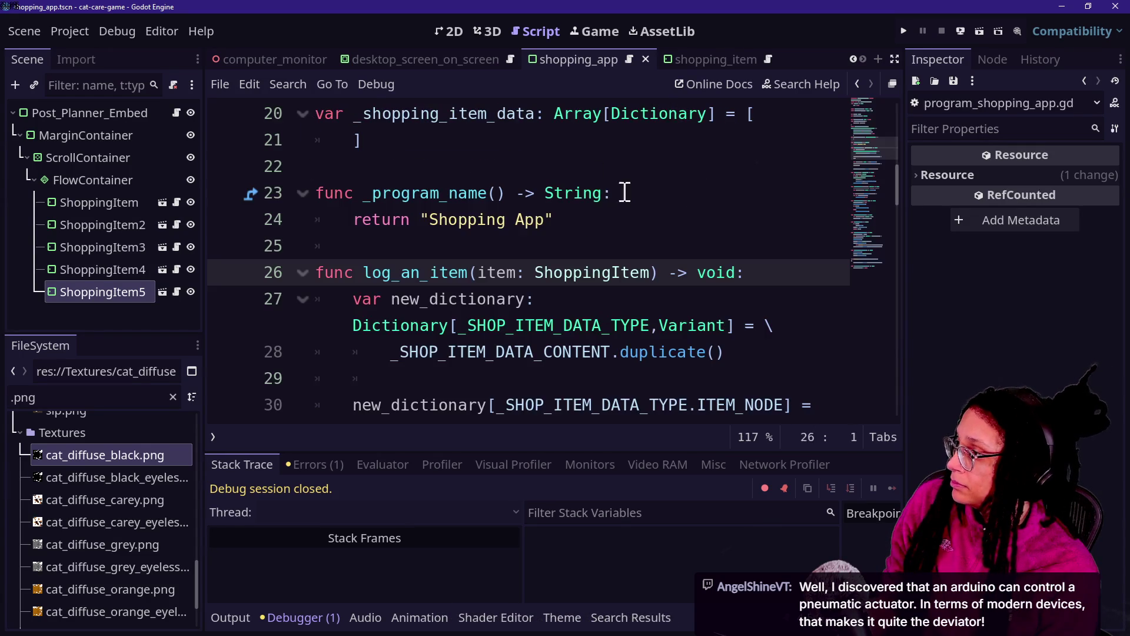
Comment out only the _check_overlap call in _input and save the script.
scroll(358, 259, "down", 2)
scroll(359, 259, "up", 2)
scroll(358, 259, "down", 1)
scroll(573, 202, "down", 1)
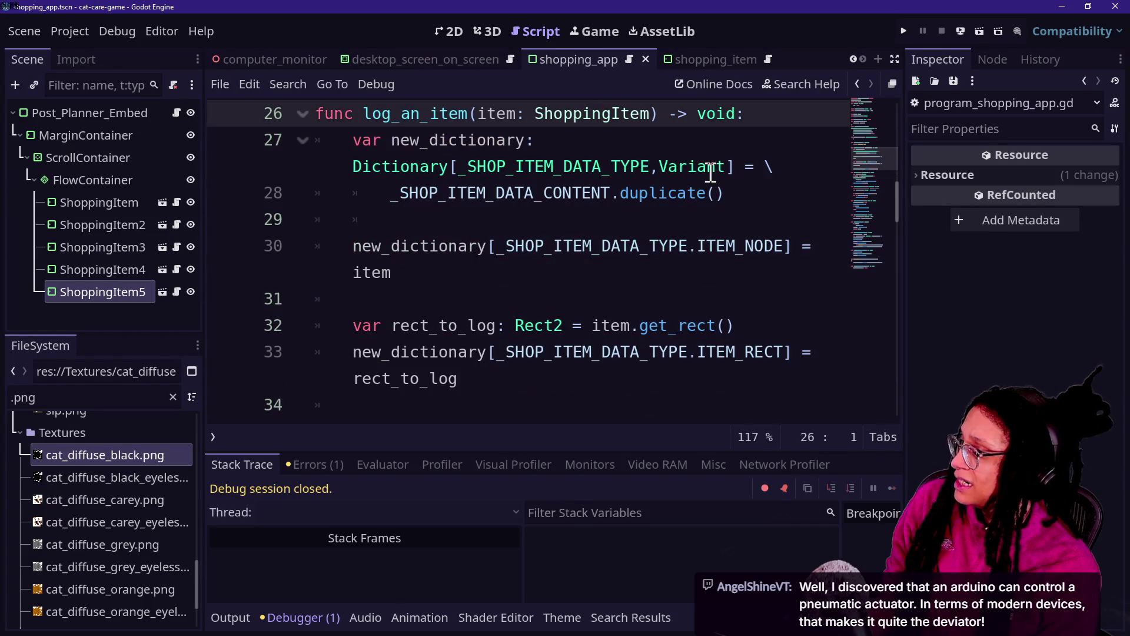
scroll(710, 172, "down", 4)
left_click(504, 246)
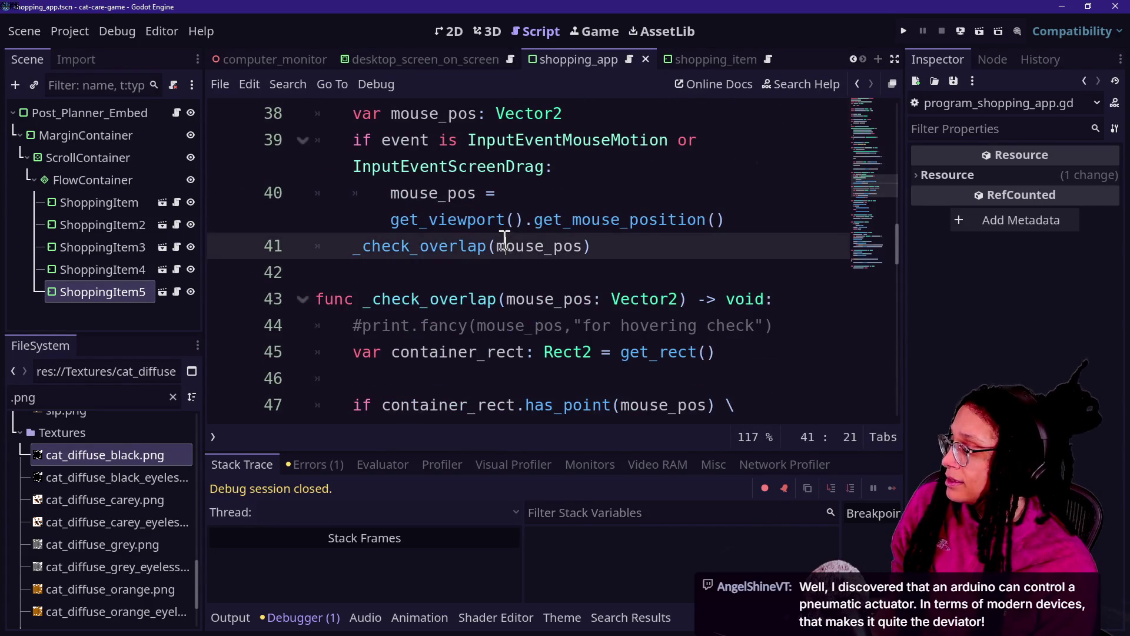
scroll(504, 241, "up", 2)
key("ctrl+k")
key("ctrl+s")
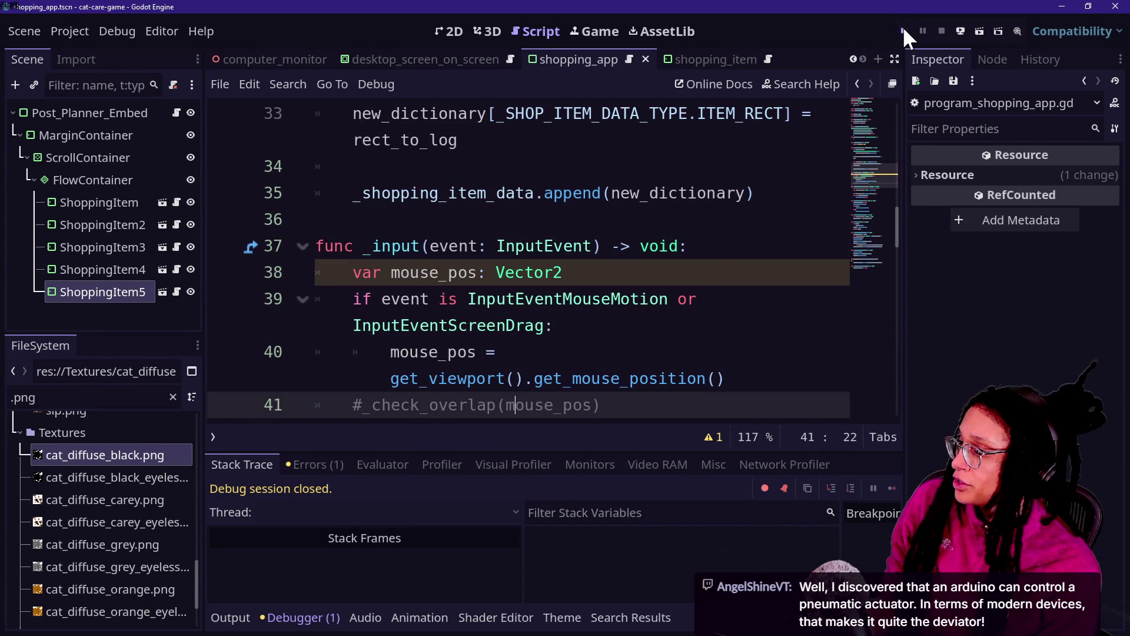
Relaunch the game, open the Shopping App on the in-game computer, and view the Remote scene tree.
left_click(904, 31)
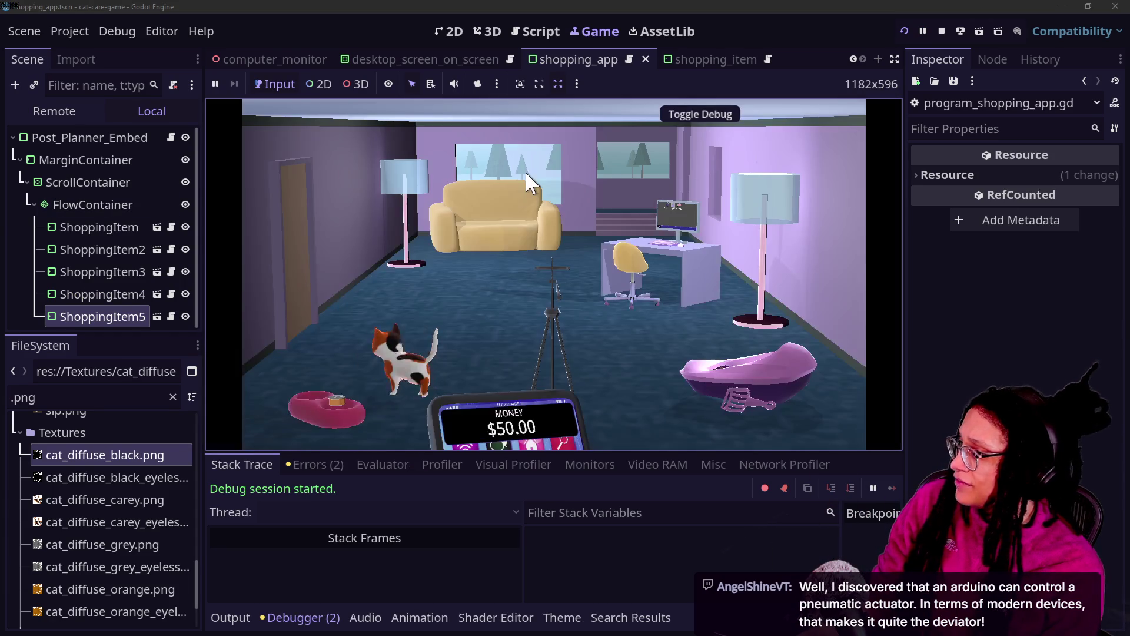
left_click(653, 232)
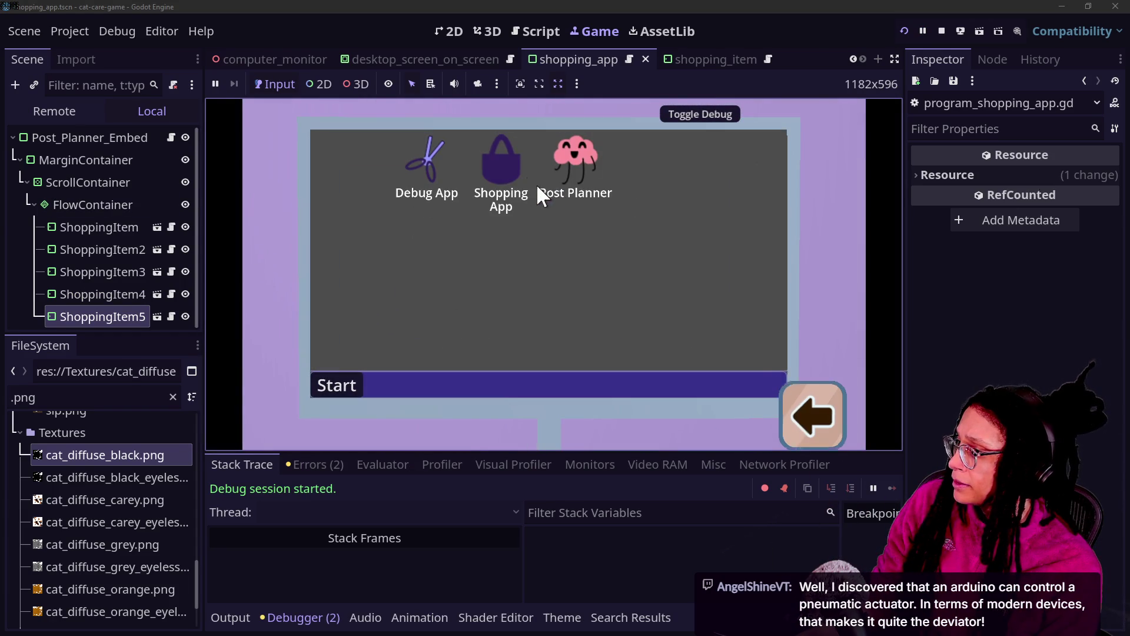
left_click(527, 174)
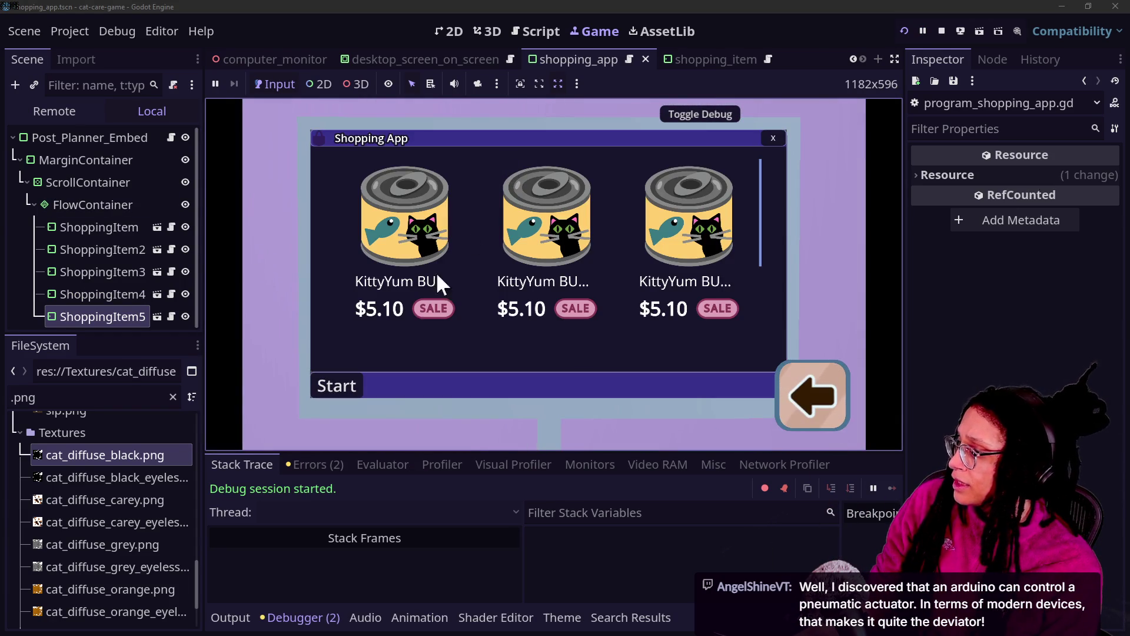
left_click(59, 113)
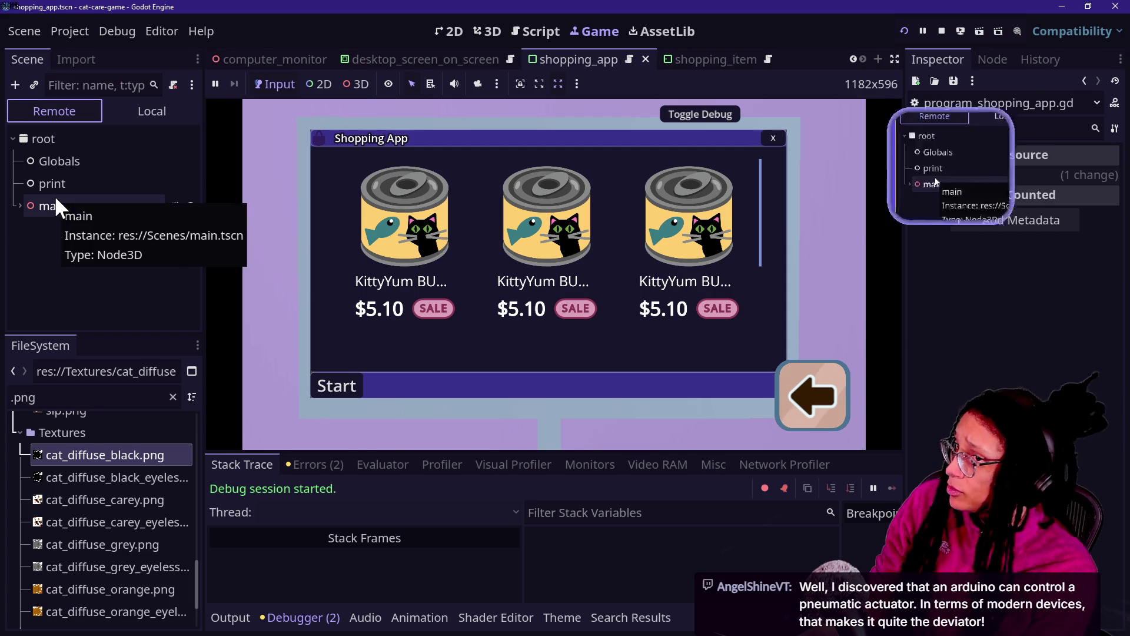
Expand the remote main node and inspect game objects like Animation_Panel and SubViewportContainer.
left_click(20, 206)
scroll(43, 248, "down", 1)
scroll(41, 238, "down", 3)
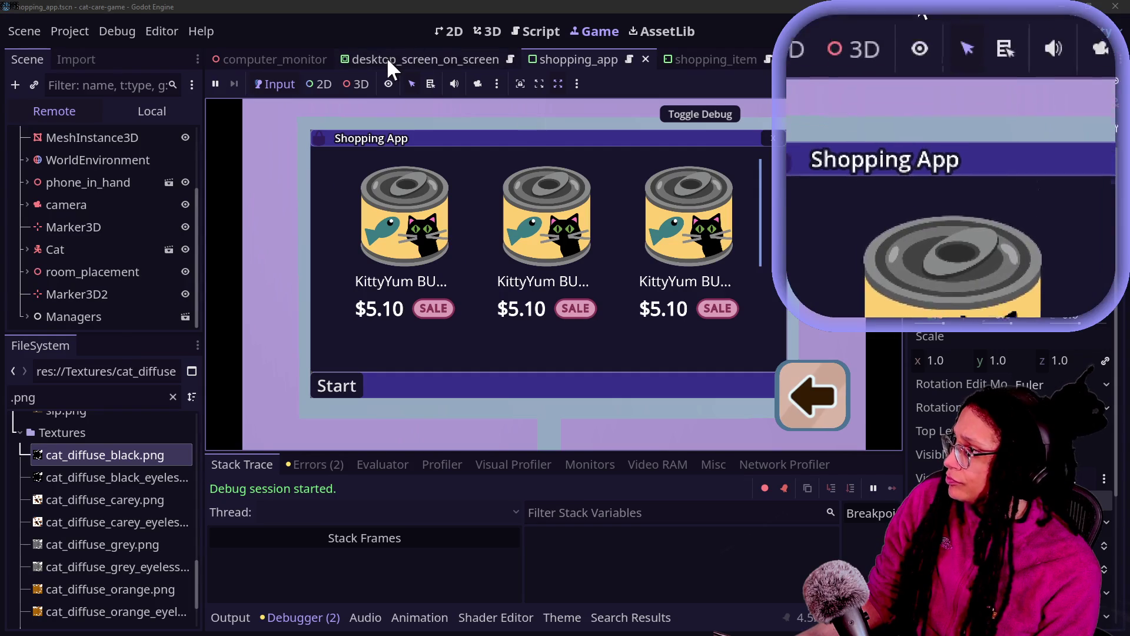
left_click(450, 229)
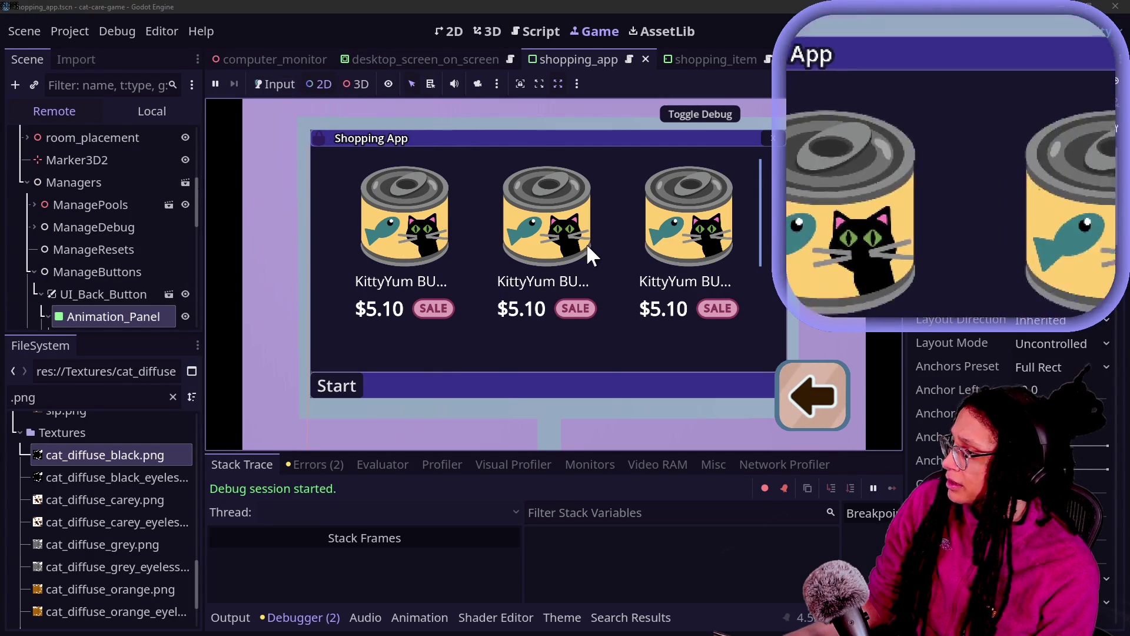
left_click(739, 137)
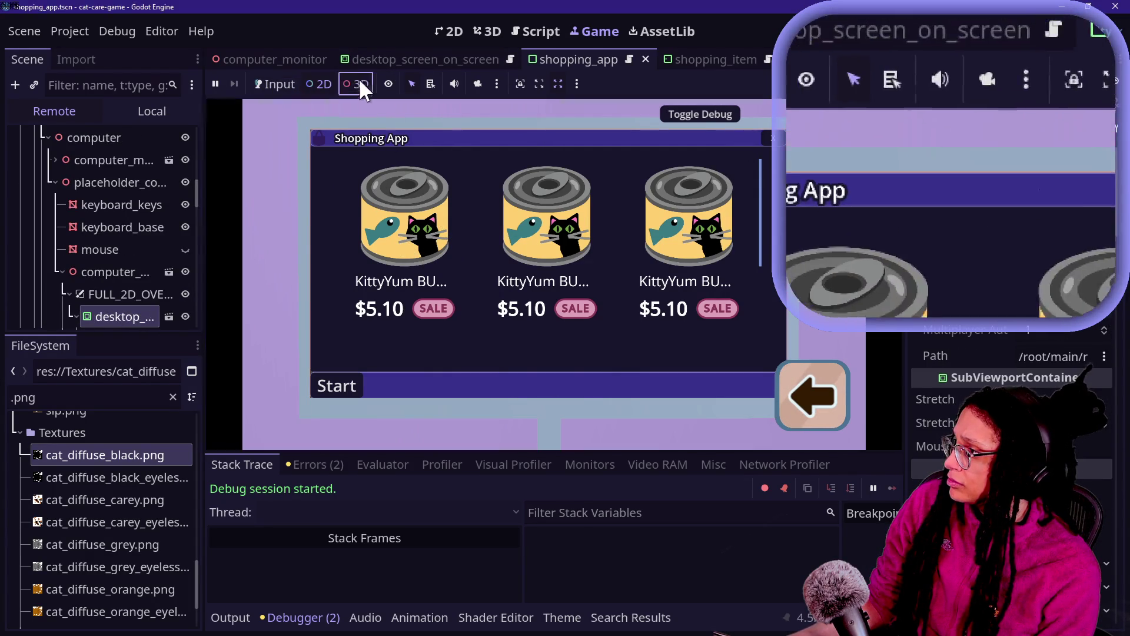
left_click(418, 266)
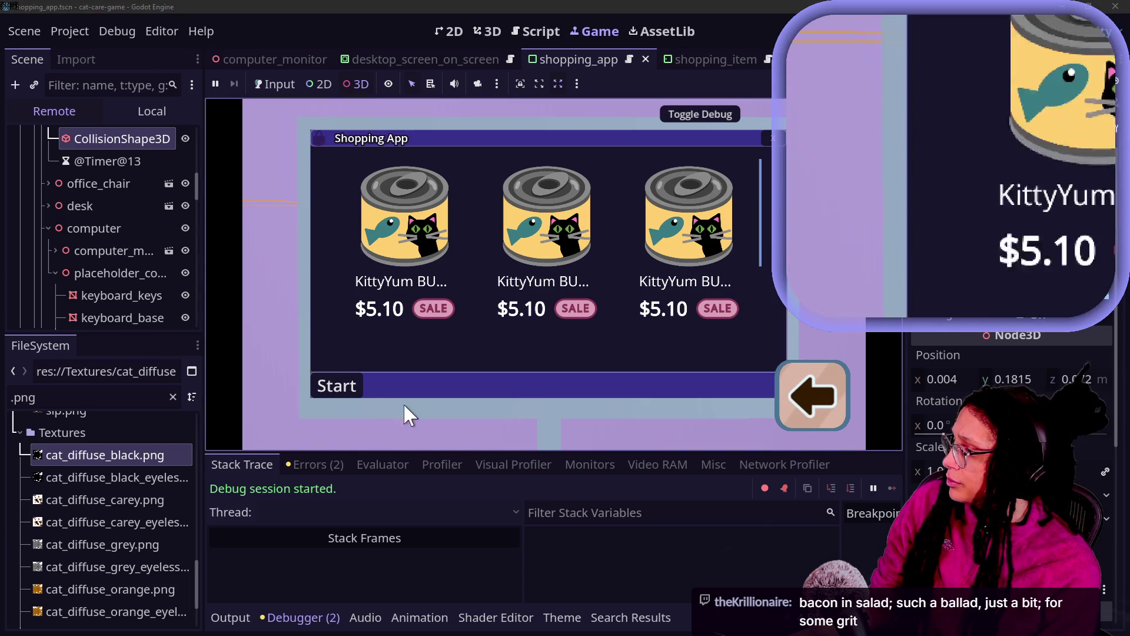
left_click(270, 84)
scroll(92, 255, "up", 2)
scroll(93, 255, "down", 4)
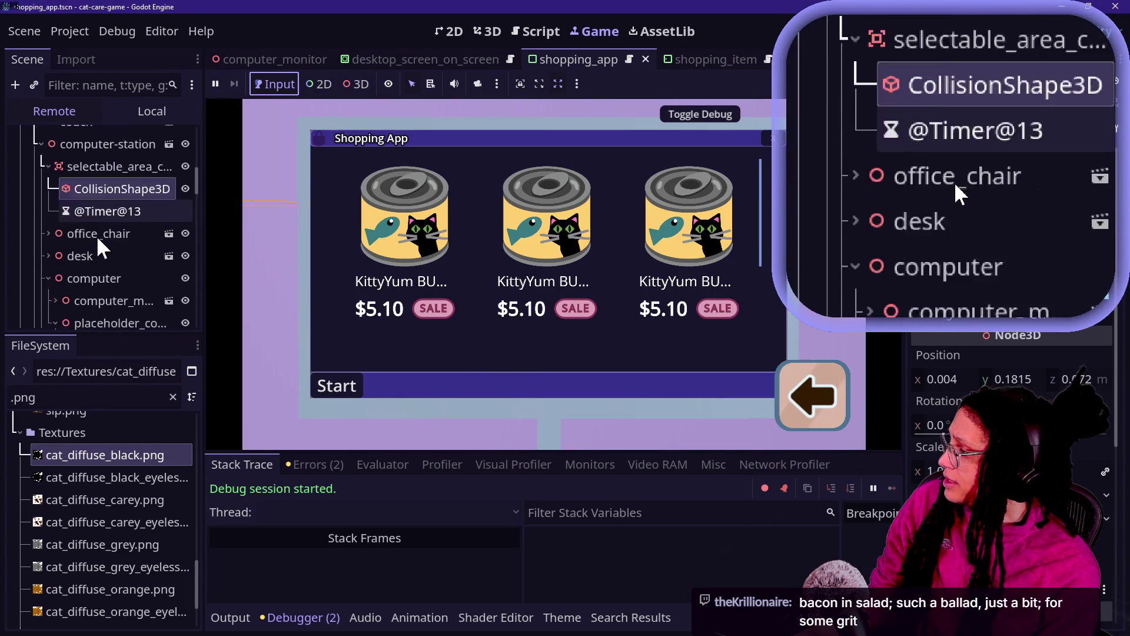
scroll(64, 208, "down", 7)
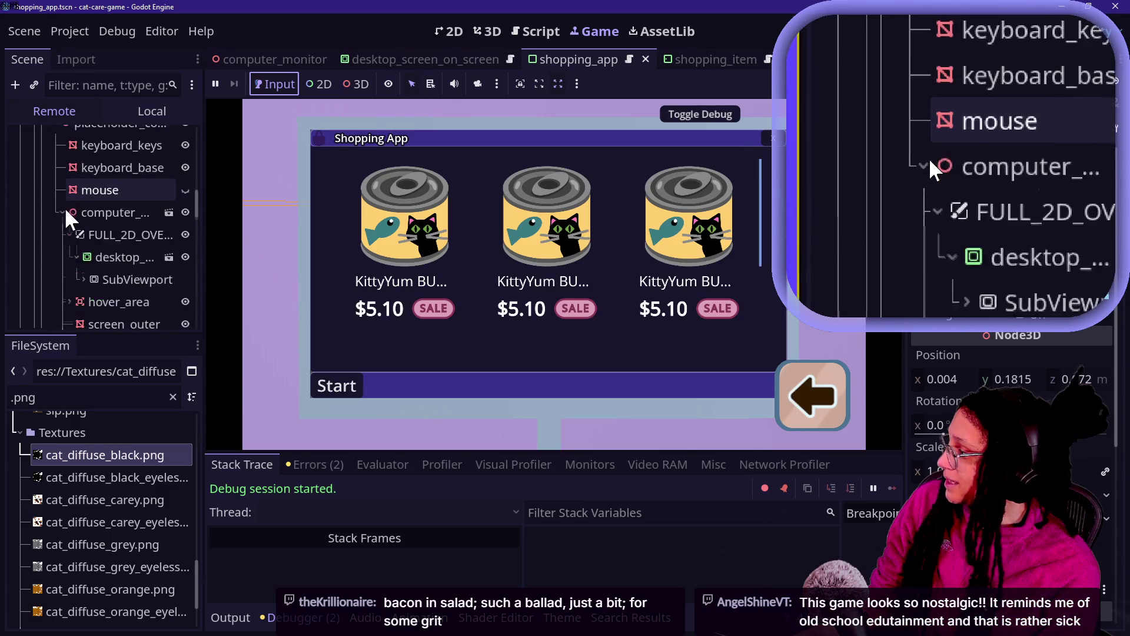
scroll(64, 208, "down", 2)
Expand SubViewport, Not_Desktop, Window_And_StartMenu, Program_Window_Space and Program_Window, widening the Scene dock.
left_click(82, 229)
left_click(91, 251)
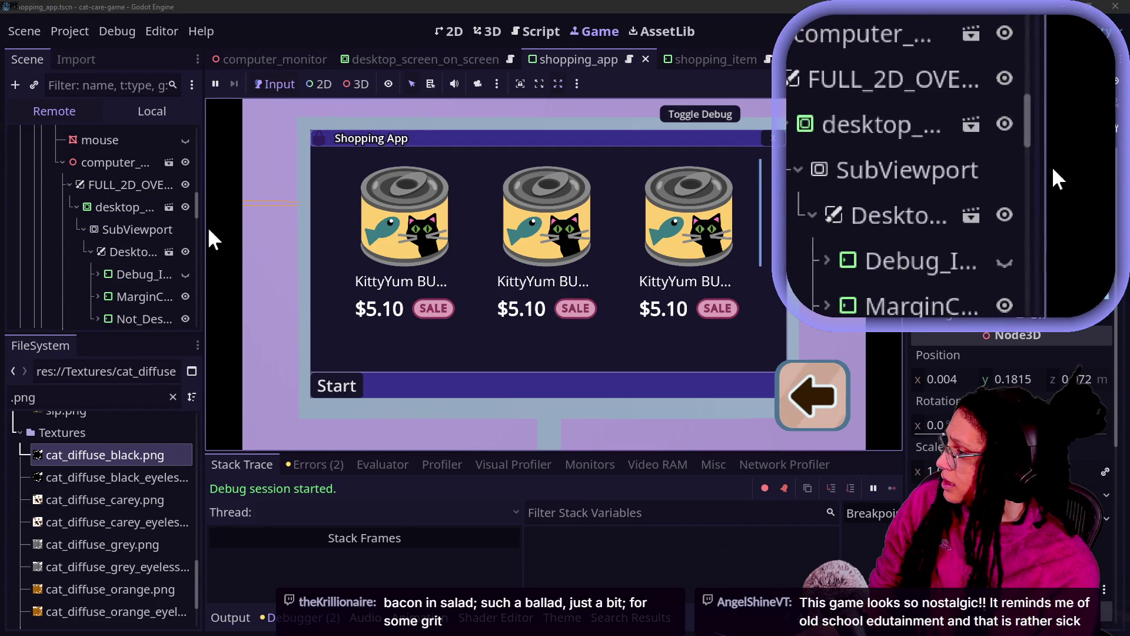
left_click_drag(204, 225, 294, 227)
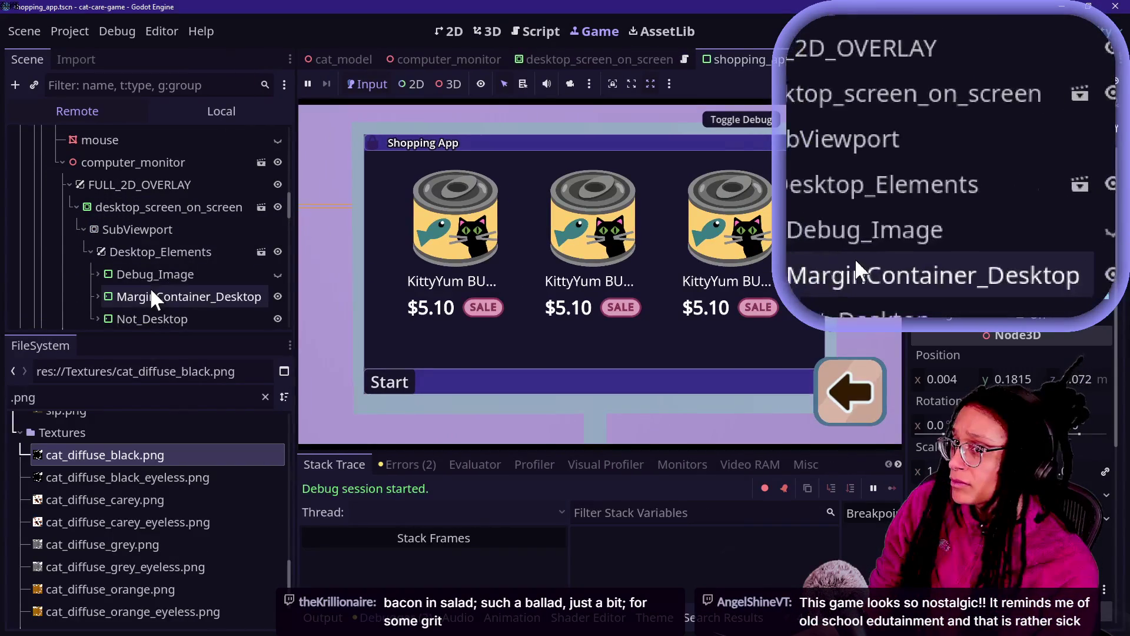
scroll(150, 287, "down", 2)
left_click(98, 247)
left_click(95, 246)
left_click(96, 269)
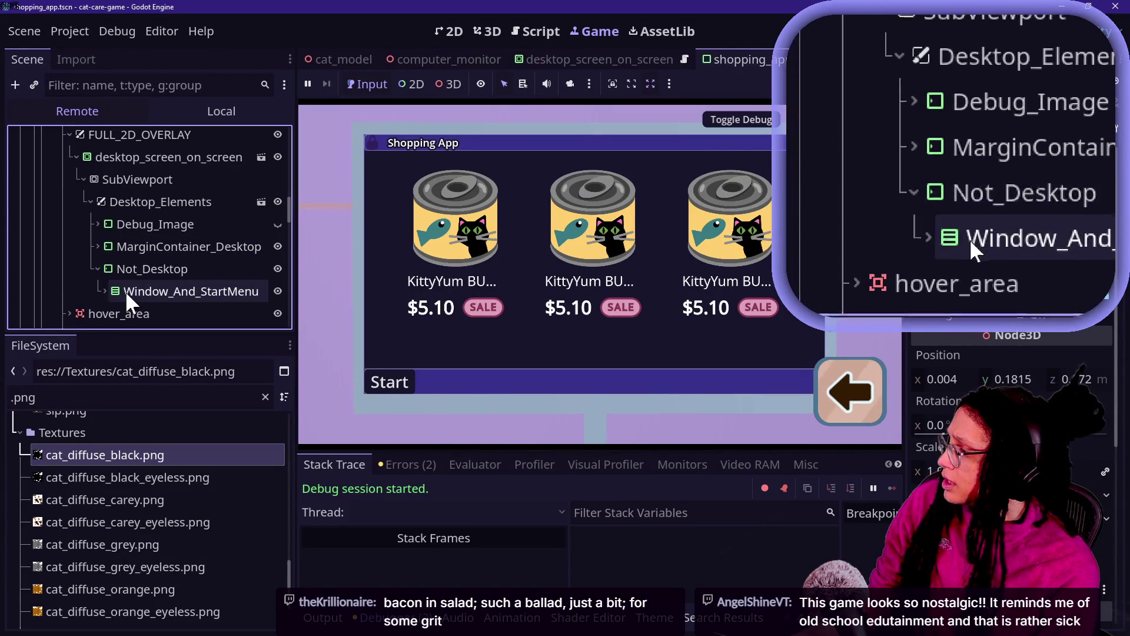
left_click(104, 291)
scroll(131, 294, "down", 2)
left_click(108, 263)
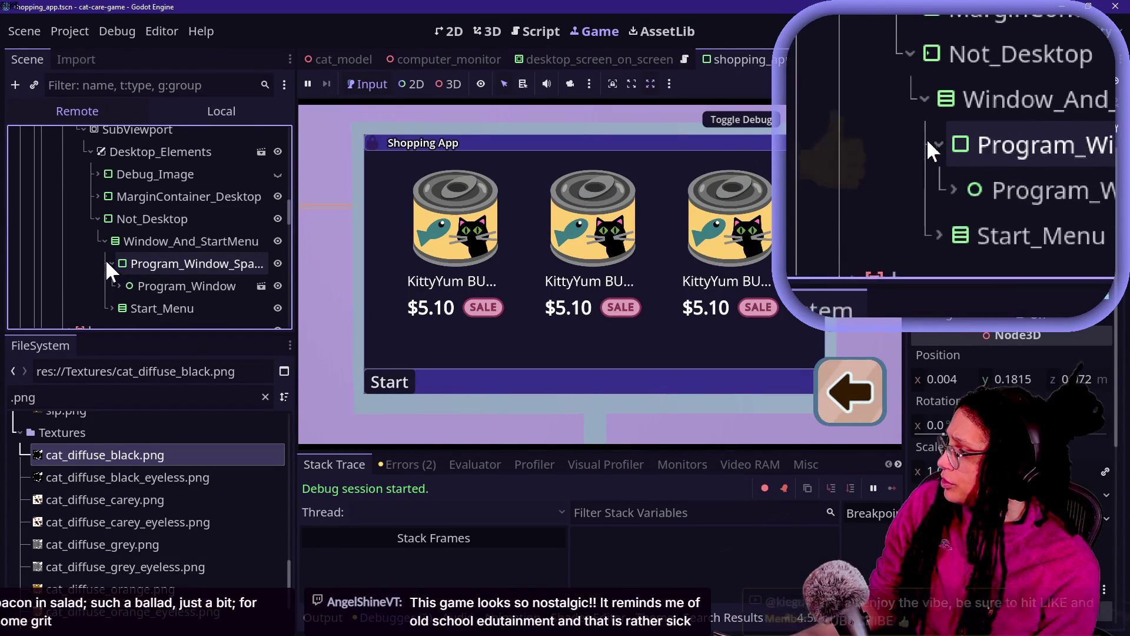
left_click(119, 286)
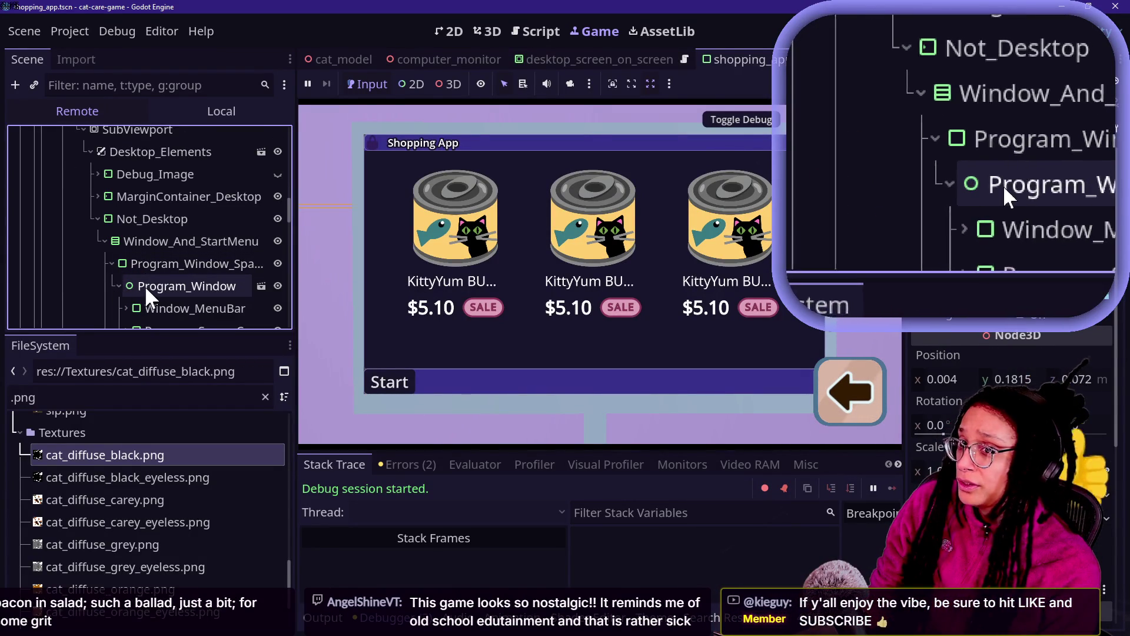
scroll(147, 283, "down", 3)
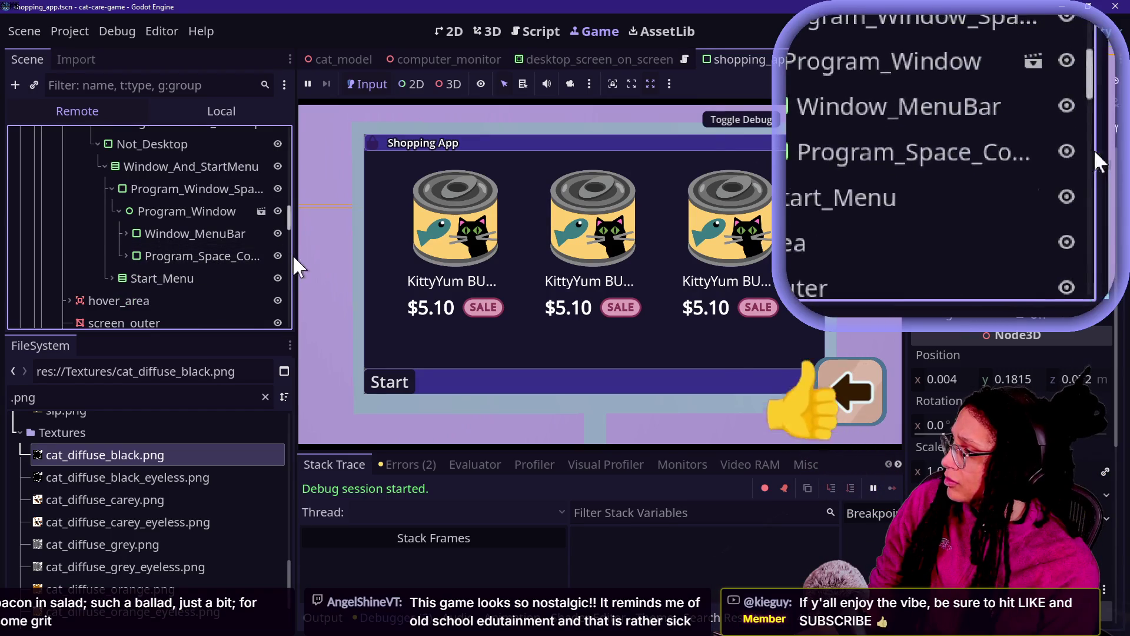
left_click_drag(293, 264, 424, 277)
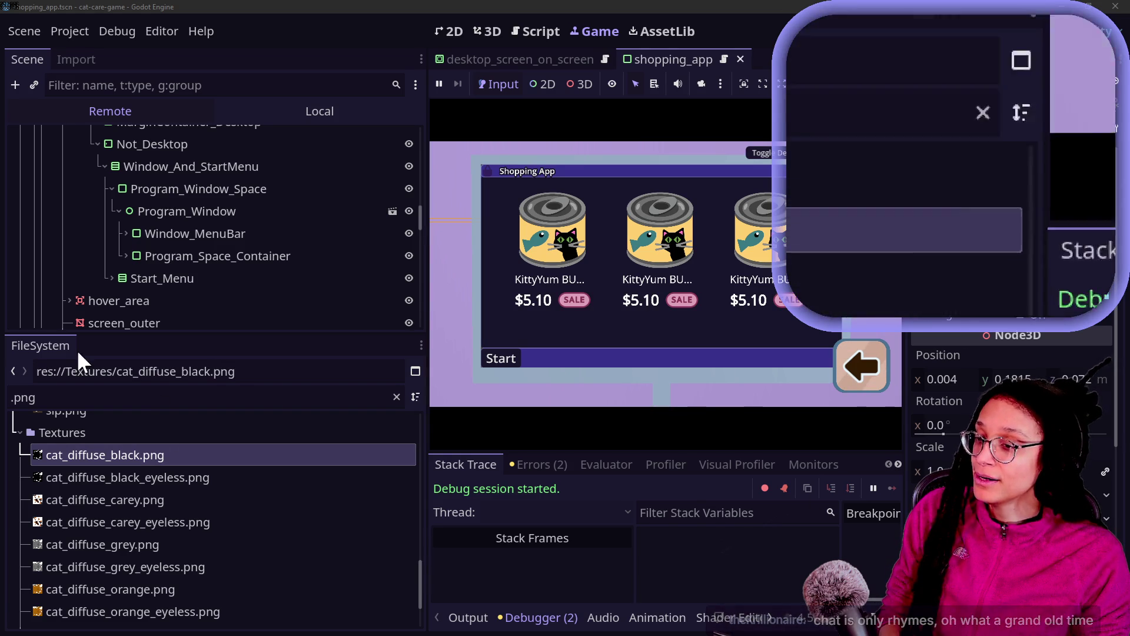
Expand Program_Space_Container, Post_Planner_Embed, MarginContainer and ScrollContainer to reach the FlowContainer.
mouse_move(381, 203)
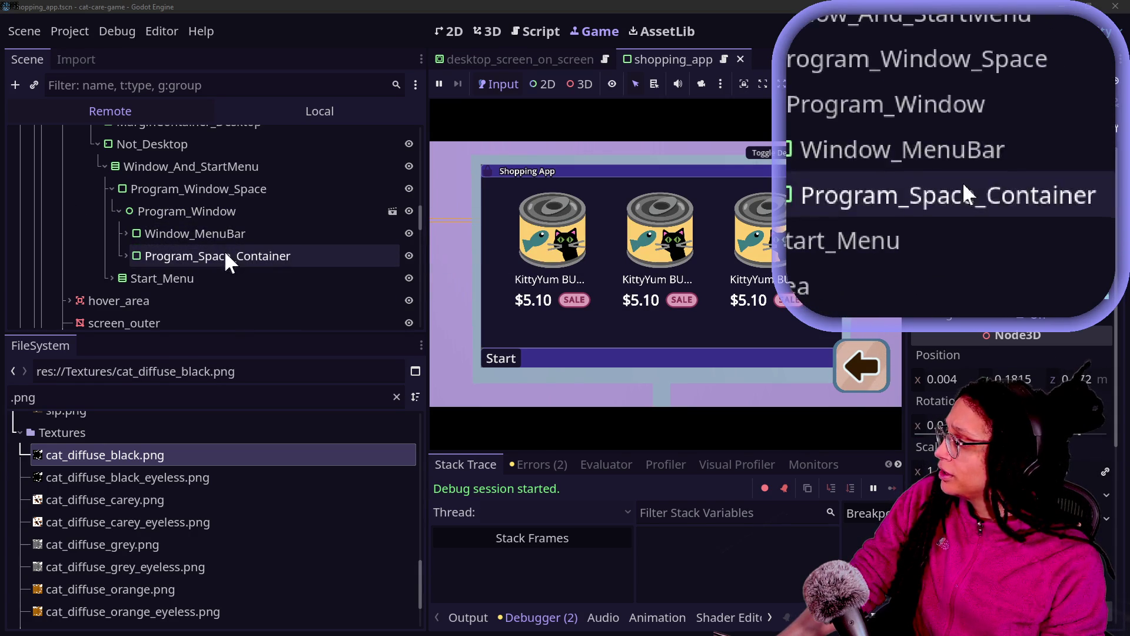
left_click(124, 255)
scroll(152, 297, "down", 3)
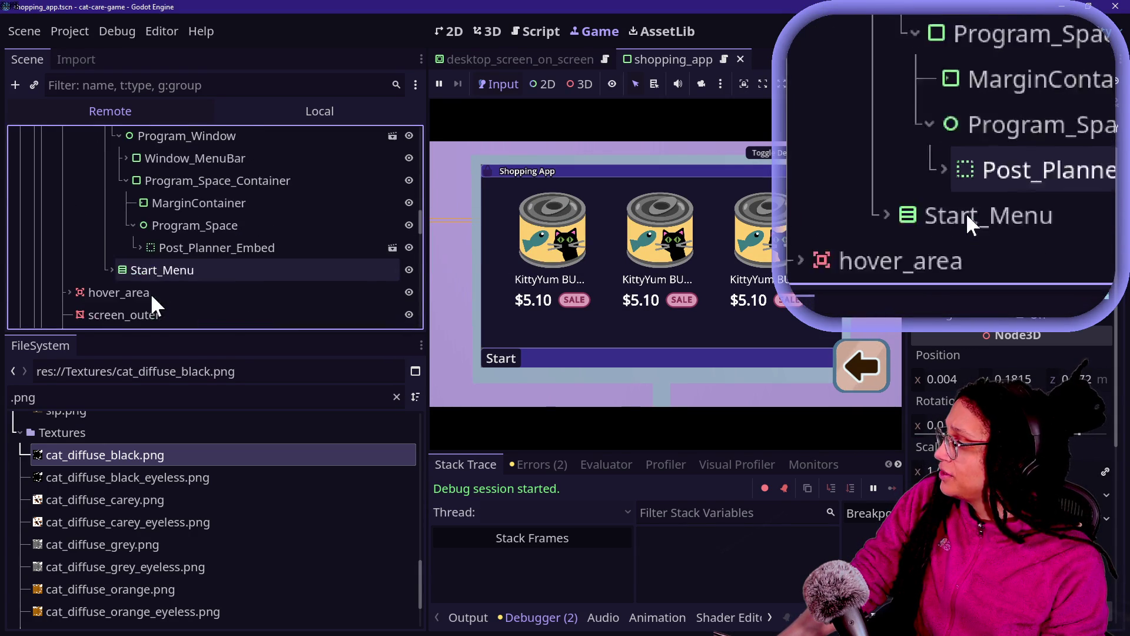
left_click(139, 247)
left_click(139, 247)
left_click(145, 271)
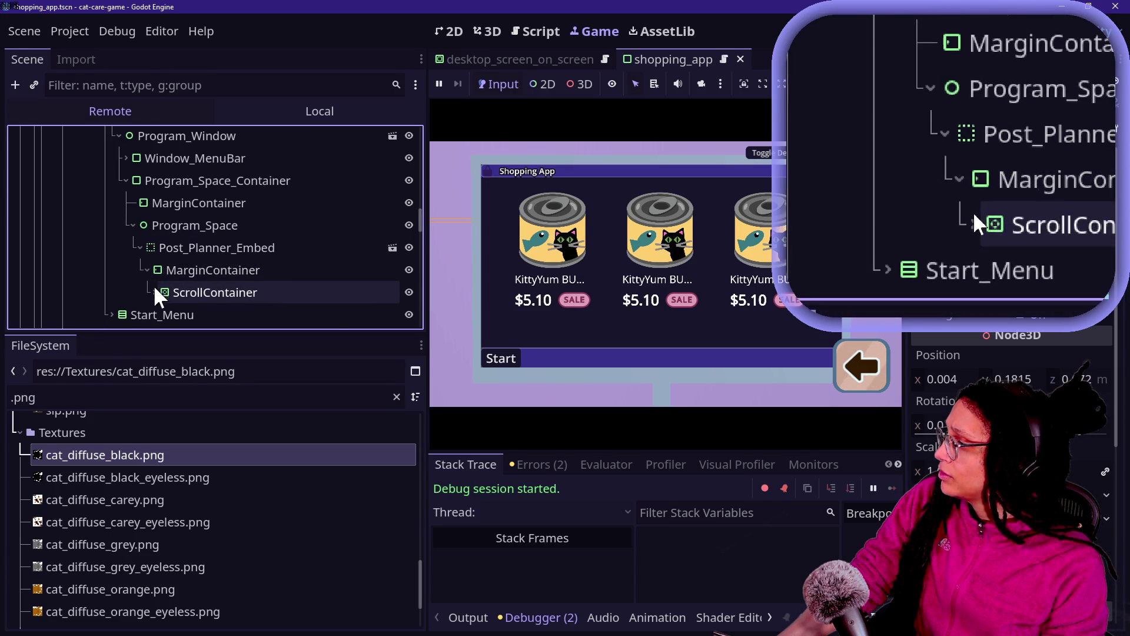
left_click(154, 289)
scroll(189, 288, "down", 3)
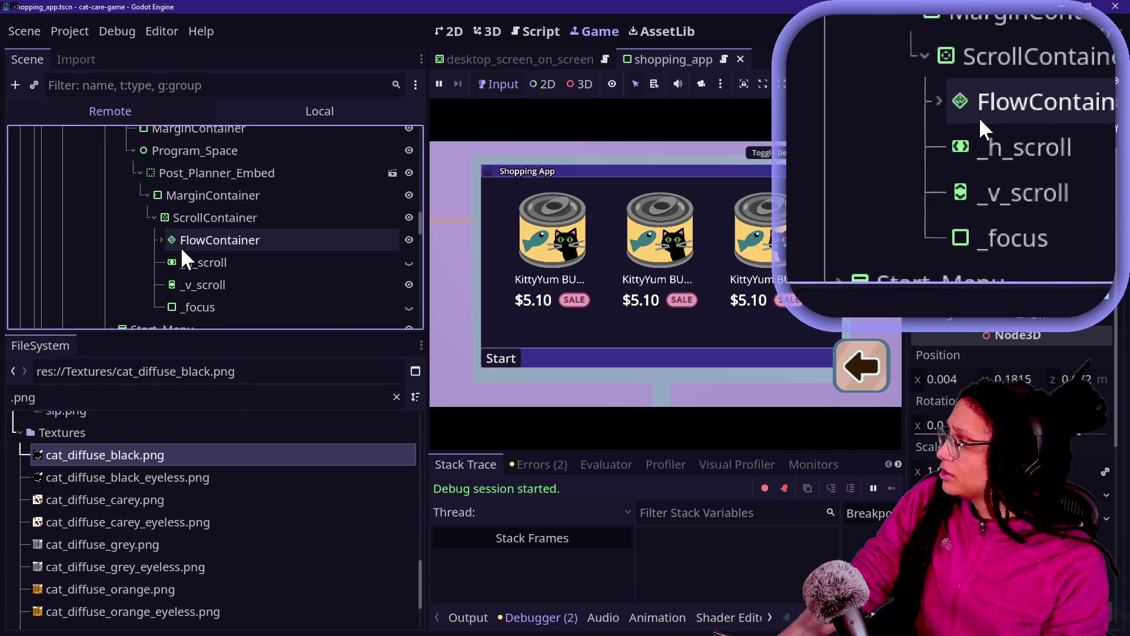
scroll(180, 246, "up", 1)
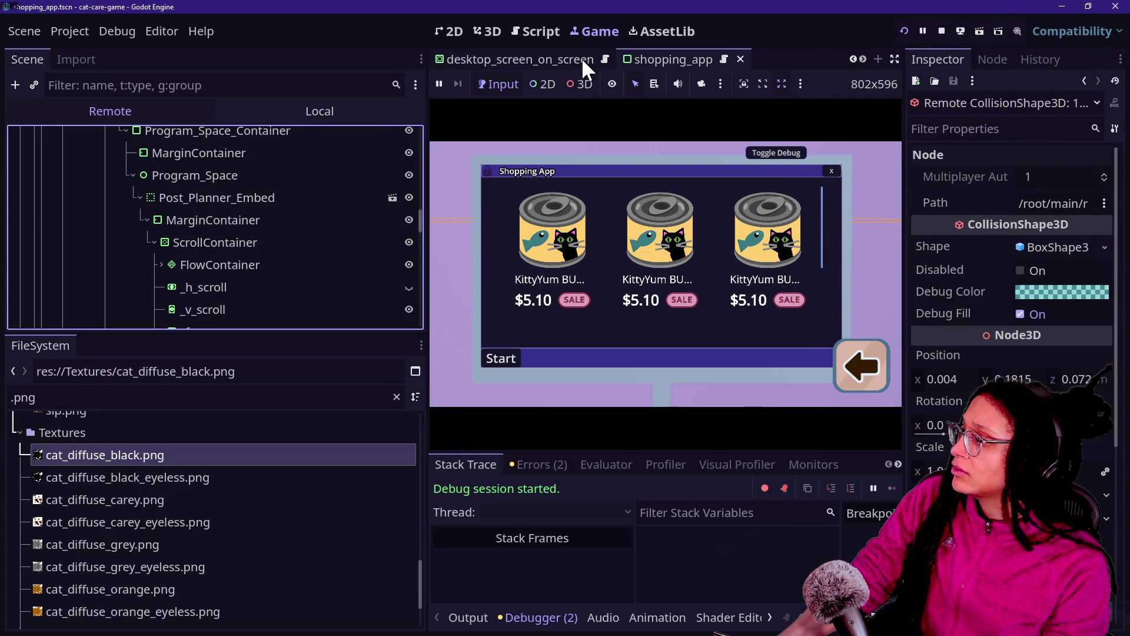
In the Local tree, select the Post_Planner_Embed root and show its context menu.
left_click(309, 114)
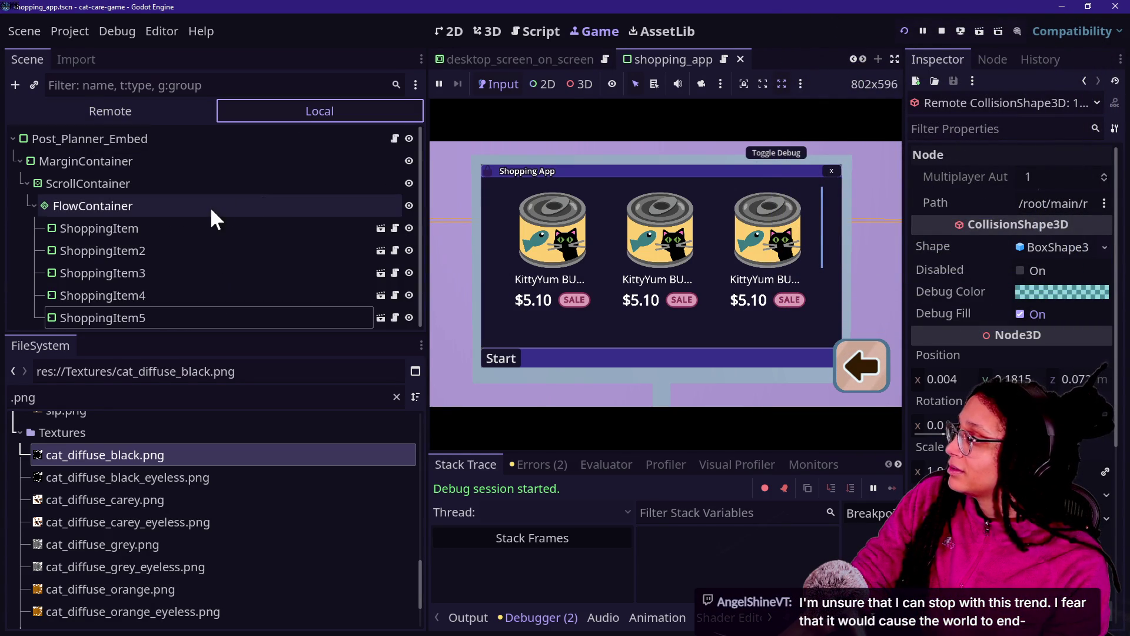
left_click(101, 139)
right_click(101, 138)
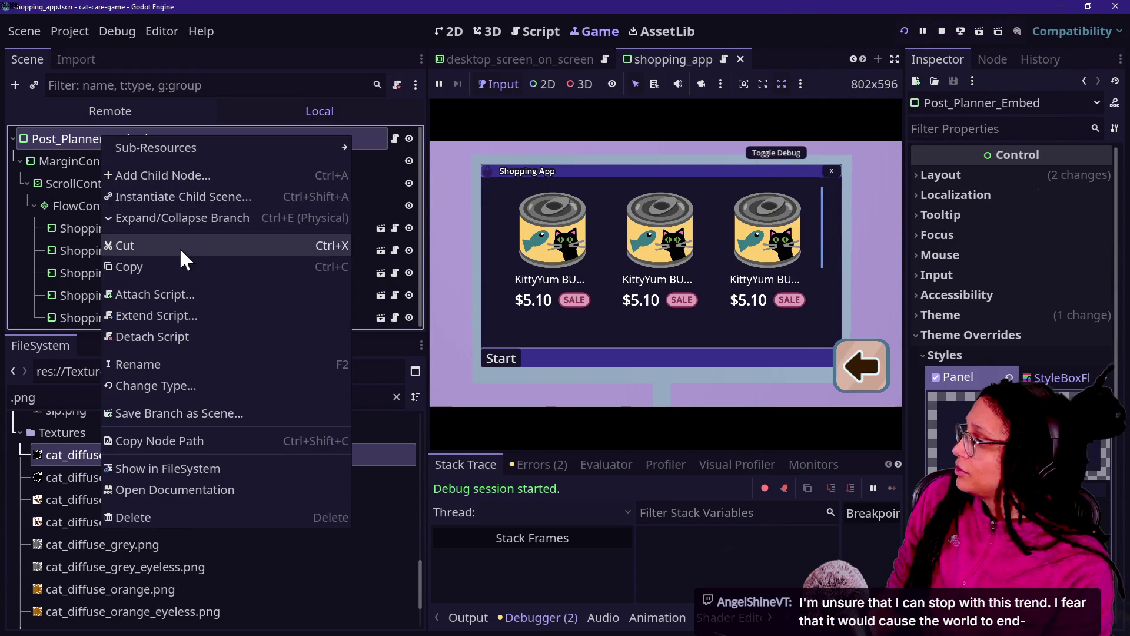
Rename the root node to ShoppingApp.
left_click(189, 362)
type("ShoppingApp")
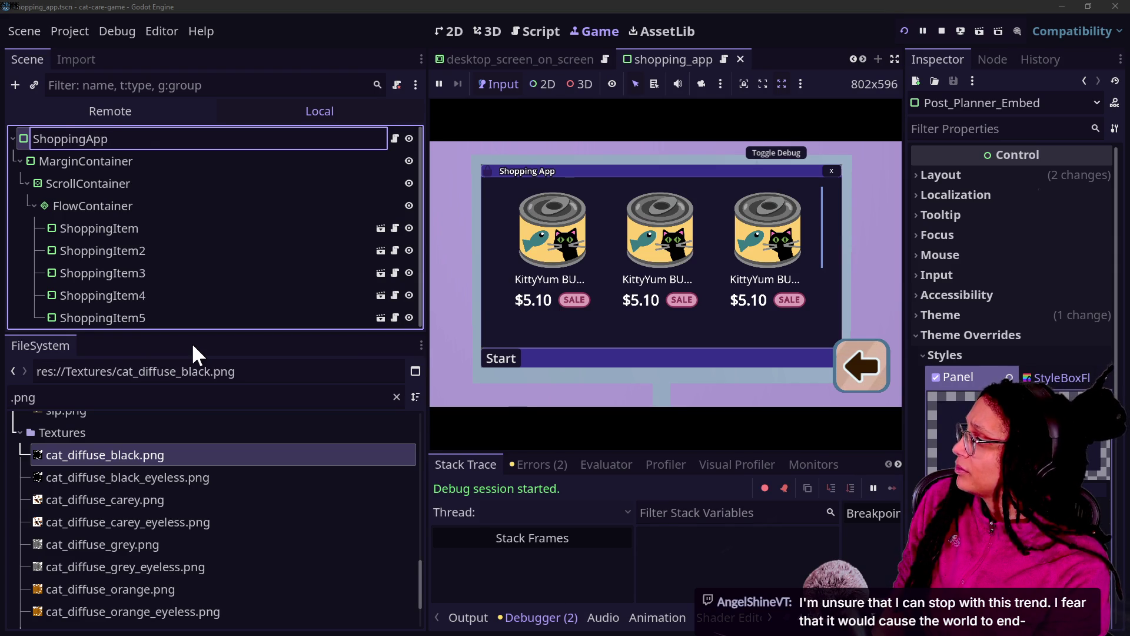
key("Return")
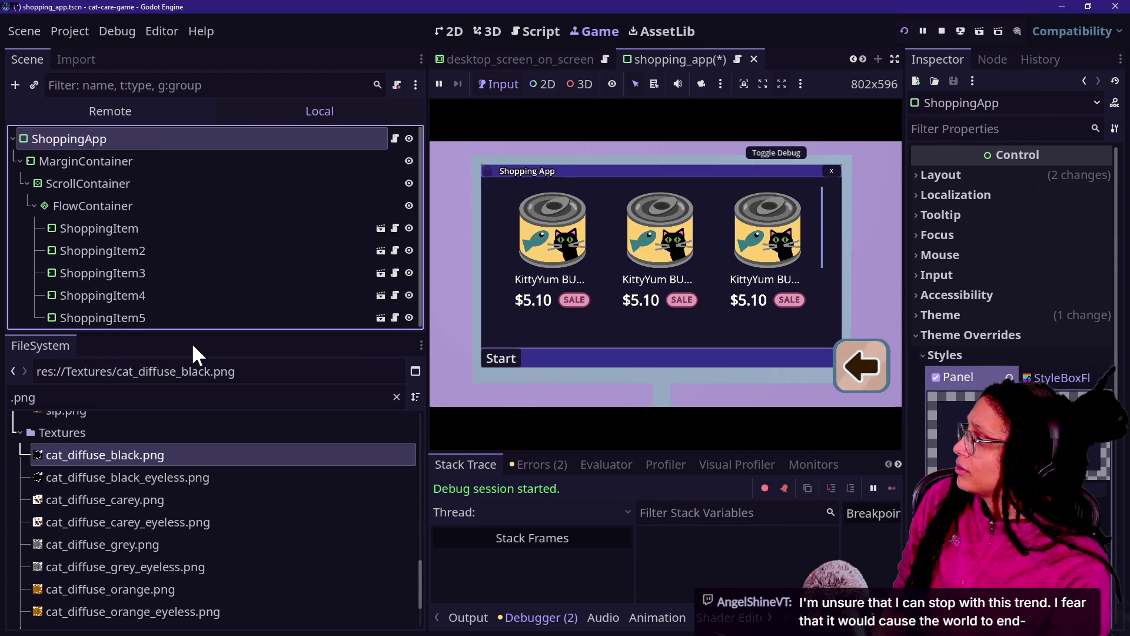
Select the running ShoppingApp in the Remote tree and widen the Inspector.
left_click(136, 112)
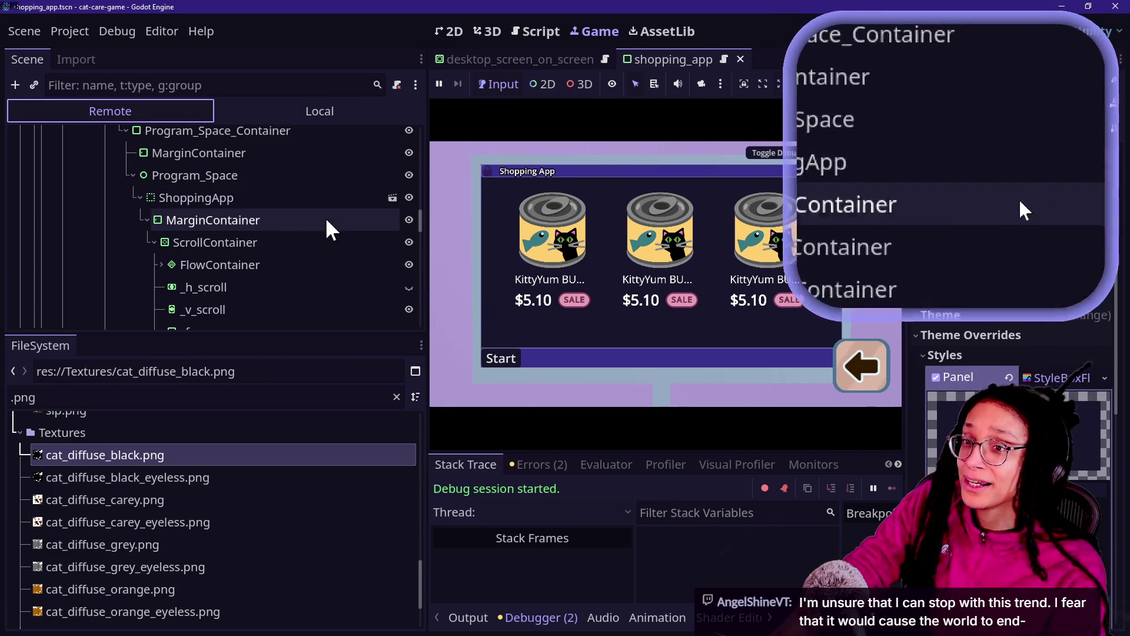
scroll(226, 280, "down", 3)
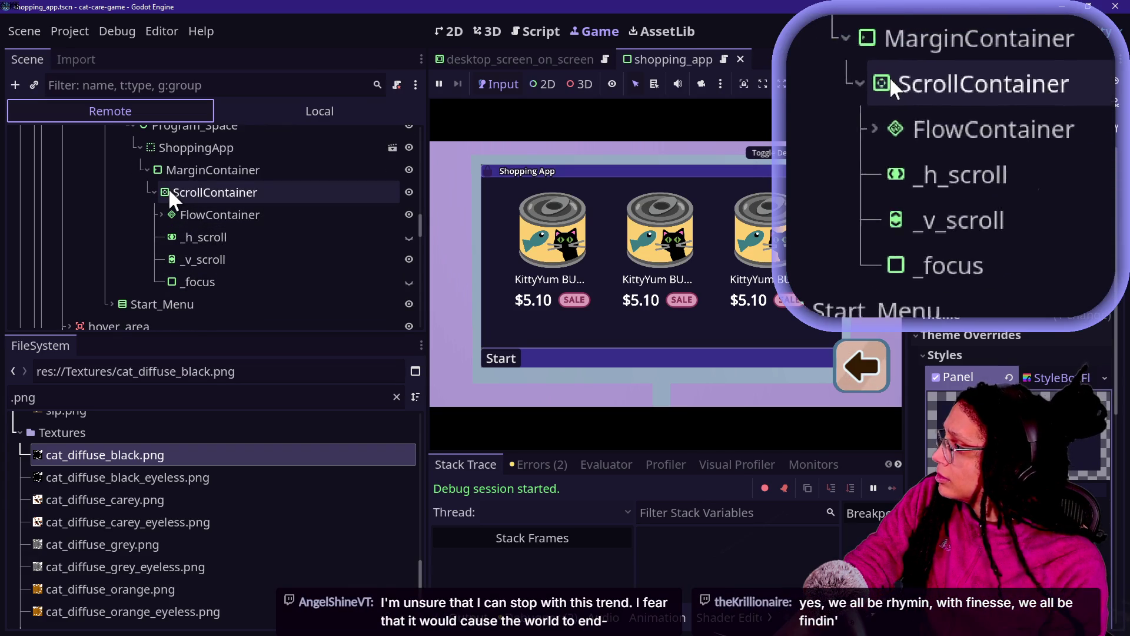
scroll(171, 179, "up", 1)
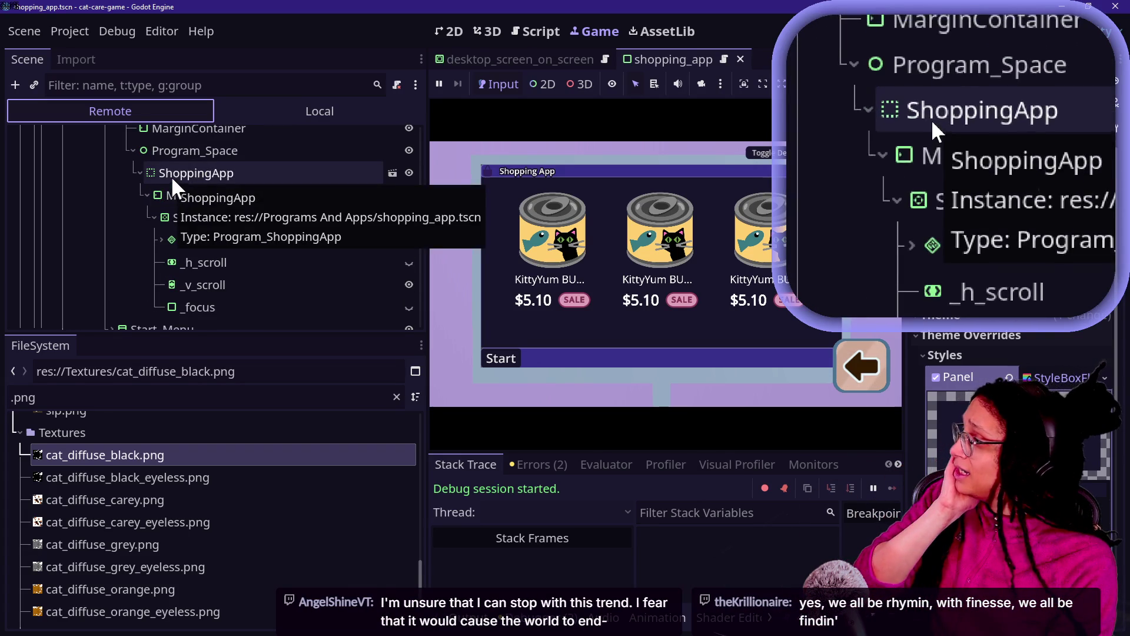
left_click(186, 170)
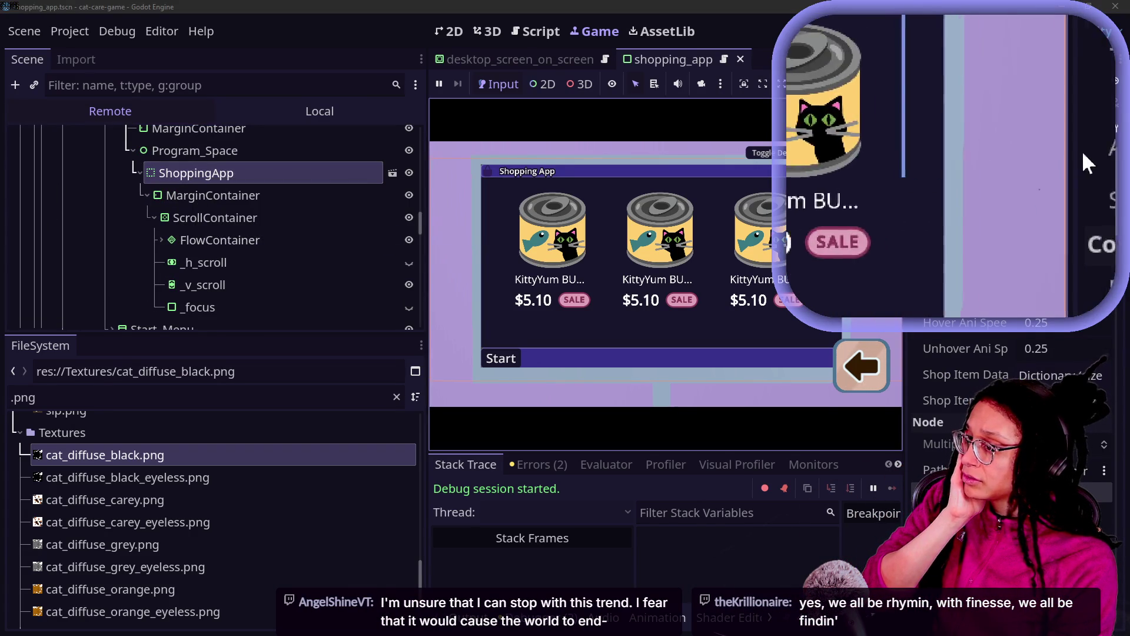
left_click_drag(902, 253, 867, 259)
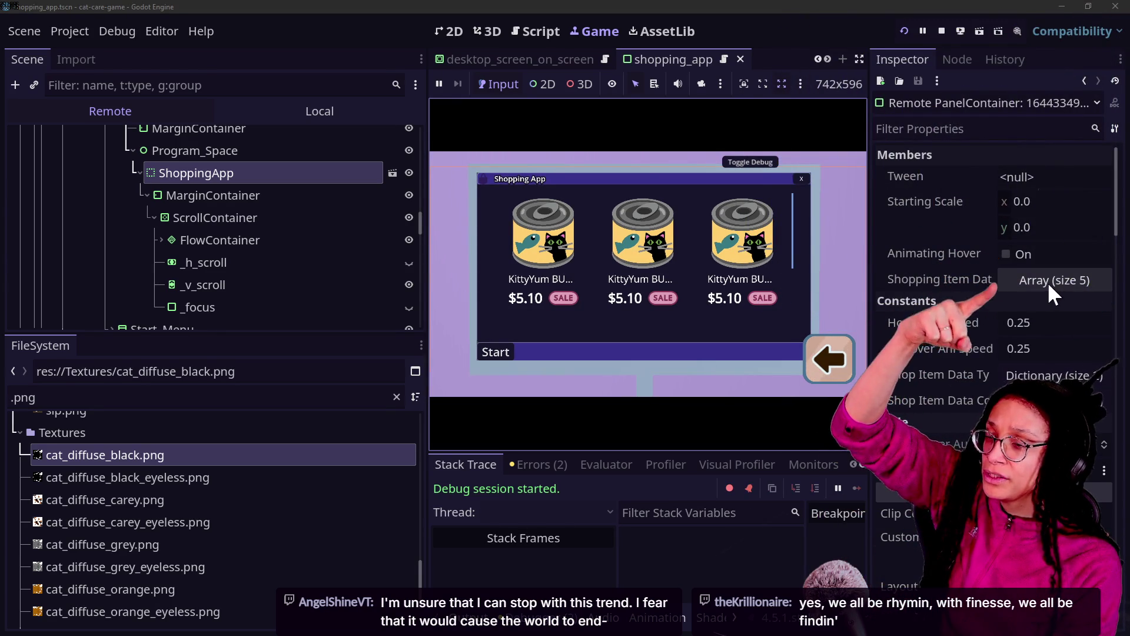
Expand Shopping Item Data entries 0–2, follow entry 0's ShoppingItem object, then close the in-game Shopping App.
left_click(1040, 285)
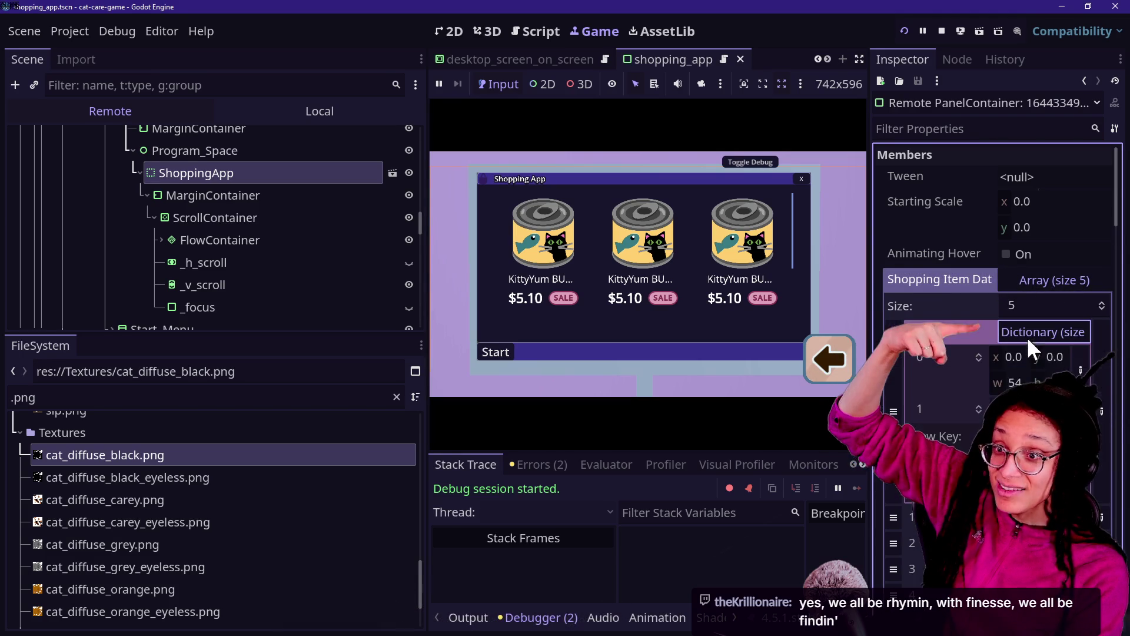
left_click(1030, 333)
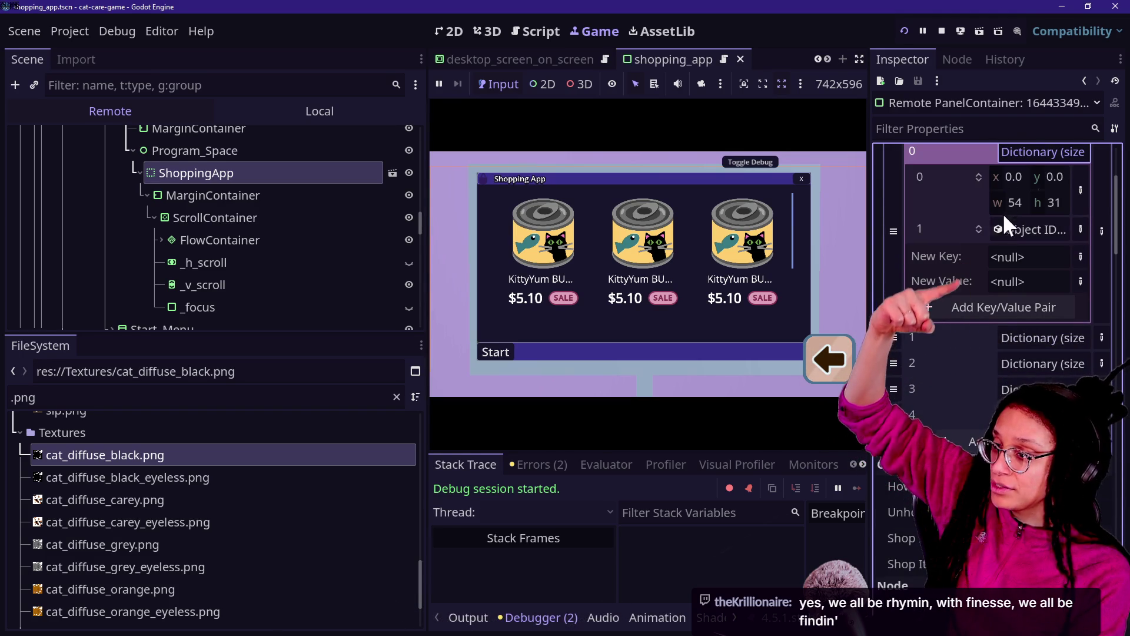
left_click(1000, 228)
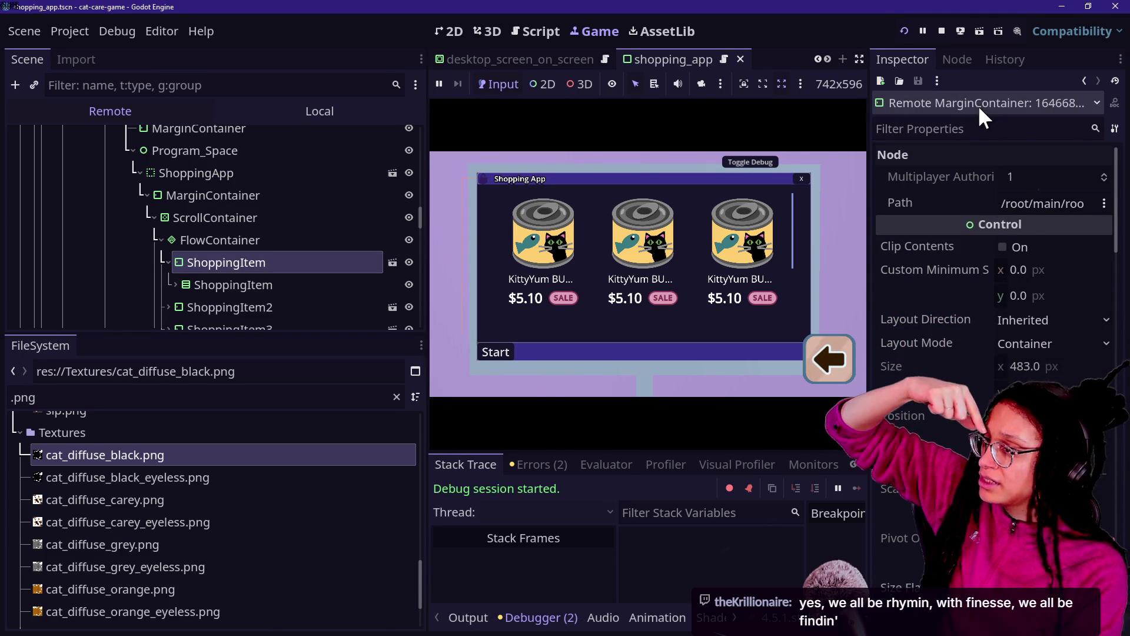
left_click(1083, 79)
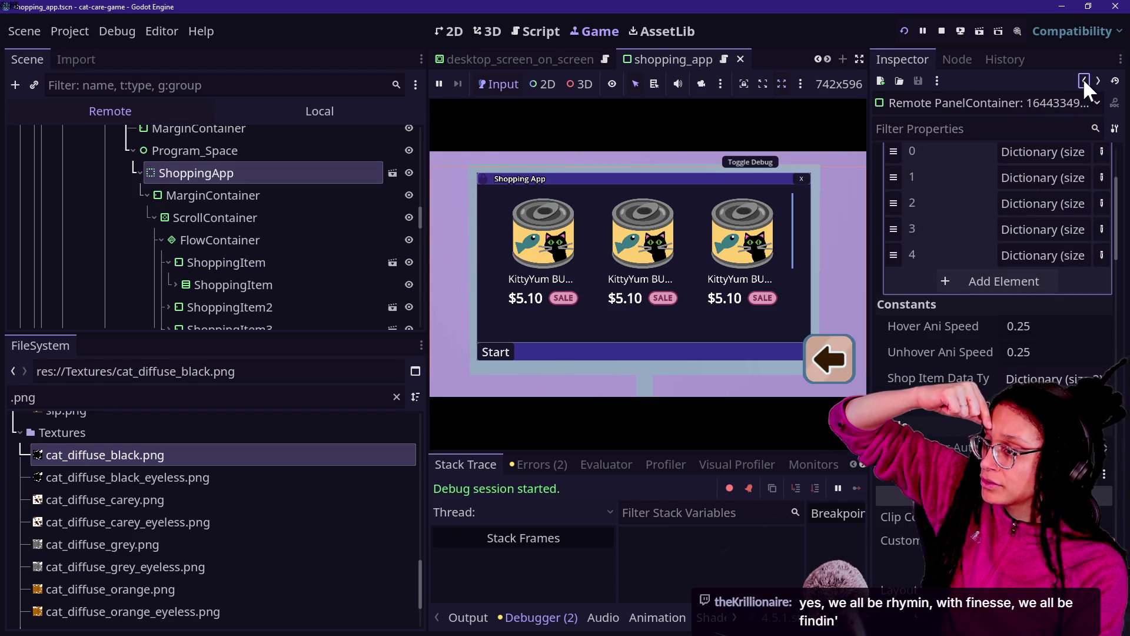
left_click(1021, 177)
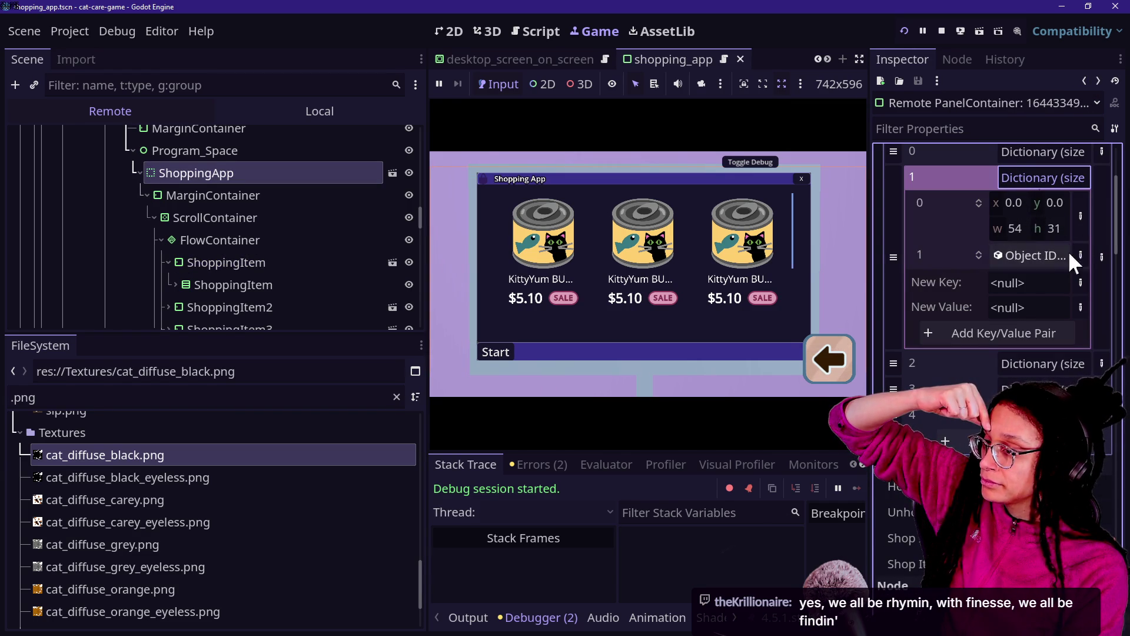
left_click(1059, 364)
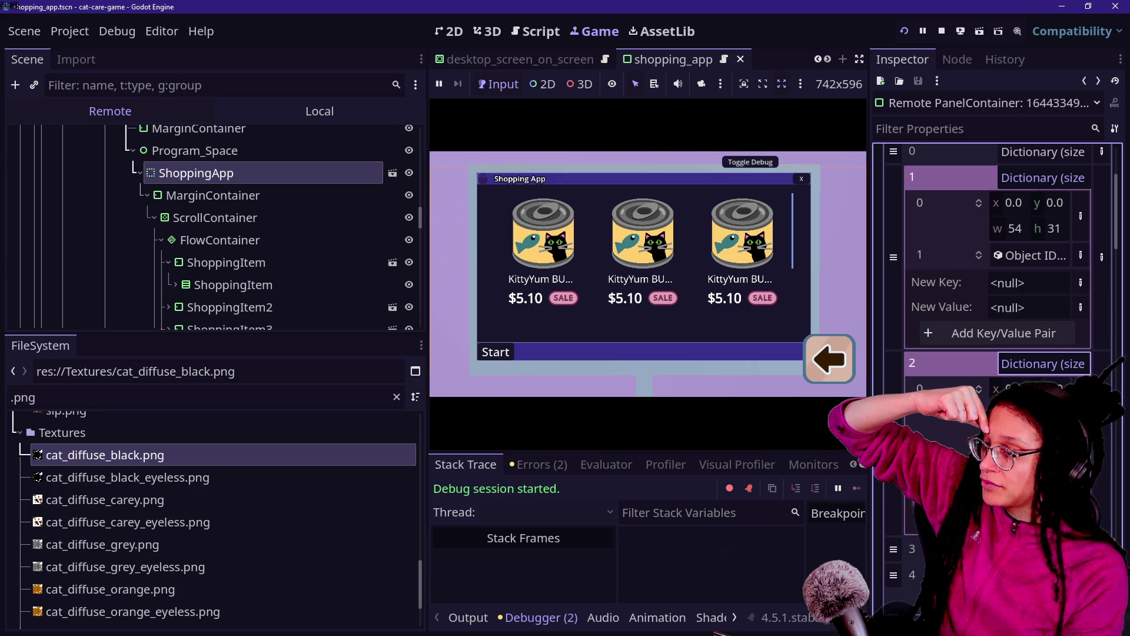
scroll(994, 265, "up", 3)
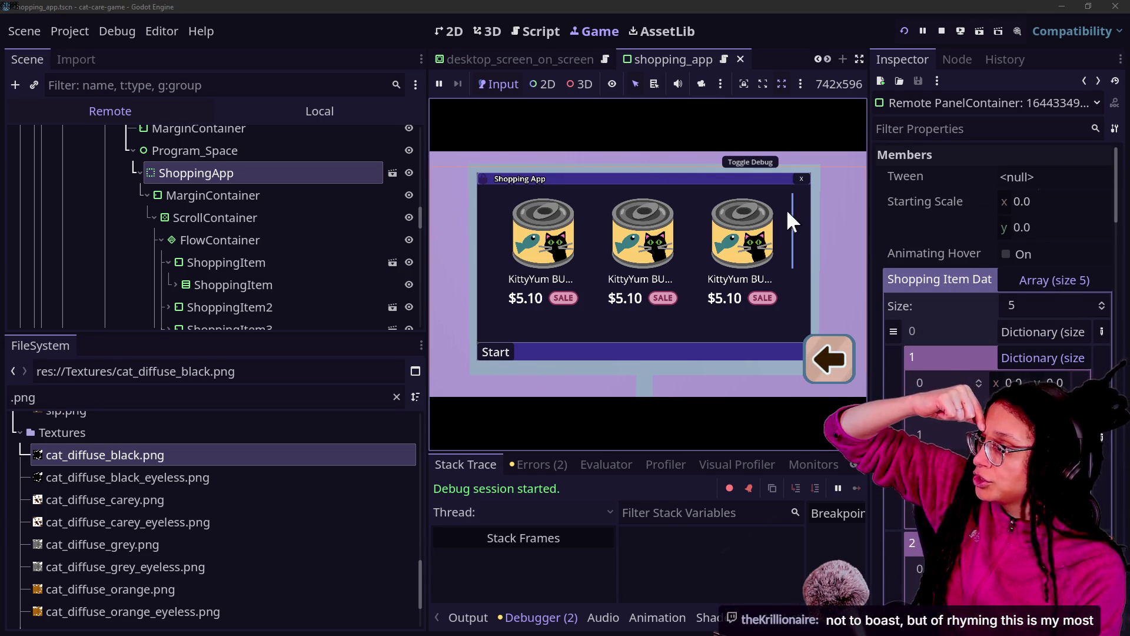
left_click(800, 179)
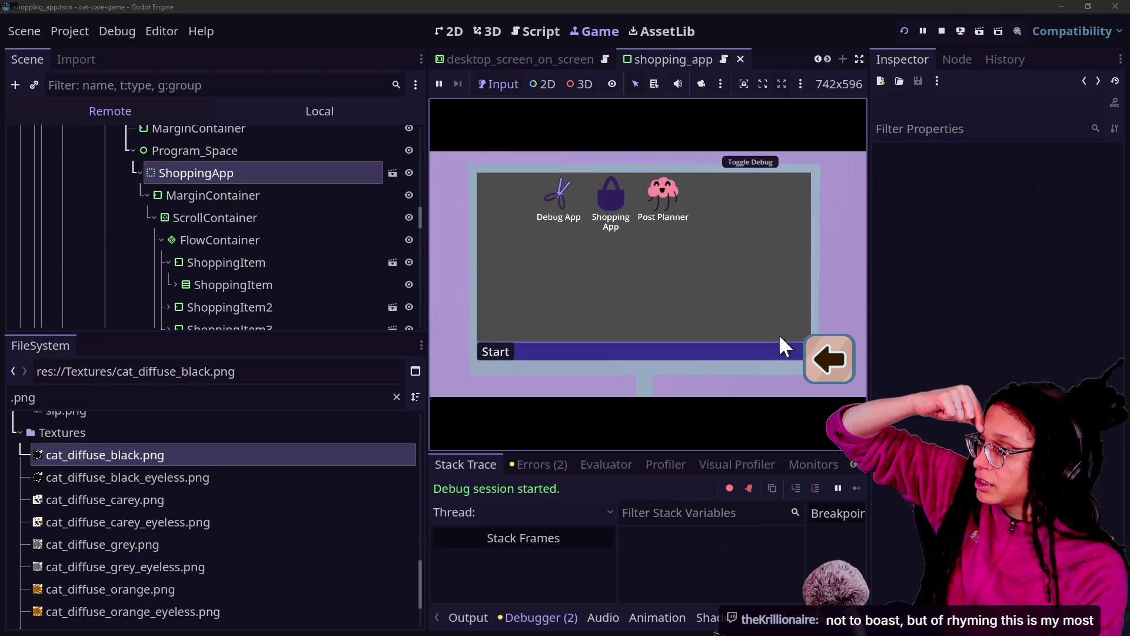
Reopen the Shopping App and expand the Remote tree through Program_Window down to Post_Planner_Embed.
left_click(599, 201)
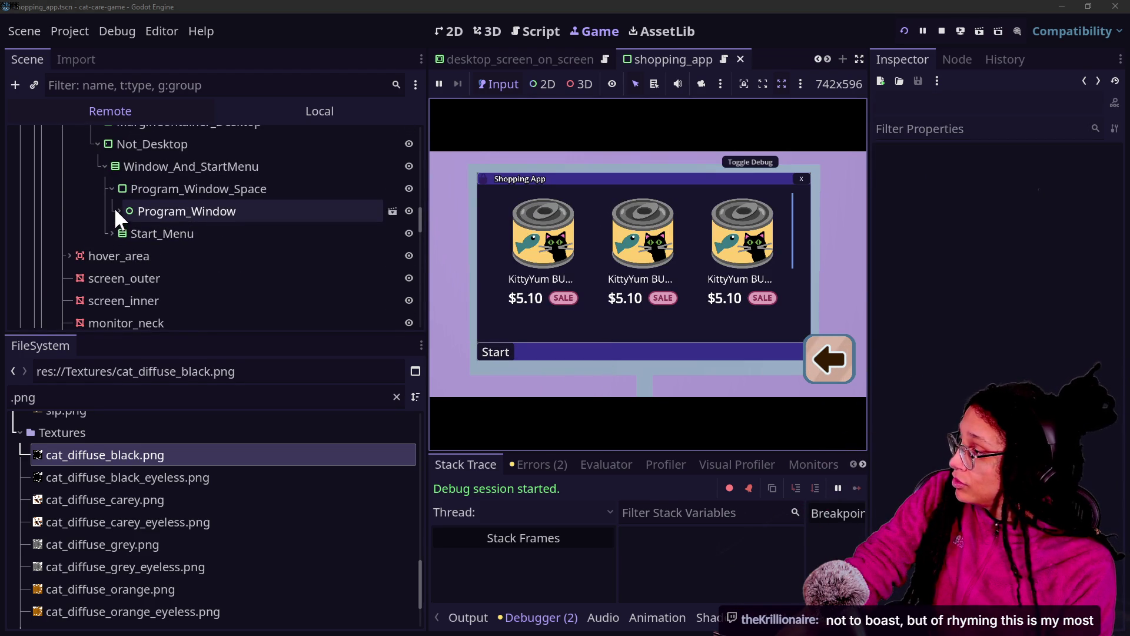
left_click(119, 211)
left_click(125, 255)
left_click(133, 299)
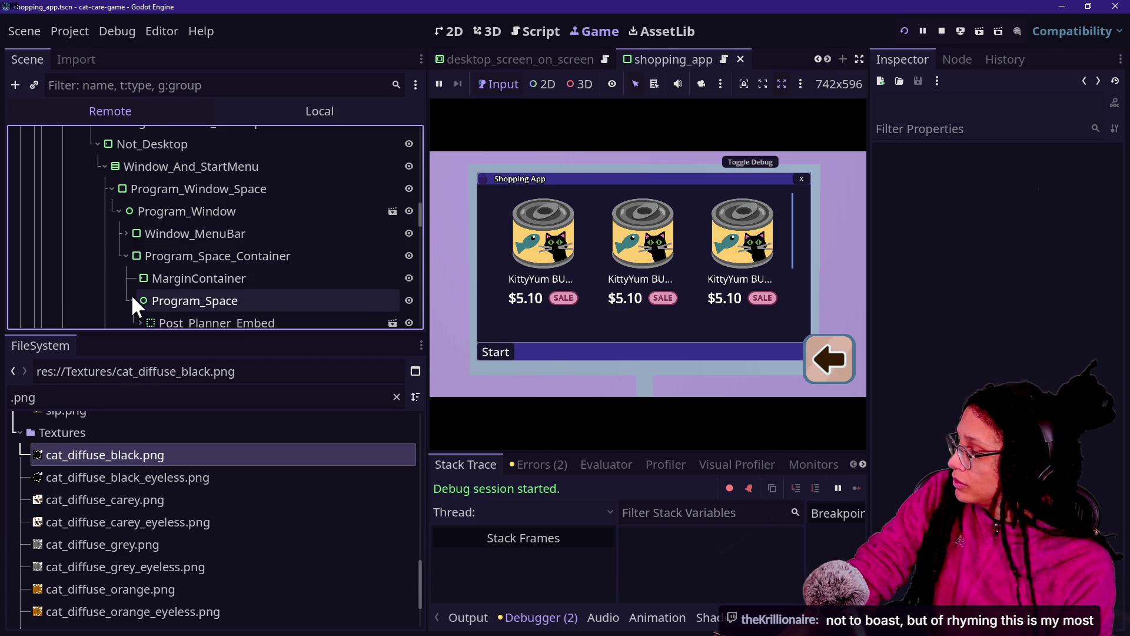
scroll(131, 295, "down", 3)
left_click(139, 248)
left_click(146, 271)
scroll(151, 271, "down", 1)
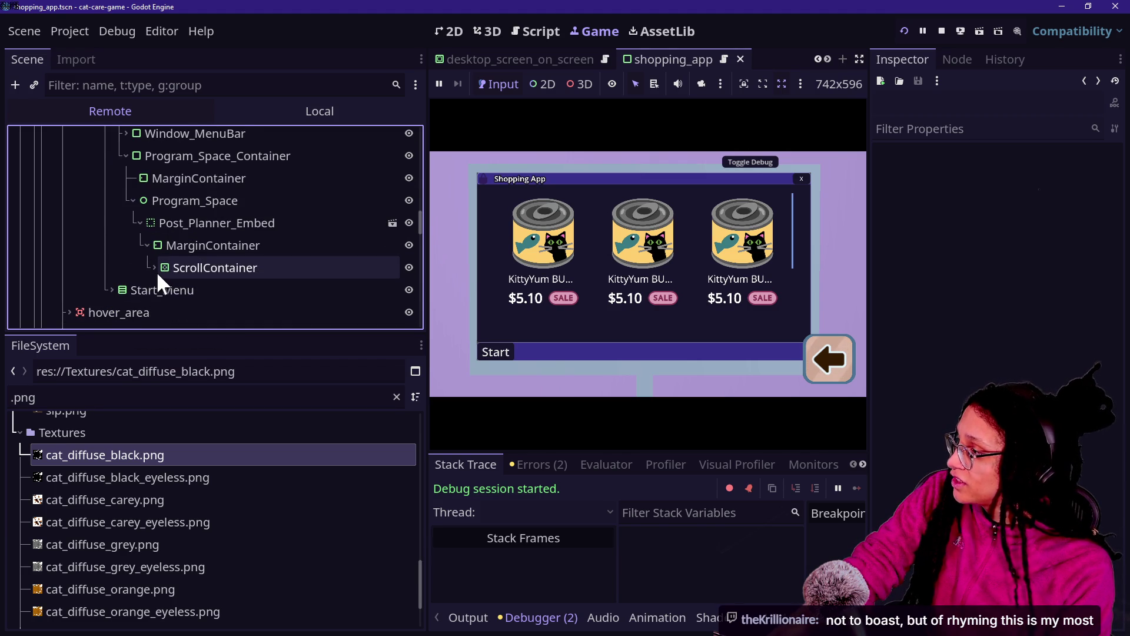
left_click(154, 267)
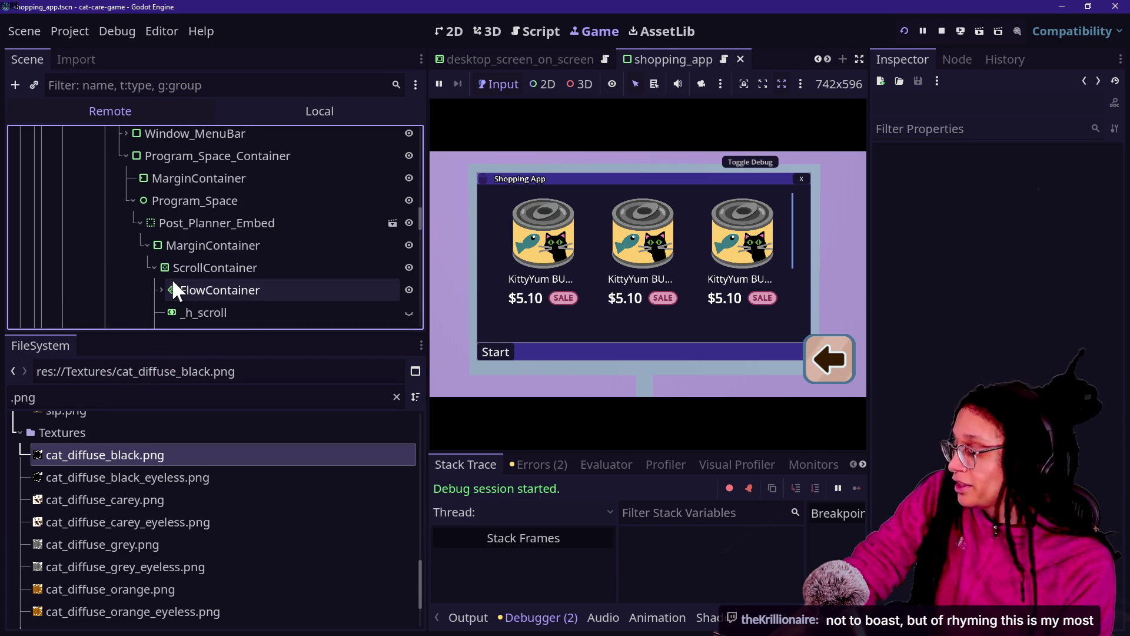
scroll(175, 282, "down", 5)
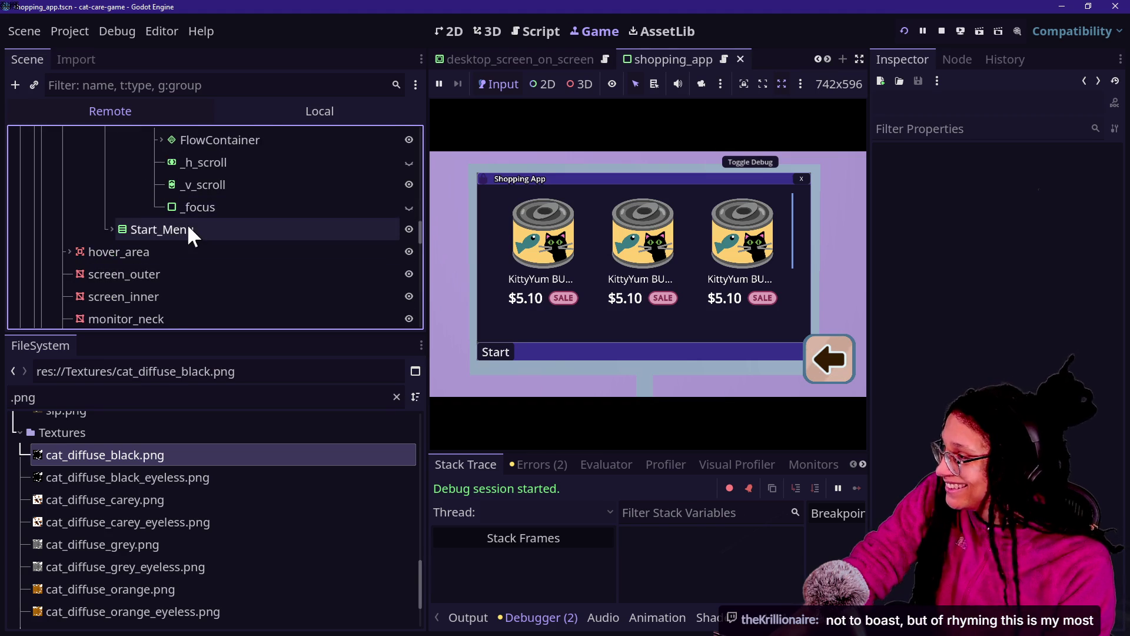
scroll(186, 223, "up", 3)
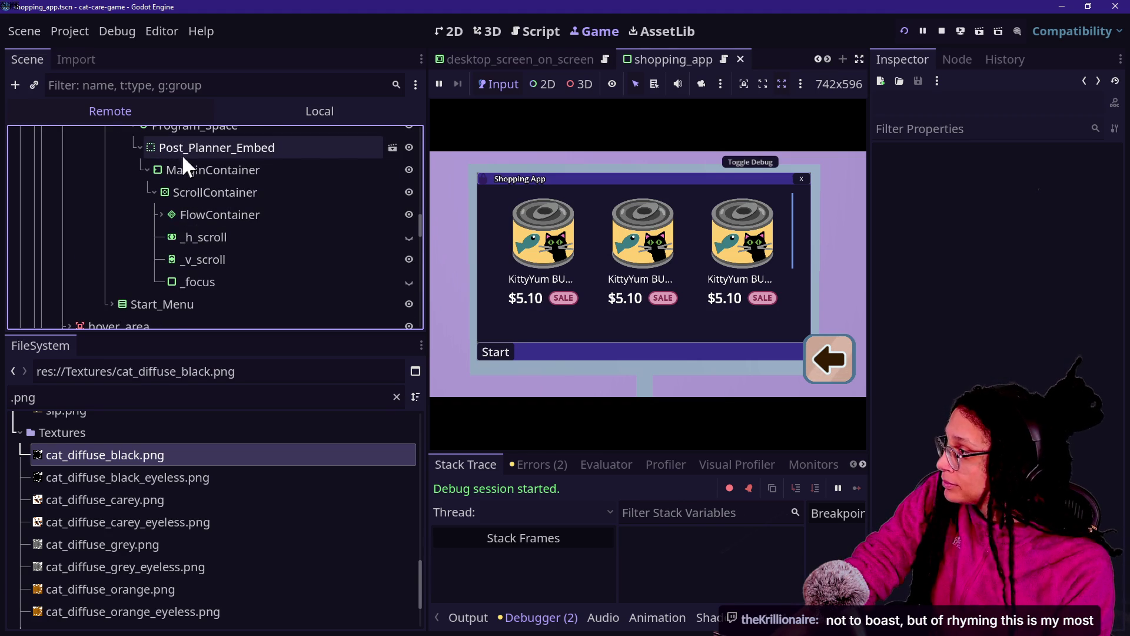
Inspect Post_Planner_Embed's Shopping Item Data element 0 rect entries, then stop the game.
left_click(176, 149)
scroll(965, 330, "down", 2)
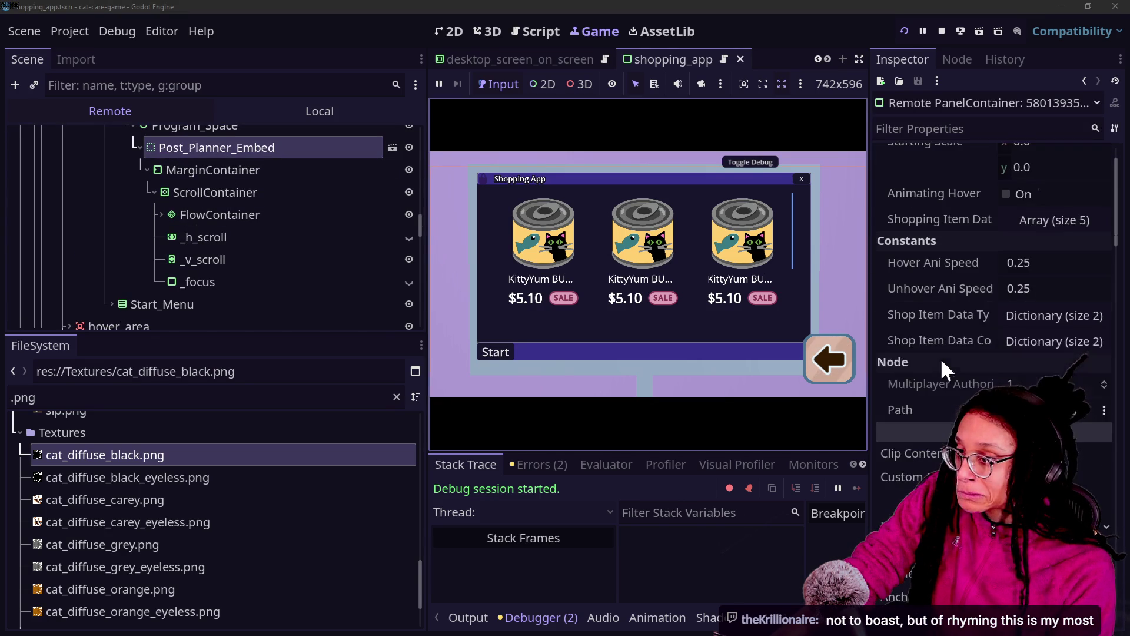
left_click(1035, 220)
left_click(1034, 271)
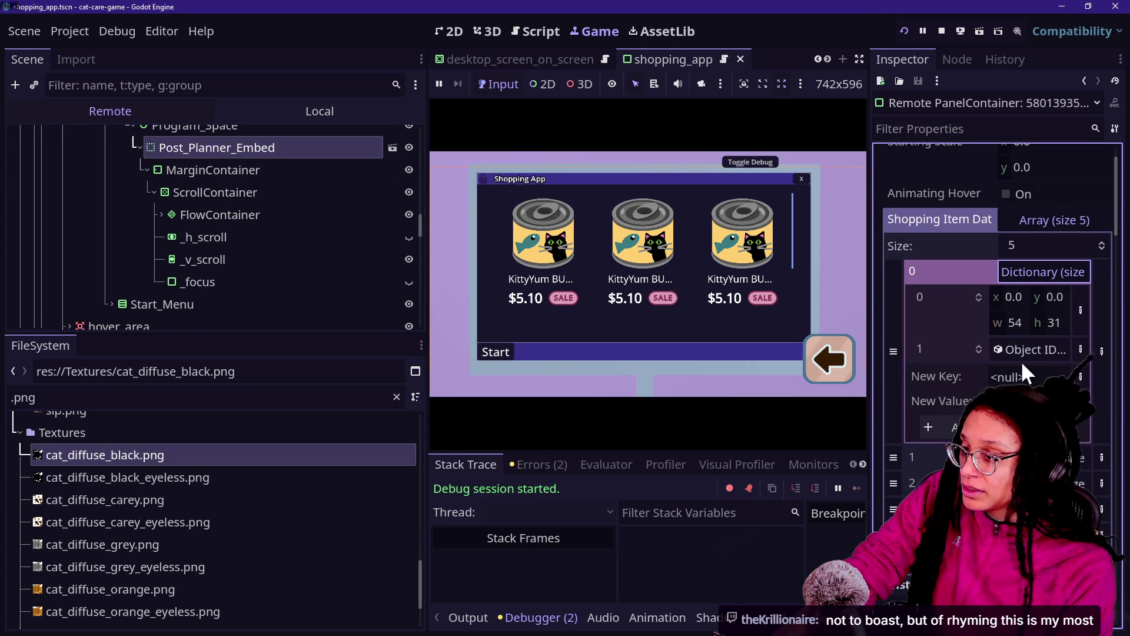
left_click(940, 32)
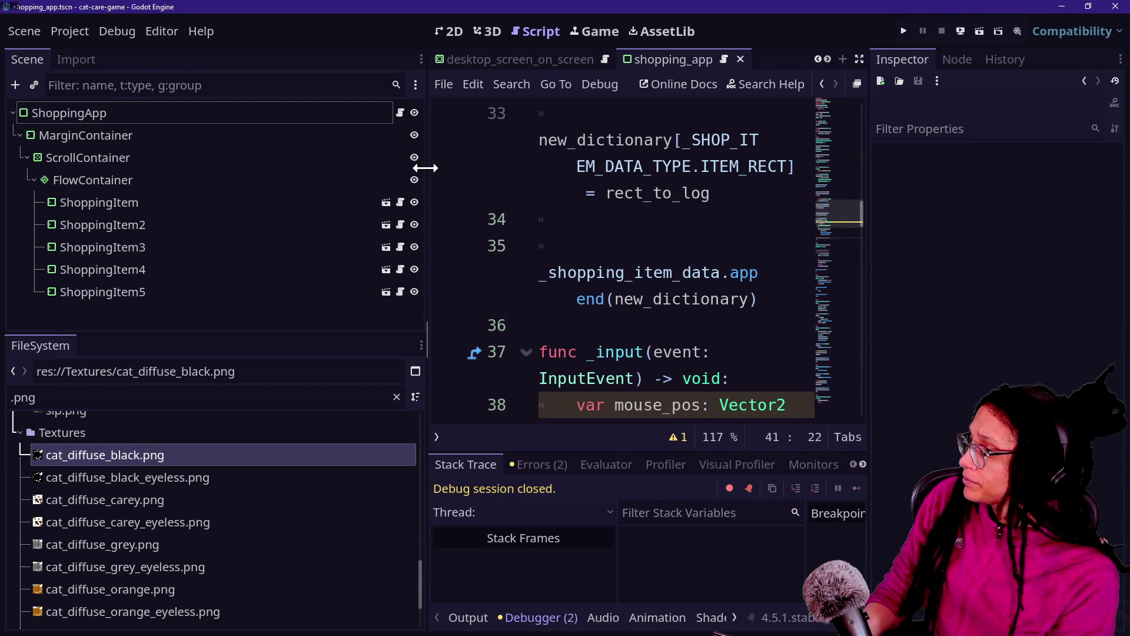
Narrow the Scene dock and uncomment the _check_overlap(mouse_pos) call on line 41 with Ctrl+K.
left_click_drag(426, 166, 148, 171)
left_click(517, 272)
left_click(573, 383)
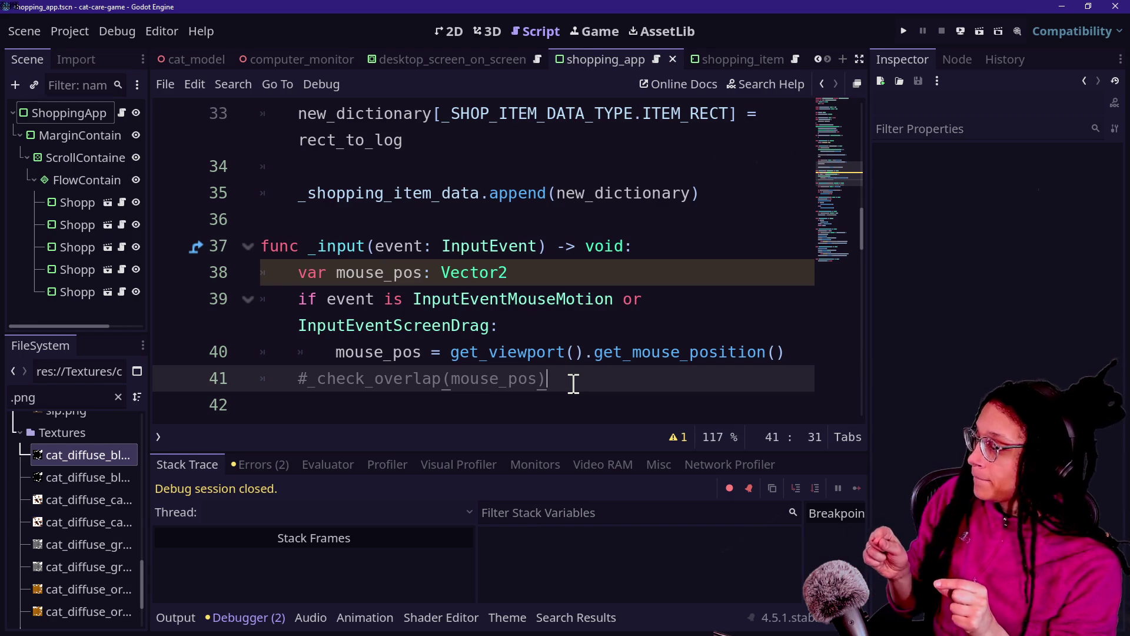
key("F5")
key("ctrl+k")
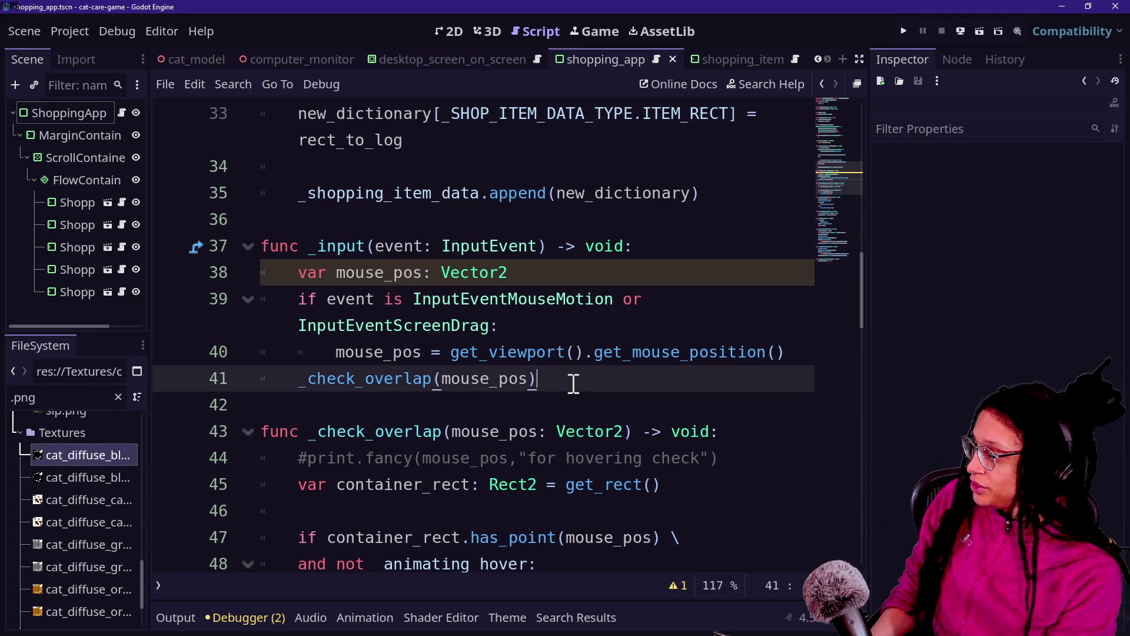
left_click(440, 353)
left_click(428, 372)
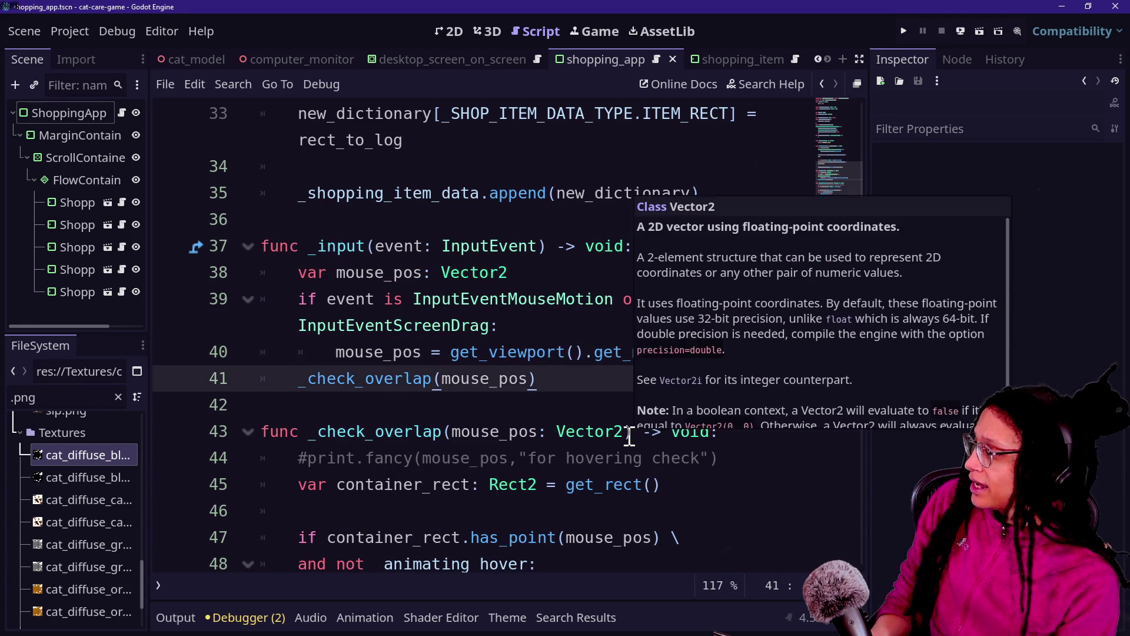
Review _check_overlap's container_rect, has_point and hover lines, ending at the commented print line.
scroll(450, 426, "down", 1)
scroll(412, 348, "down", 8)
scroll(411, 317, "up", 6)
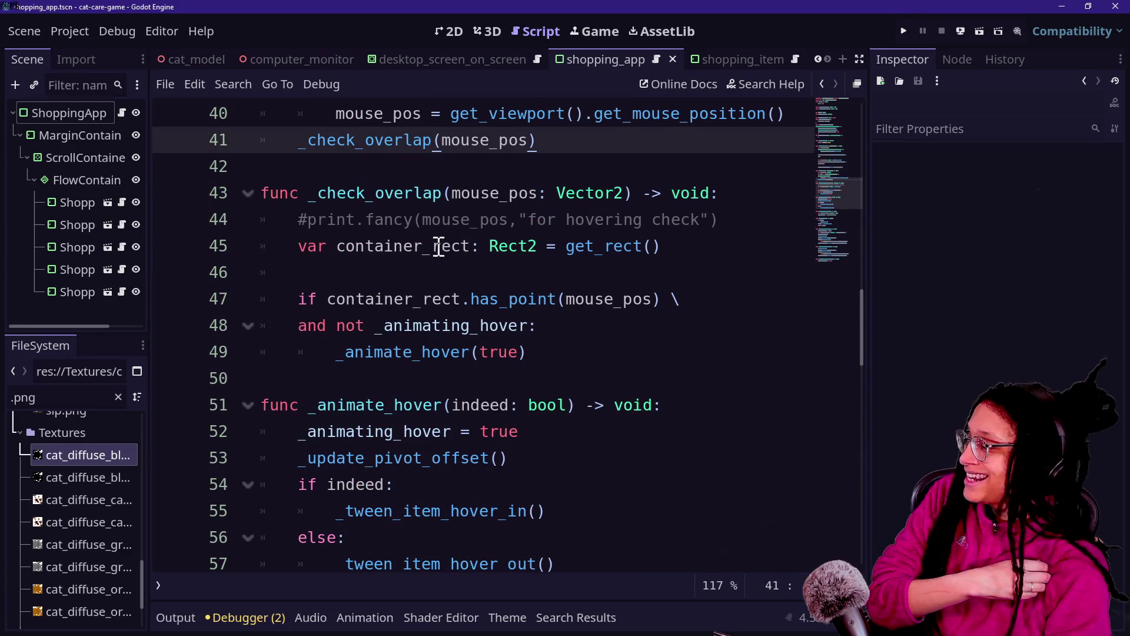
left_click(328, 294)
left_click(441, 318)
left_click(353, 246)
left_click(611, 368)
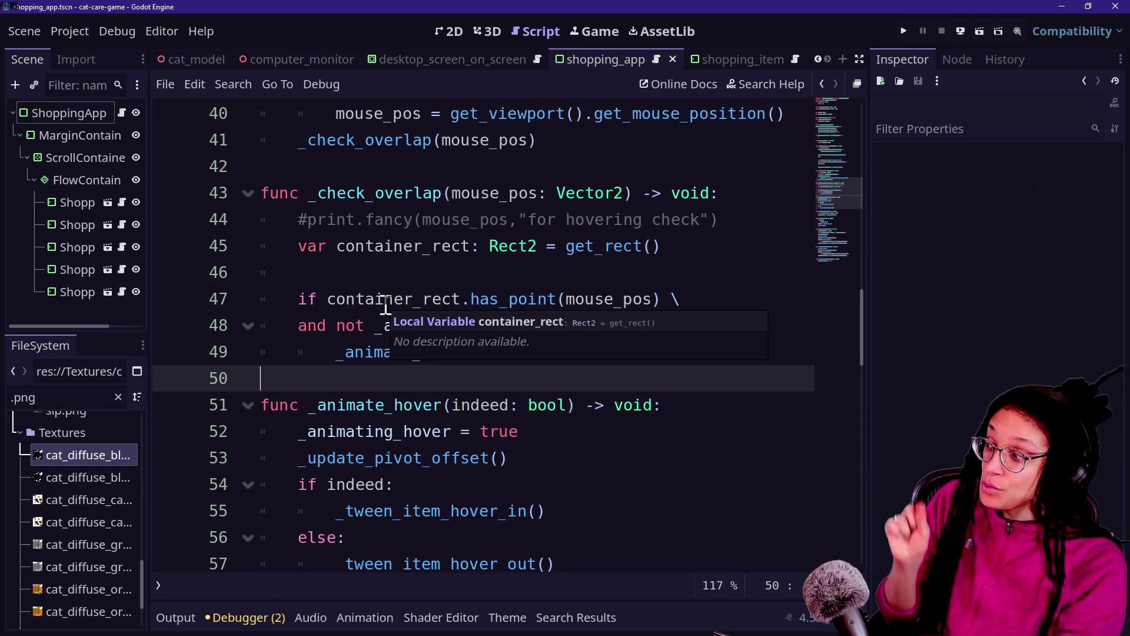
left_click_drag(344, 268, 460, 351)
left_click(493, 352)
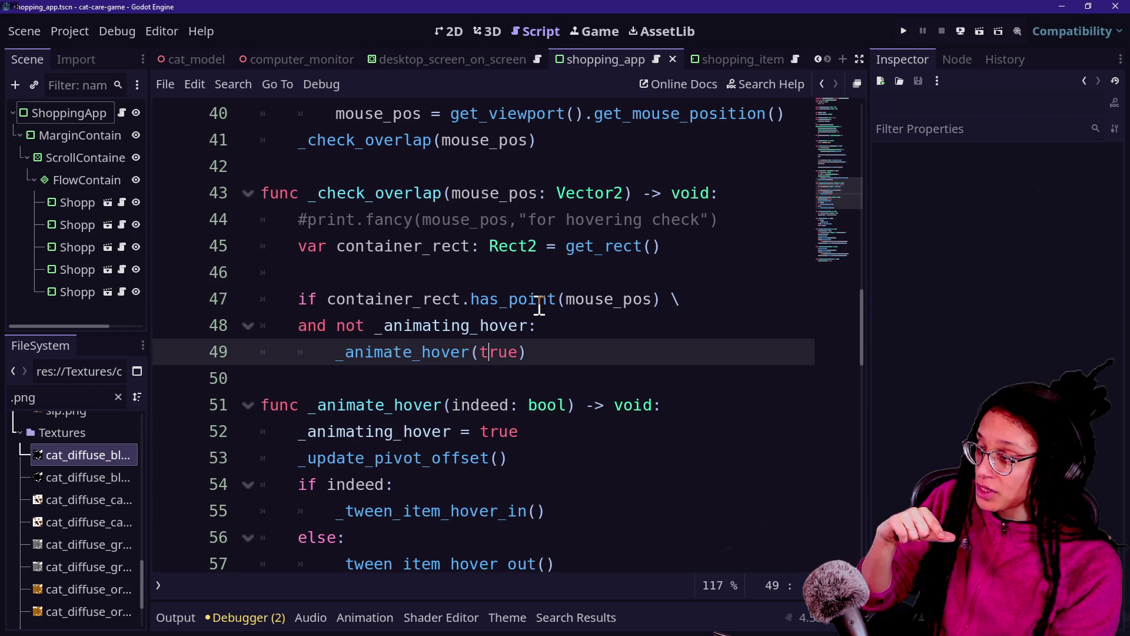
mouse_move(537, 305)
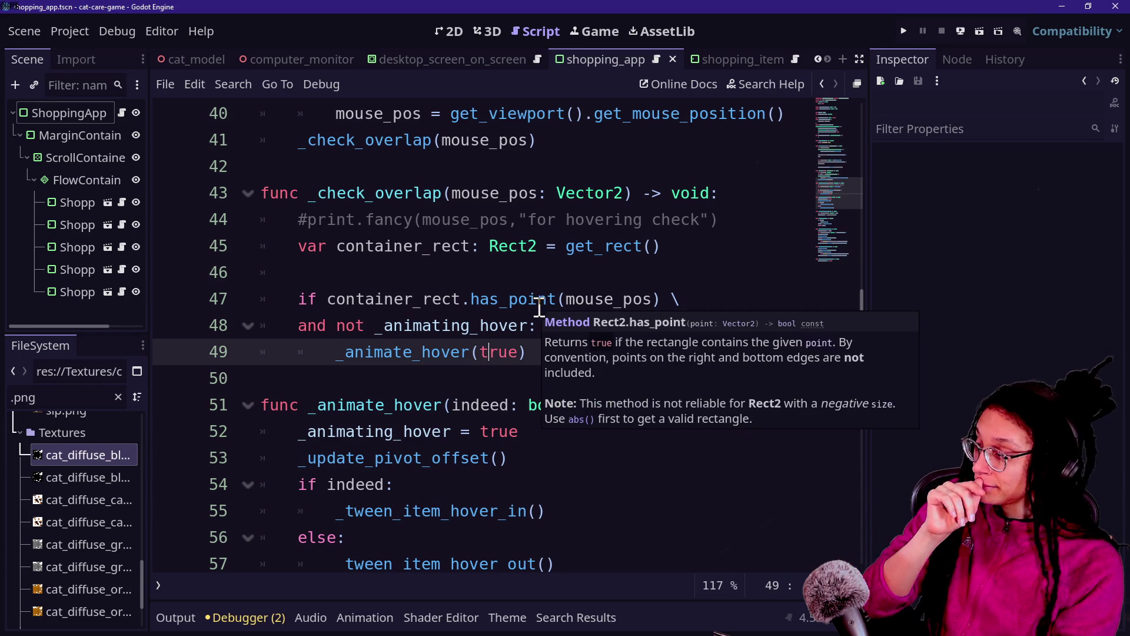
left_click(730, 226)
Start a 'for item_rect:' loop line below the commented print line in _check_overlap.
key("Return")
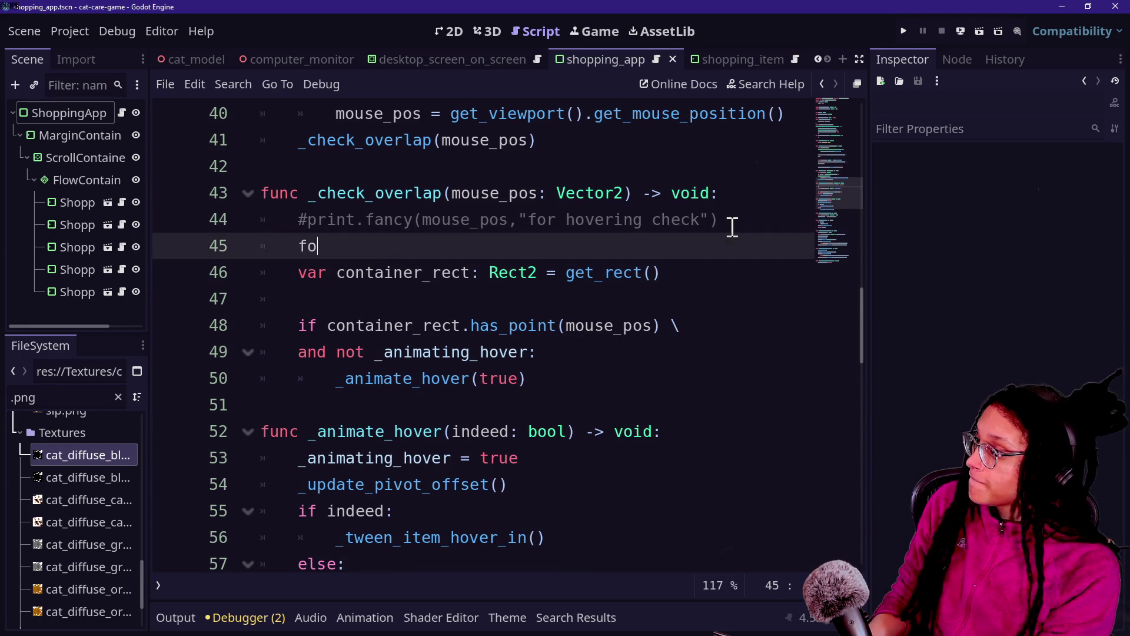
type("r con")
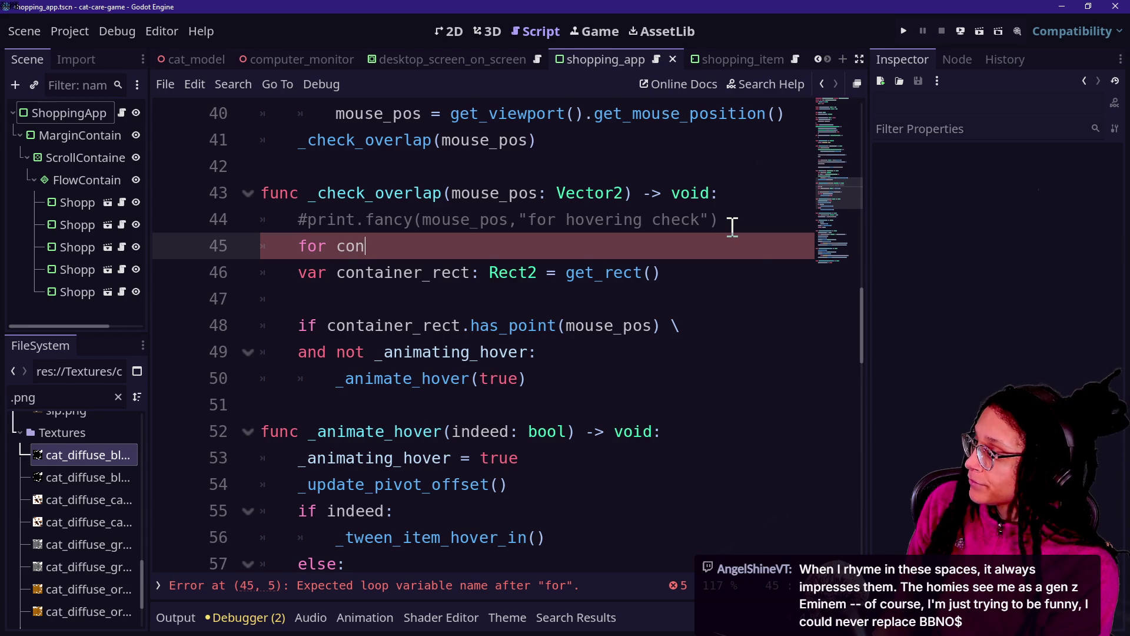
type("tain")
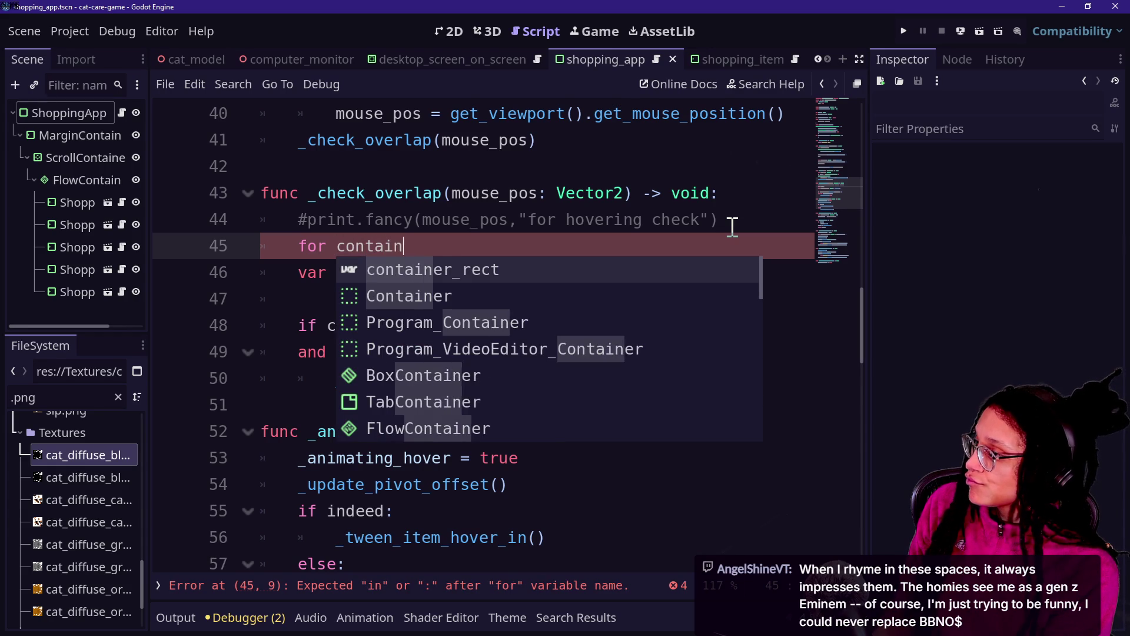
type("er_re")
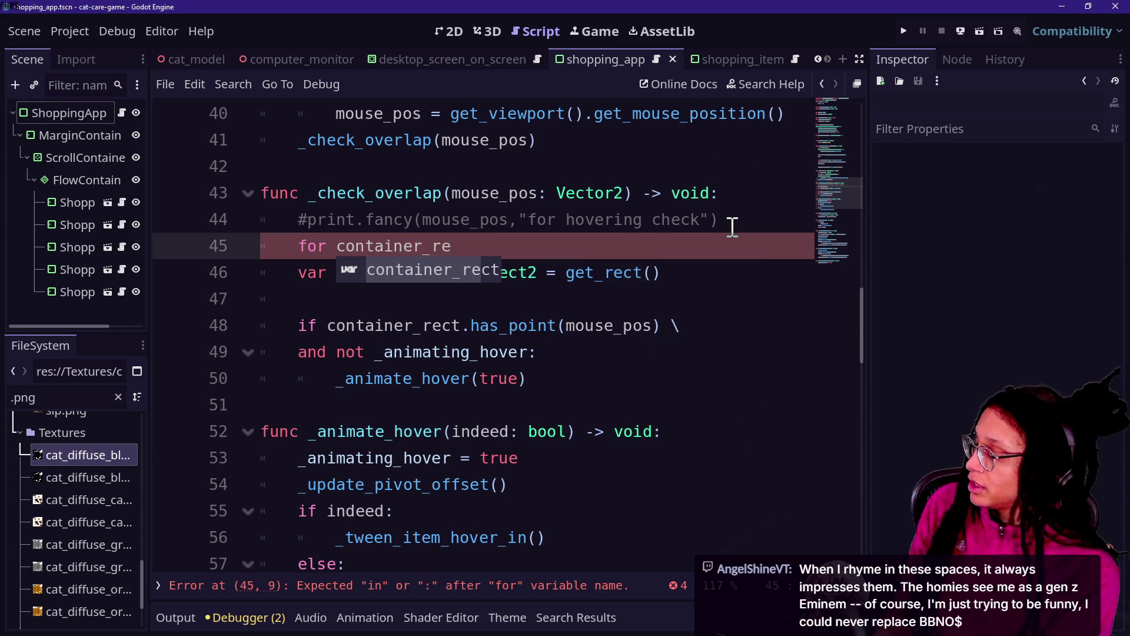
key("BackSpace")
key("BackSpace")
key("BackSpace")
type("item_rect")
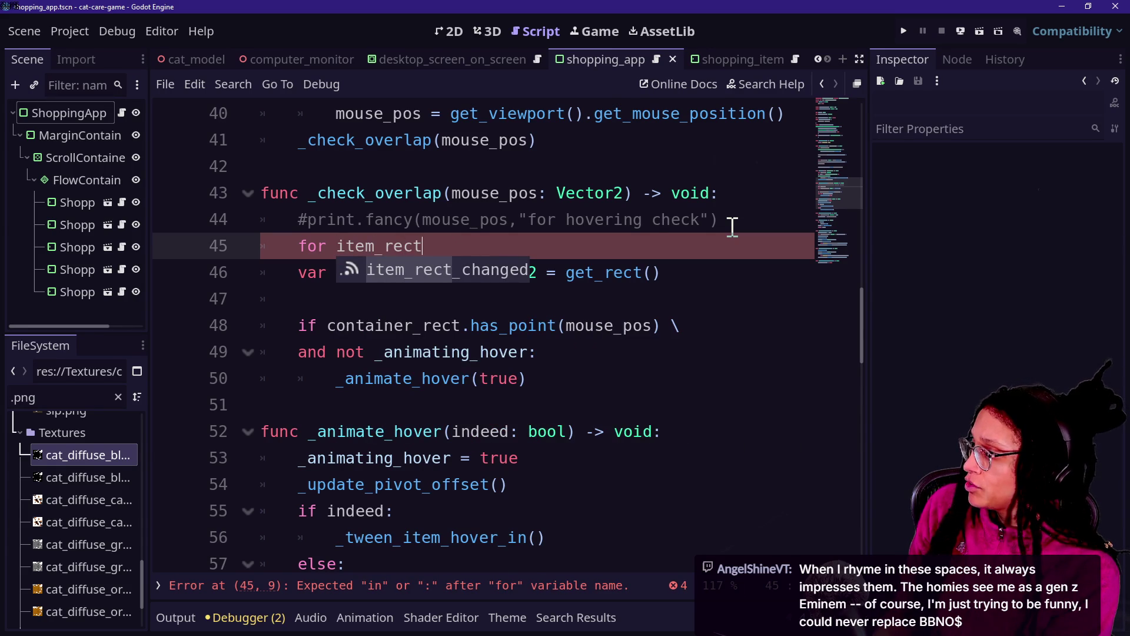
type(": Rect2 in")
key("Escape")
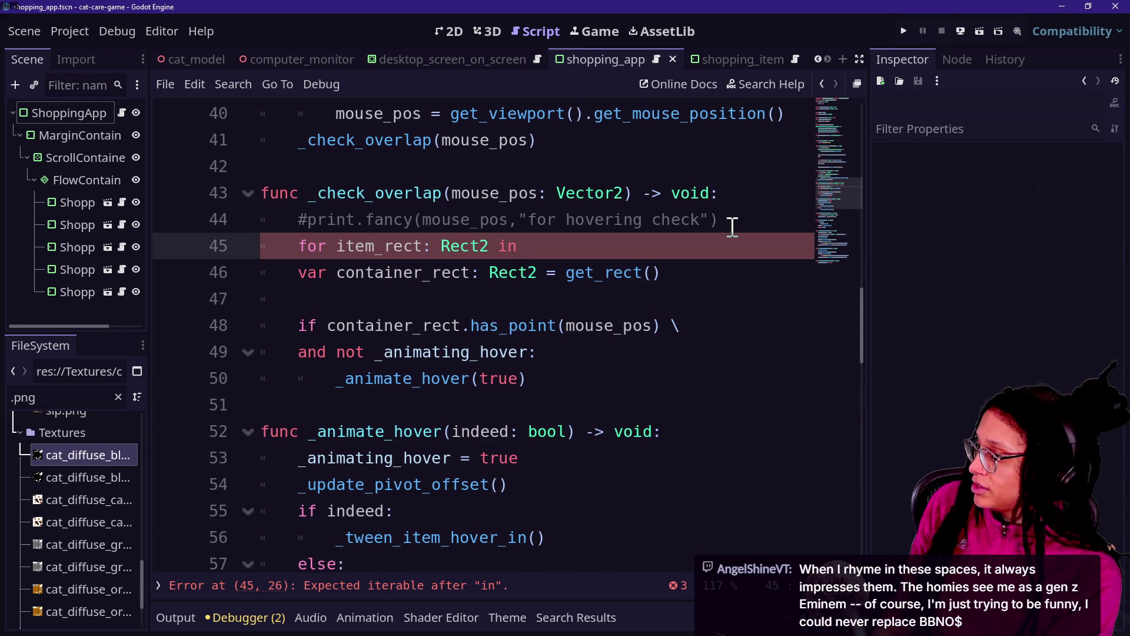
Insert a 'var rect_array: Array[Rect2] = \' declaration above the loop, continuing onto the next line.
key("ctrl+shift+Return")
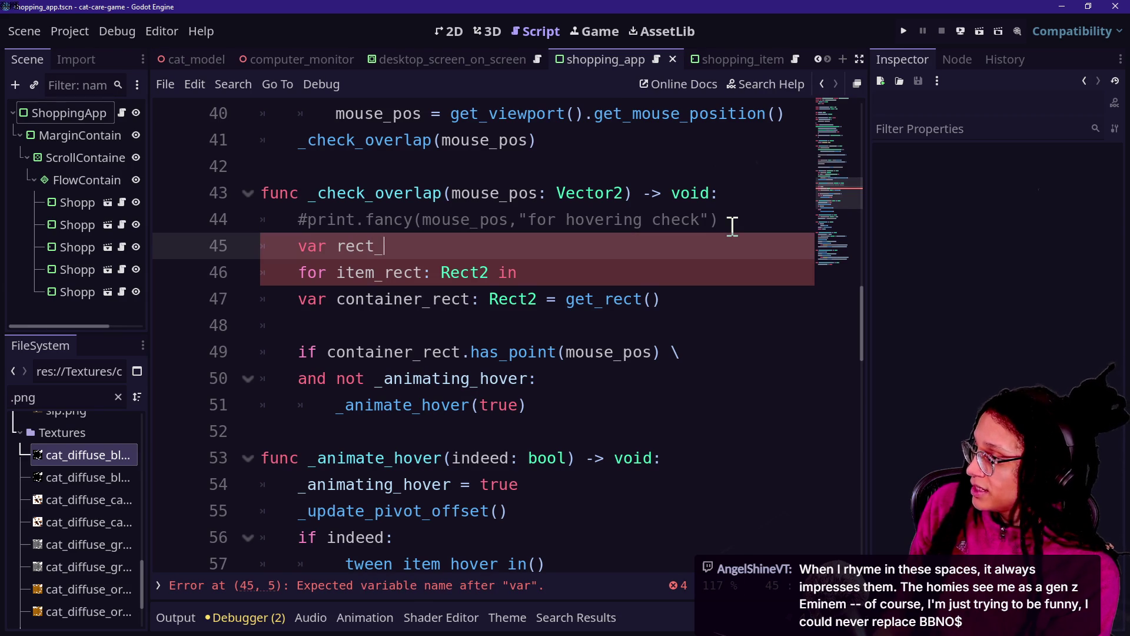
type("array: Array[Rect2")
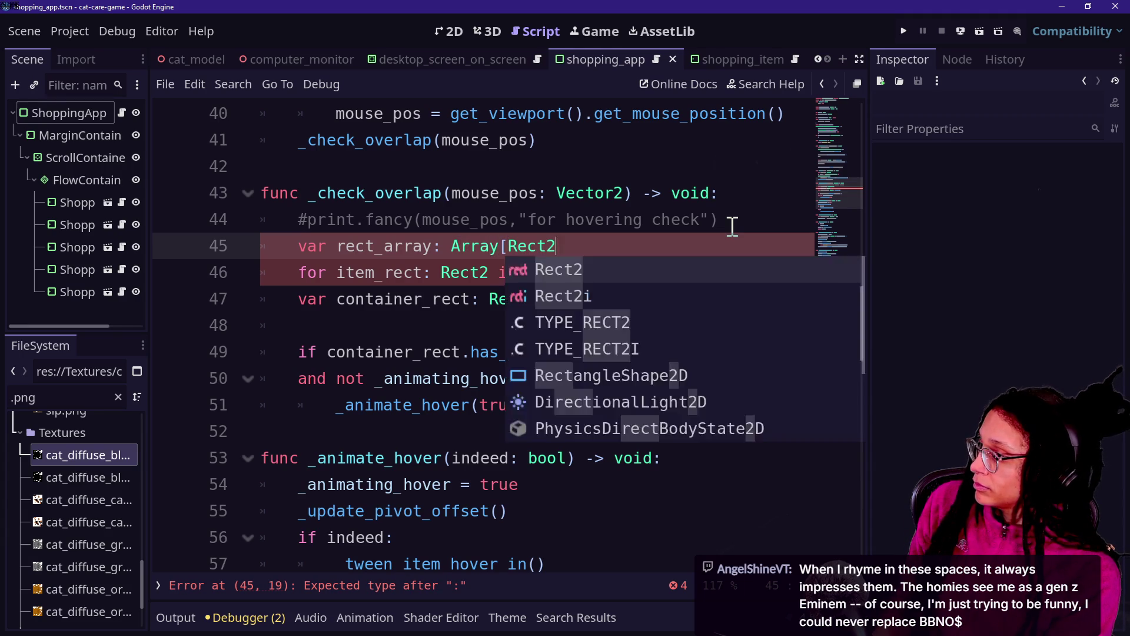
type("] =")
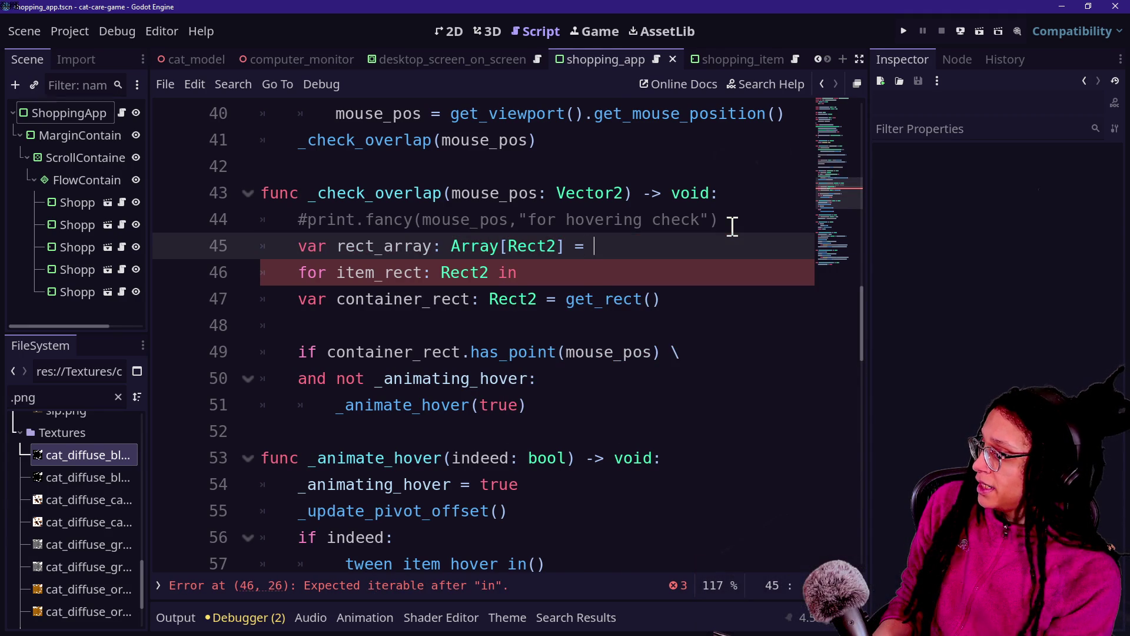
type(" \\")
key("Return")
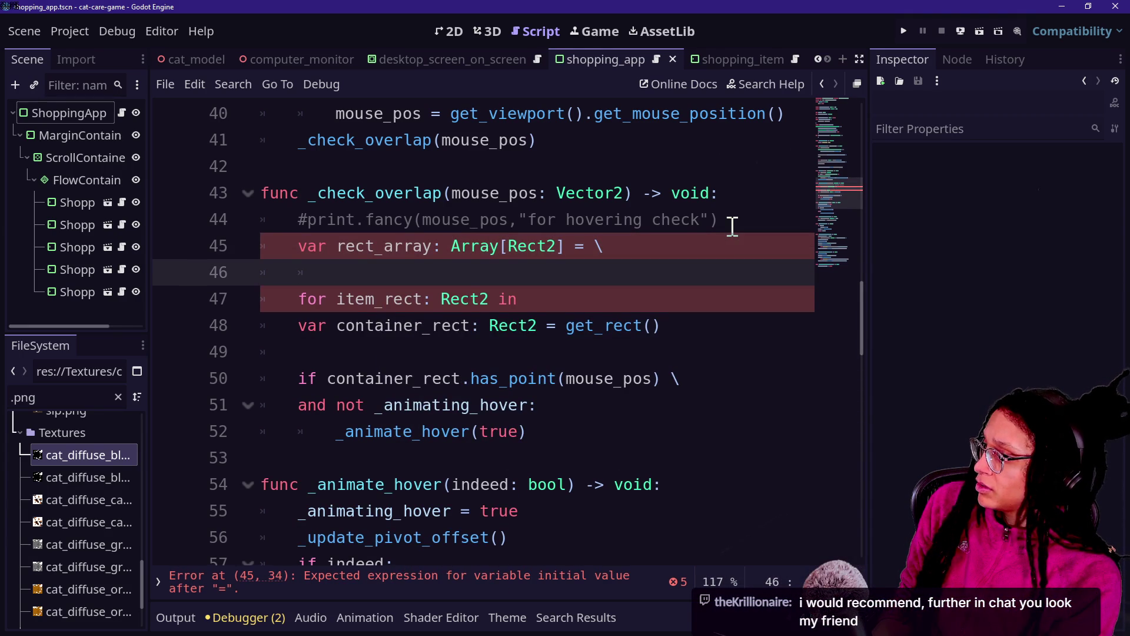
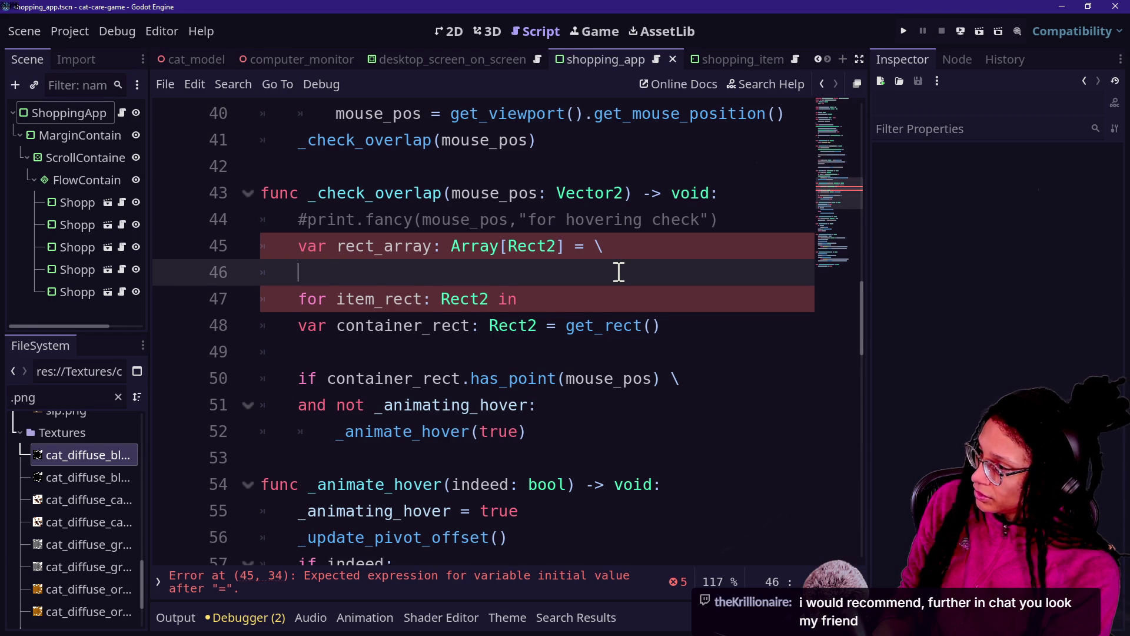
Close rect_array as an empty array with ] and clean the stray underscore from the line 46 loop header.
key("BackSpace")
key("BackSpace")
key("BackSpace")
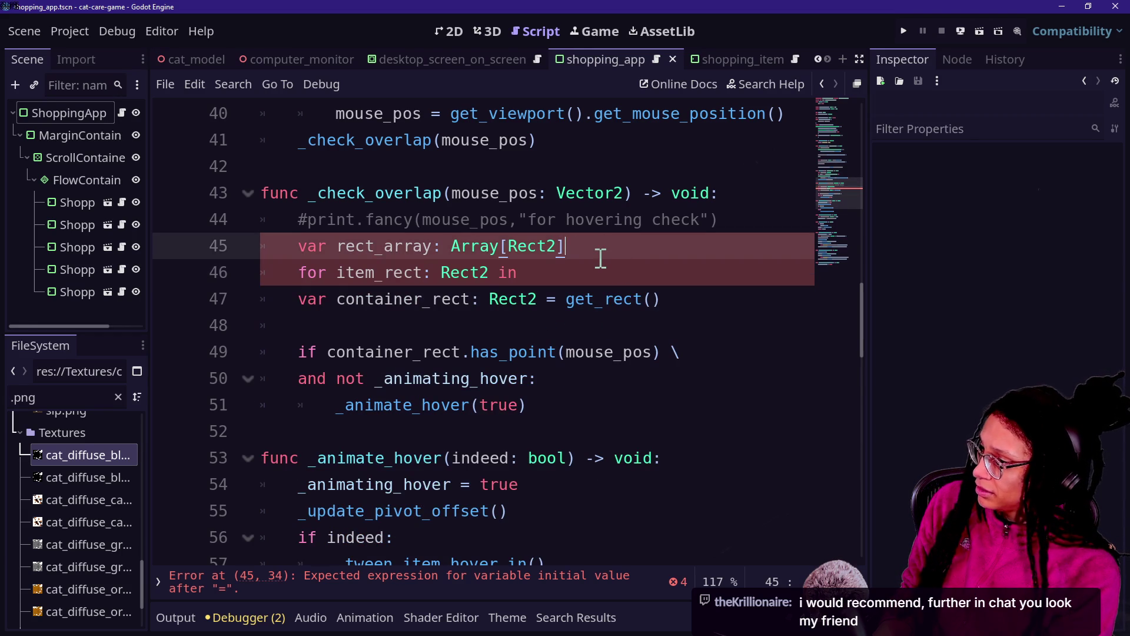
type("[")
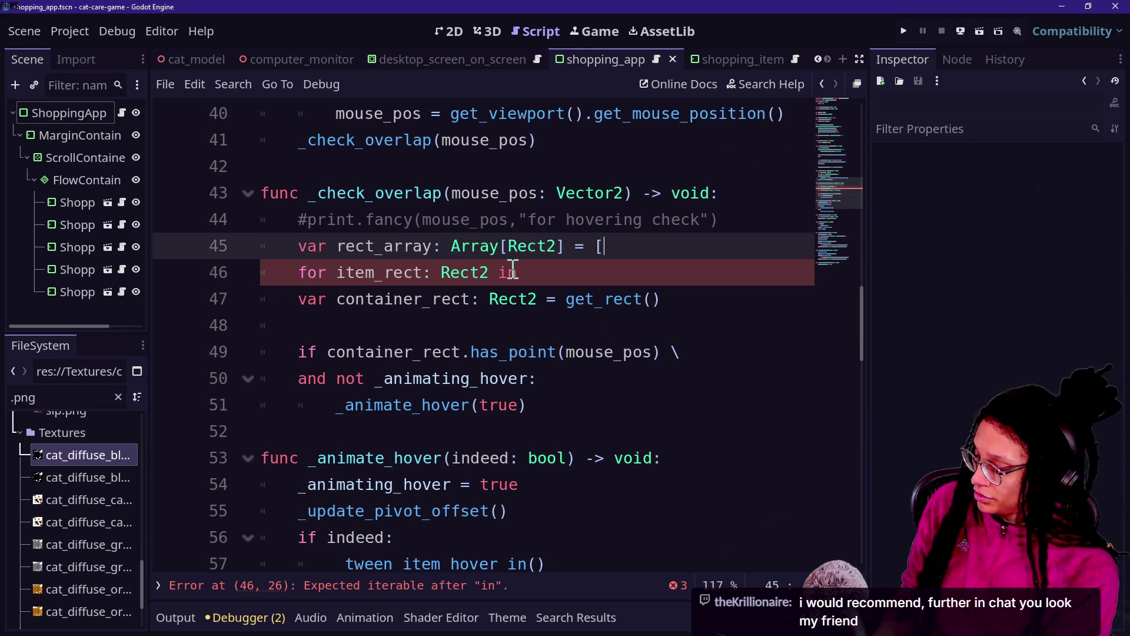
type("]")
left_click(499, 273)
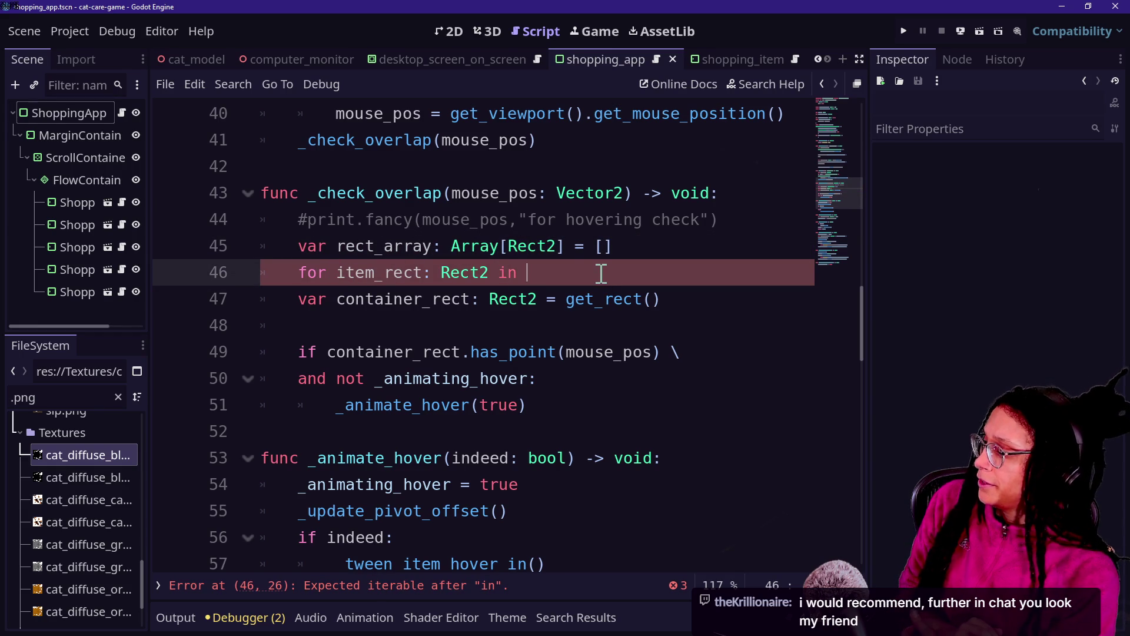
type("_")
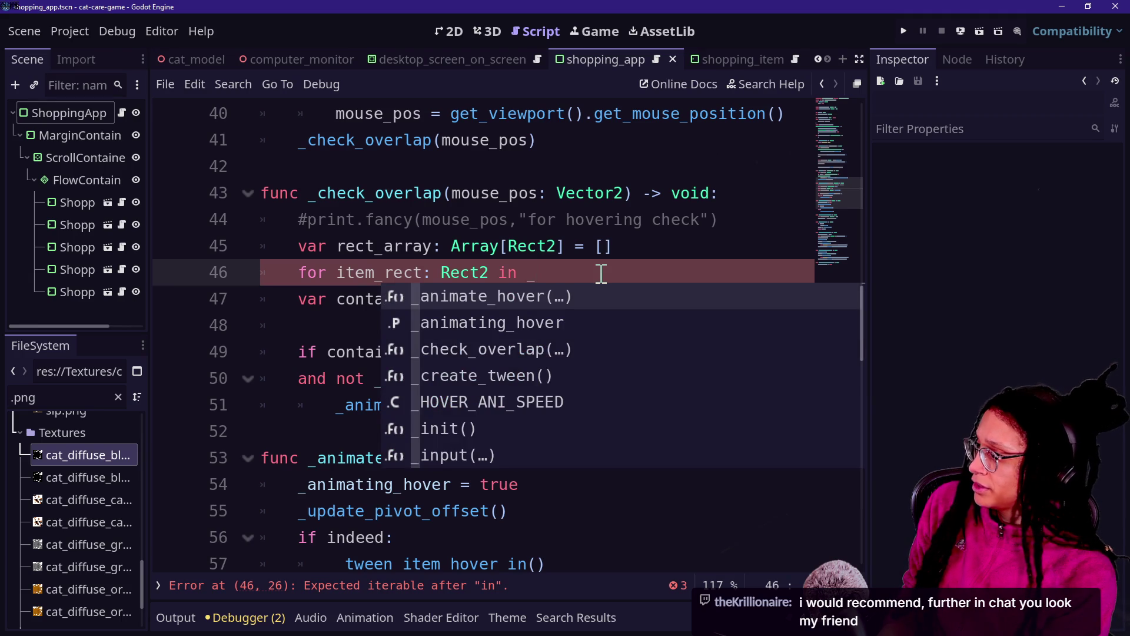
key("BackSpace")
Change the loop variable from item_rect: Rect2 to item: _SHOP_ITEM_DATA_TYPE.
left_click(347, 272)
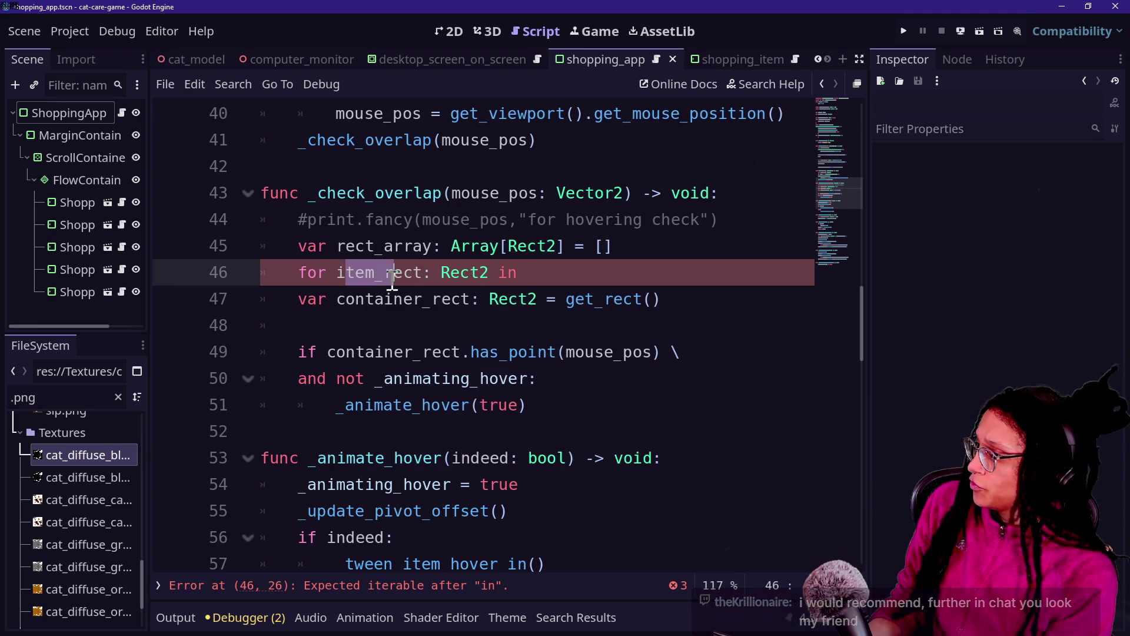
left_click_drag(375, 273, 405, 276)
key("BackSpace")
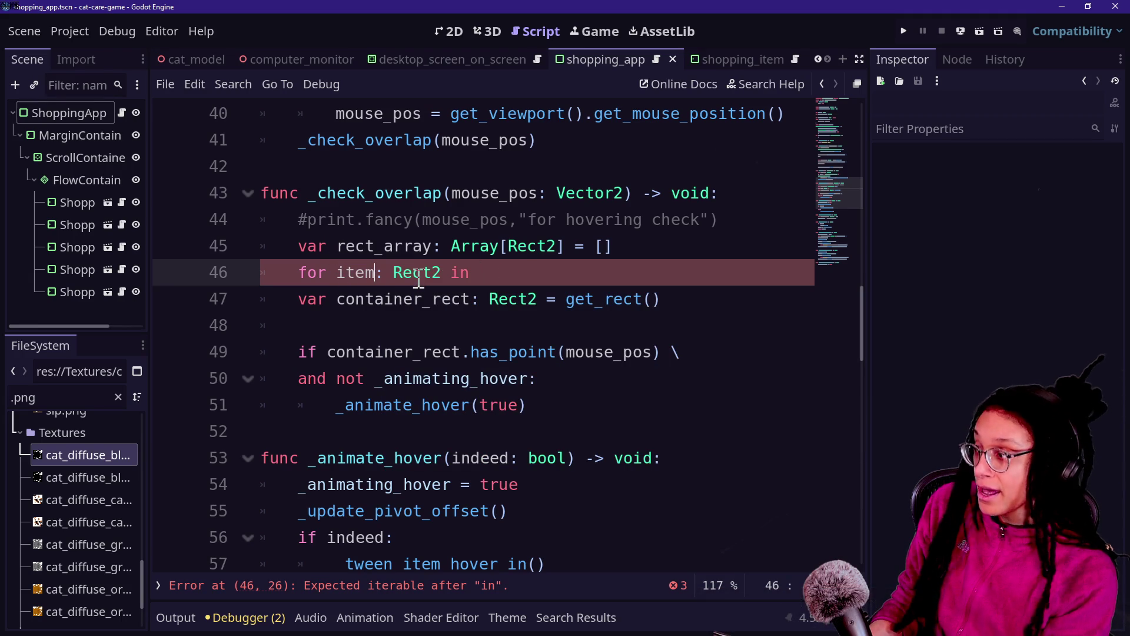
key("Right")
key("Right")
key("ctrl+Delete")
type("_SHO")
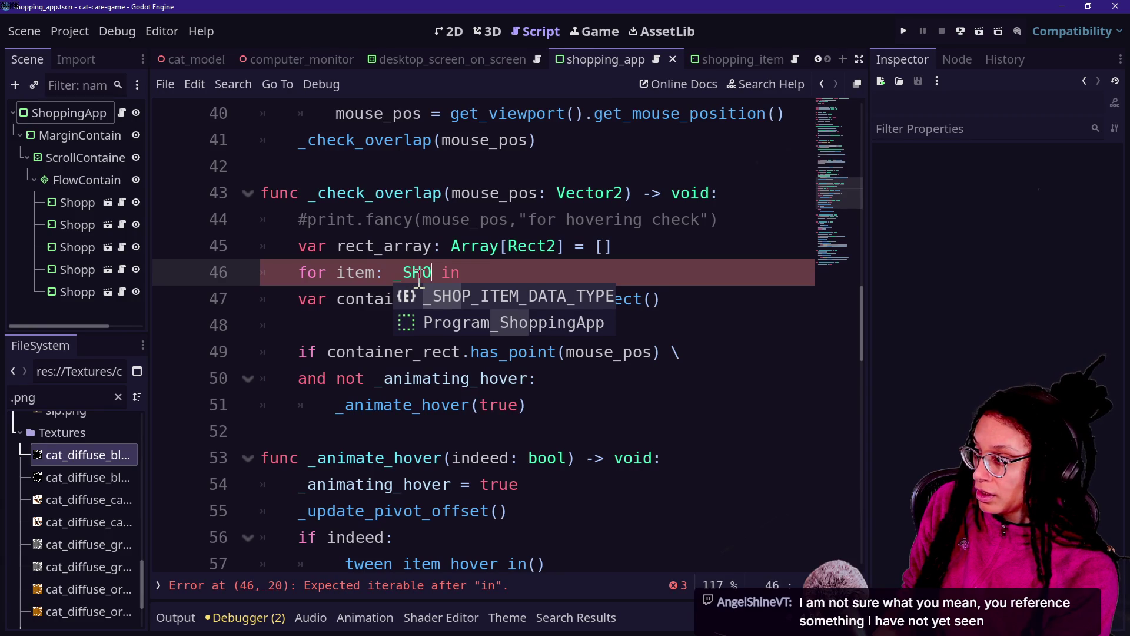
key("Return")
scroll(419, 280, "up", 10)
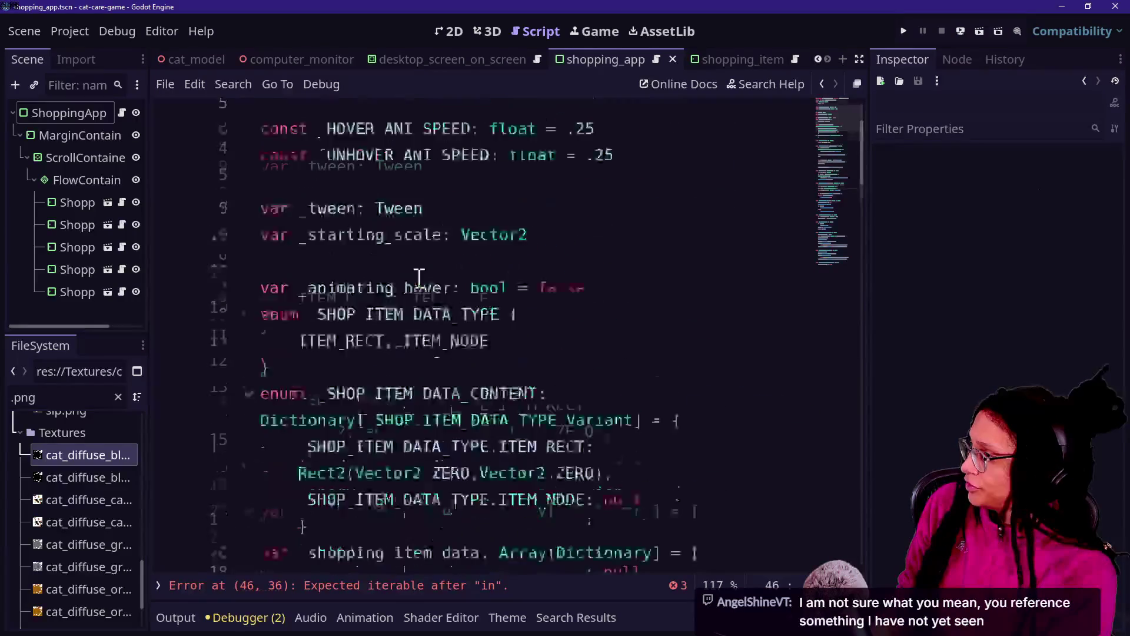
Rename the loop variable to item_dictionary and type it as Dictionary.
scroll(419, 279, "down", 3)
scroll(412, 369, "down", 1)
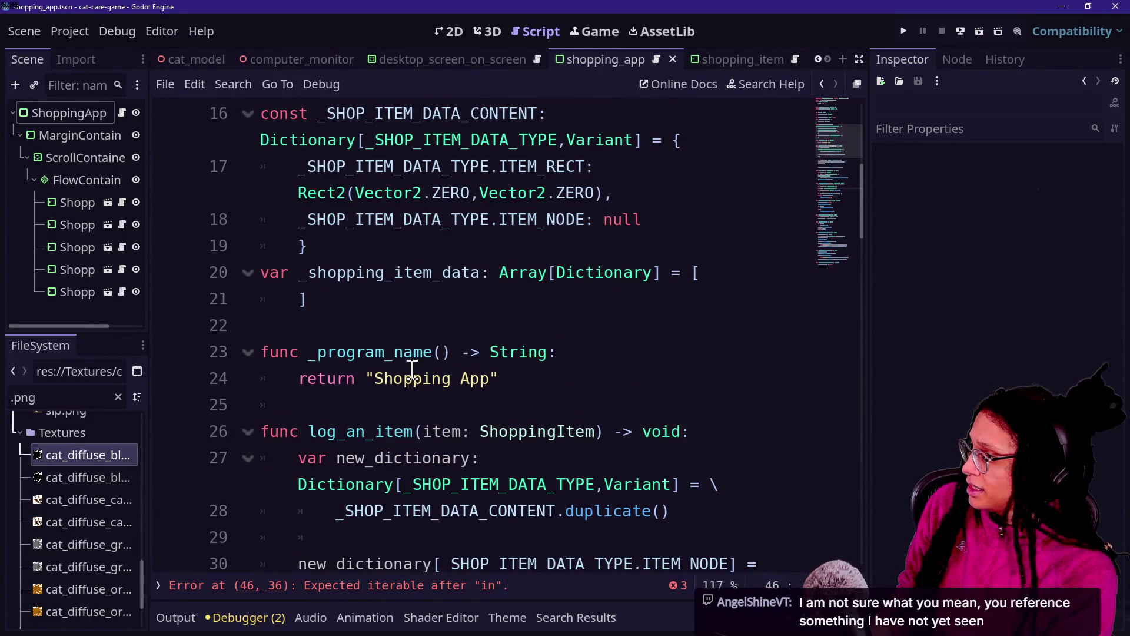
scroll(482, 324, "down", 8)
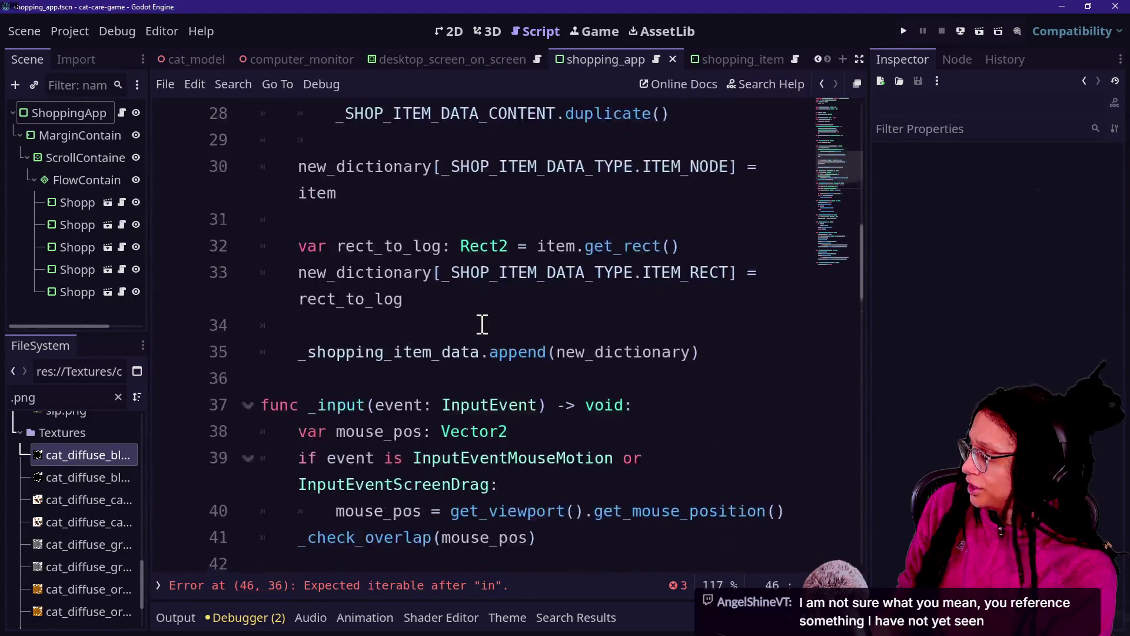
left_click(380, 273)
type("_dictionar")
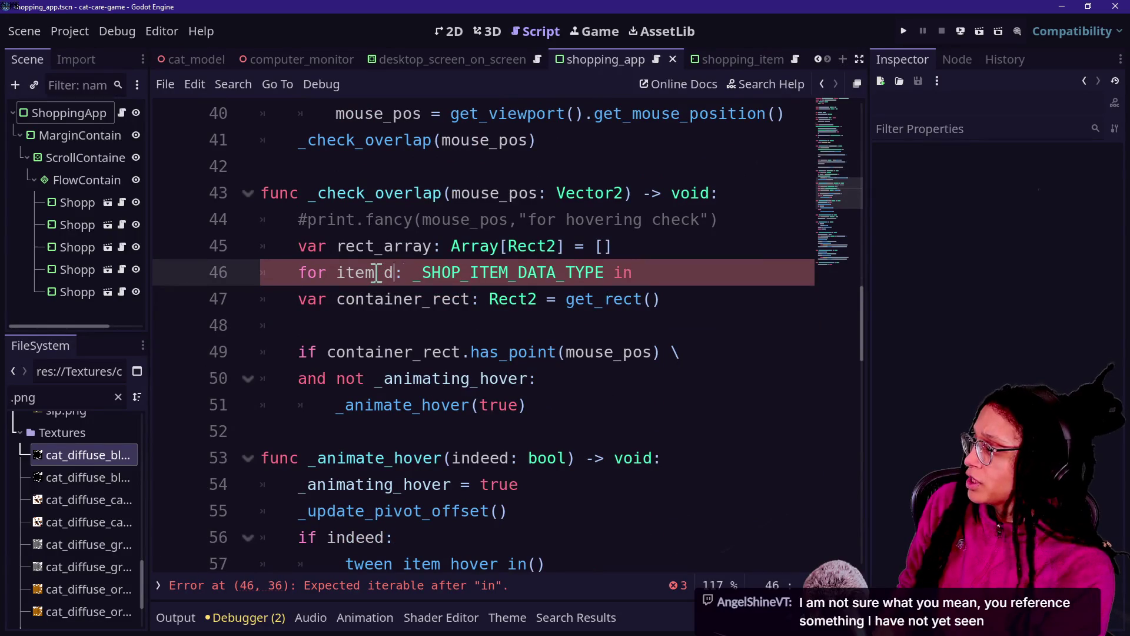
type("t")
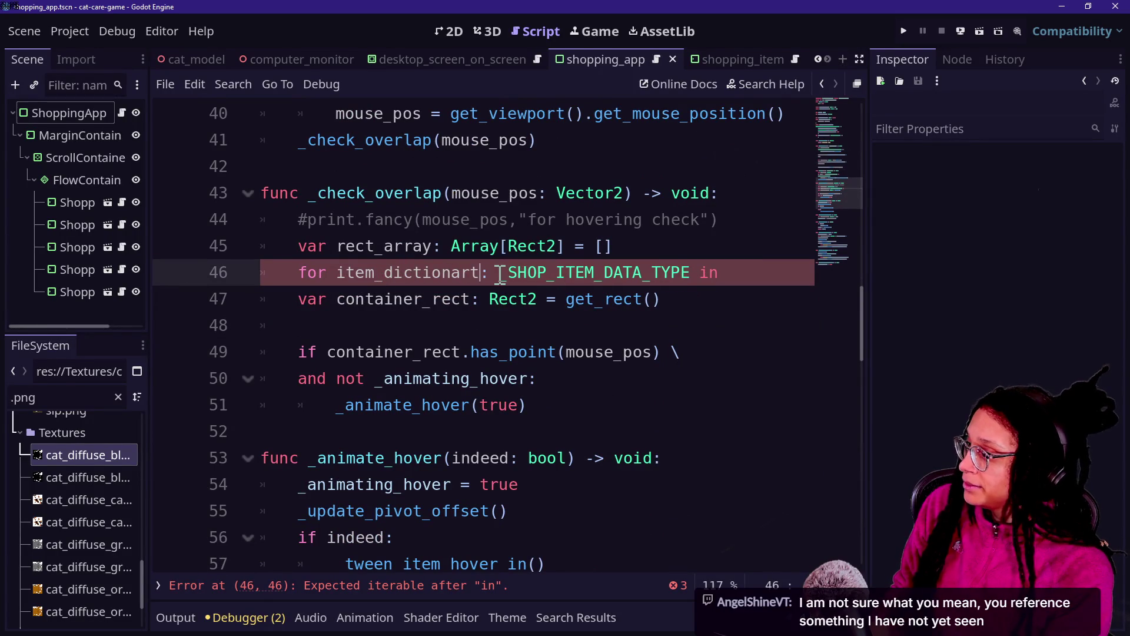
left_click_drag(575, 278, 645, 281)
key("BackSpace")
key("BackSpace")
key("BackSpace")
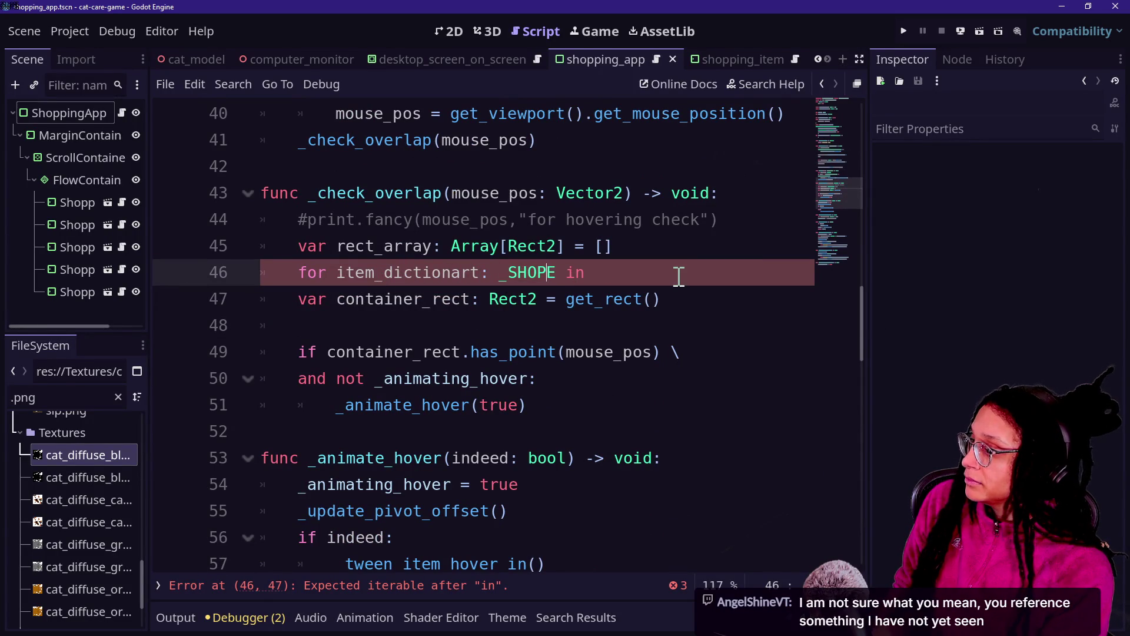
key("Delete")
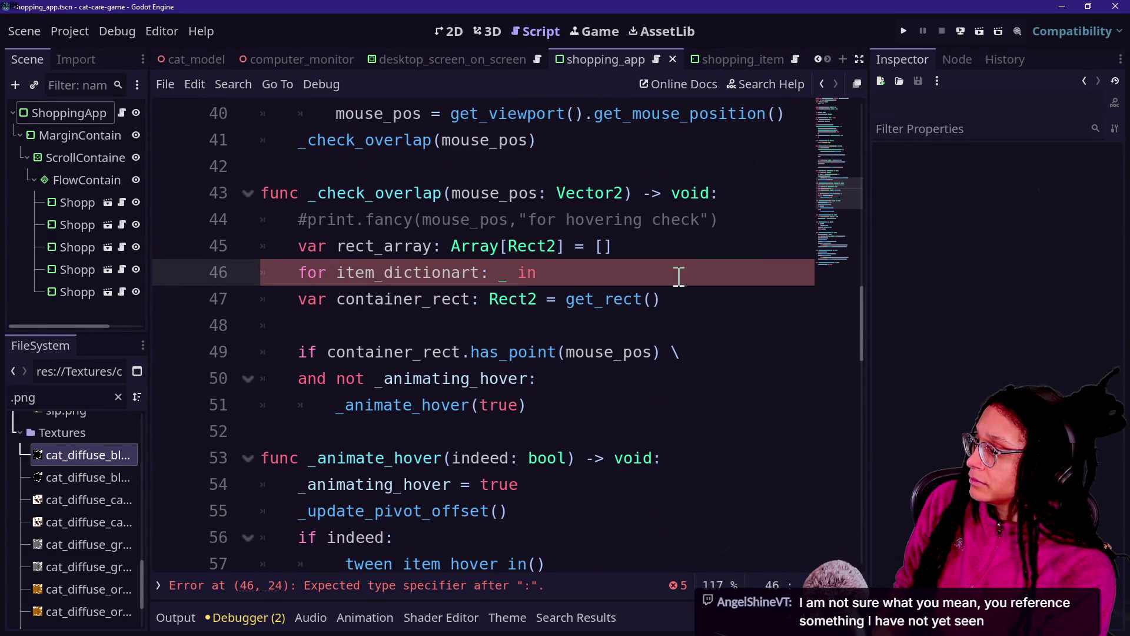
type("=")
key("BackSpace")
type("Dictionary")
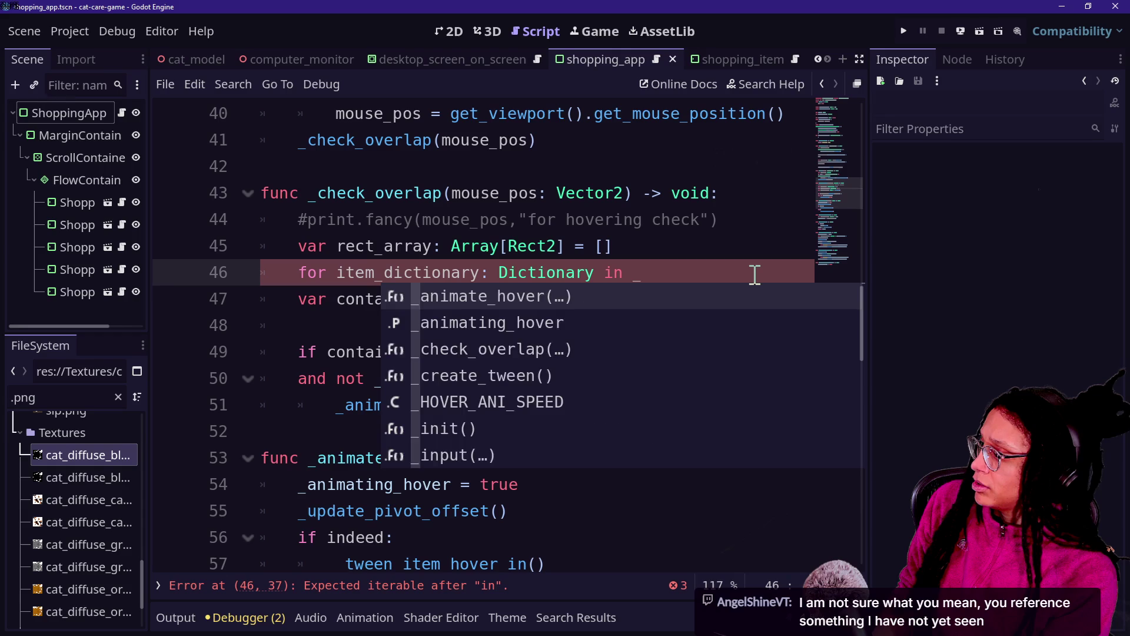
Make the loop iterate over _shopping_item_data and switch to distraction-free mode.
type("item")
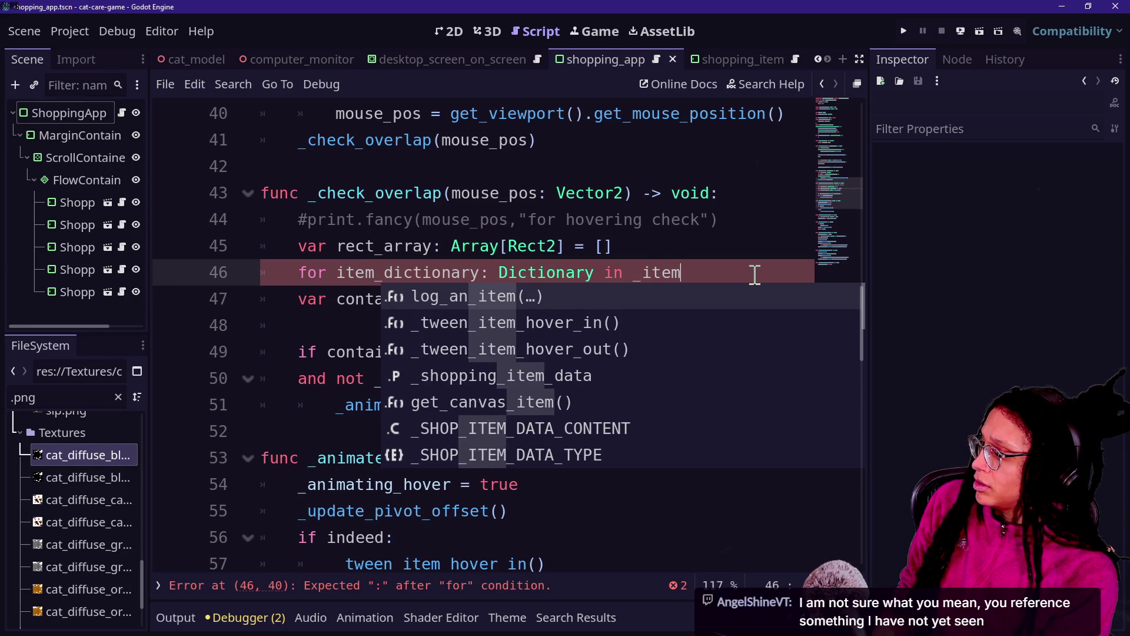
key("BackSpace")
key("BackSpace")
key("BackSpace")
key("BackSpace")
type("sho")
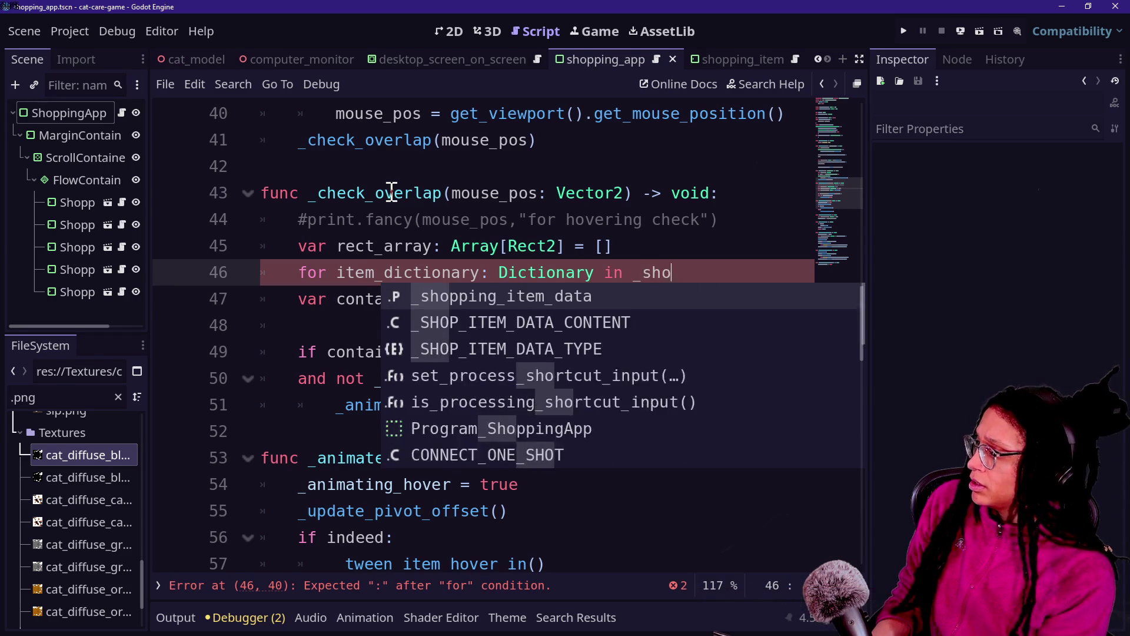
key("Return")
key("ctrl+shift+F11")
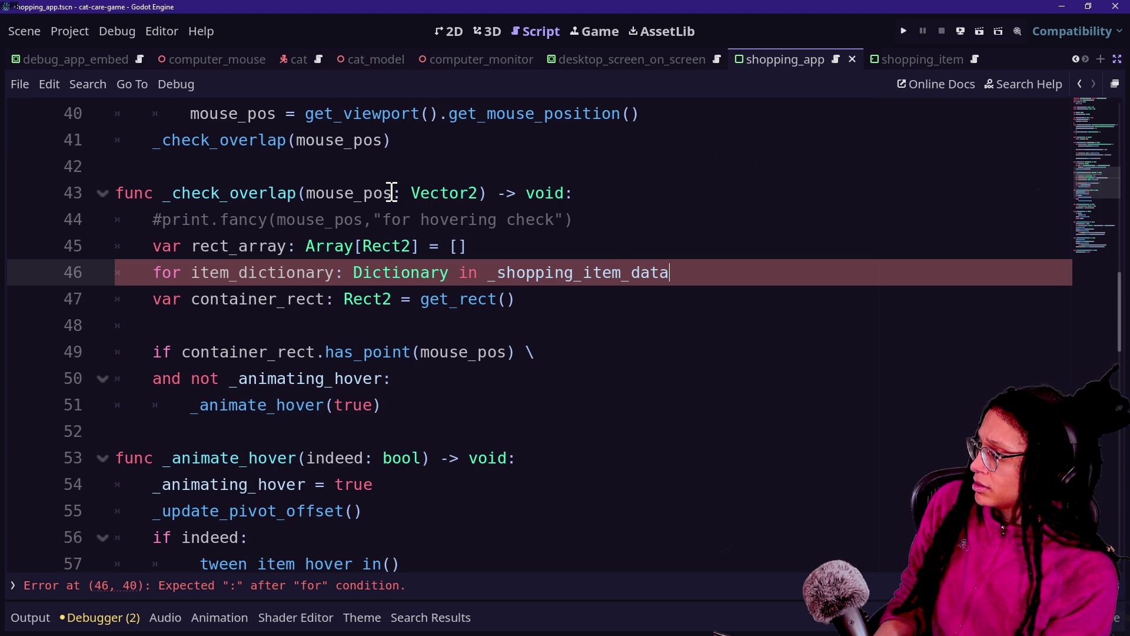
Remove the stray colon after get_rect() and end the loop header with a colon.
right_click(360, 217)
key("Escape")
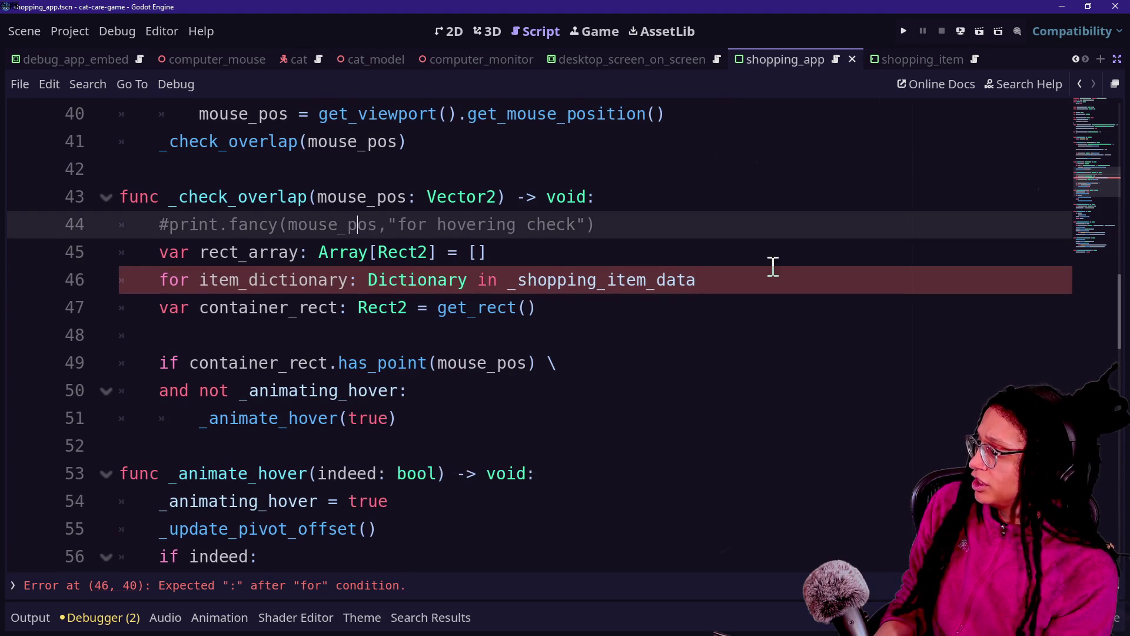
key("Down")
key("Down")
key("Down")
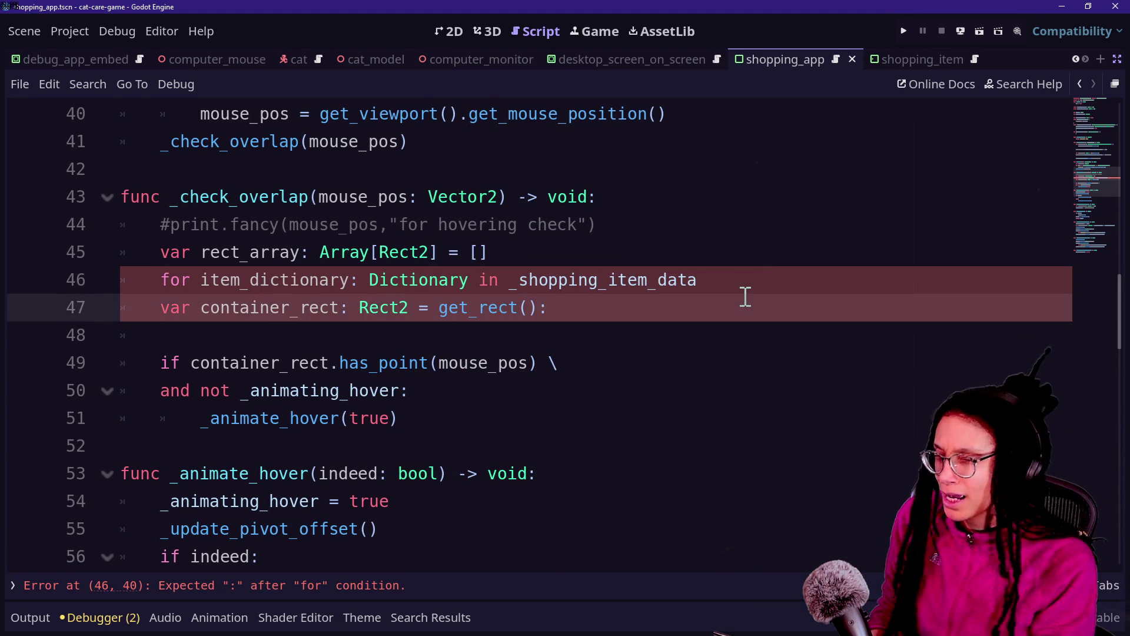
key("BackSpace")
left_click(741, 291)
type(":")
key("Return")
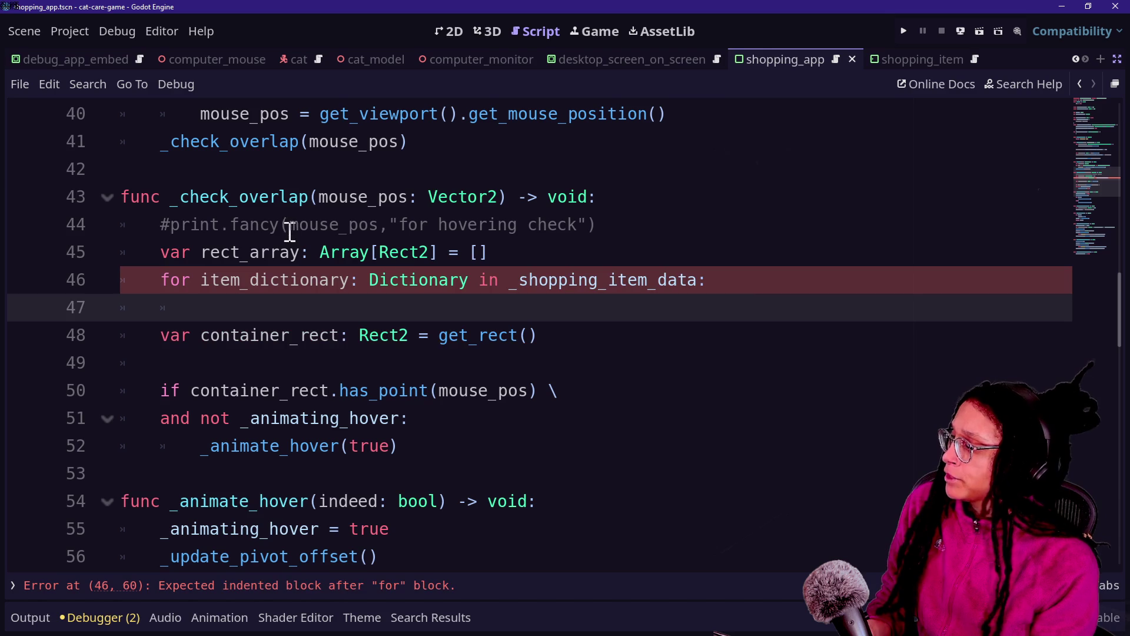
Declare found_rect as Rect2 assigned from item_dictionary[, continued onto a second line.
left_click_drag(460, 280, 622, 288)
left_click(330, 232)
left_click(577, 303)
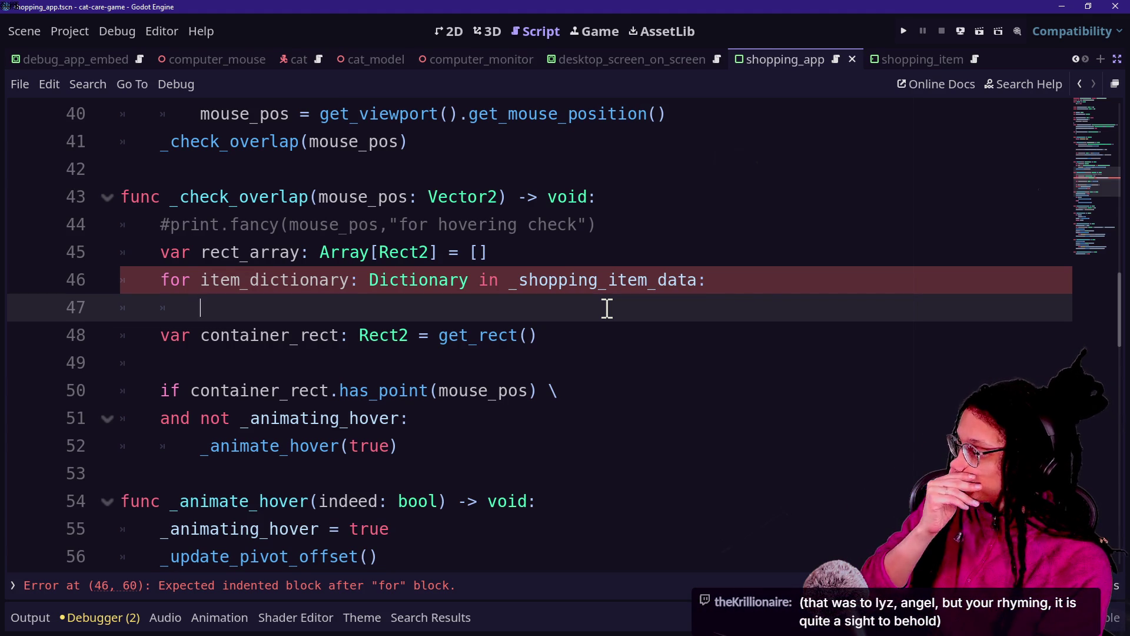
type("var")
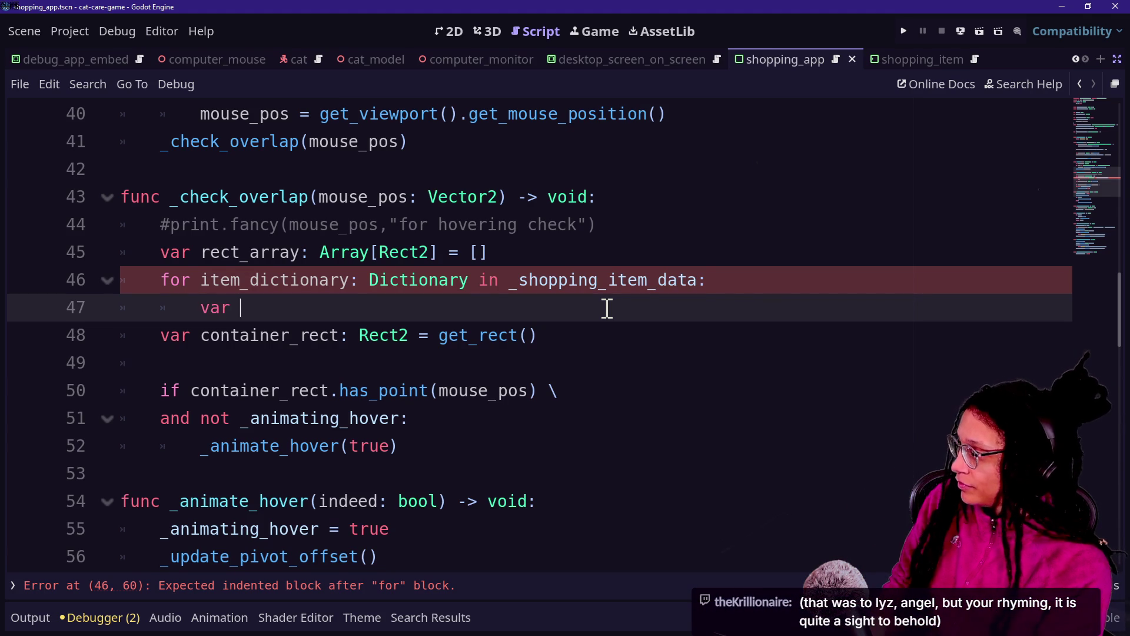
type("found_rect: Rect")
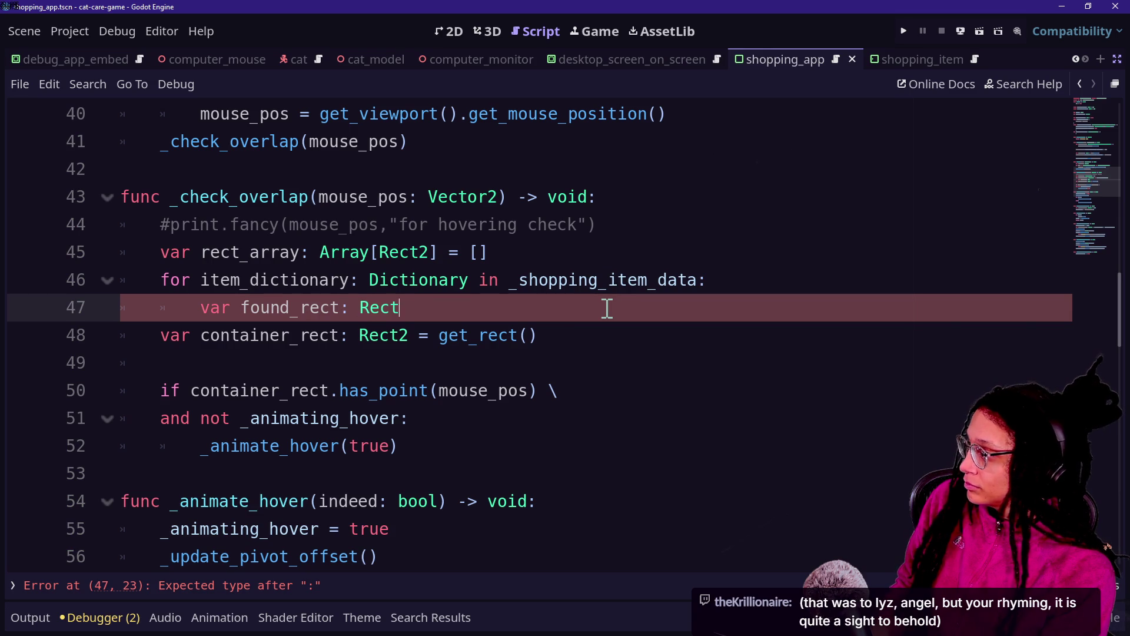
type("2 ")
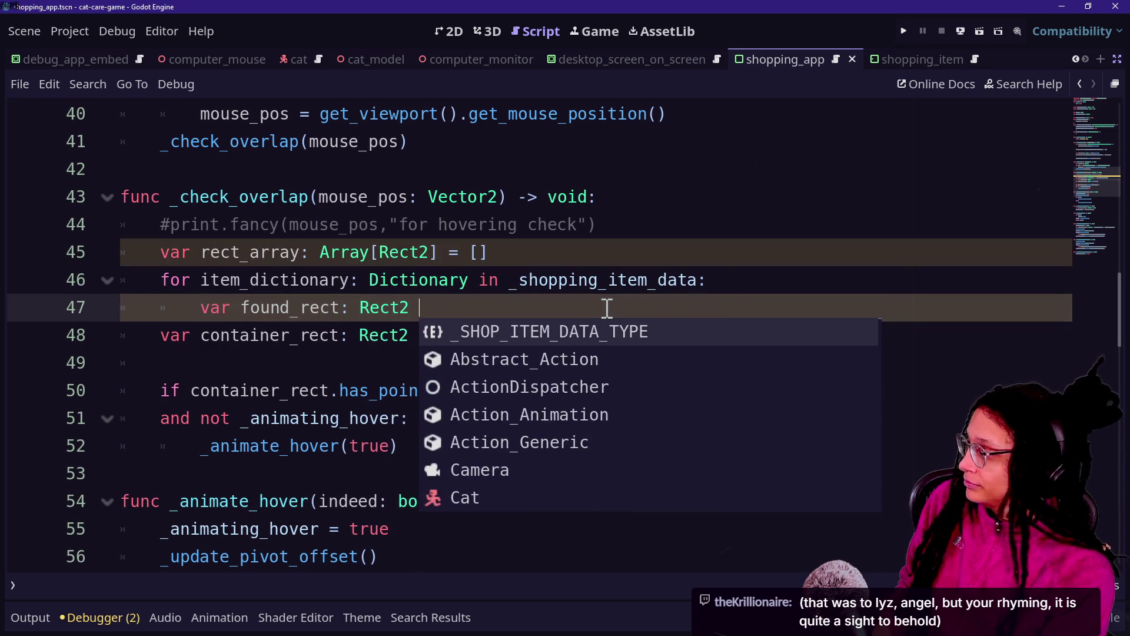
type("= Q")
key("BackSpace")
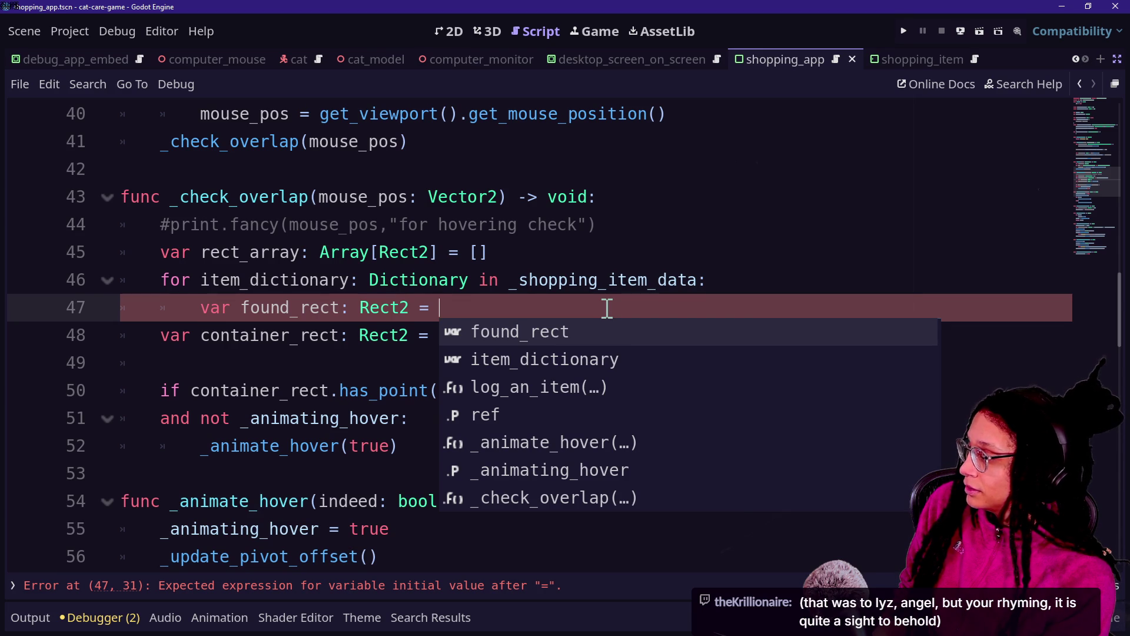
type("ite")
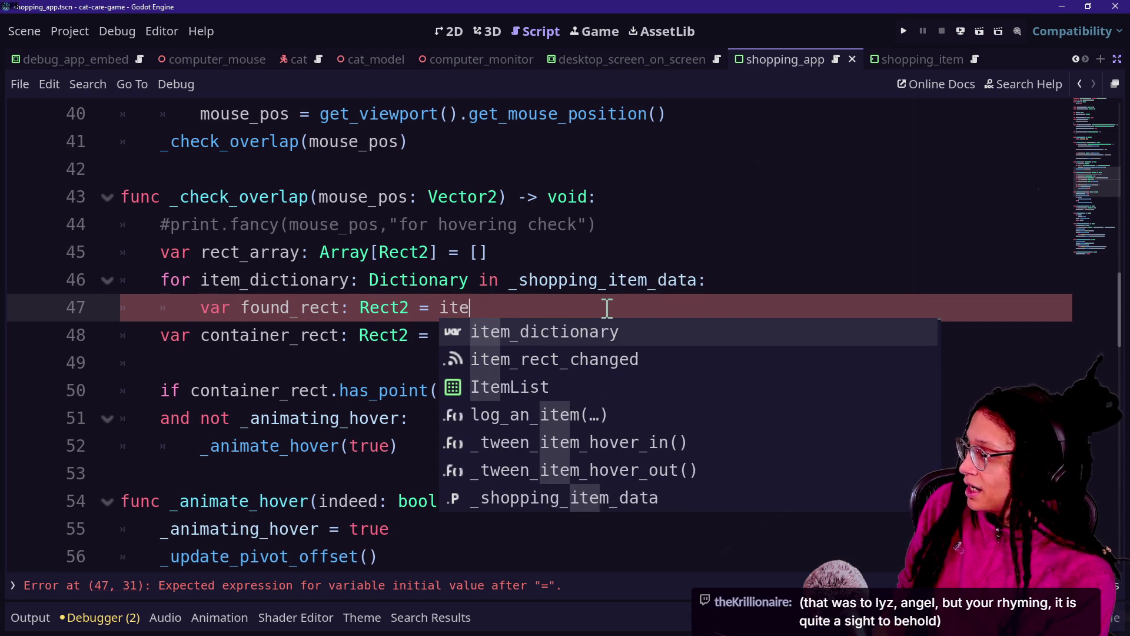
type("m_dictionary[")
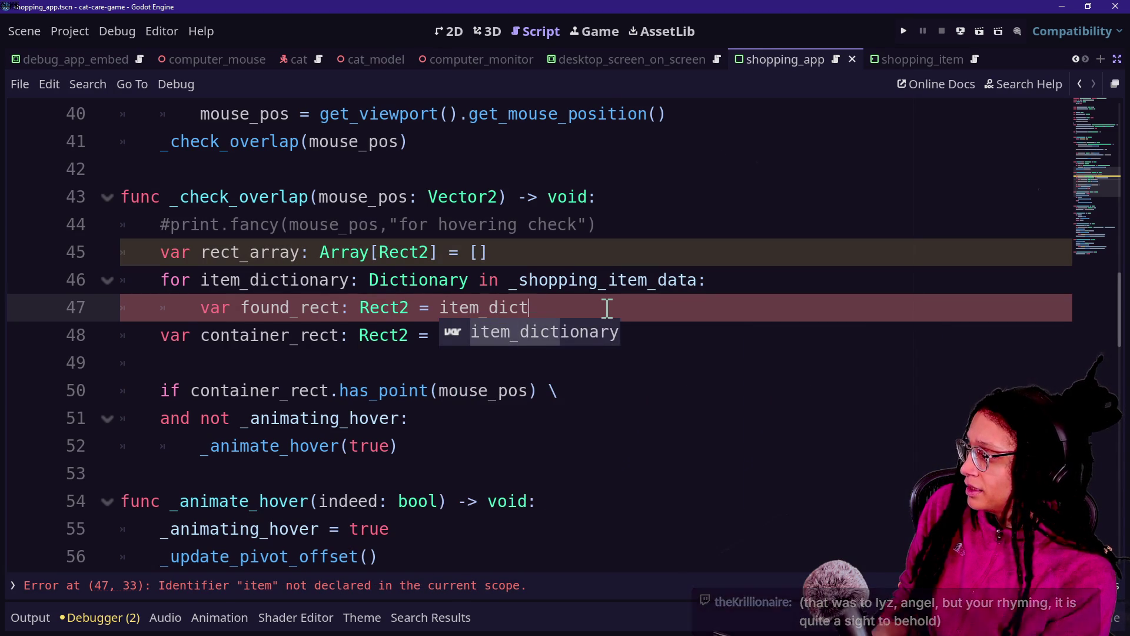
left_click(436, 306)
type("\\")
key("Return")
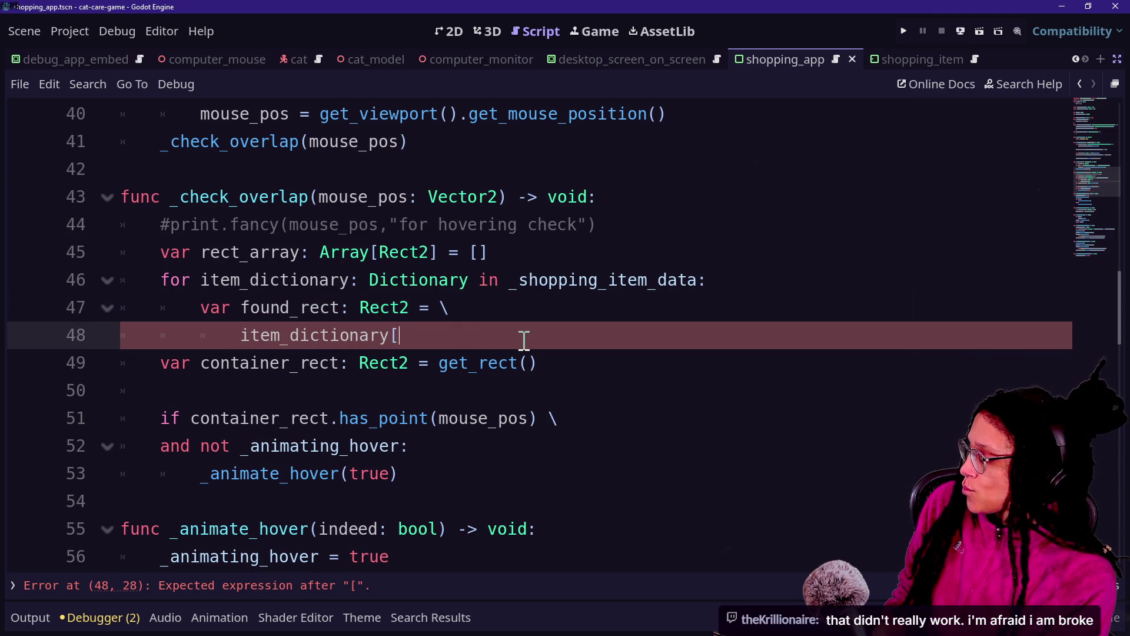
Complete the lookup key as _SHOP_ITEM_DATA_TYPE.ITEM_RECT and close the bracket.
type("_SHO")
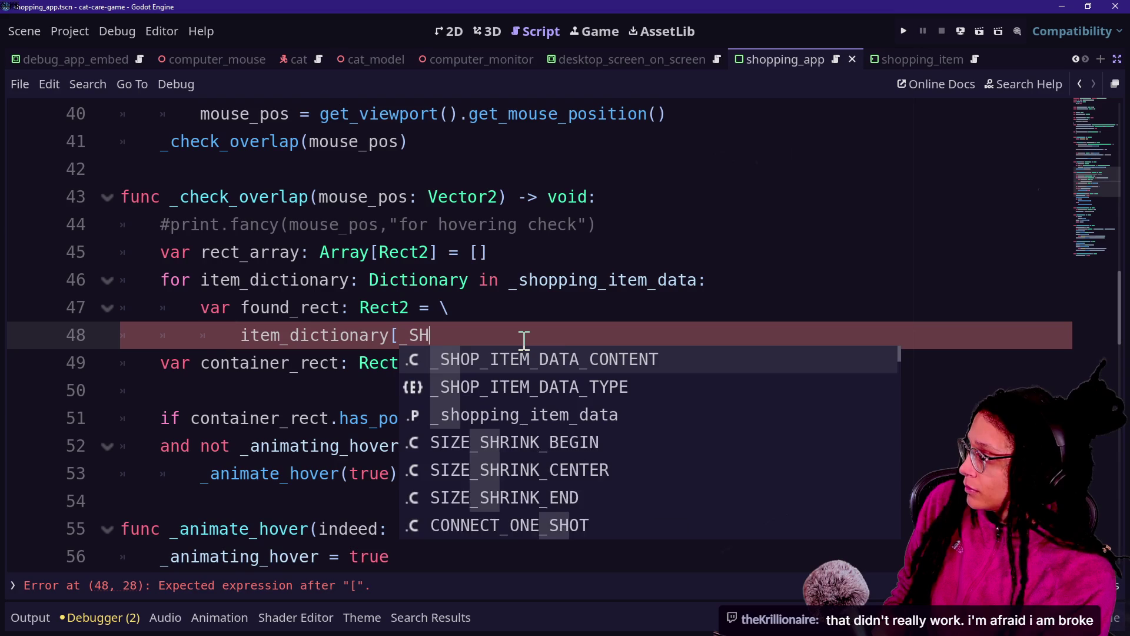
key("Down")
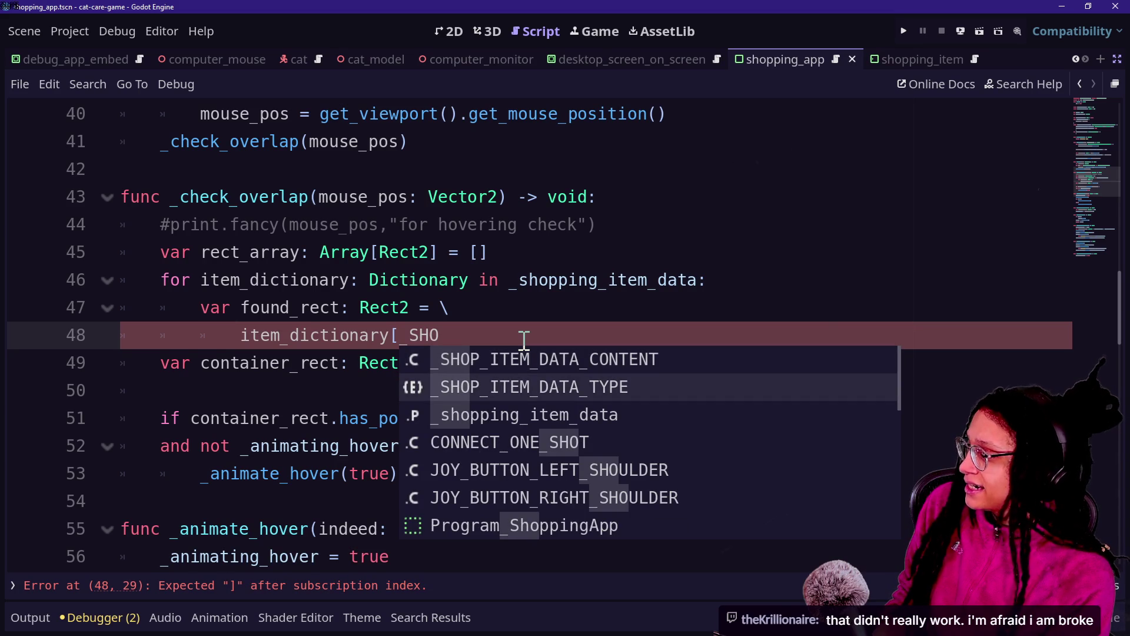
key("Return")
type(".")
key("Return")
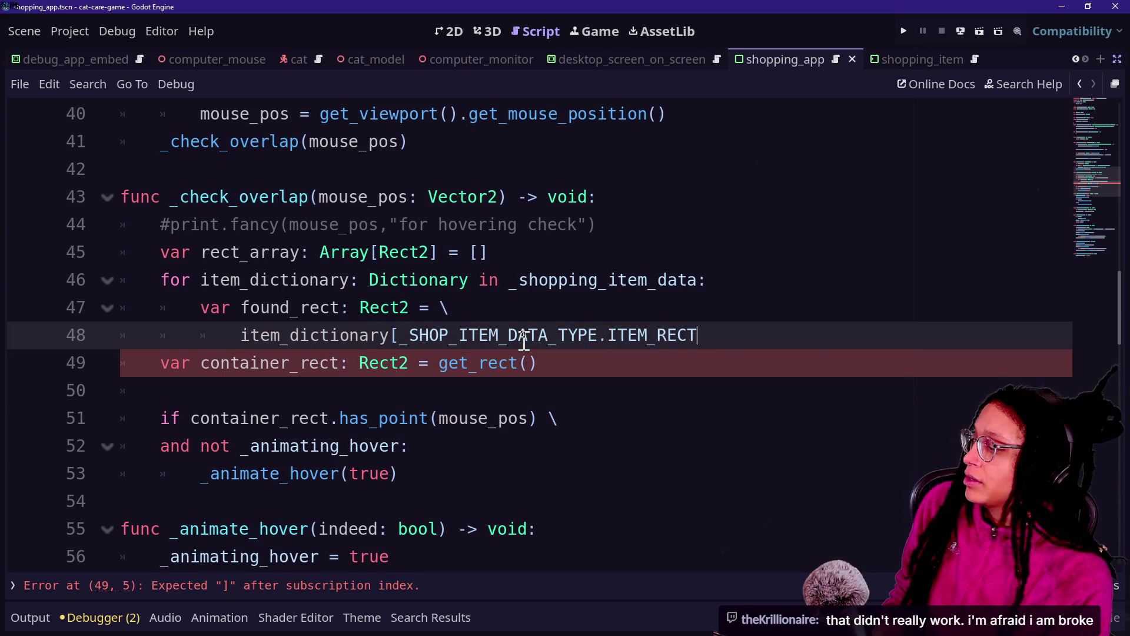
type("]")
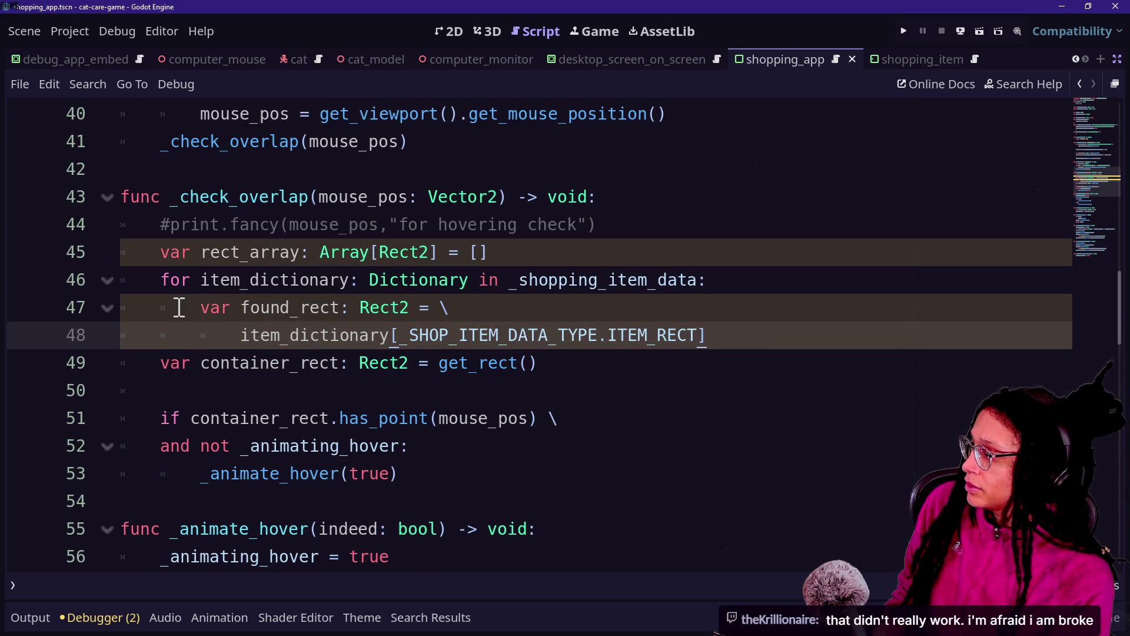
left_click_drag(557, 335, 694, 340)
left_click(730, 346)
key("Return")
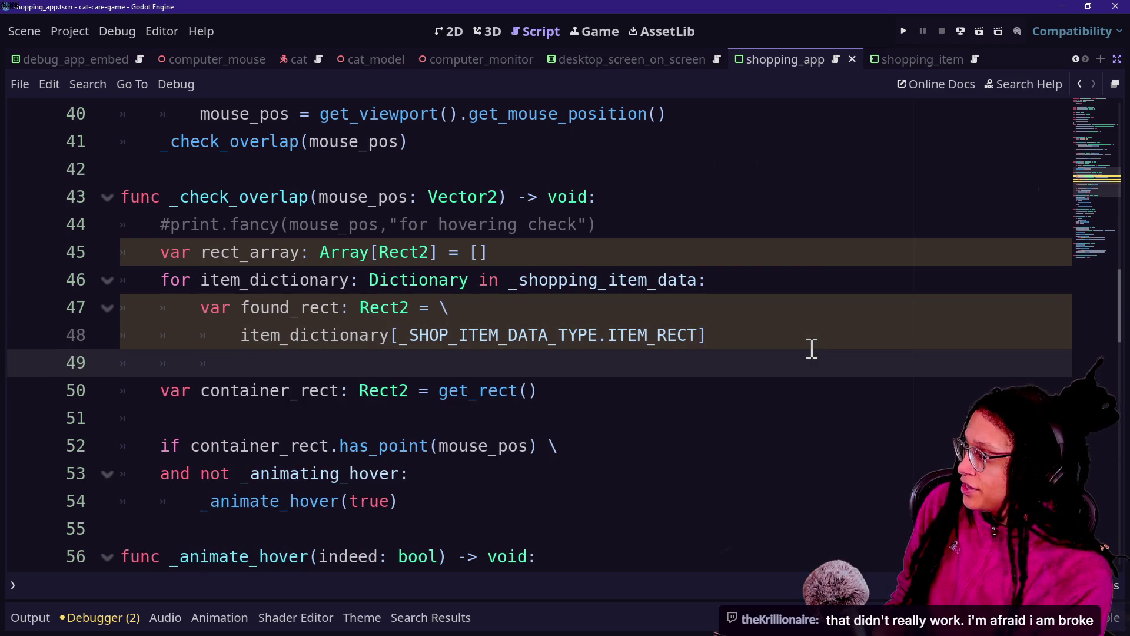
Add rect_array.append(found_rect) inside the loop.
type("rect_array")
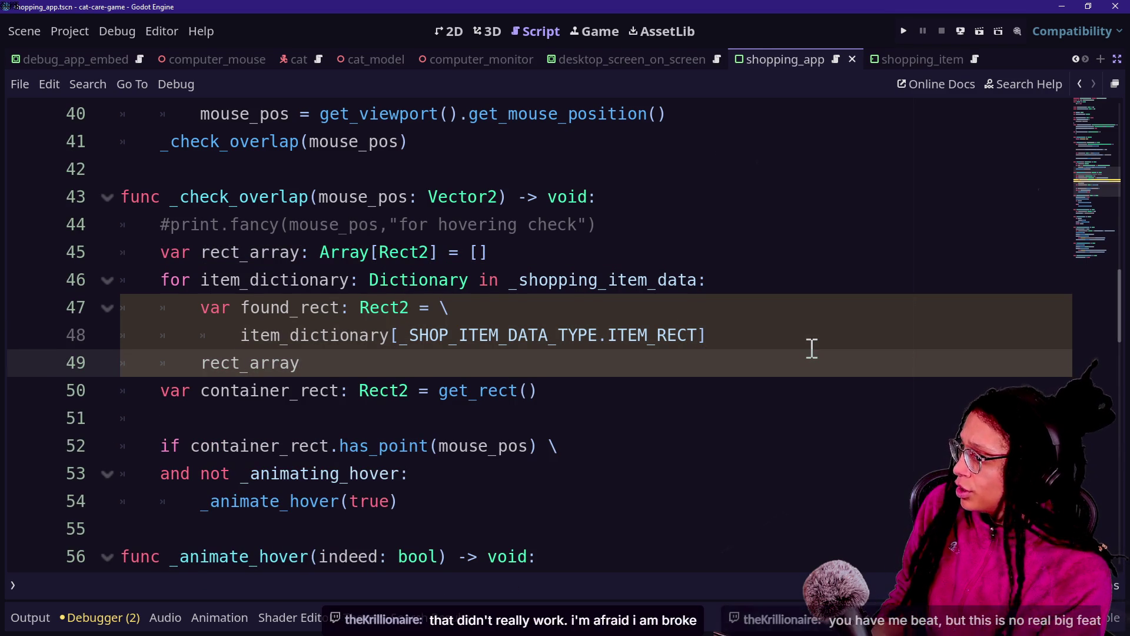
type(".append")
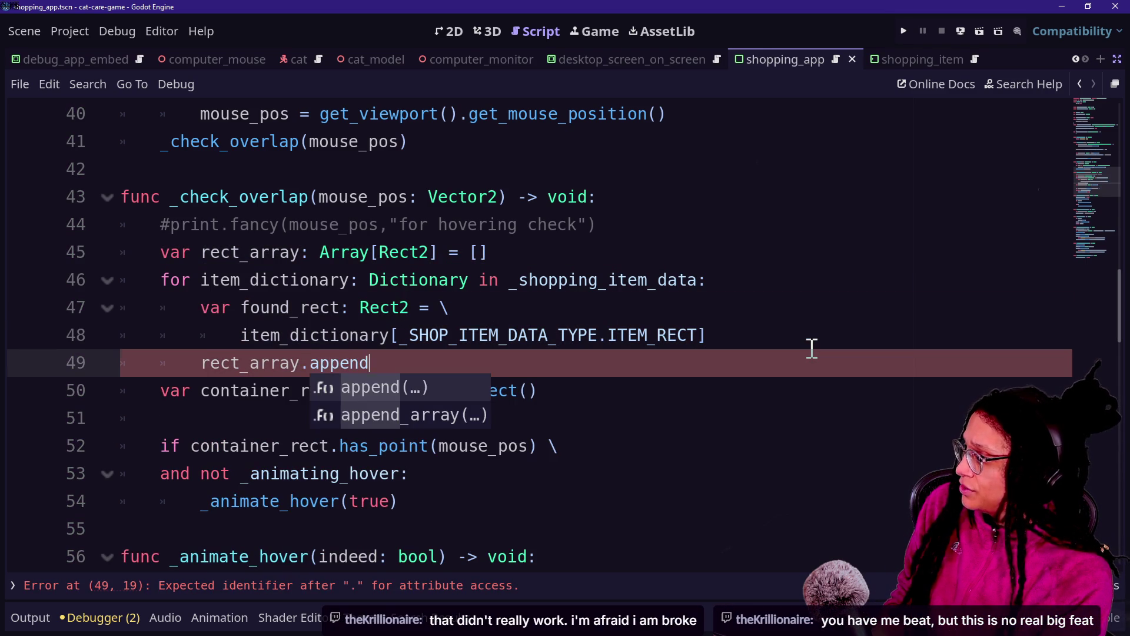
type("(r")
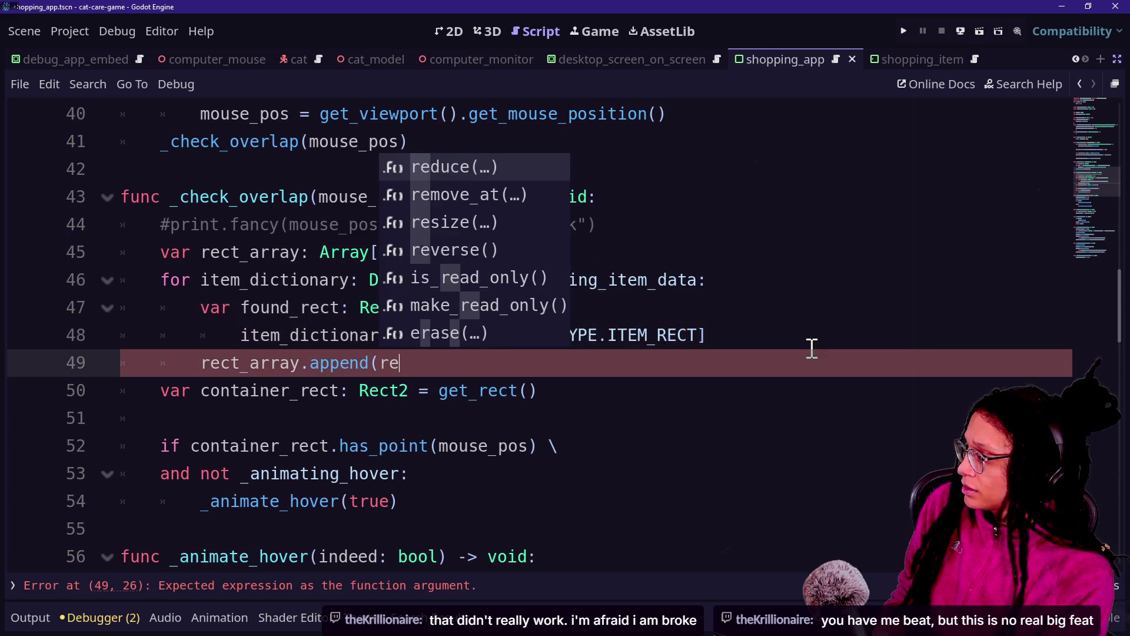
key("BackSpace")
type("found_rect")
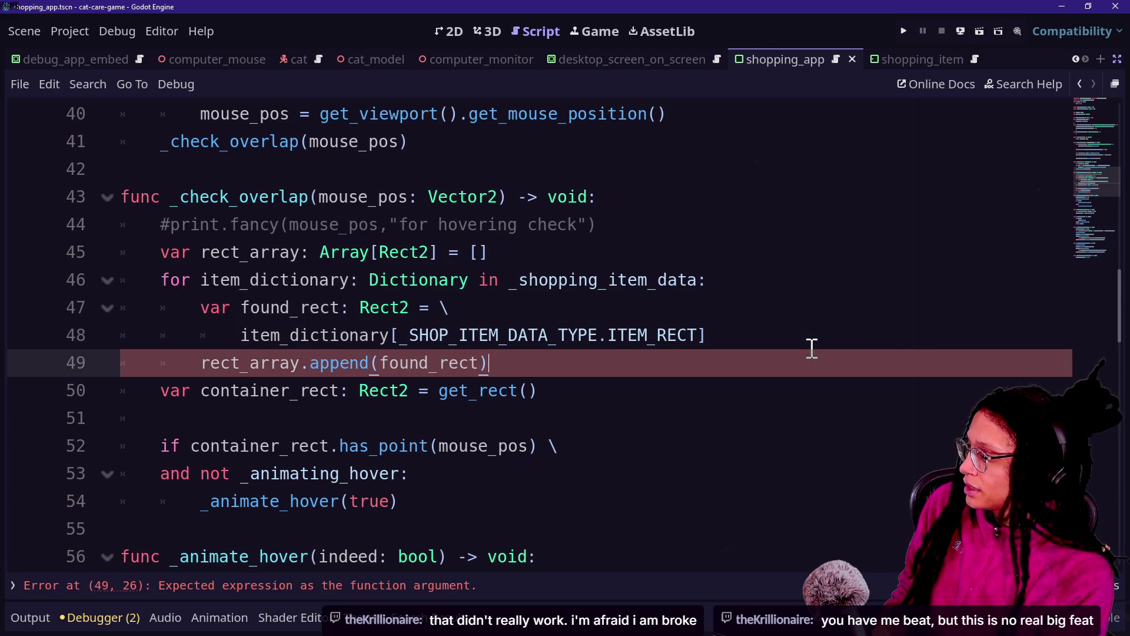
key("Return")
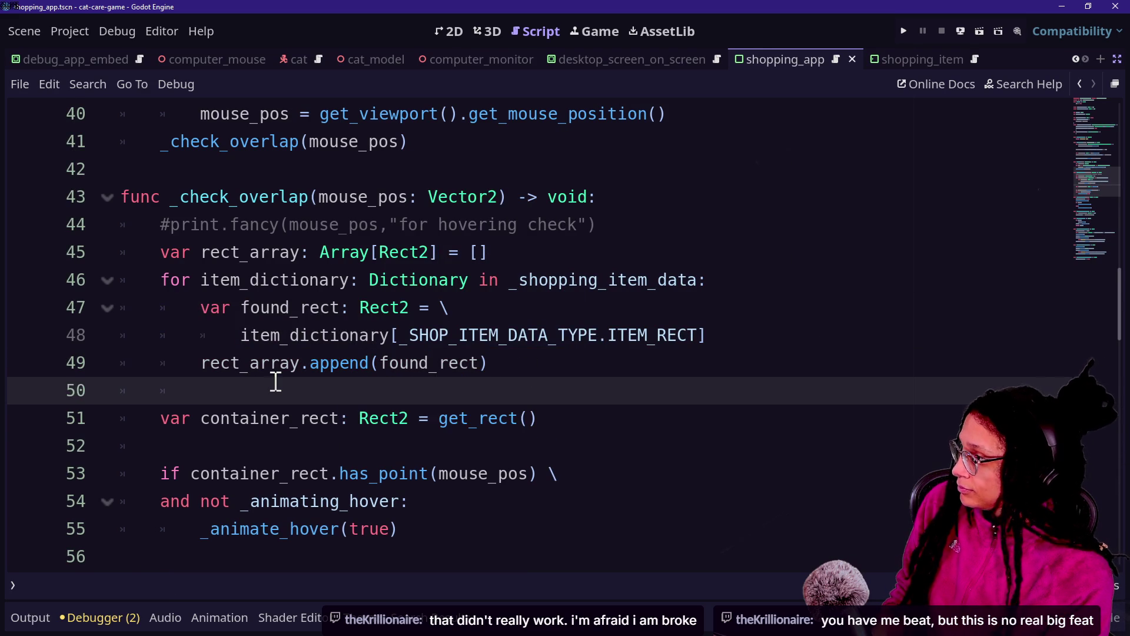
Cut the var container_rect declaration line and remove the leftover blank line.
scroll(275, 382, "down", 1)
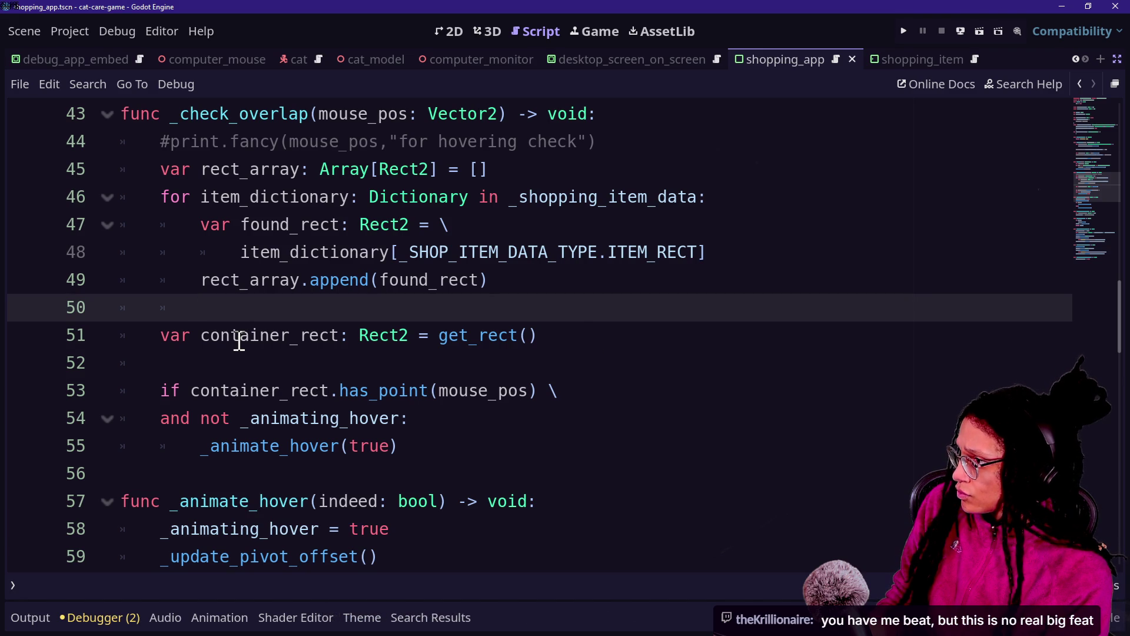
scroll(346, 337, "up", 4)
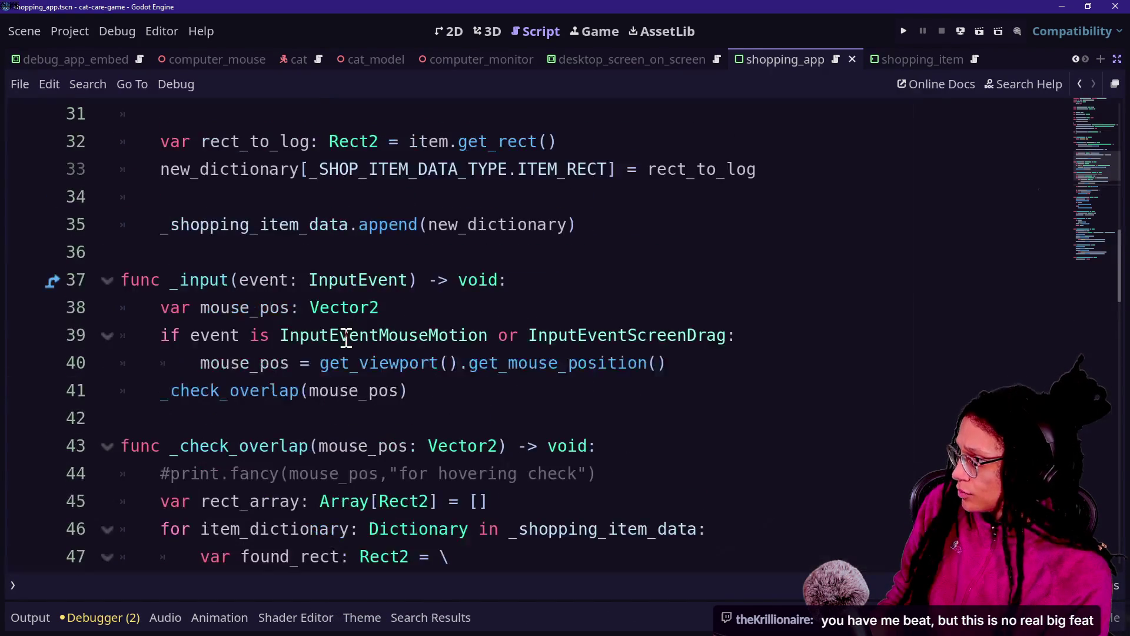
scroll(347, 336, "down", 3)
left_click_drag(591, 424, 584, 393)
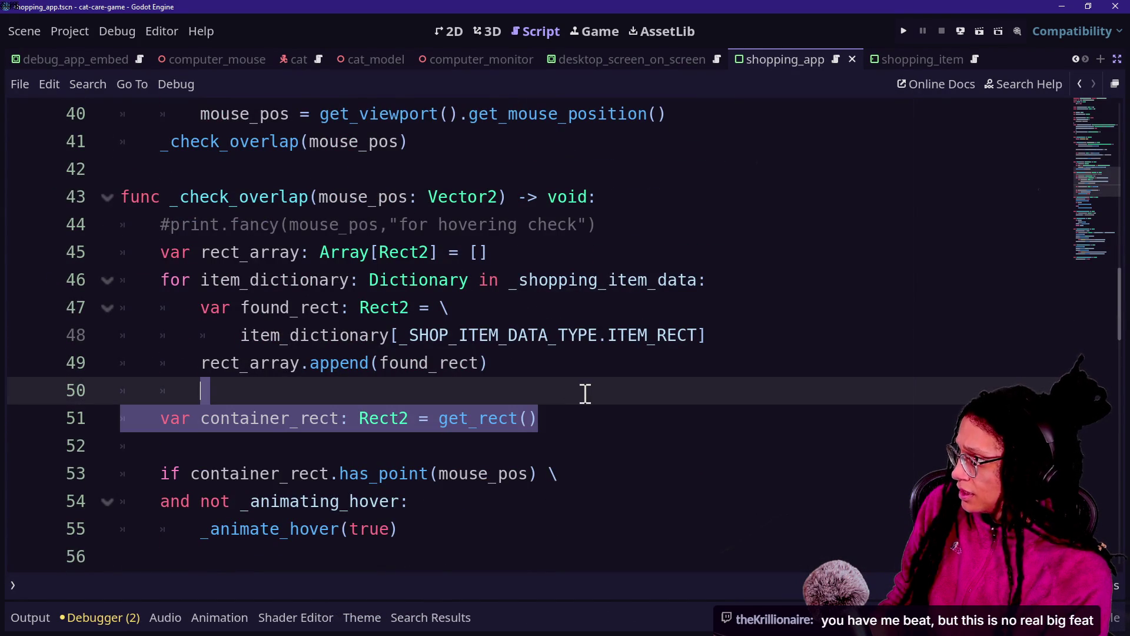
key("ctrl+x")
left_click_drag(247, 335, 537, 385)
left_click(510, 394)
key("BackSpace")
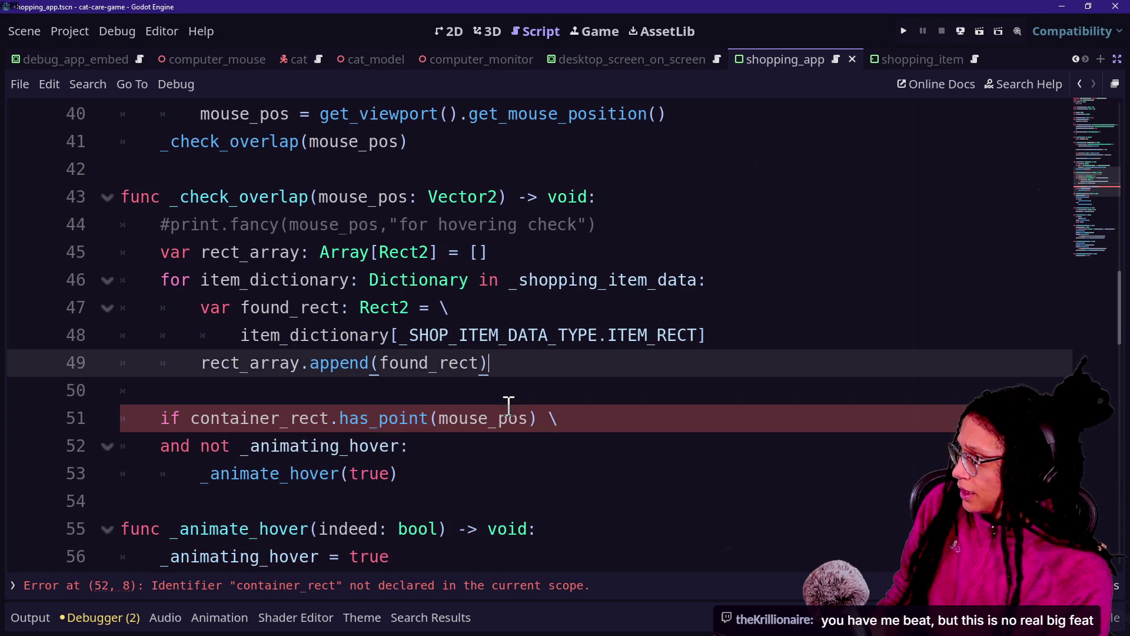
left_click(222, 390)
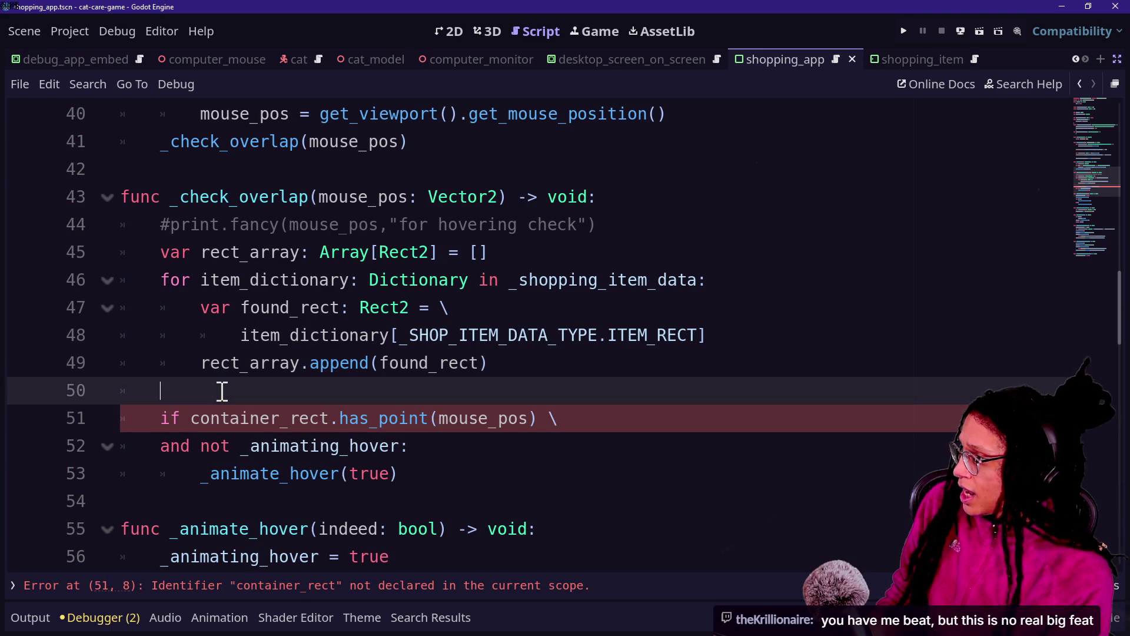
Add the loop header 'for item_rect: Rect2 in rect_array:'.
type("for")
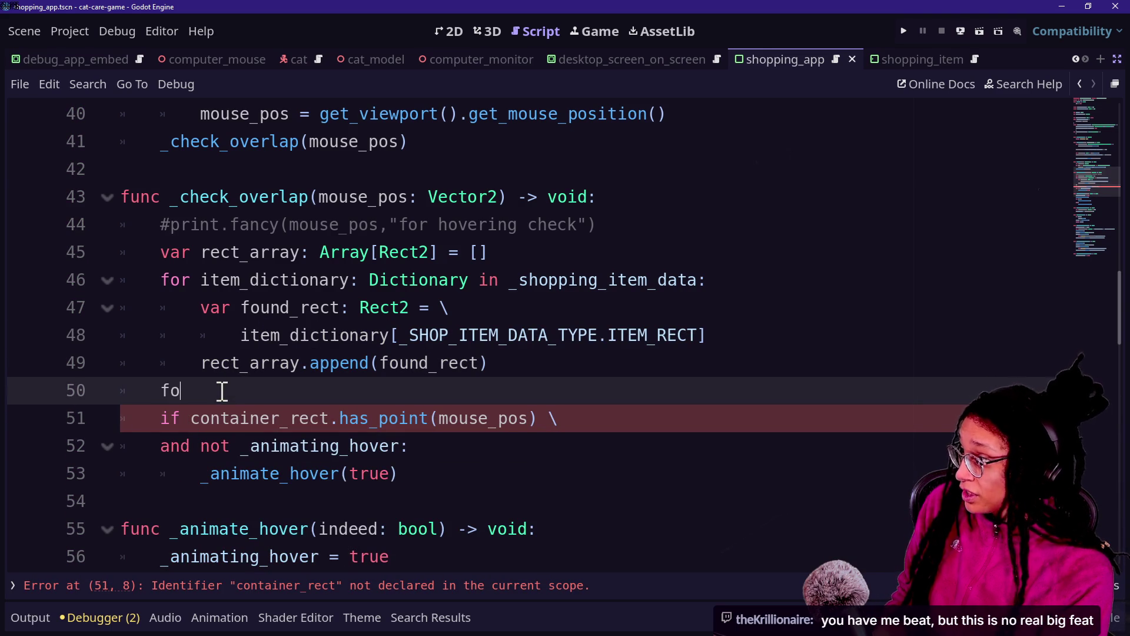
key("BackSpace")
key("BackSpace")
key("BackSpace")
key("Return")
type("for item_rect")
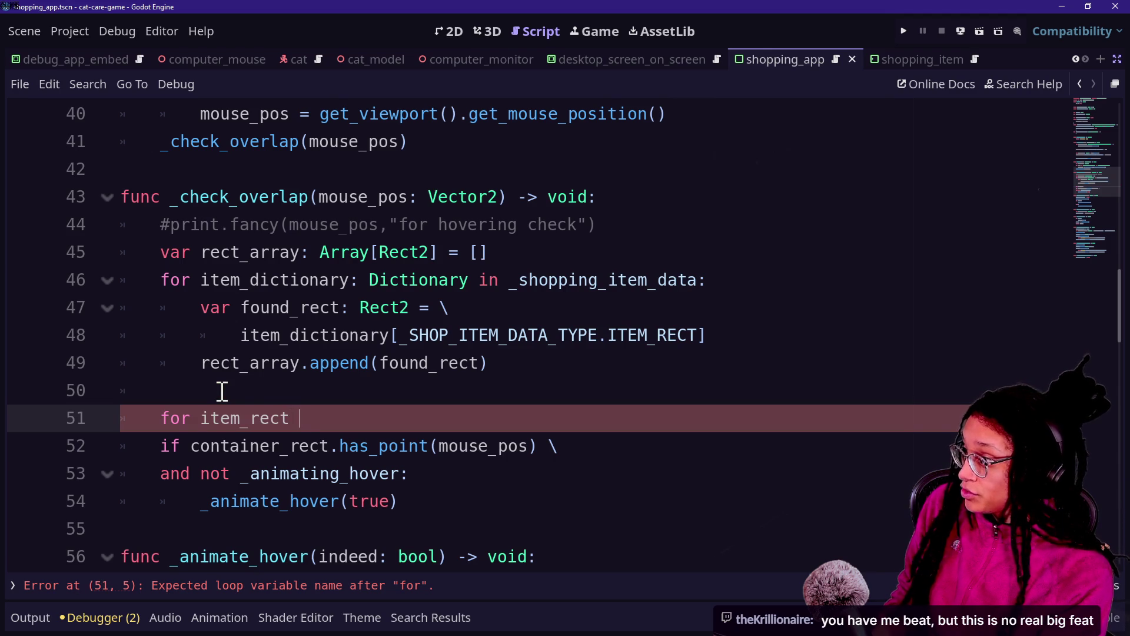
key("BackSpace")
type(": Rect2 ")
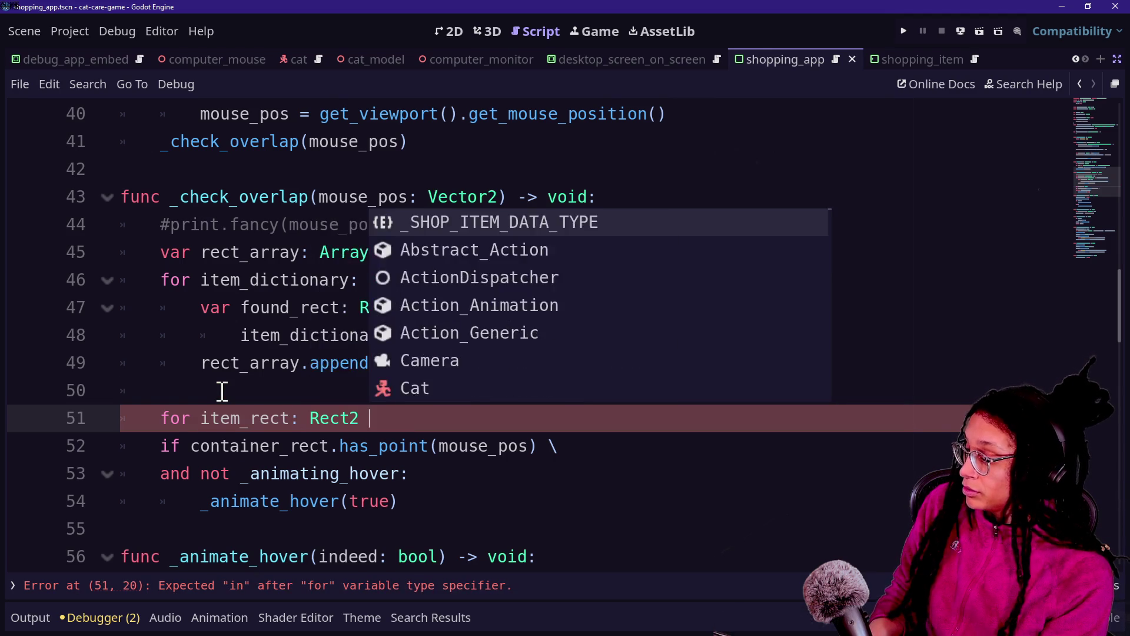
type("in ")
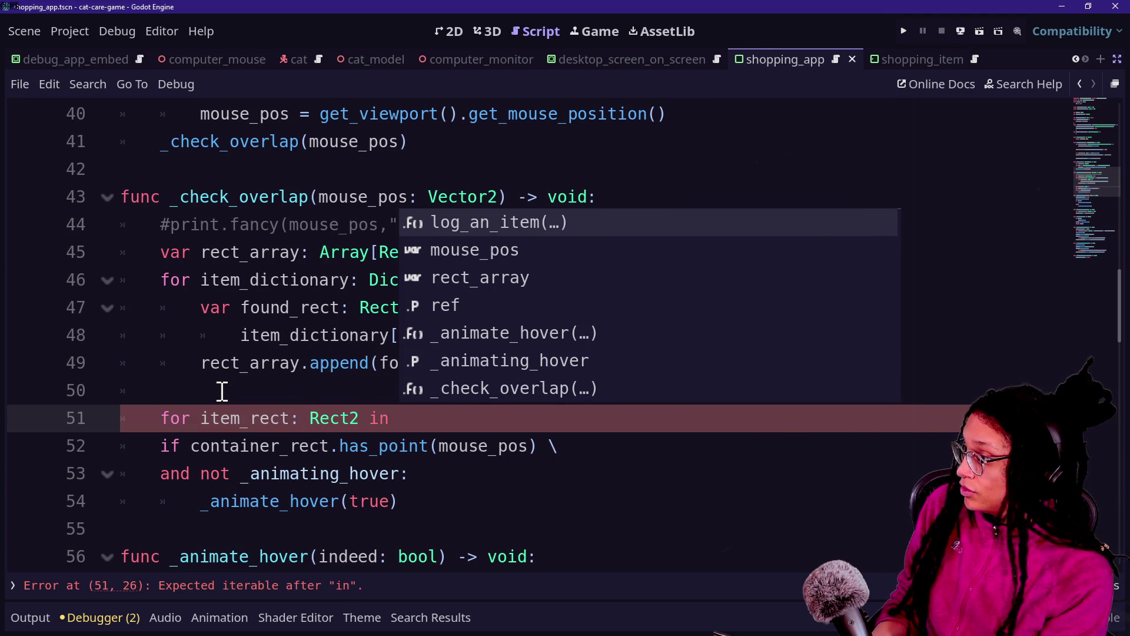
type("rect_array:")
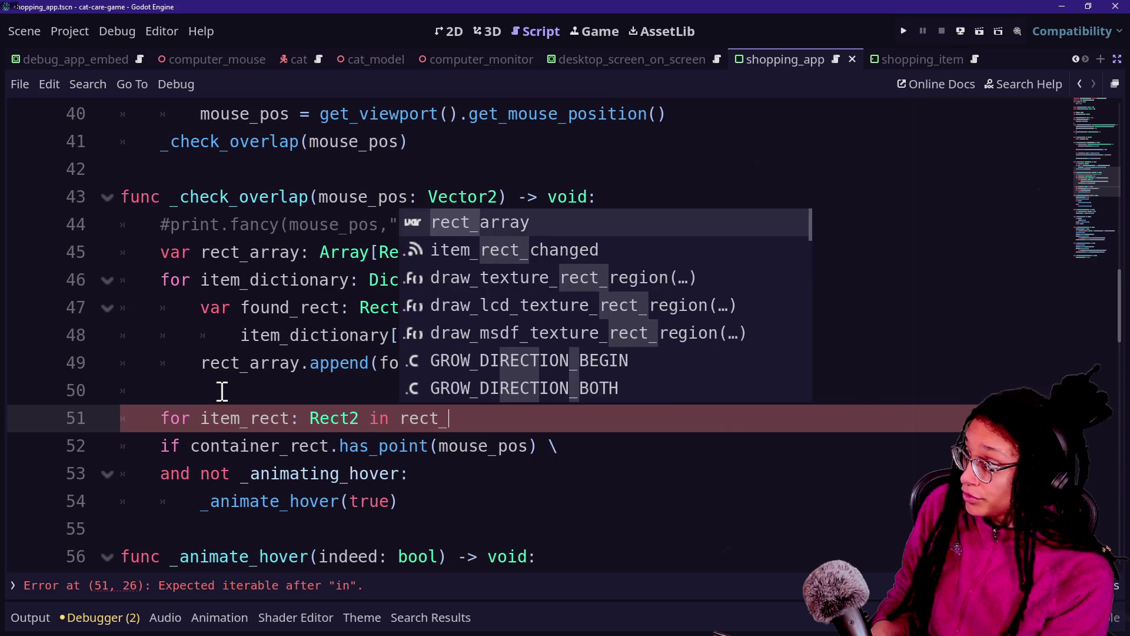
key("Return")
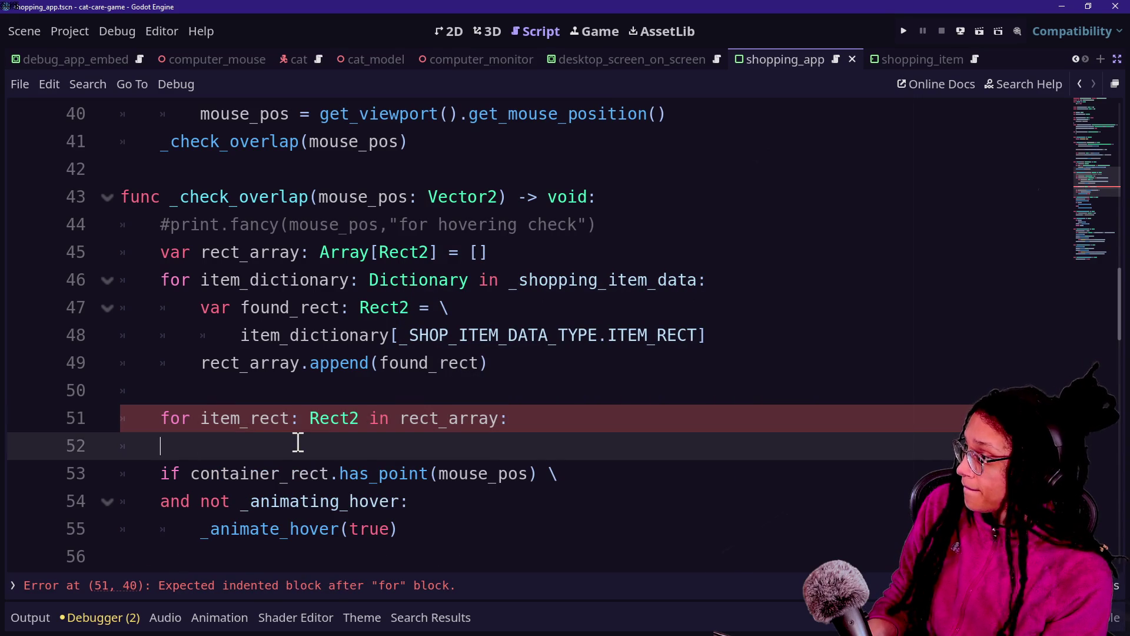
key("BackSpace")
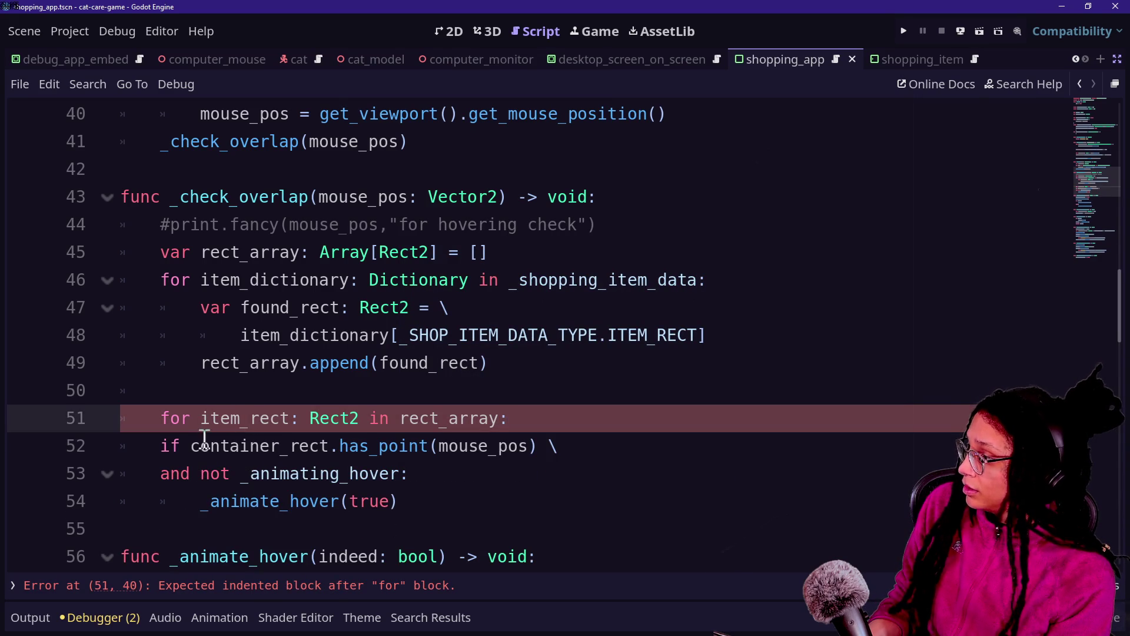
Indent the hover if-block into the new item_rect loop.
left_click_drag(209, 446, 298, 501)
key("Tab")
left_click(266, 474)
scroll(183, 376, "down", 1)
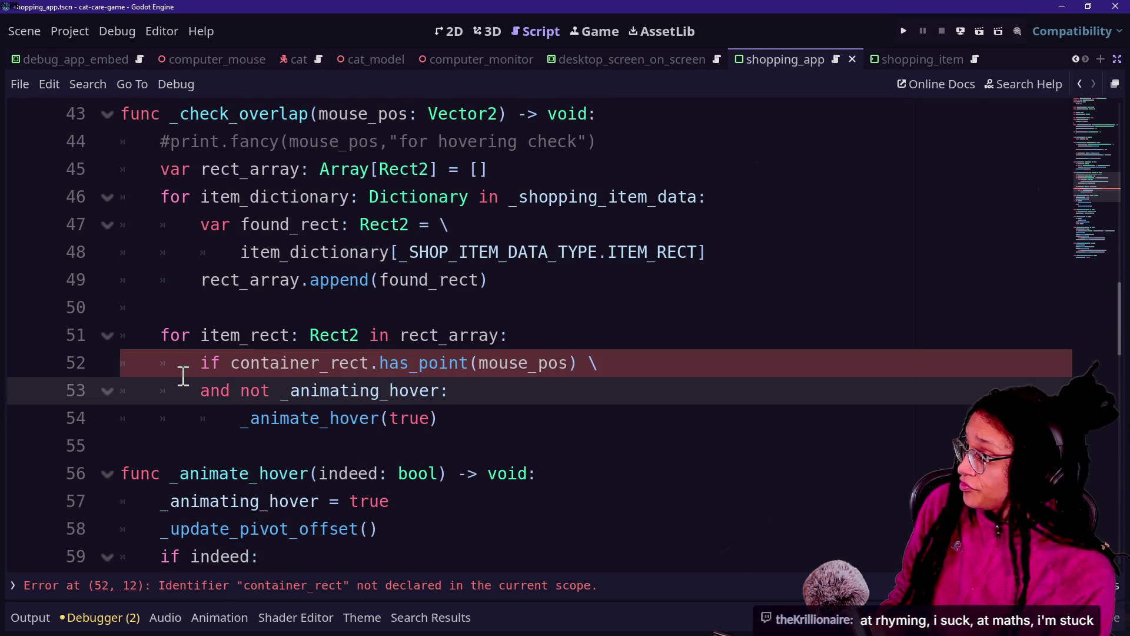
Replace container_rect with item_rect in the has_point hover condition.
left_click(365, 362)
left_click_drag(233, 362, 370, 364)
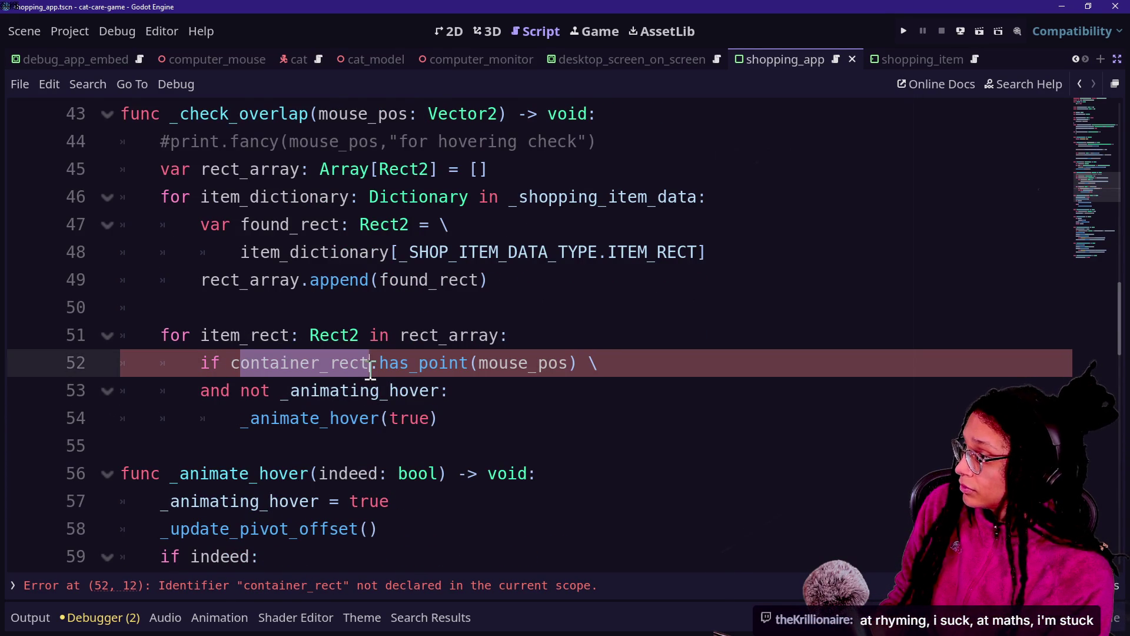
type("item_re")
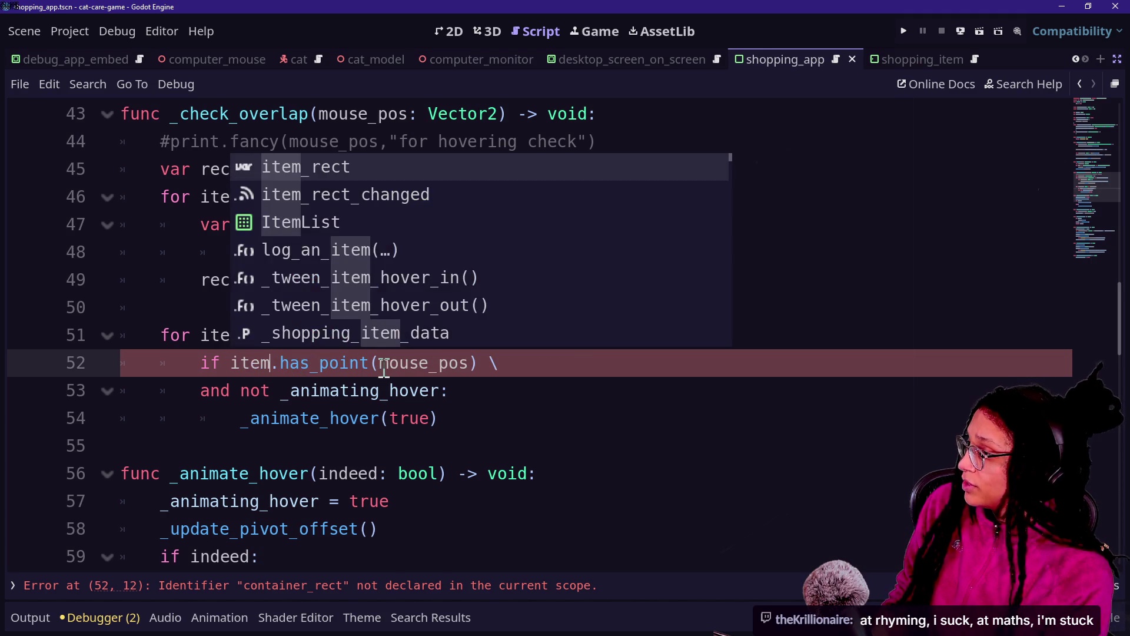
key("Return")
left_click(204, 252)
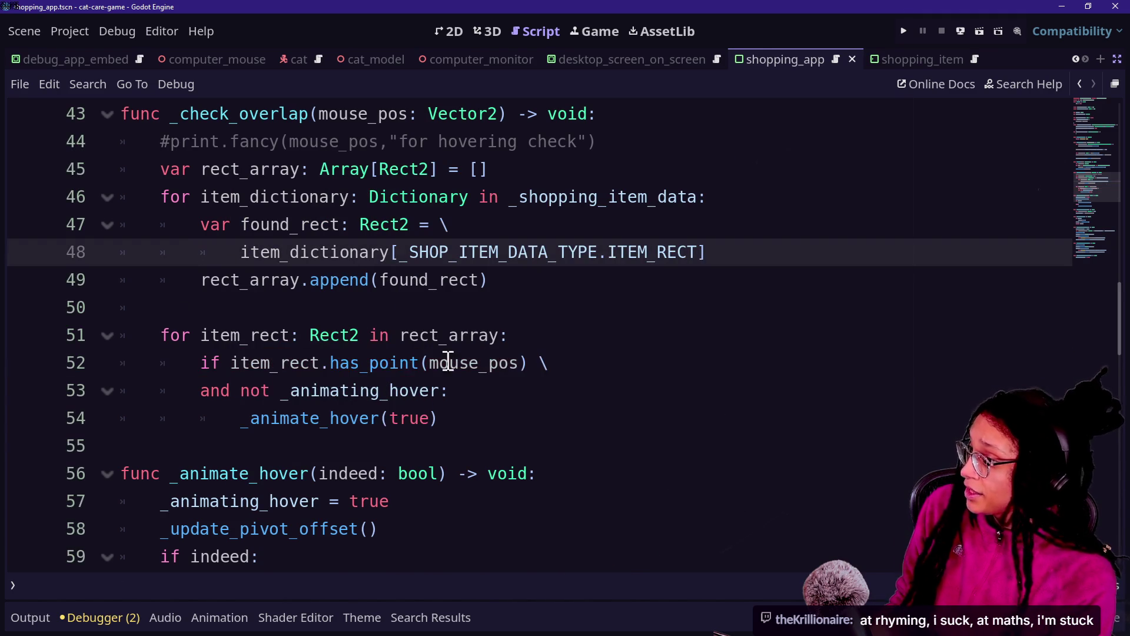
Review the mouse_pos and not _animating_hover parts of the two-line hover condition.
left_click_drag(430, 363, 519, 362)
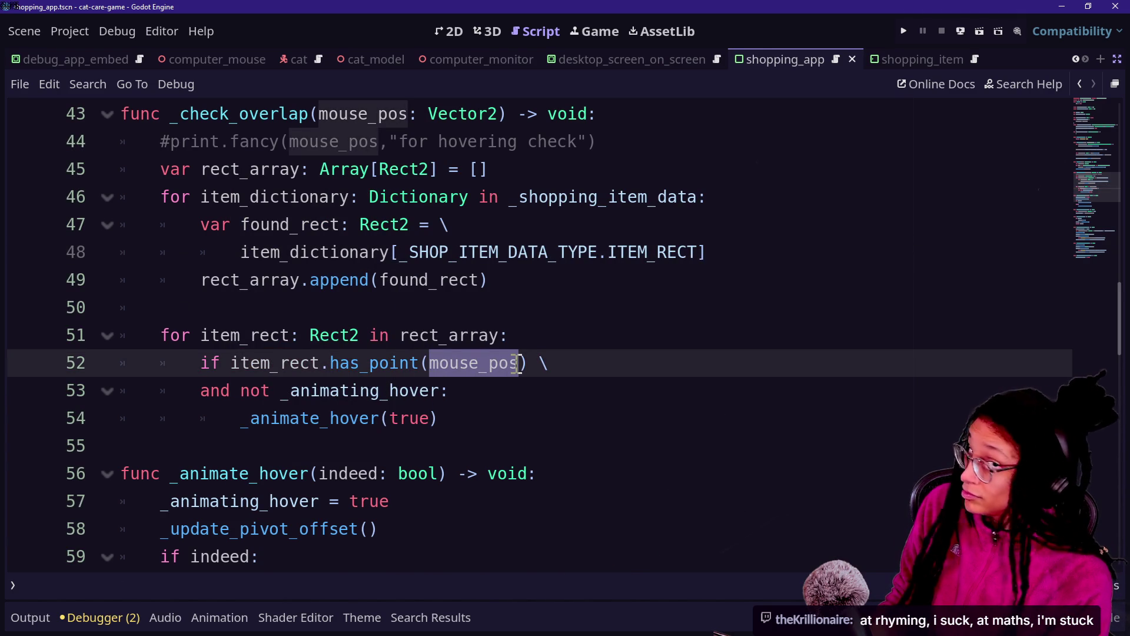
left_click(518, 362)
left_click_drag(200, 391, 471, 394)
left_click(471, 394)
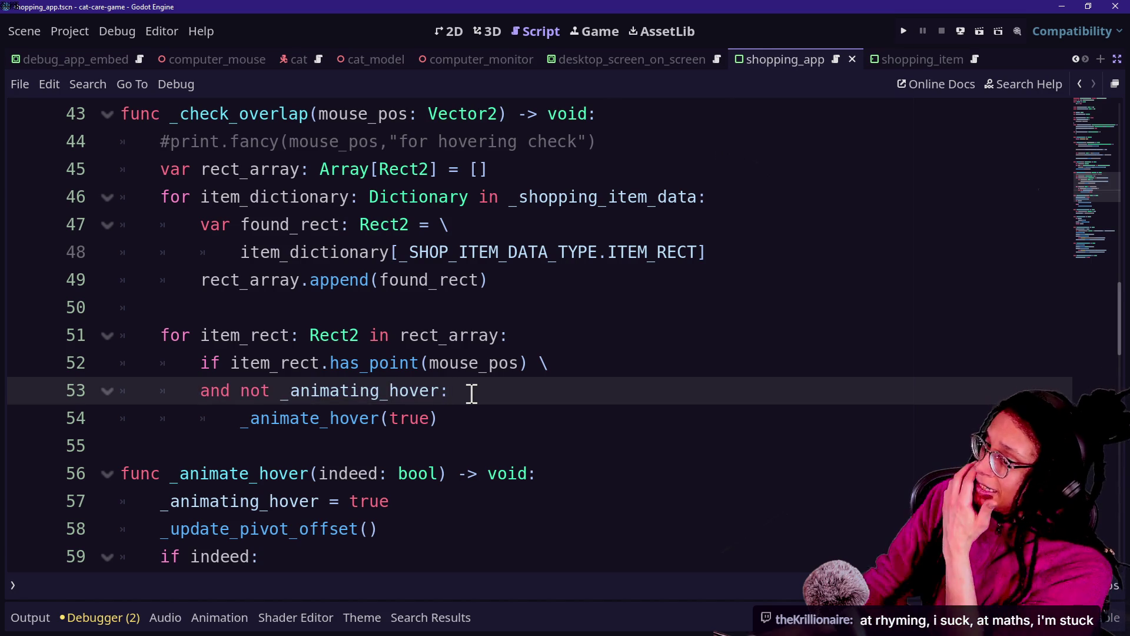
mouse_move(471, 394)
left_mouse_down()
mouse_move(206, 363)
mouse_move(199, 391)
left_mouse_up()
left_click(202, 392)
scroll(332, 391, "up", 10)
scroll(339, 390, "down", 10)
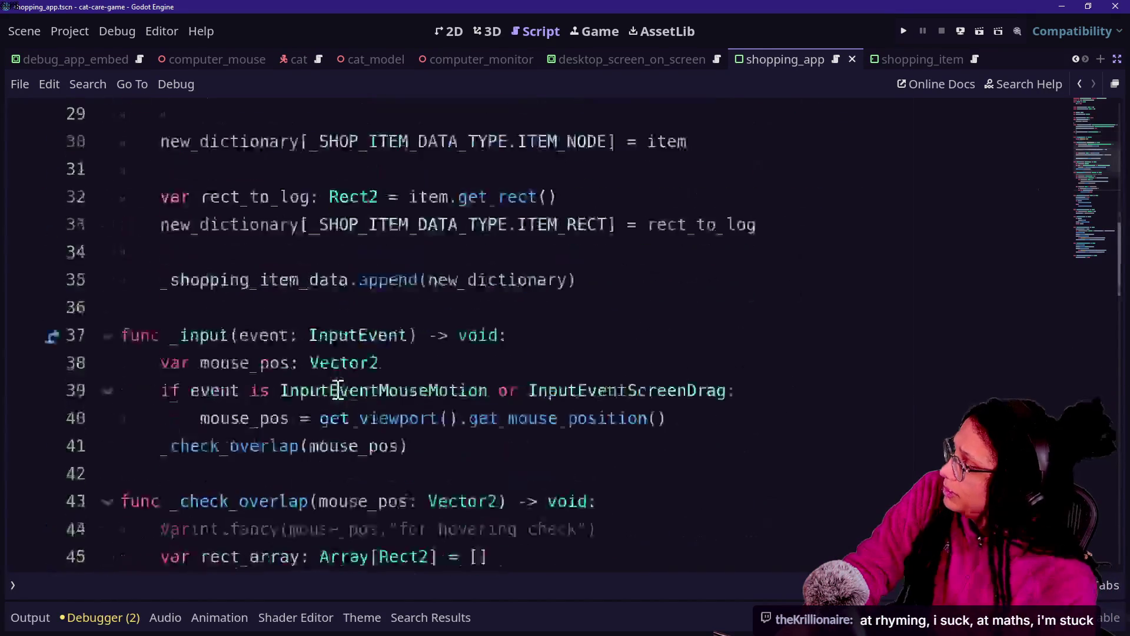
left_click_drag(211, 394, 430, 415)
left_click(444, 395)
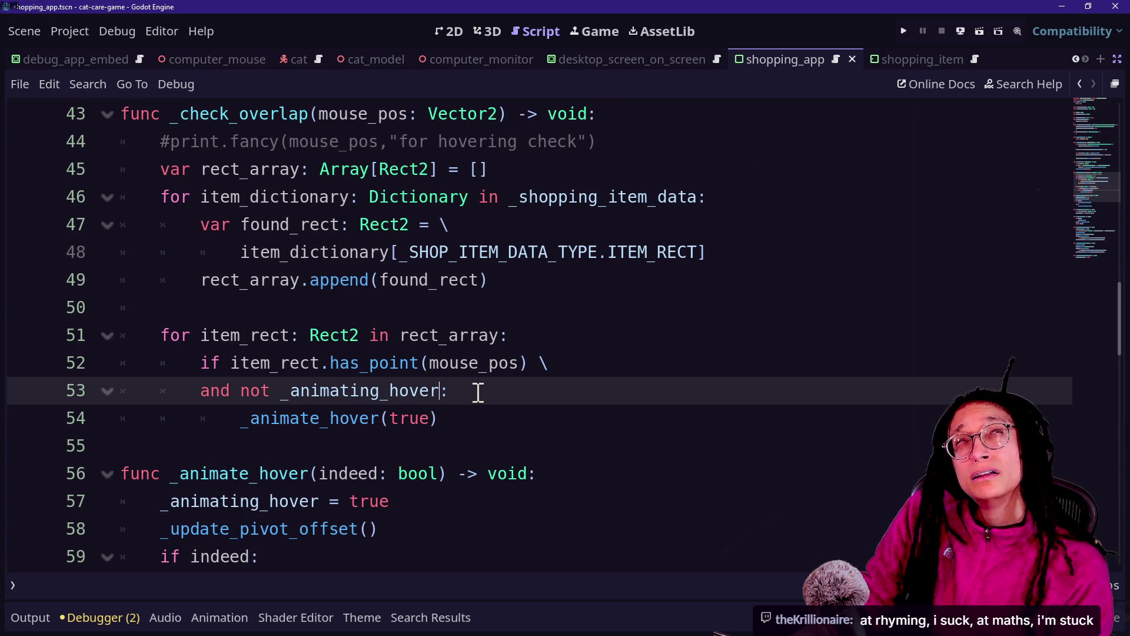
Add a comma after true in the _animate_hover(true) call.
left_click(235, 363)
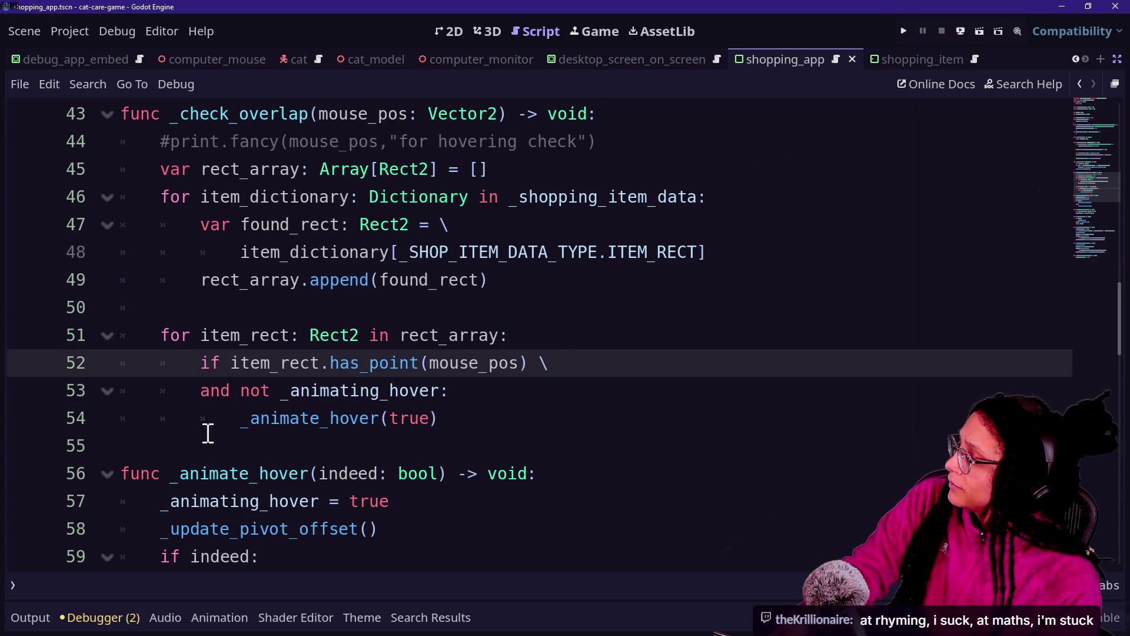
left_click_drag(301, 418, 369, 418)
left_click(409, 425)
scroll(408, 424, "down", 1)
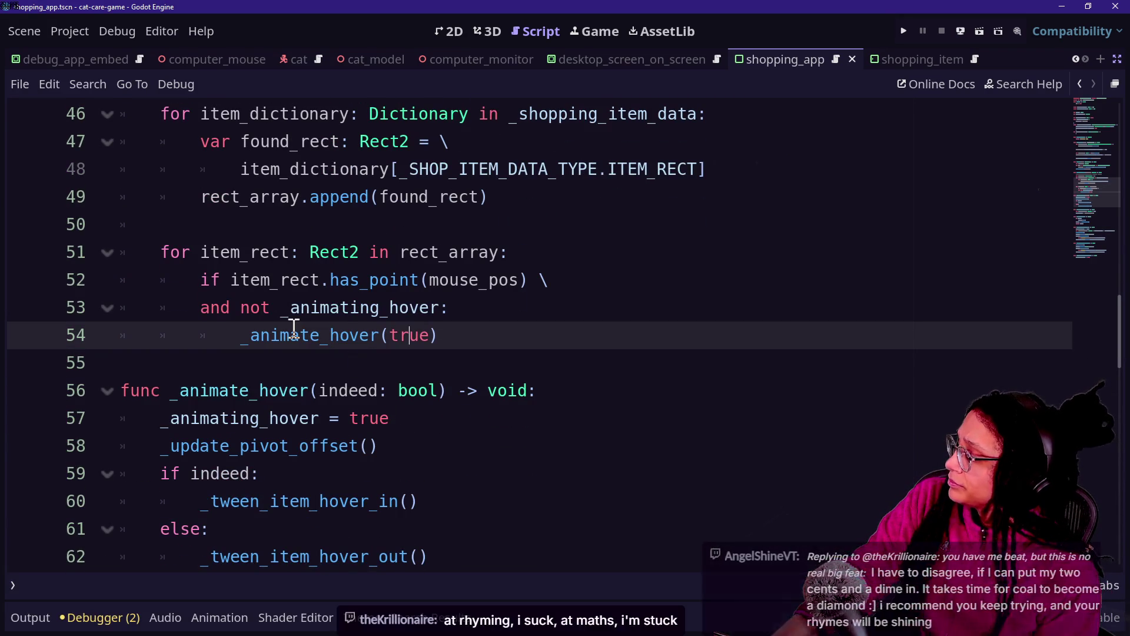
mouse_move(263, 351)
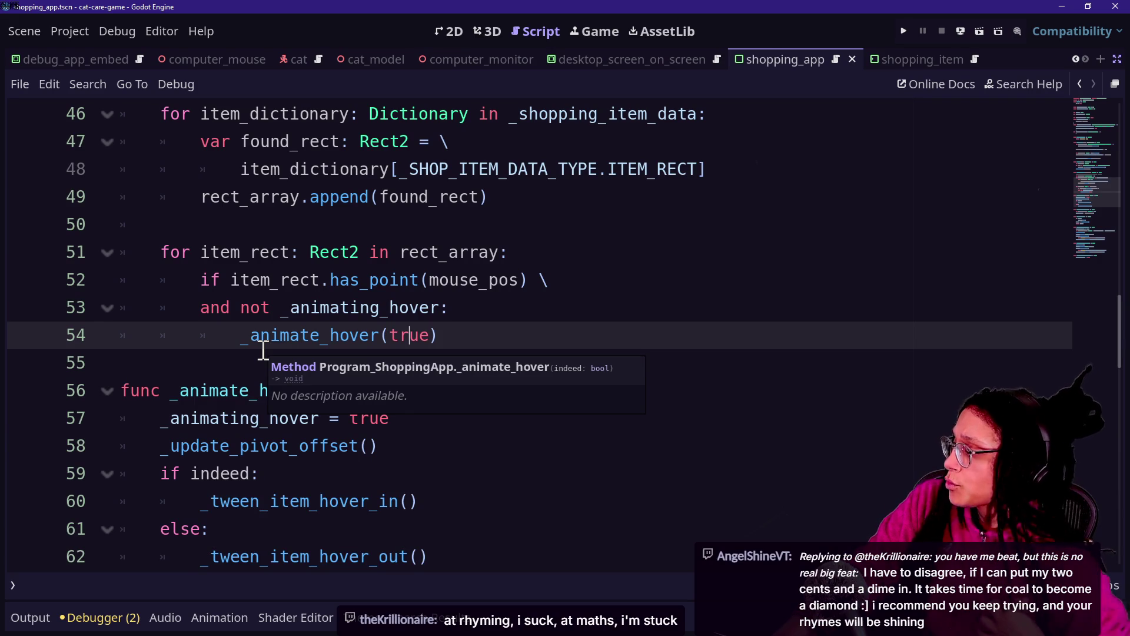
left_click(429, 344)
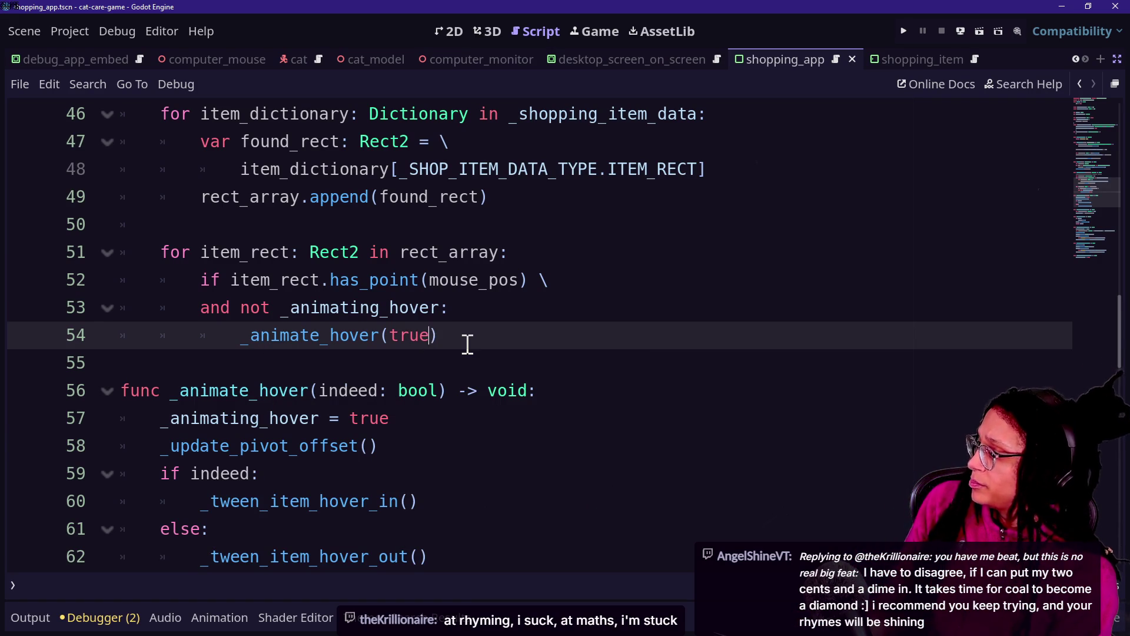
type(",")
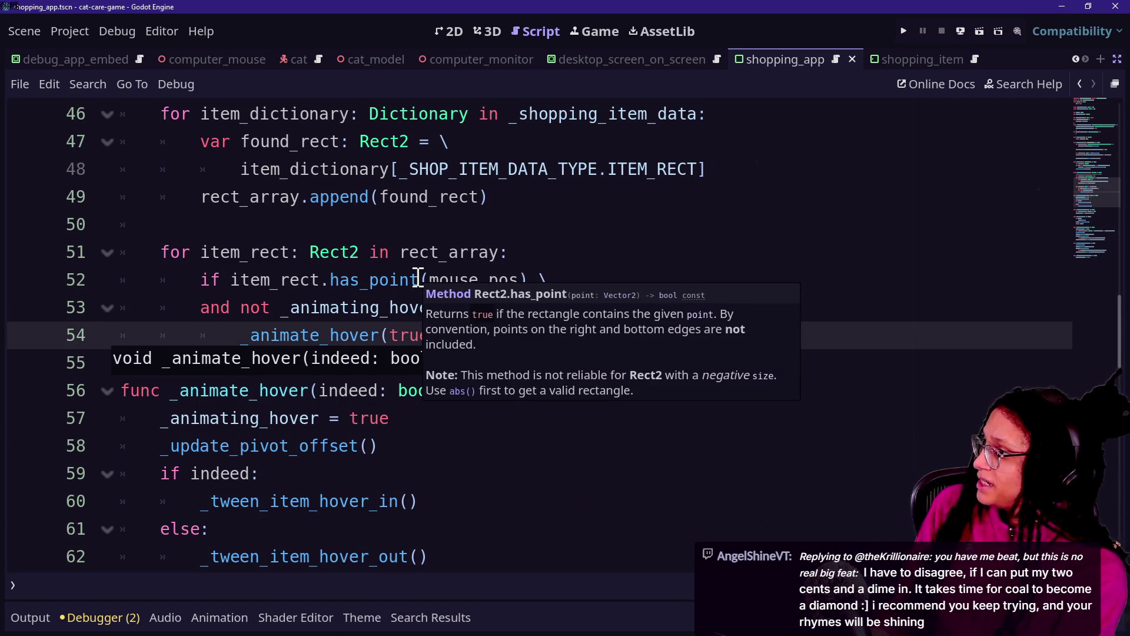
Inspect the item_rect loop header and its has_point condition lines.
left_click(606, 254)
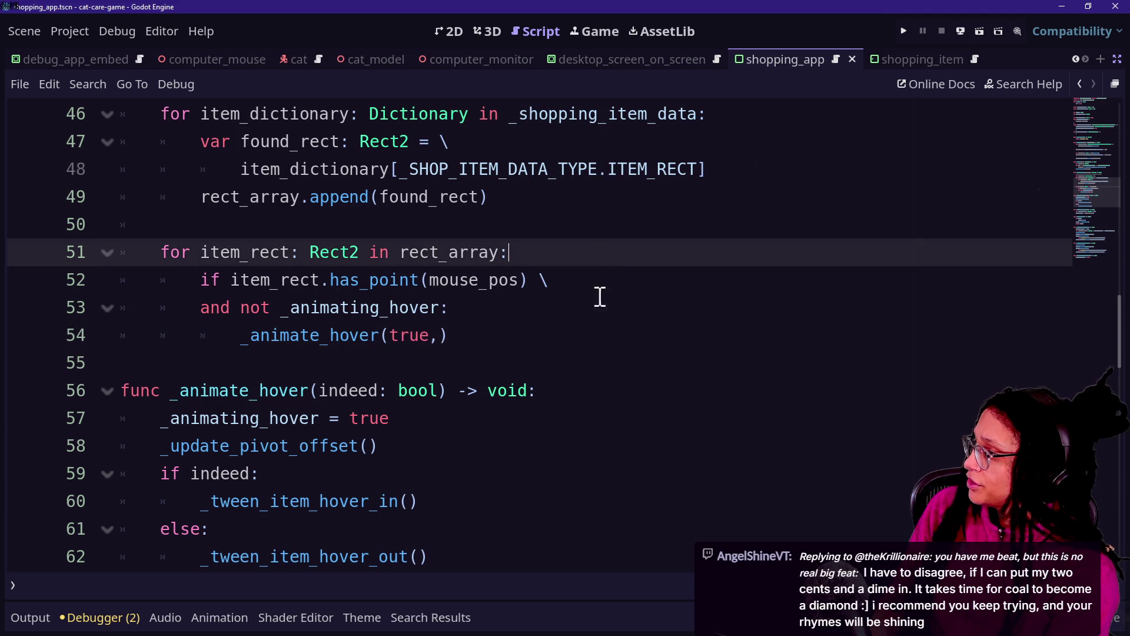
left_click(600, 310)
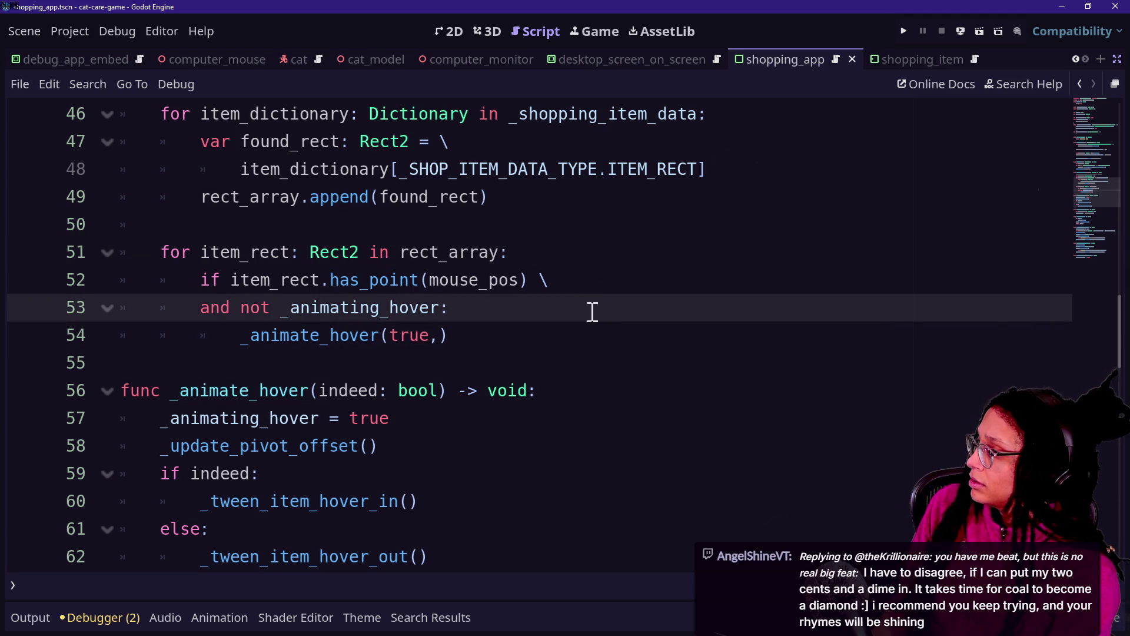
mouse_move(297, 306)
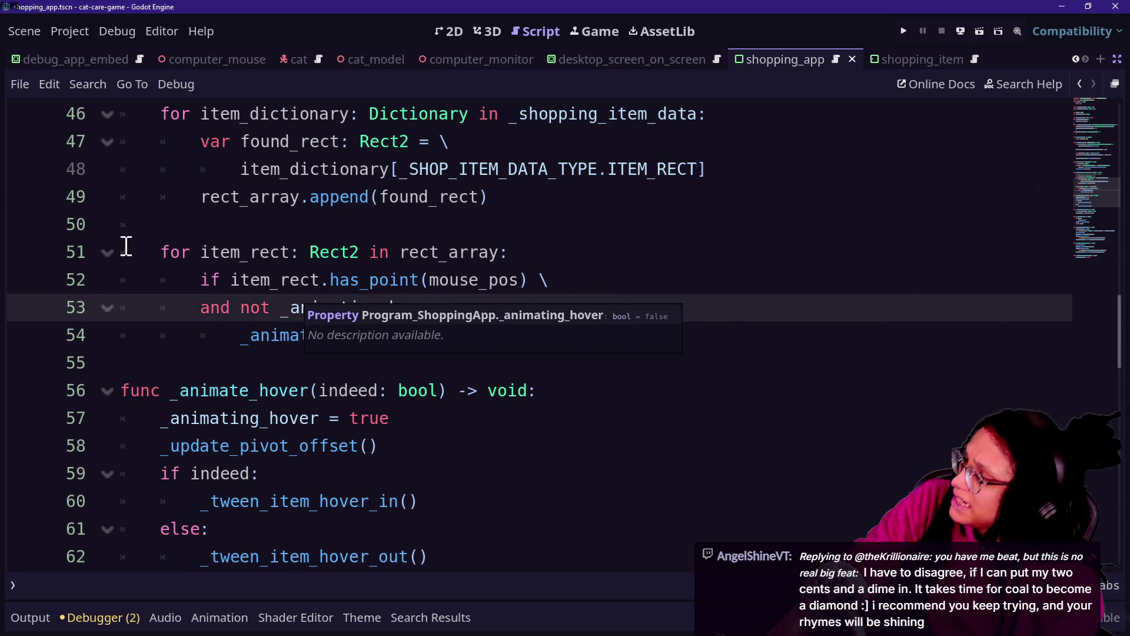
left_click(467, 250)
left_click(464, 280)
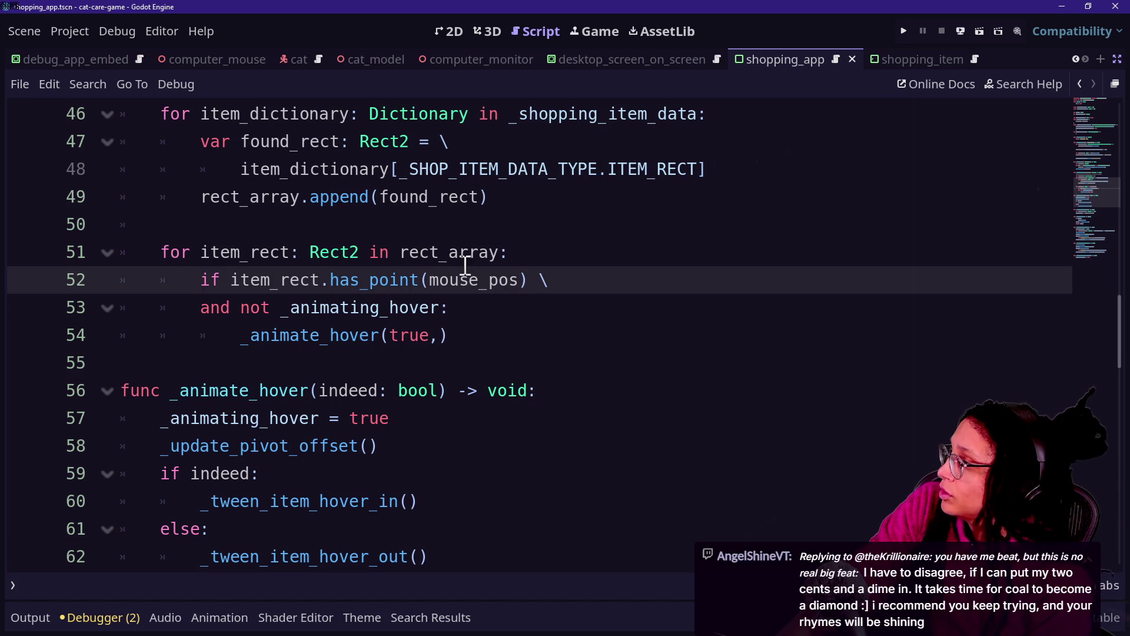
scroll(473, 215, "up", 1)
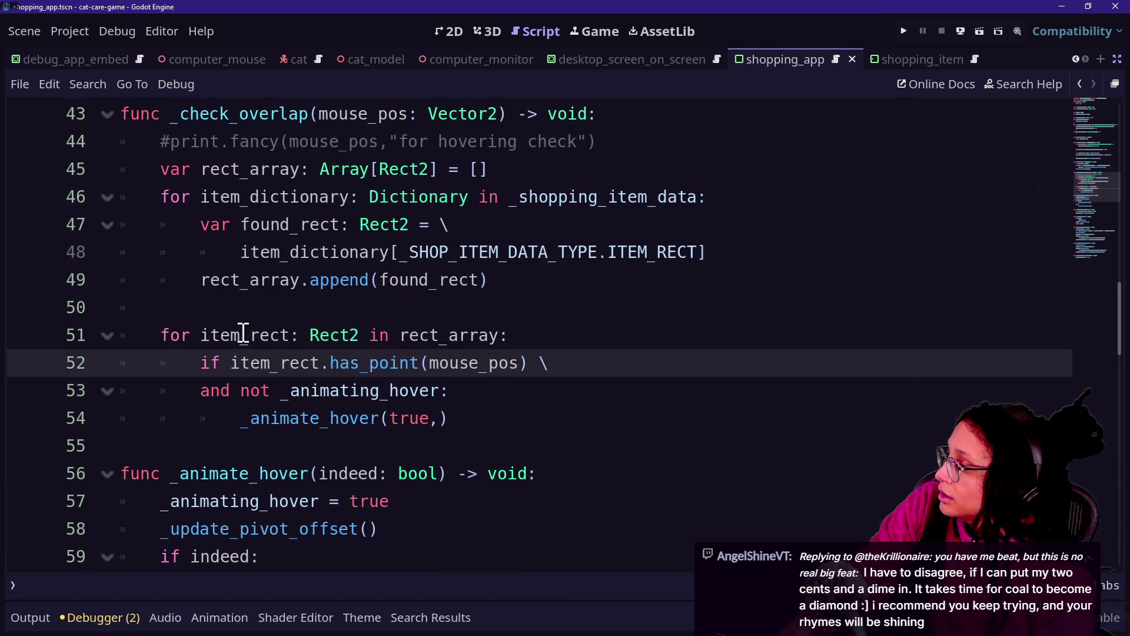
Indent the item_rect loop and its hover check one level under the item_dictionary loop.
left_click_drag(240, 334, 361, 413)
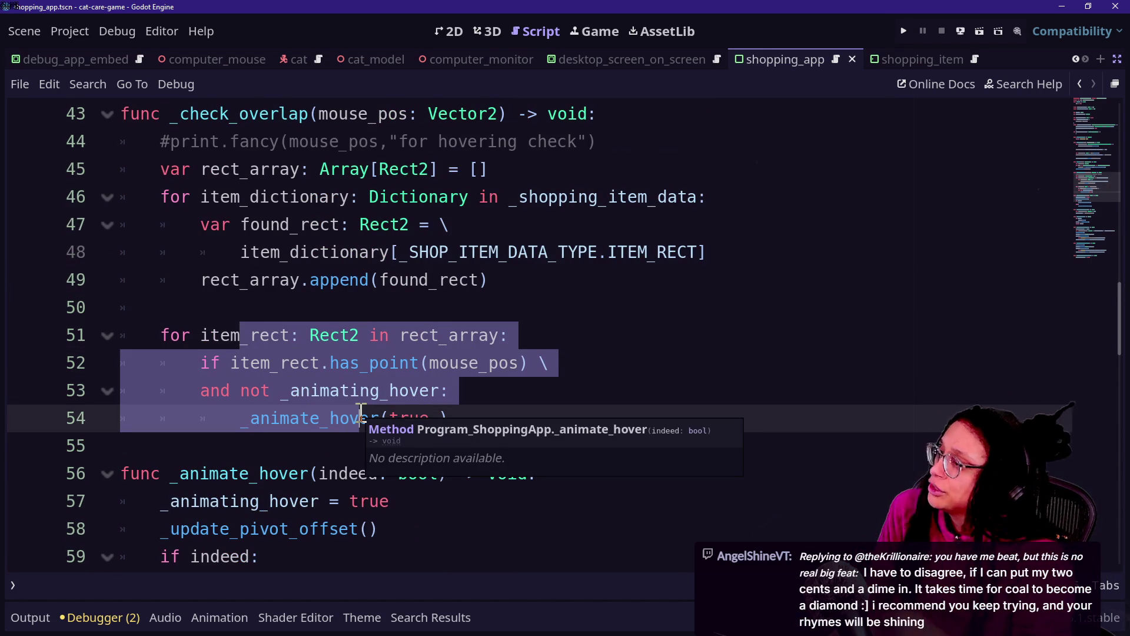
key("Tab")
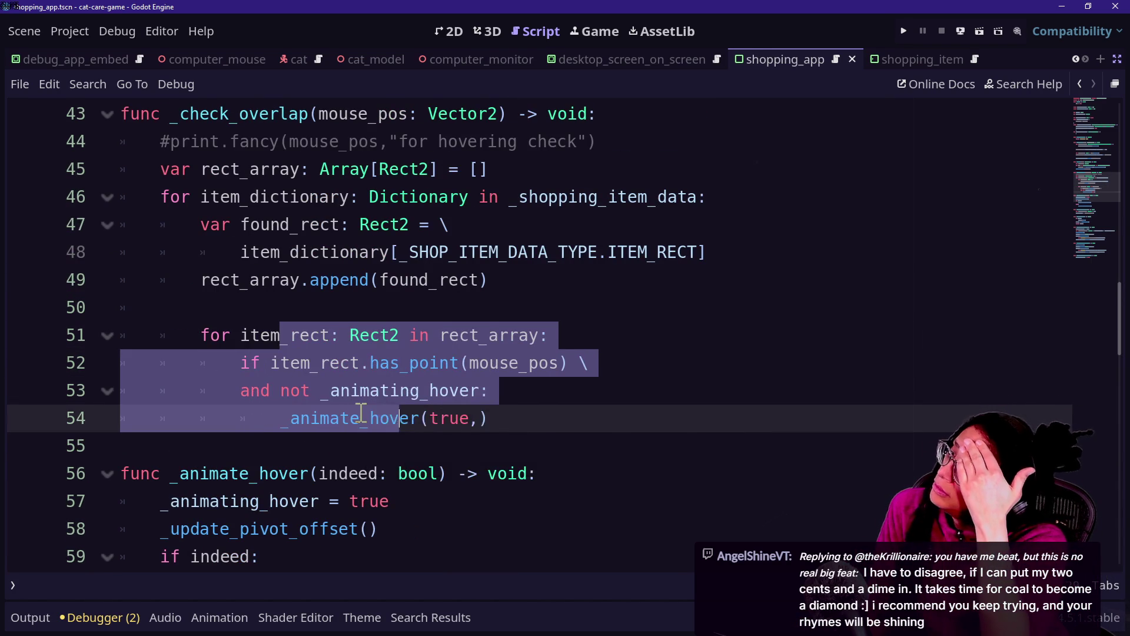
left_click_drag(300, 169, 603, 360)
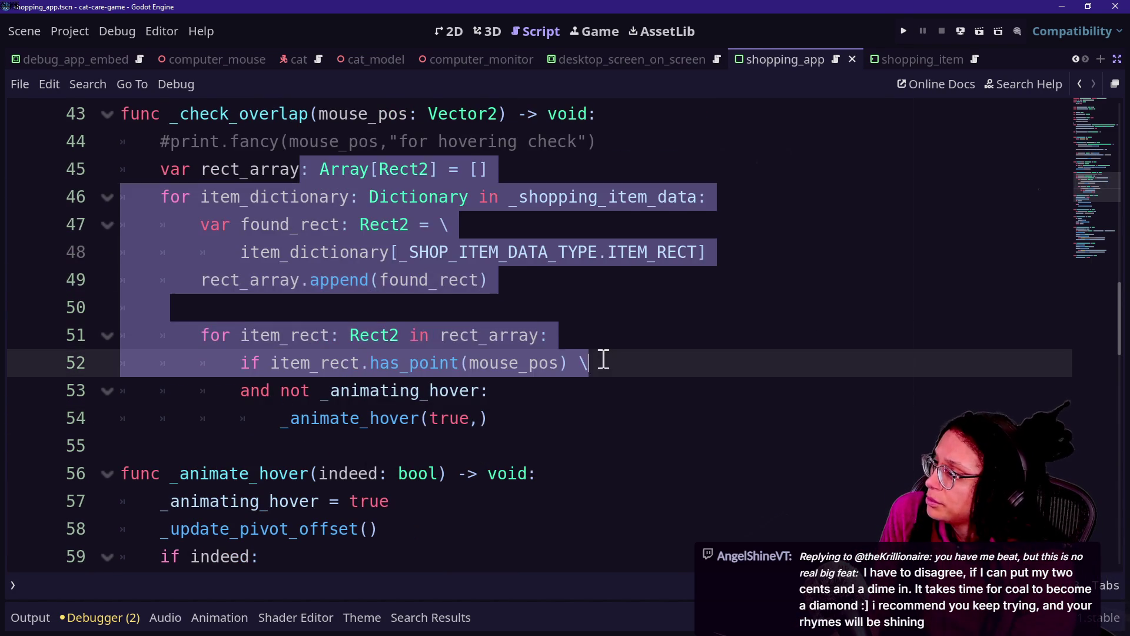
left_click(603, 361)
key("ctrl+z")
key("ctrl+z")
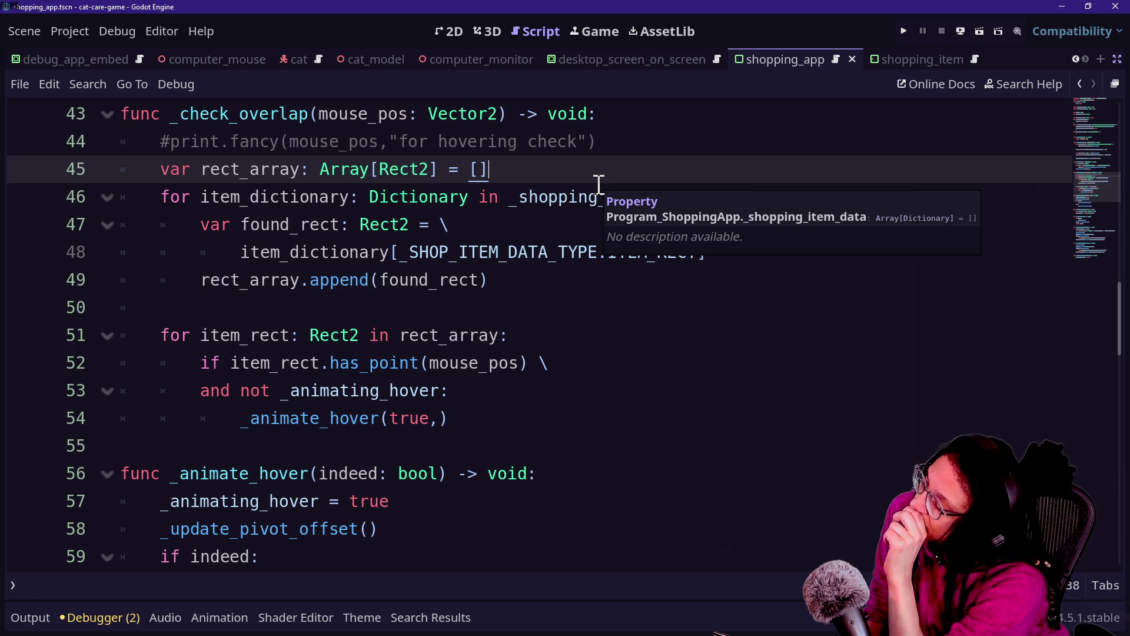
left_click_drag(376, 335, 447, 419)
key("Tab")
left_click(409, 364)
Open a new line below the not-animating hover condition.
left_click_drag(199, 335, 572, 388)
left_click(573, 389)
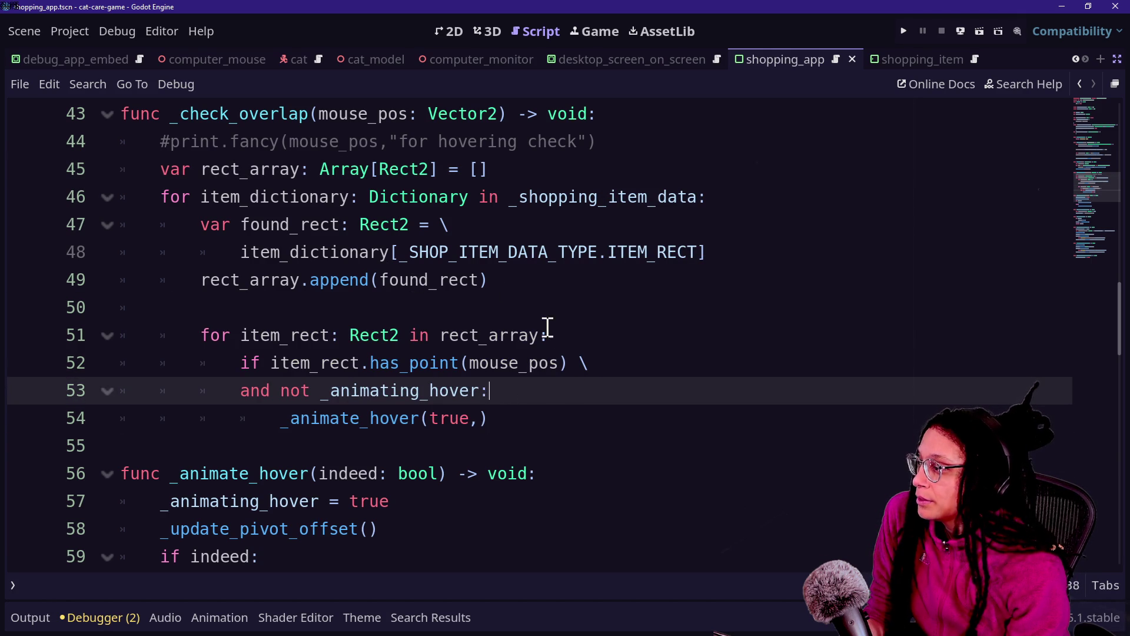
key("Return")
Declare item_node: ShoppingItem from item_dictionary[_SHOP_ITEM_DATA_TYPE.ITEM_NODE].
type("var")
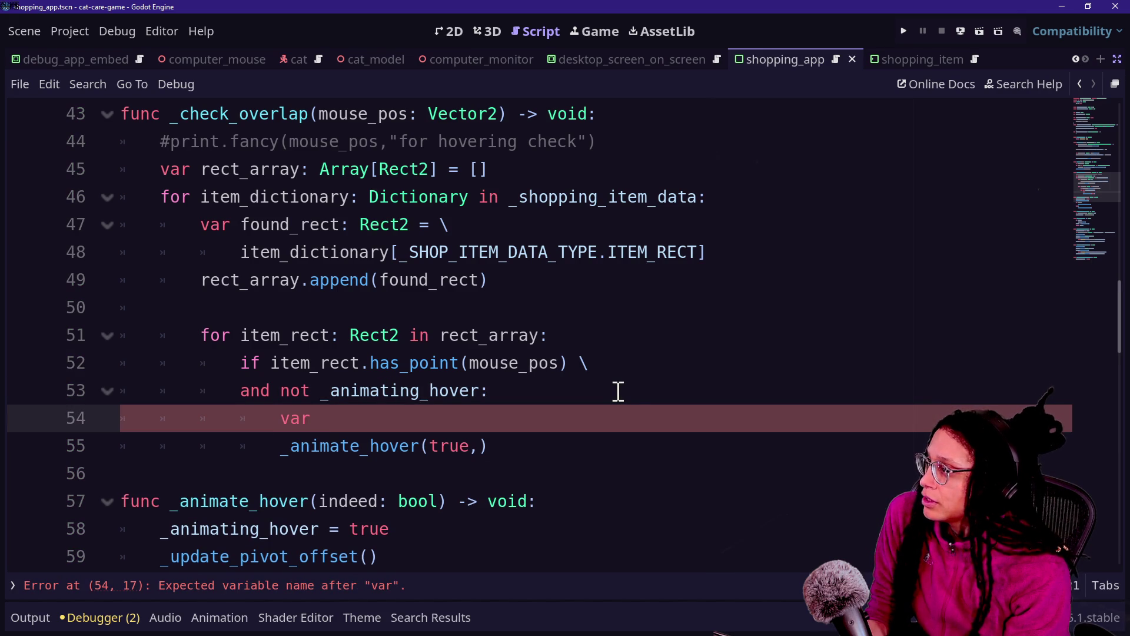
type(" item_node:")
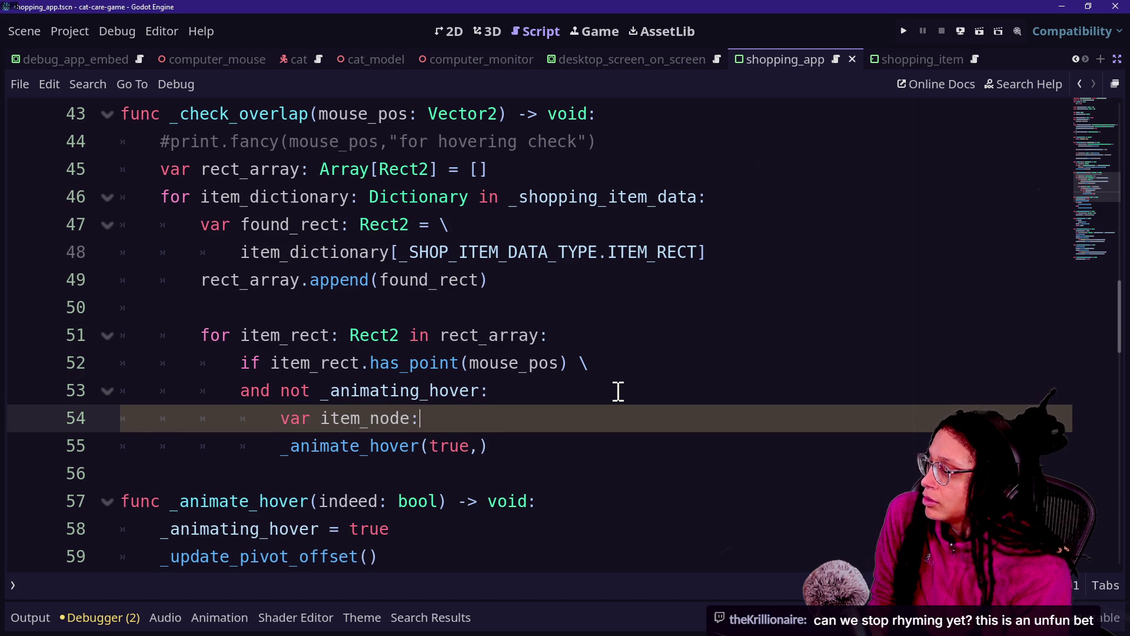
type(" Sh")
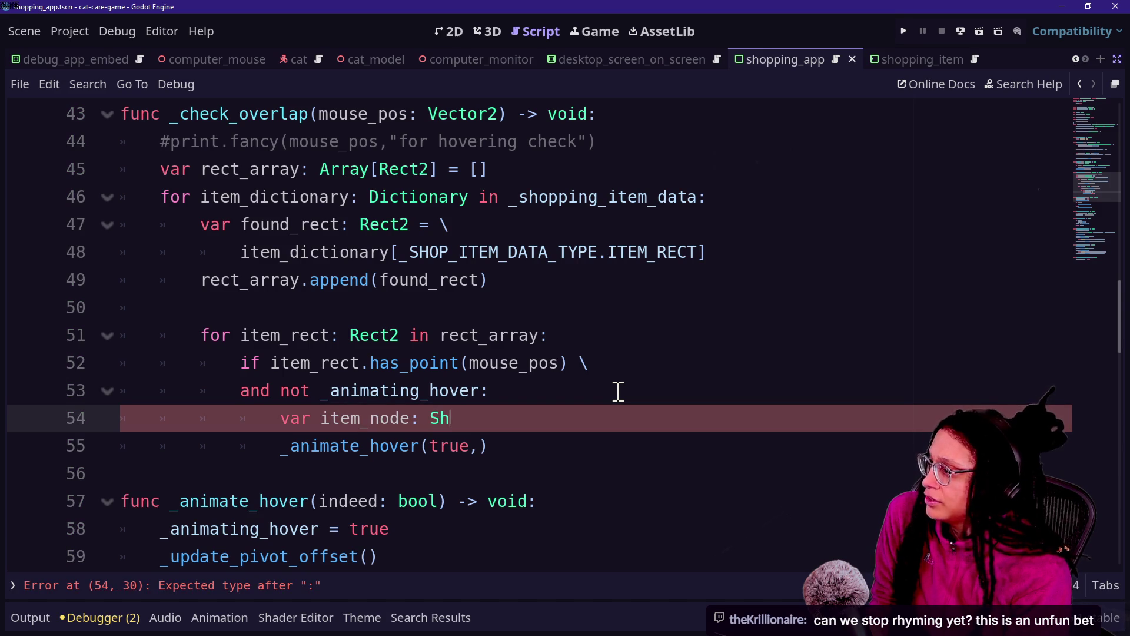
type("oppingItem = ")
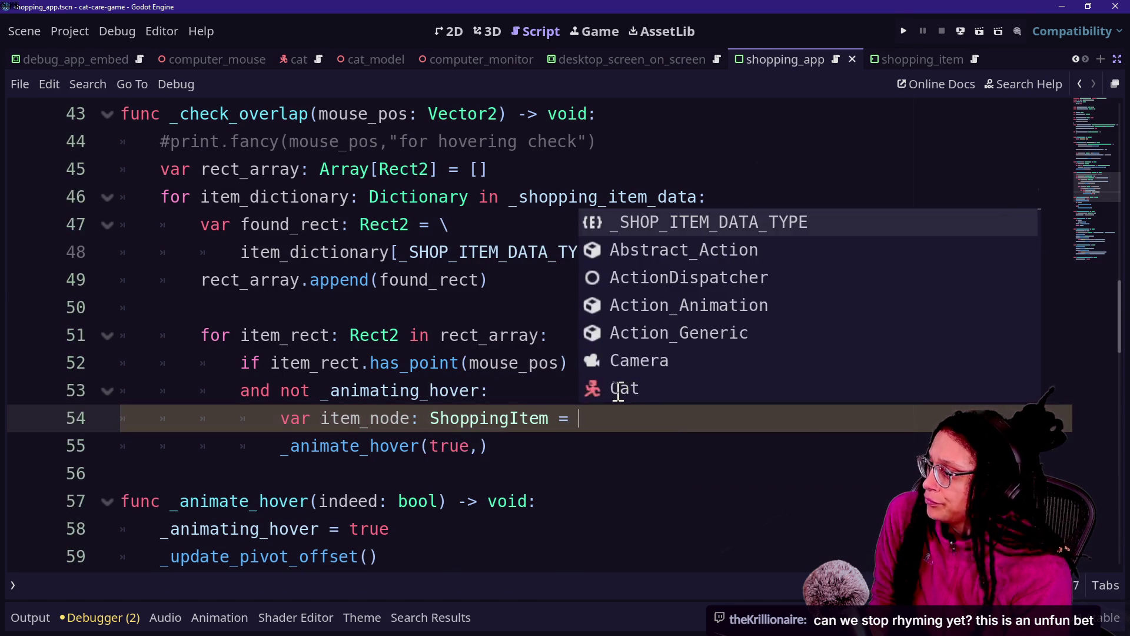
type("\\")
key("Return")
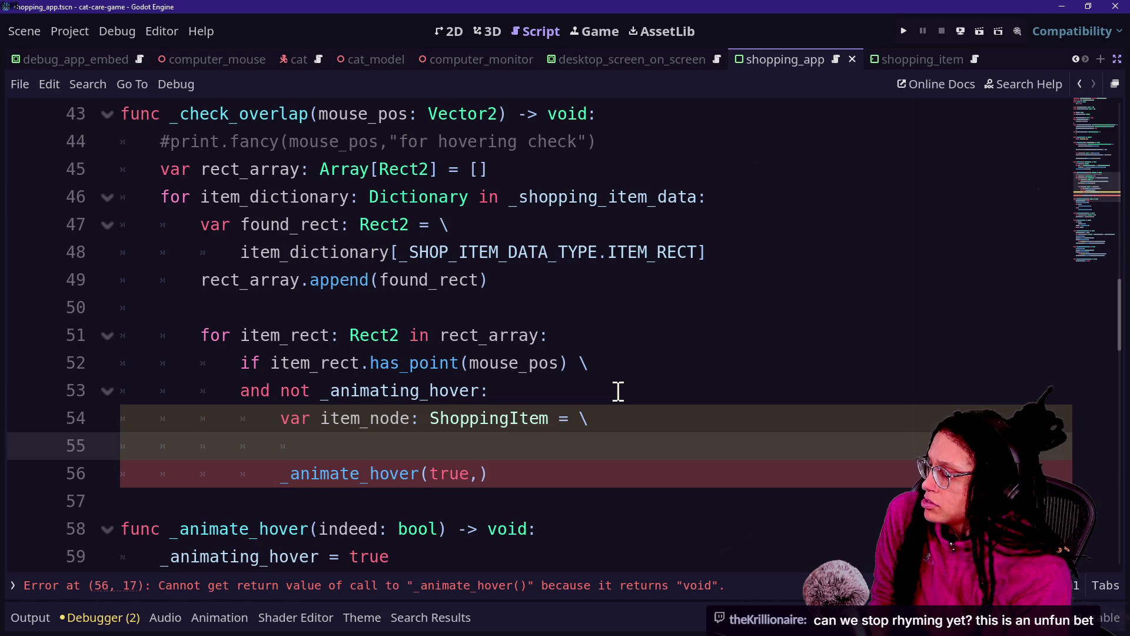
type("item_")
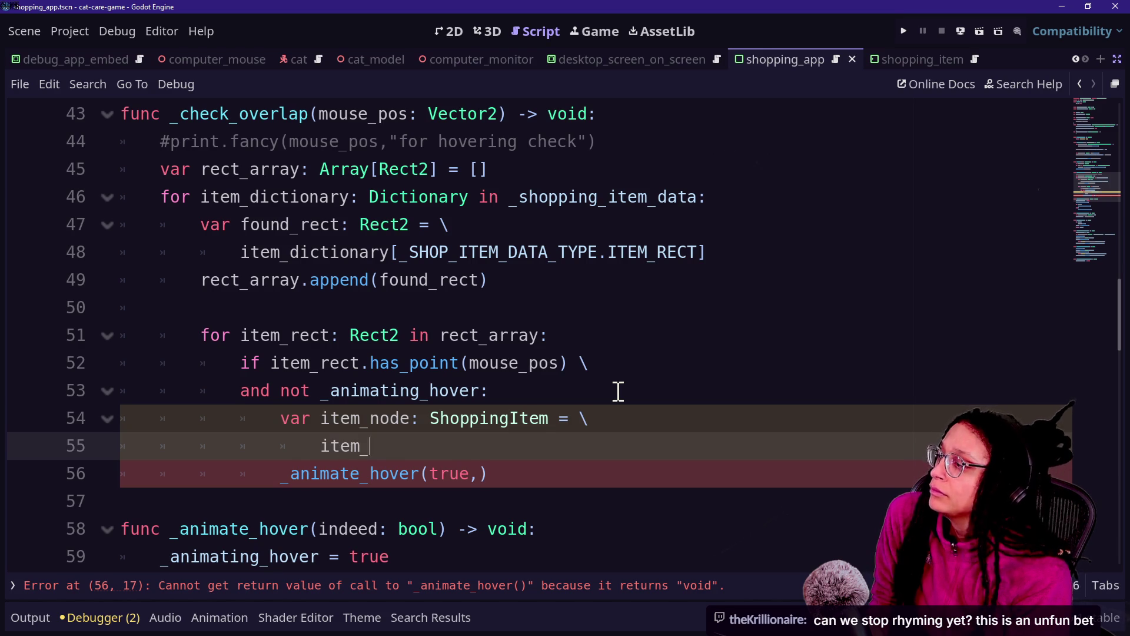
type("dictionary[+")
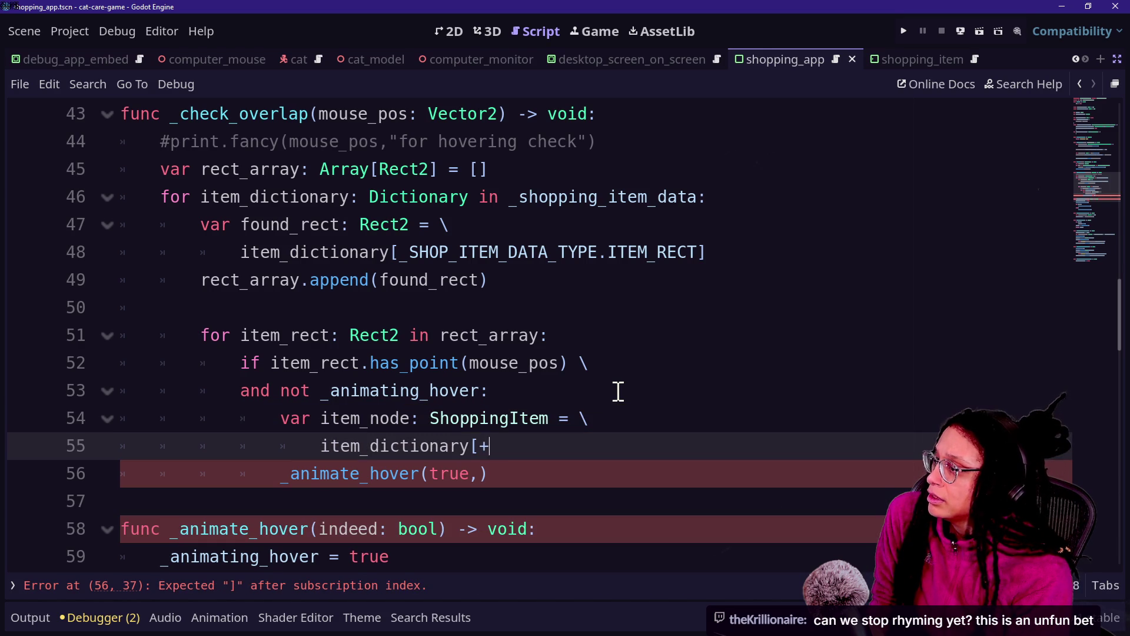
key("BackSpace")
type("_SHOP")
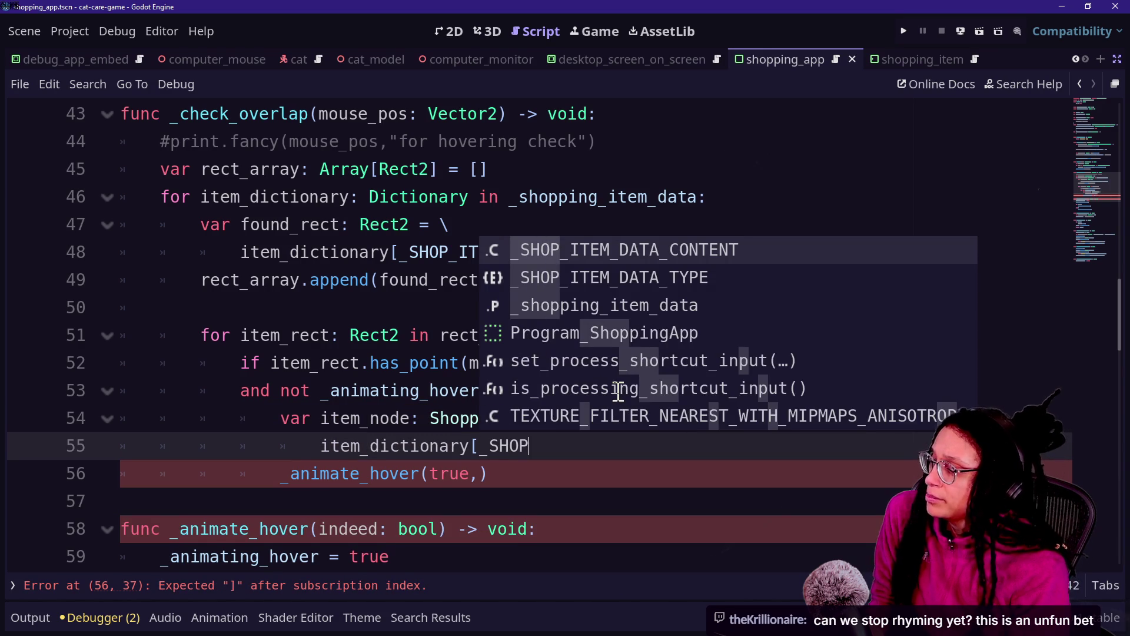
key("Down")
key("Return")
type(".")
key("Down")
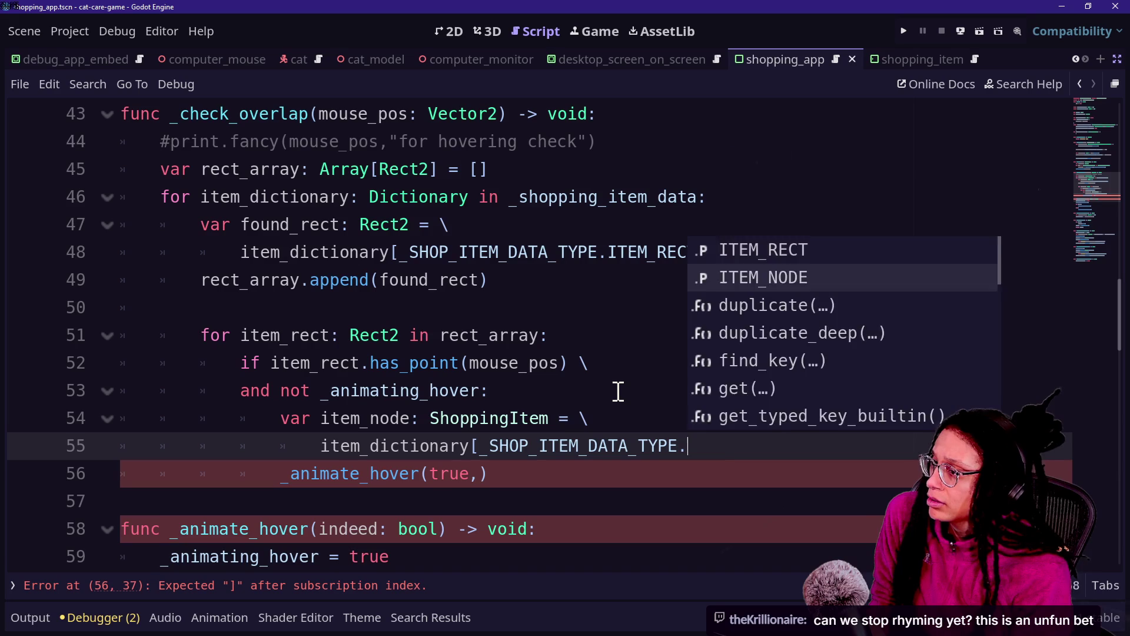
key("Return")
type("]")
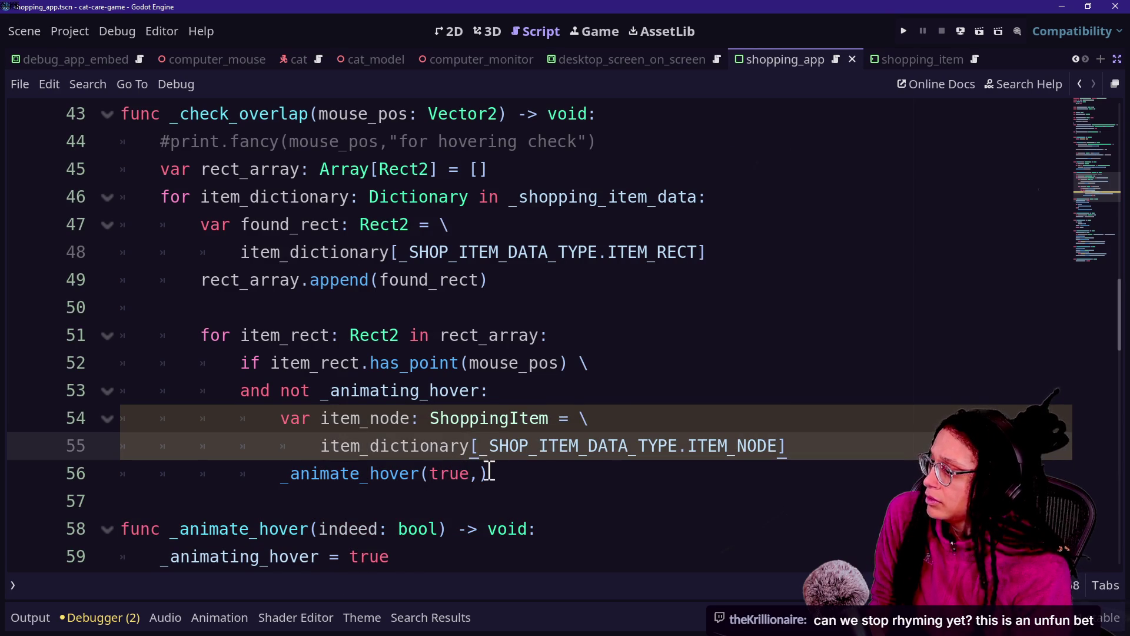
Pass item_node as the second argument, making the call _animate_hover(true, item_node).
left_click(485, 473)
type("m_node")
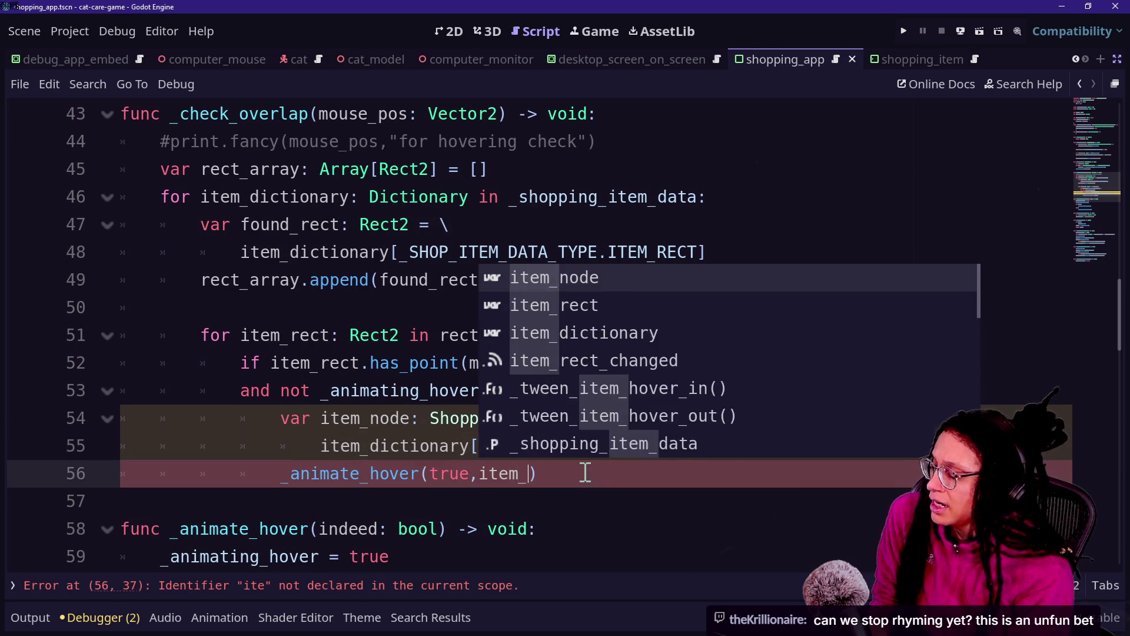
scroll(475, 411, "down", 1)
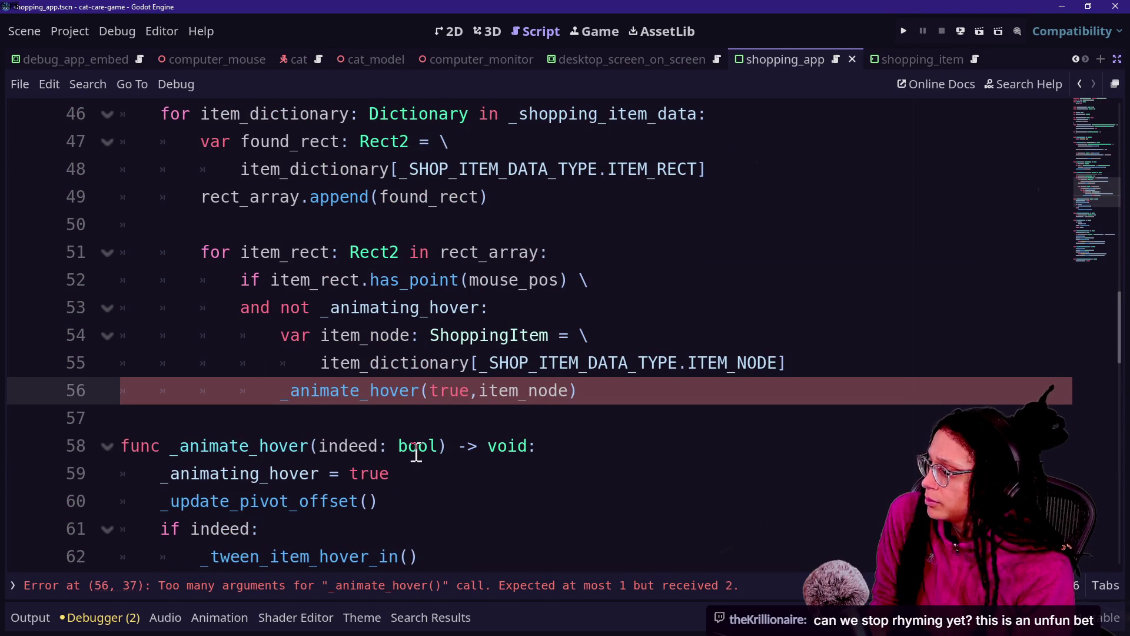
left_click(445, 446)
Add animate_what: ShoppingItem as the second parameter of _animate_hover.
mouse_move(442, 445)
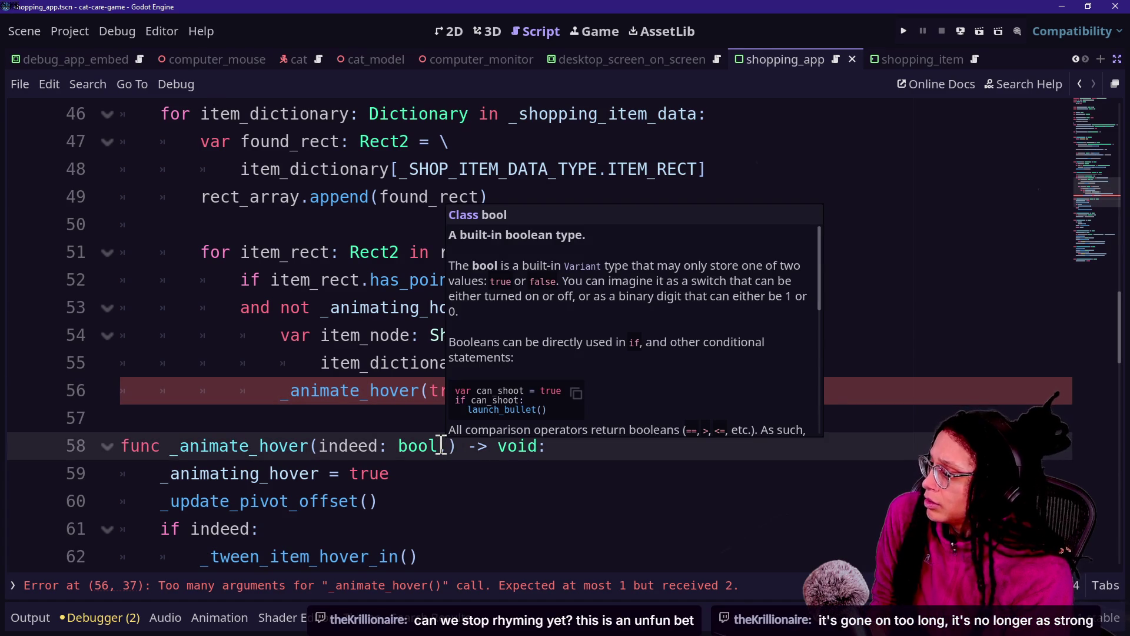
type(",animate_what:")
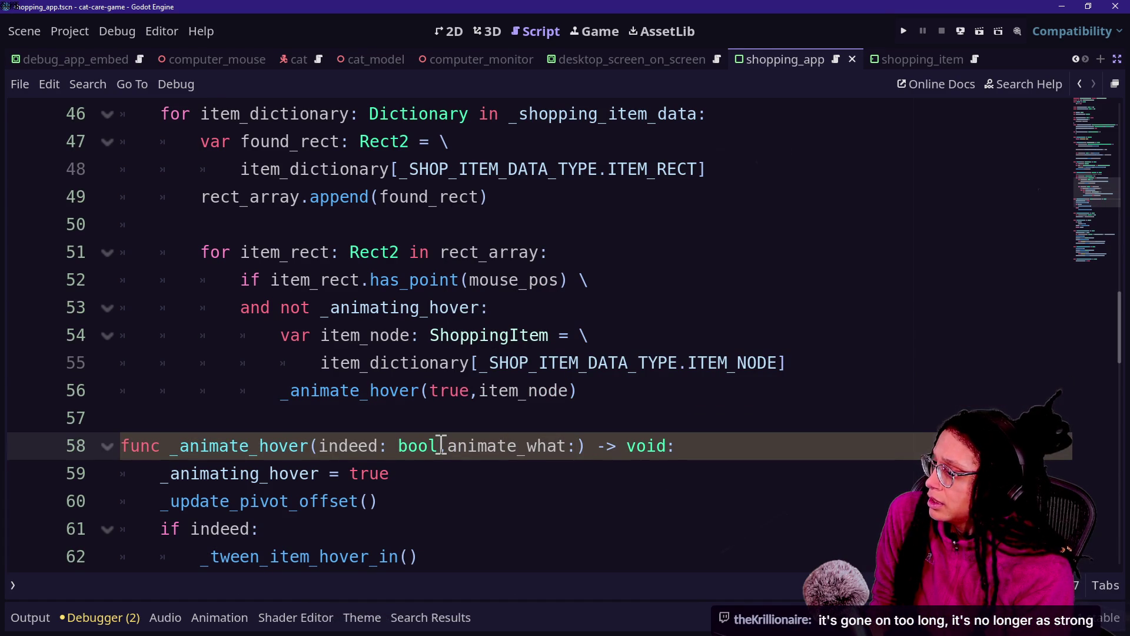
type("Shopping")
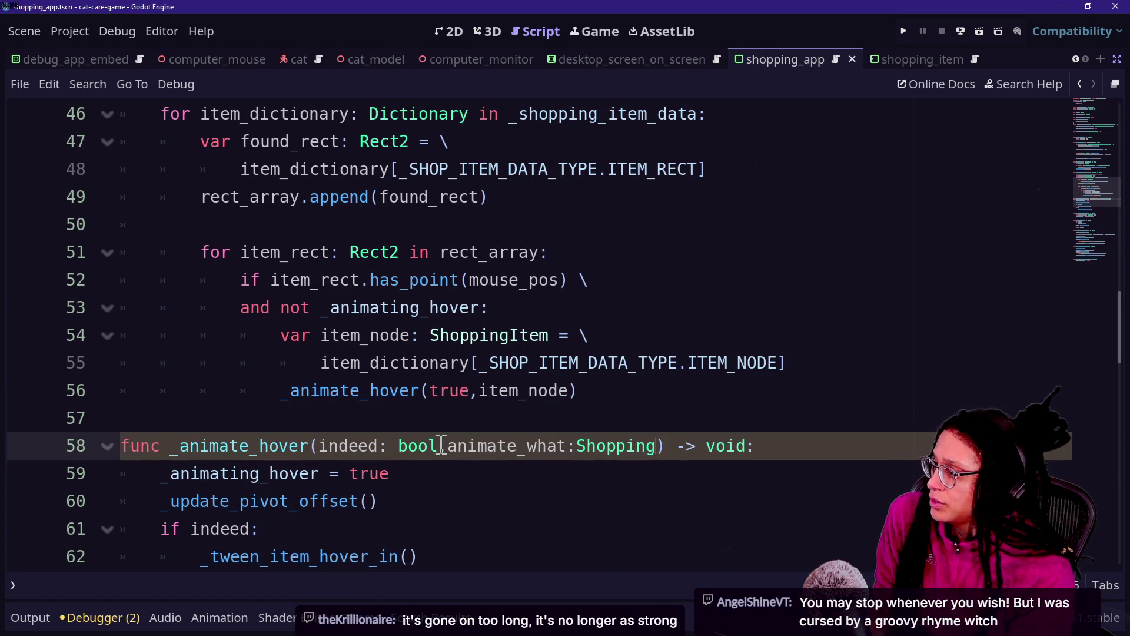
type("Item")
left_click(379, 388)
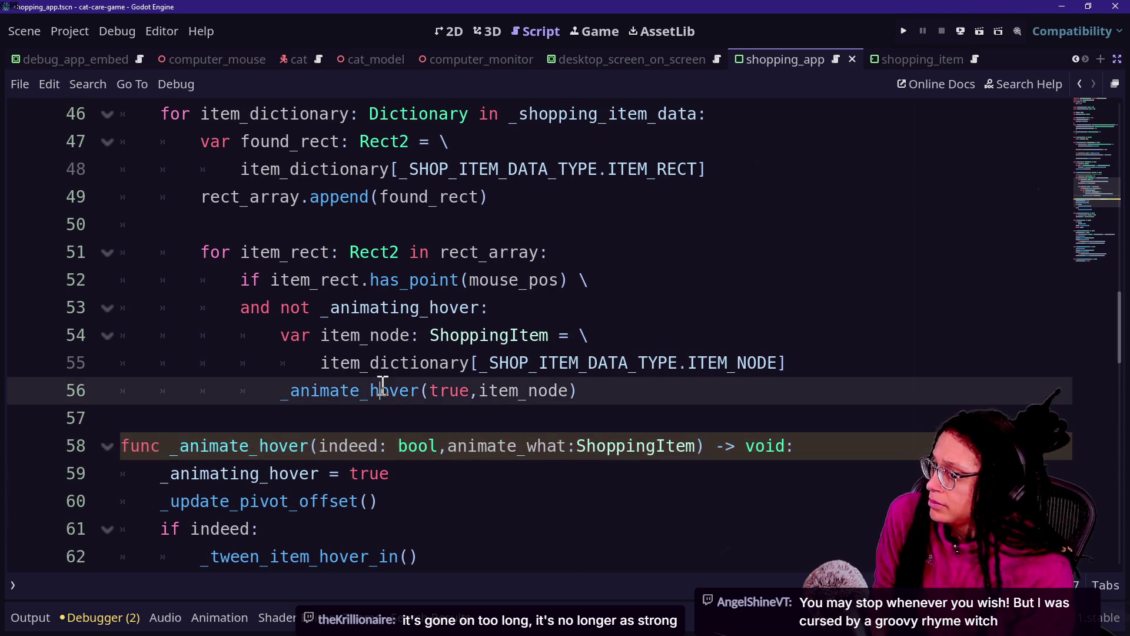
Review the item_node declaration, the new parameter and the _update_pivot_offset call below.
left_click(404, 329)
scroll(404, 326, "down", 3)
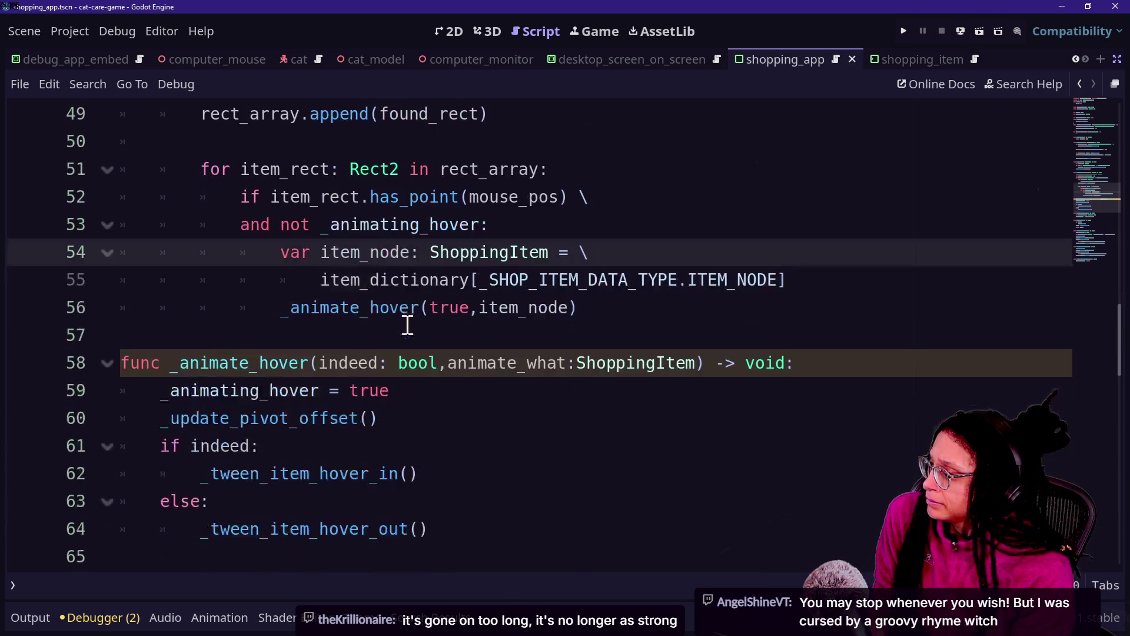
left_click(567, 365)
left_click(403, 412)
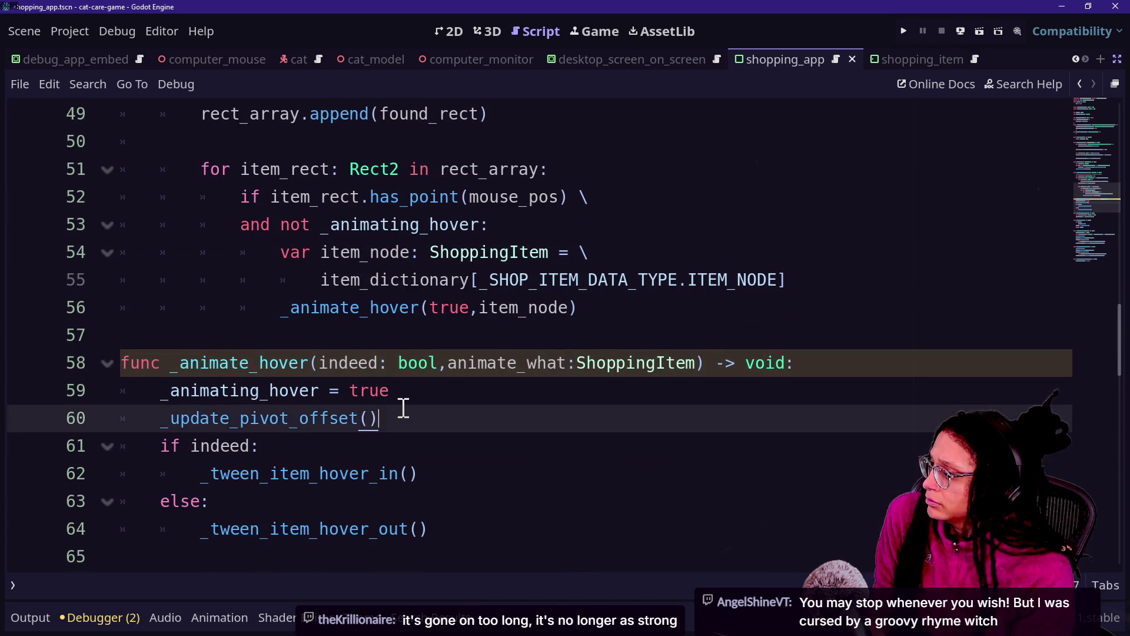
scroll(447, 396, "down", 3)
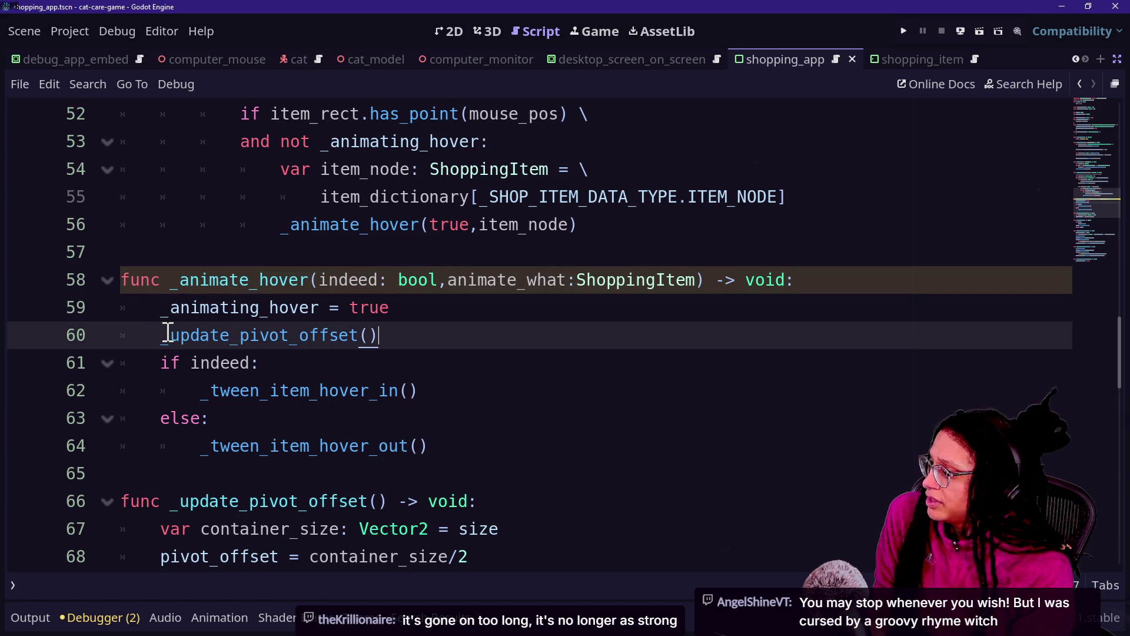
scroll(191, 336, "down", 3)
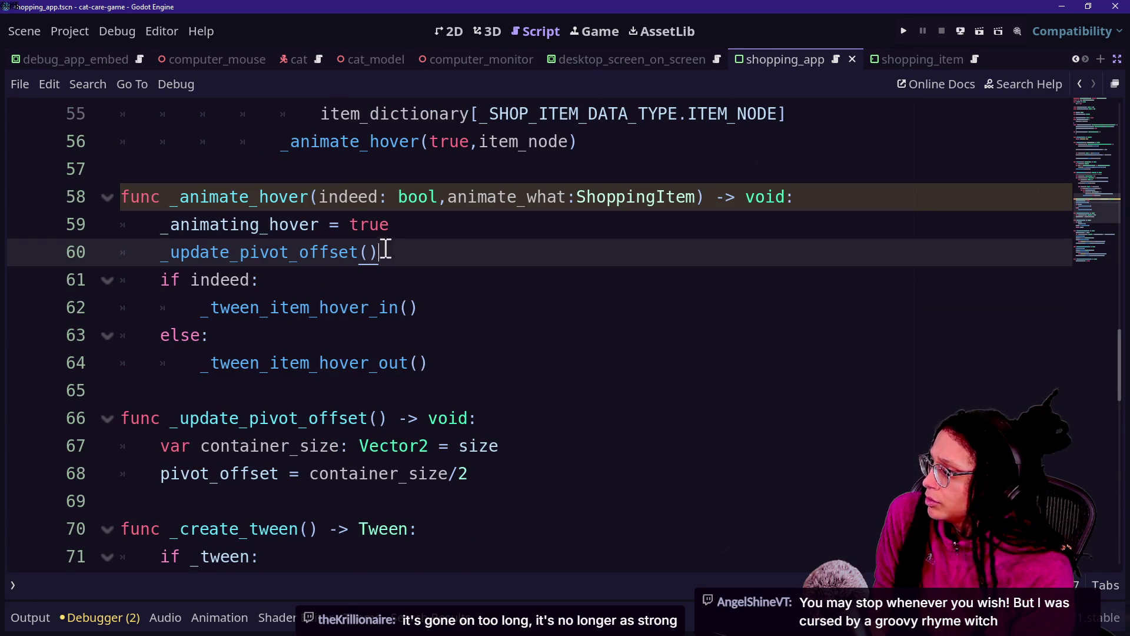
Pass animate_what into _update_pivot_offset and declare its update_on_what: ShoppingItem parameter.
type("animate_wh")
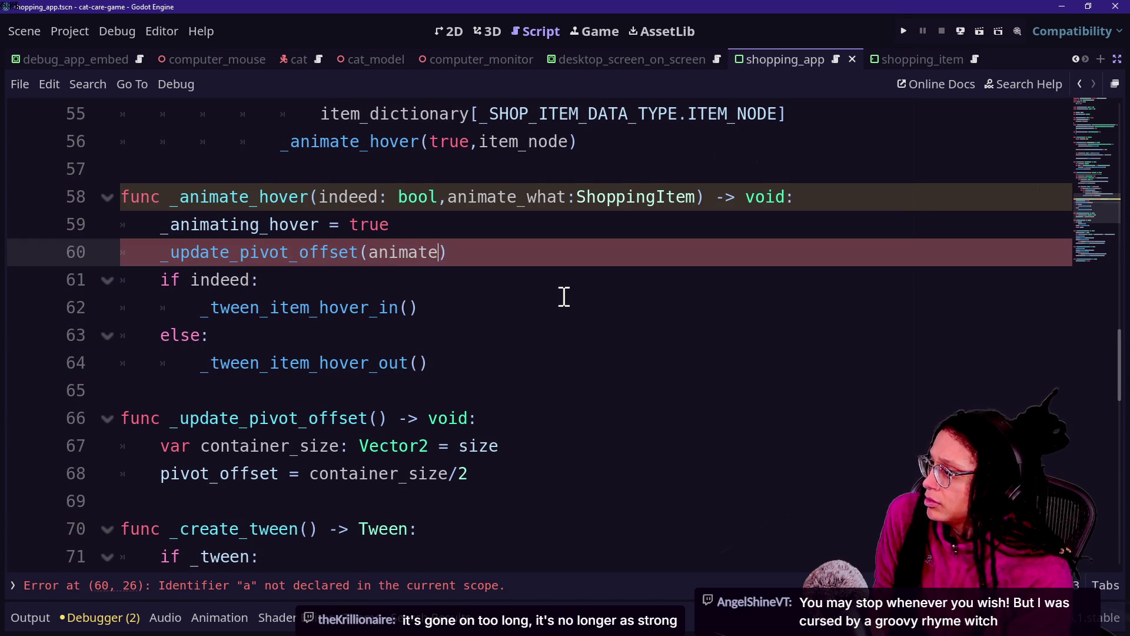
type("at")
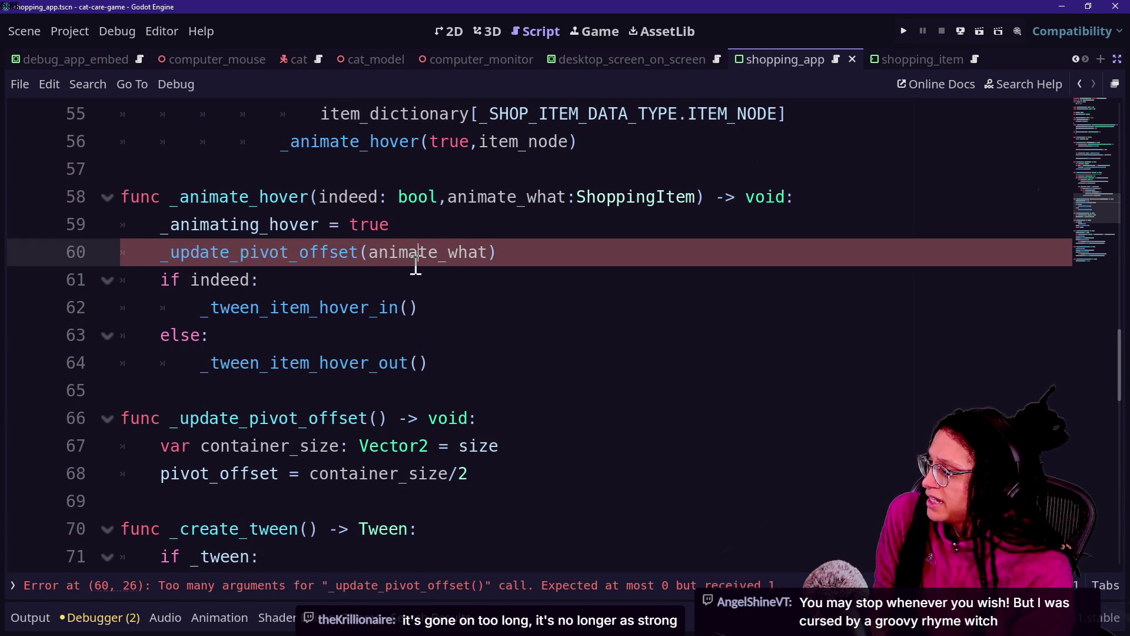
left_click(377, 418)
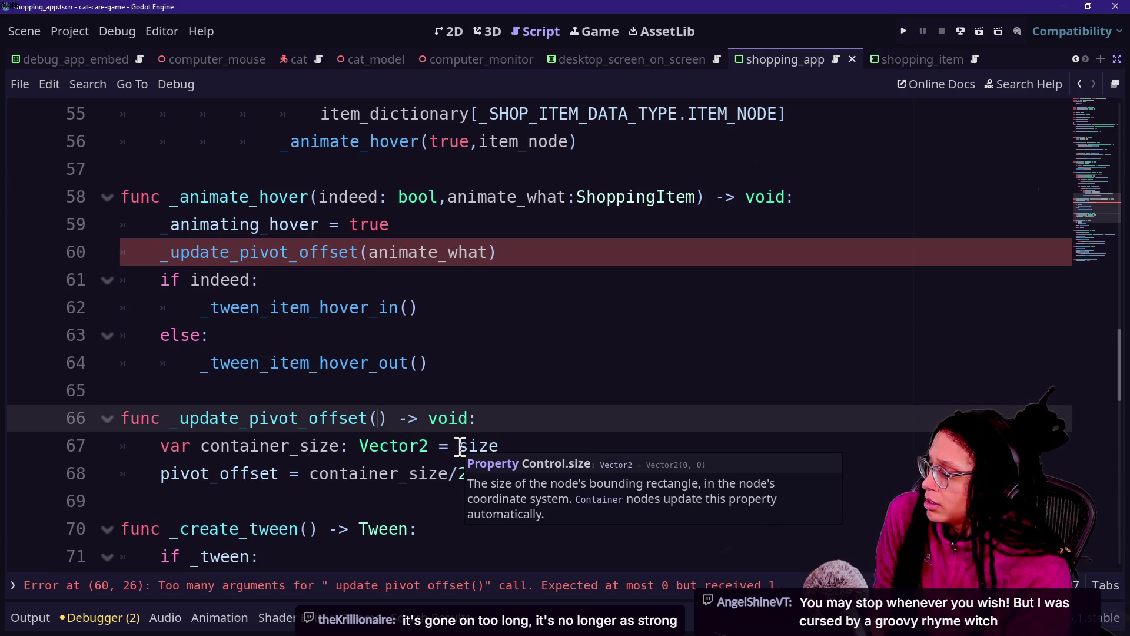
type("update_on")
key("BackSpace")
key("BackSpace")
key("BackSpace")
key("BackSpace")
type("update")
type("_on_what:S")
type("hopping_i")
type("tem")
key("BackSpace")
key("BackSpace")
key("BackSpace")
key("BackSpace")
key("BackSpace")
type("Item")
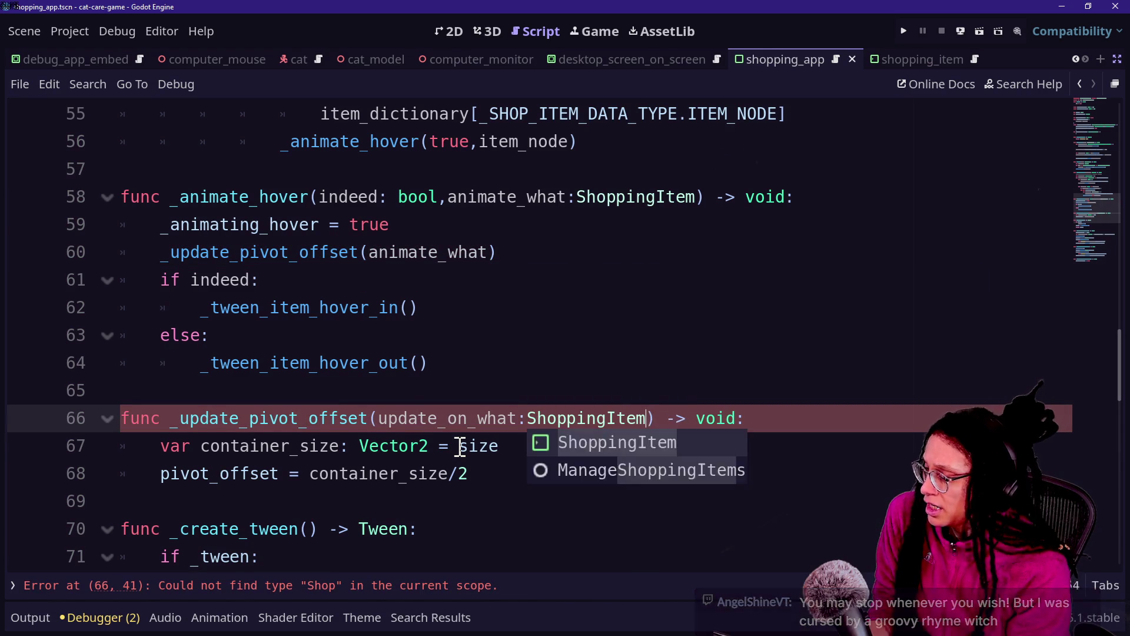
key("Up")
key("Up")
key("ctrl+s")
Base the container_size on line 67 on update_on_what.size.
left_click(339, 473)
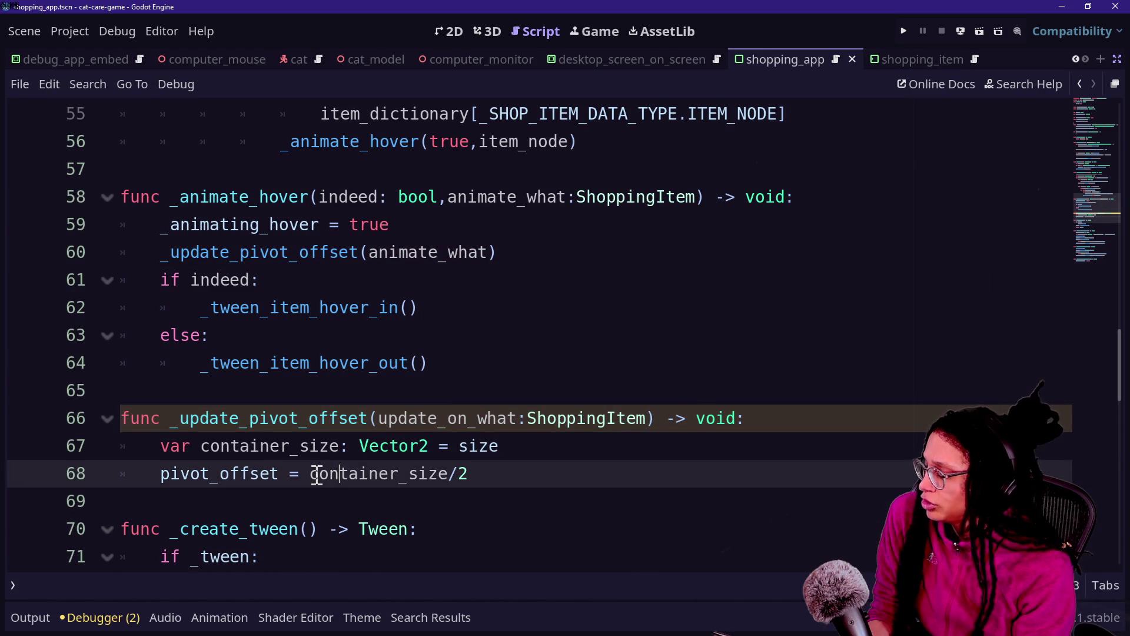
key("Down")
key("Down")
key("Down")
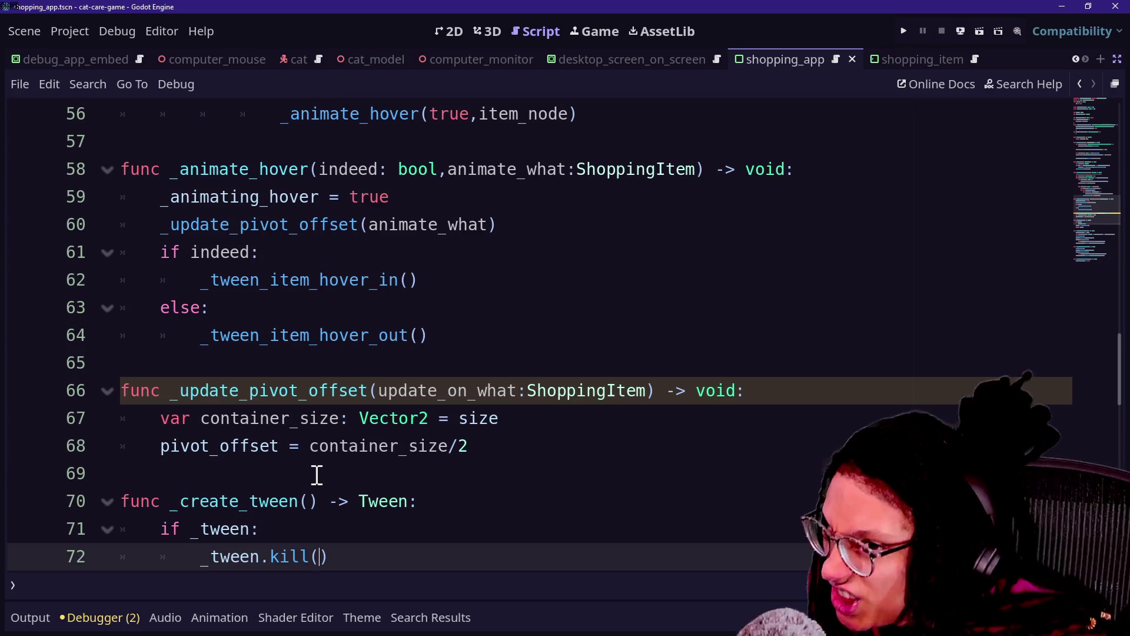
mouse_move(316, 474)
left_mouse_down()
mouse_move(258, 470)
mouse_move(210, 412)
left_mouse_up()
left_click(212, 412)
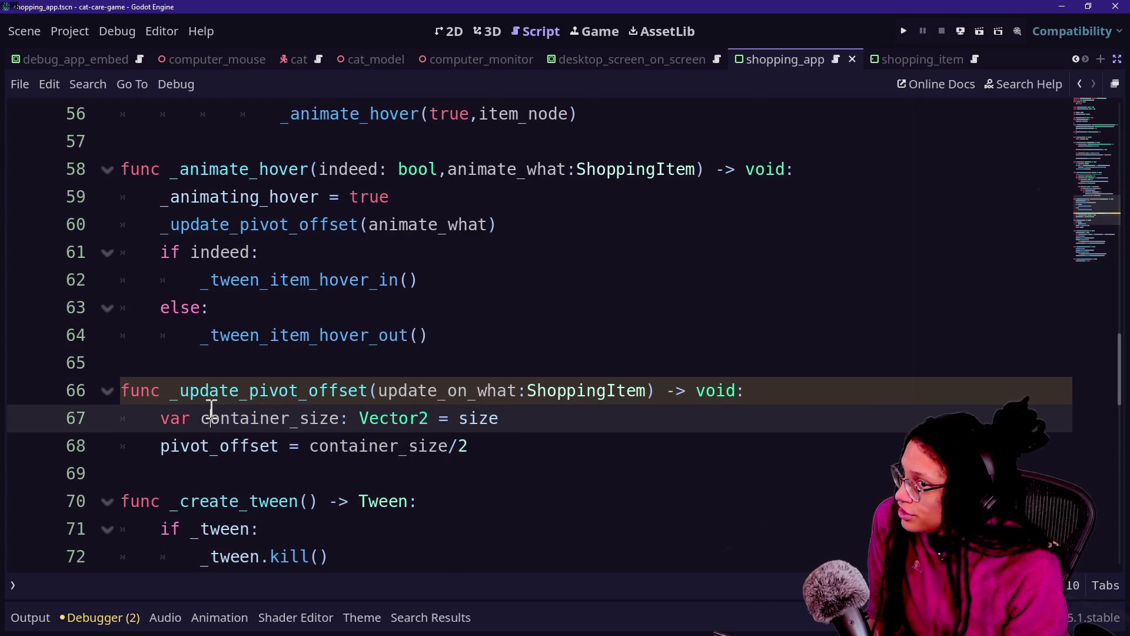
left_click(182, 419)
left_click_drag(204, 419, 308, 418)
left_click(309, 417)
type("update_on_what.")
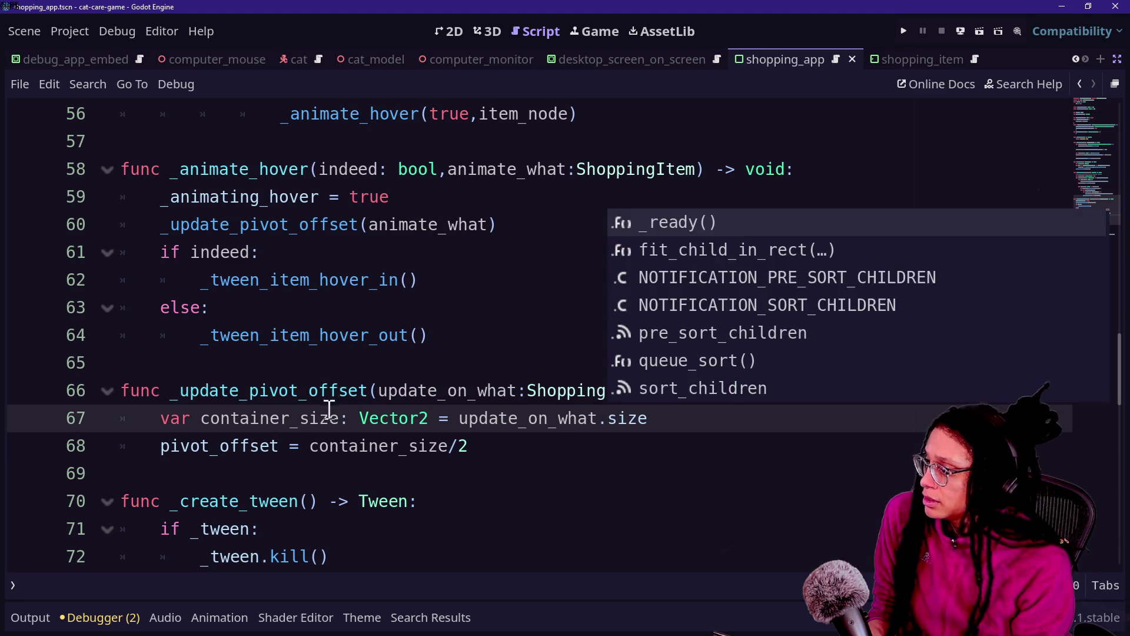
left_click(298, 471)
Set update_on_what.pivot_offset on line 68 and save the script.
left_click_drag(165, 446, 347, 443)
left_click(347, 446)
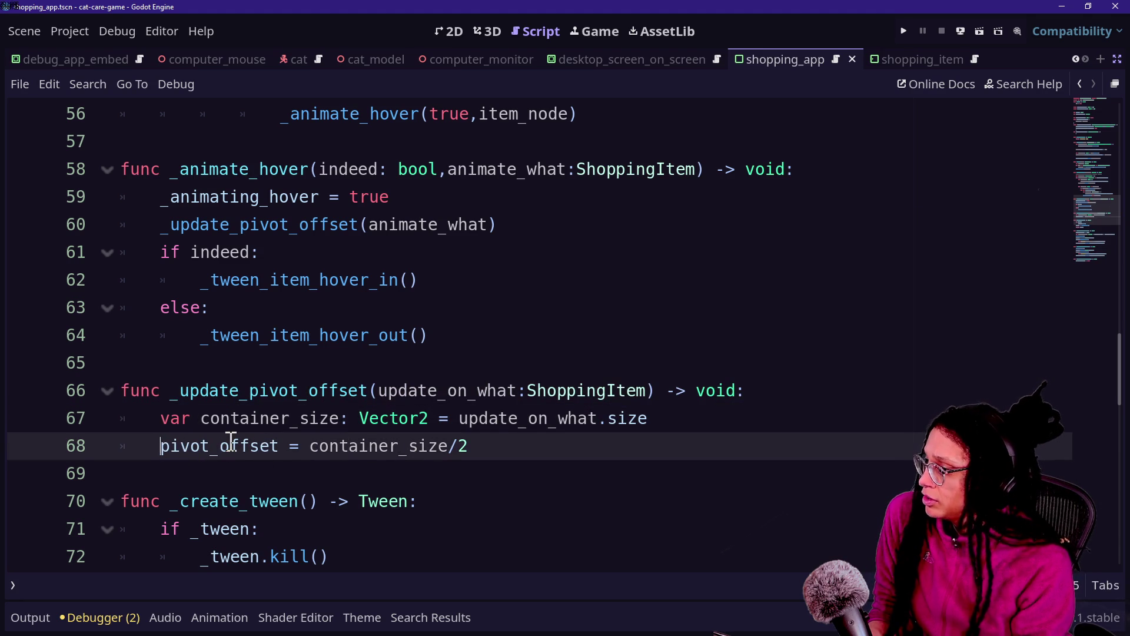
type("update_on_what.")
left_click(381, 528)
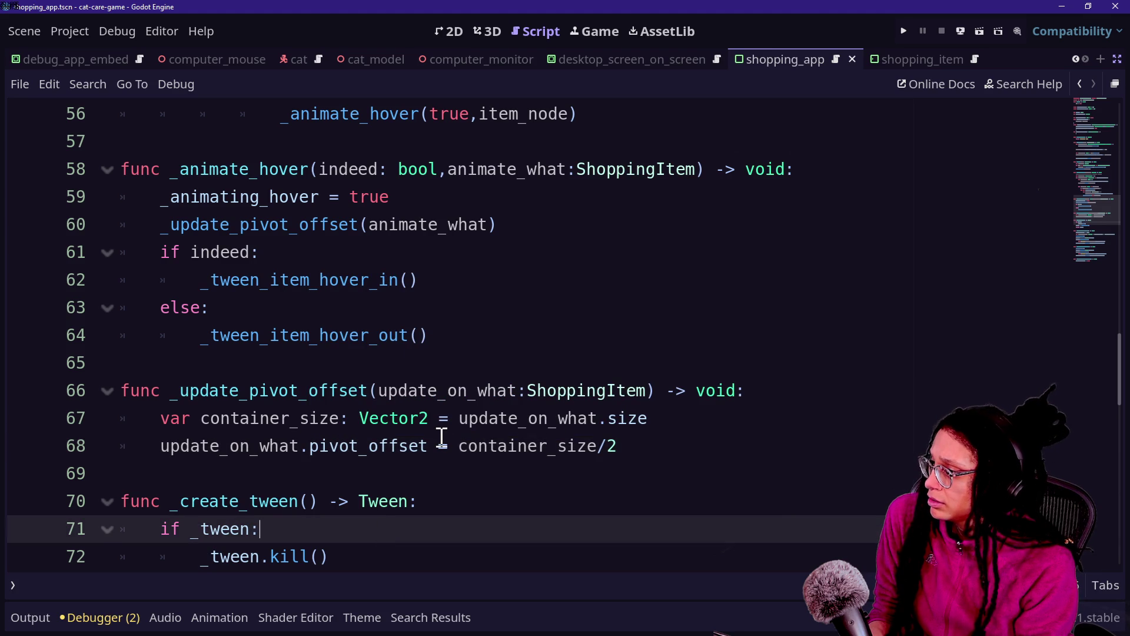
left_click_drag(456, 442, 618, 445)
left_click(618, 446)
key("ctrl+s")
scroll(386, 462, "up", 1)
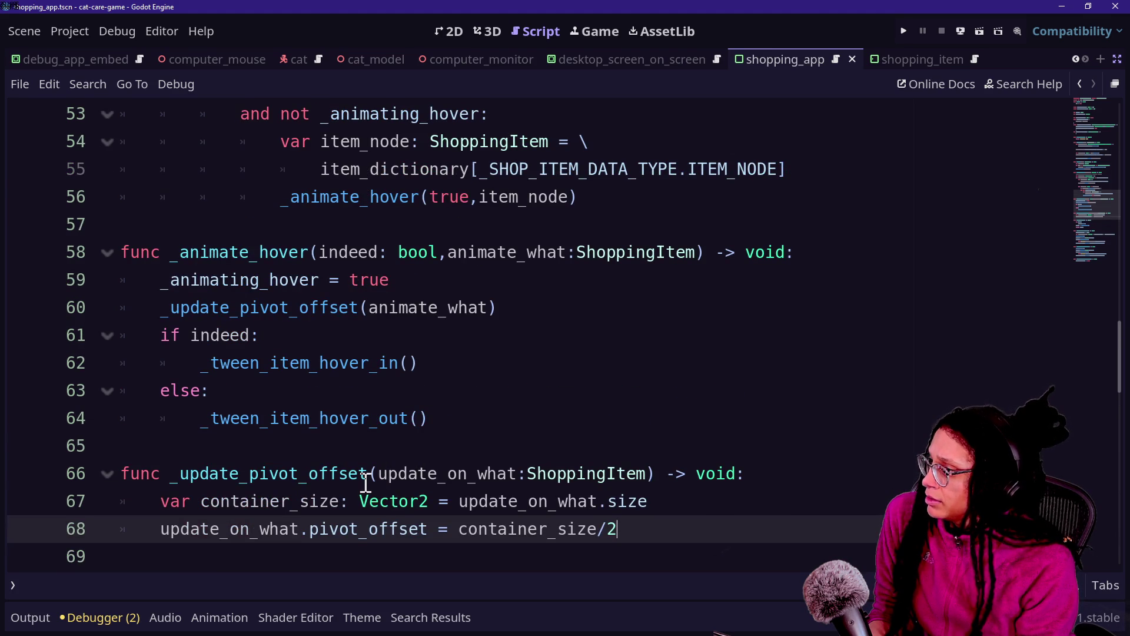
scroll(366, 482, "up", 1)
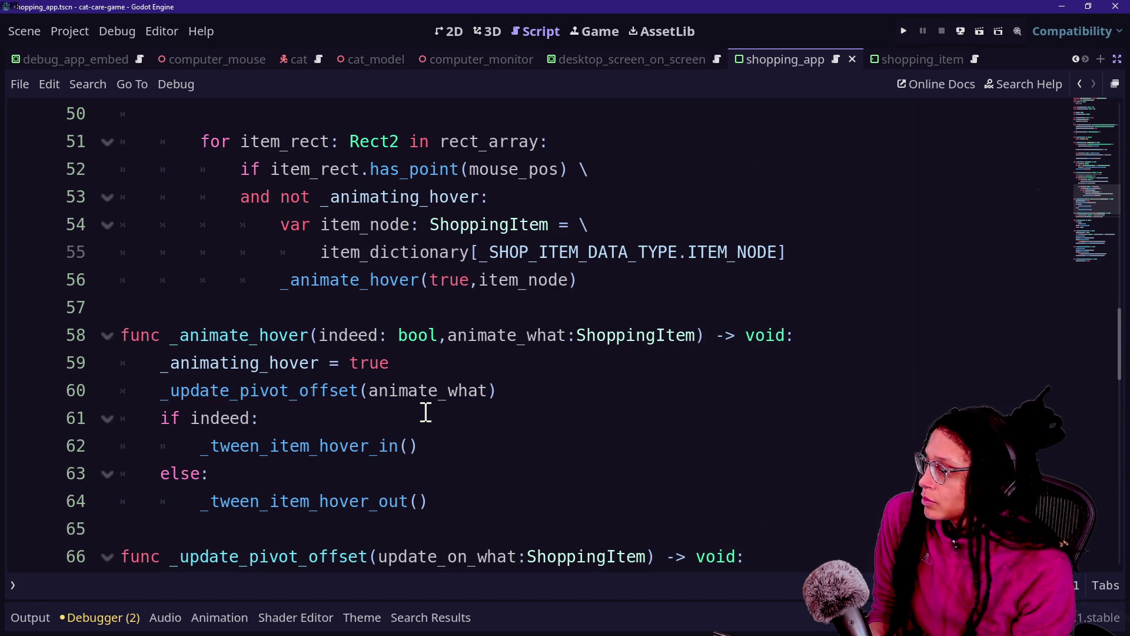
mouse_move(362, 515)
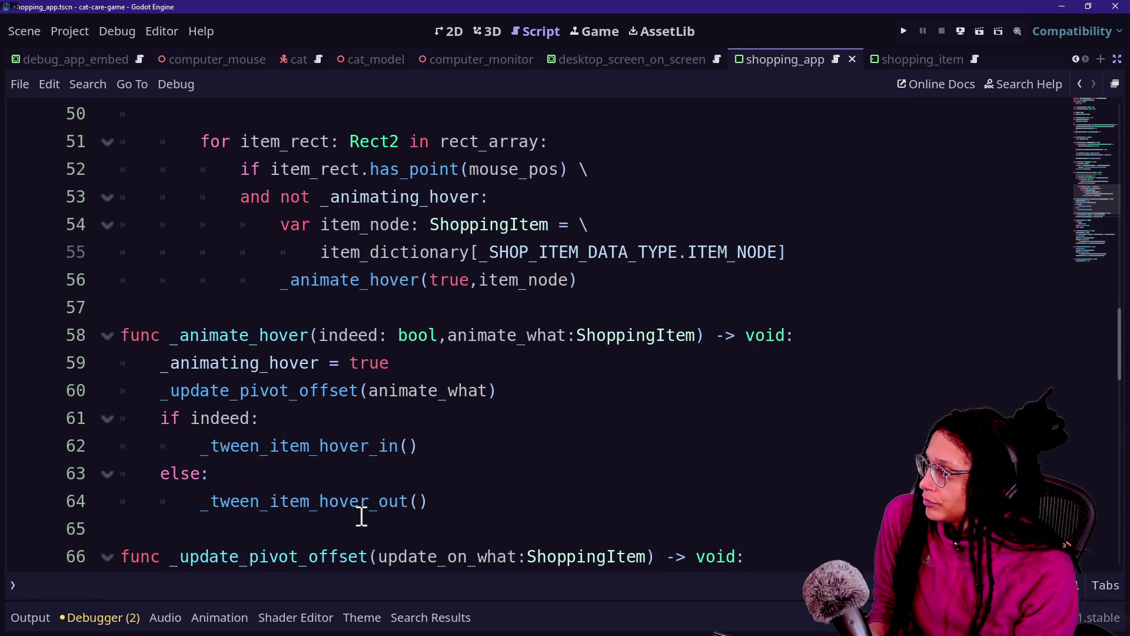
Pass animate_what as the argument to both the hover-in and hover-out tween calls.
left_click_drag(171, 416, 343, 452)
left_click(212, 422)
left_click(282, 431)
double_click(227, 446)
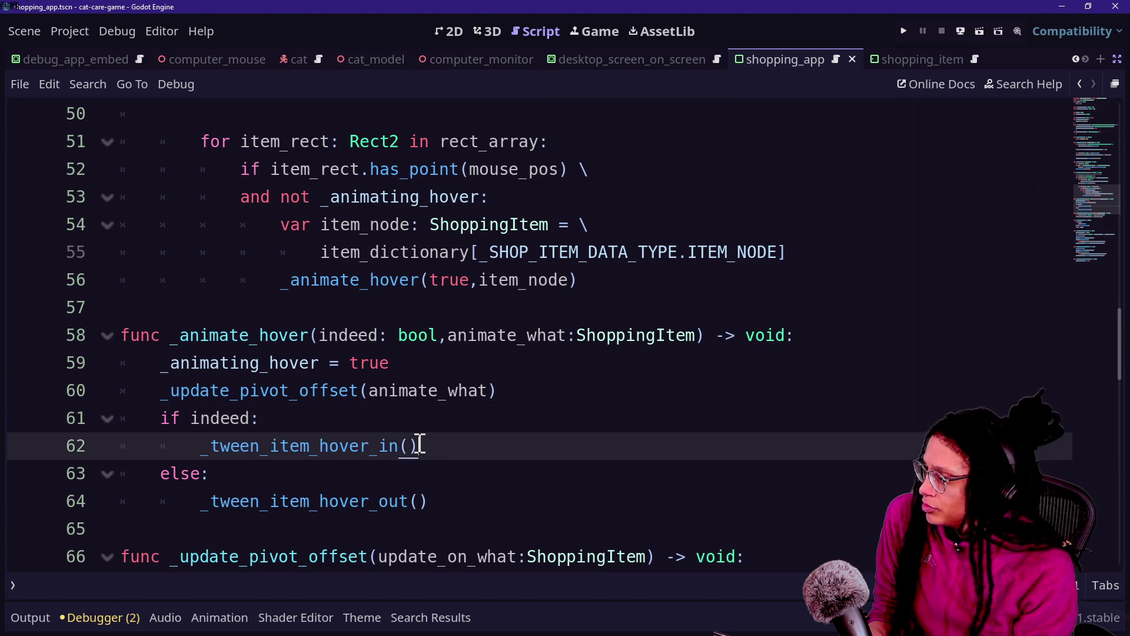
left_click(409, 446)
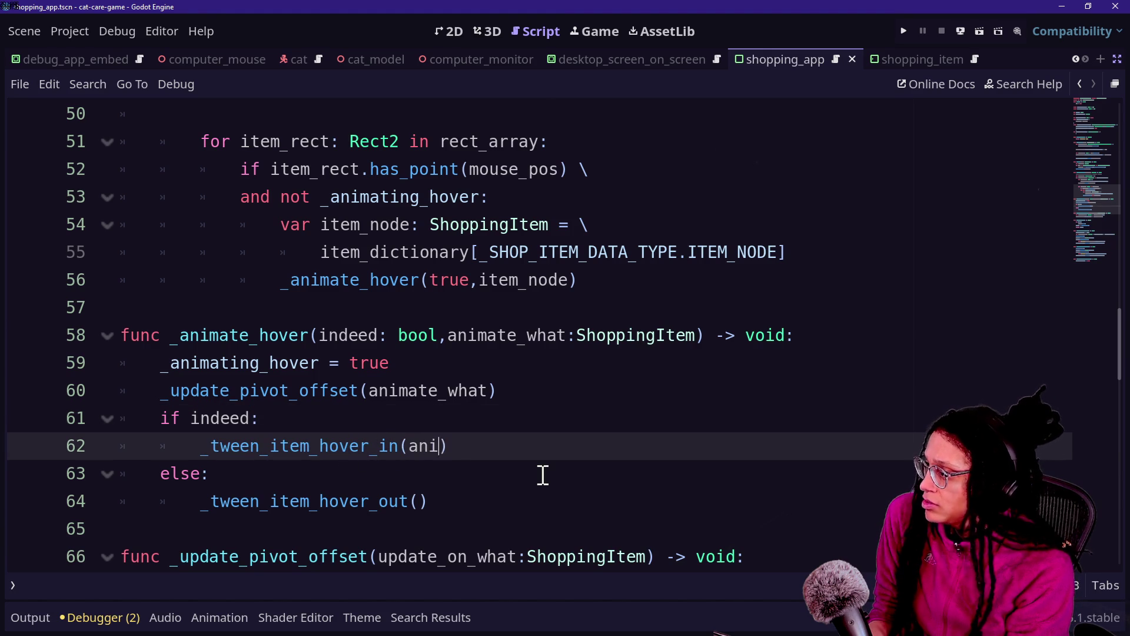
type("mate_what")
left_click_drag(369, 446, 262, 418)
left_click(412, 446)
double_click(411, 446)
key("ctrl+c")
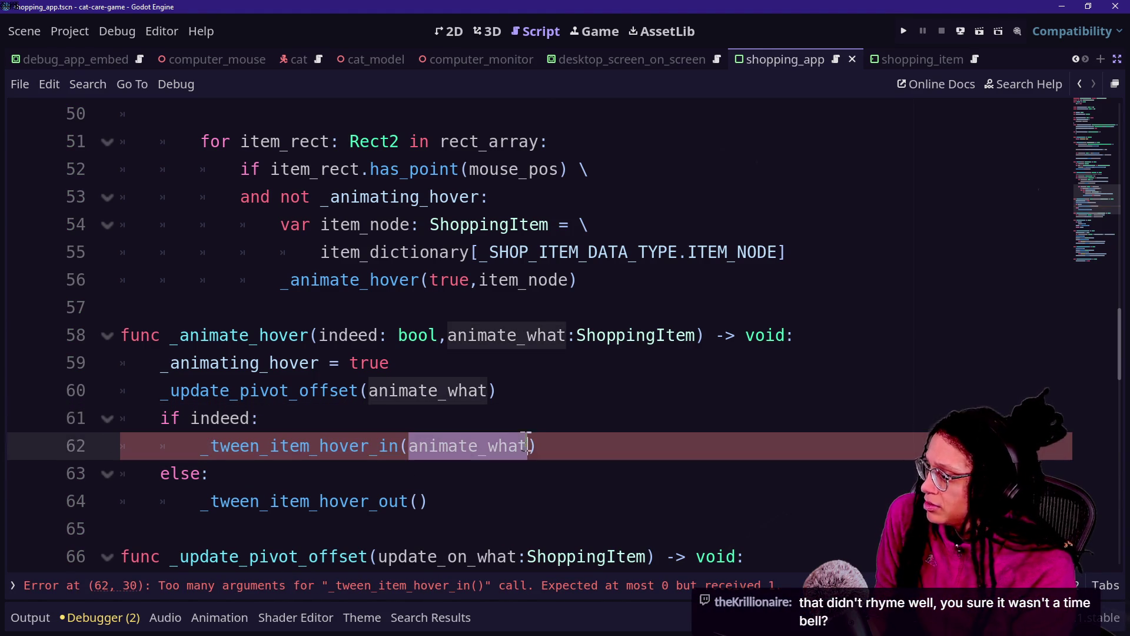
left_click(418, 501)
key("ctrl+v")
left_click(410, 446)
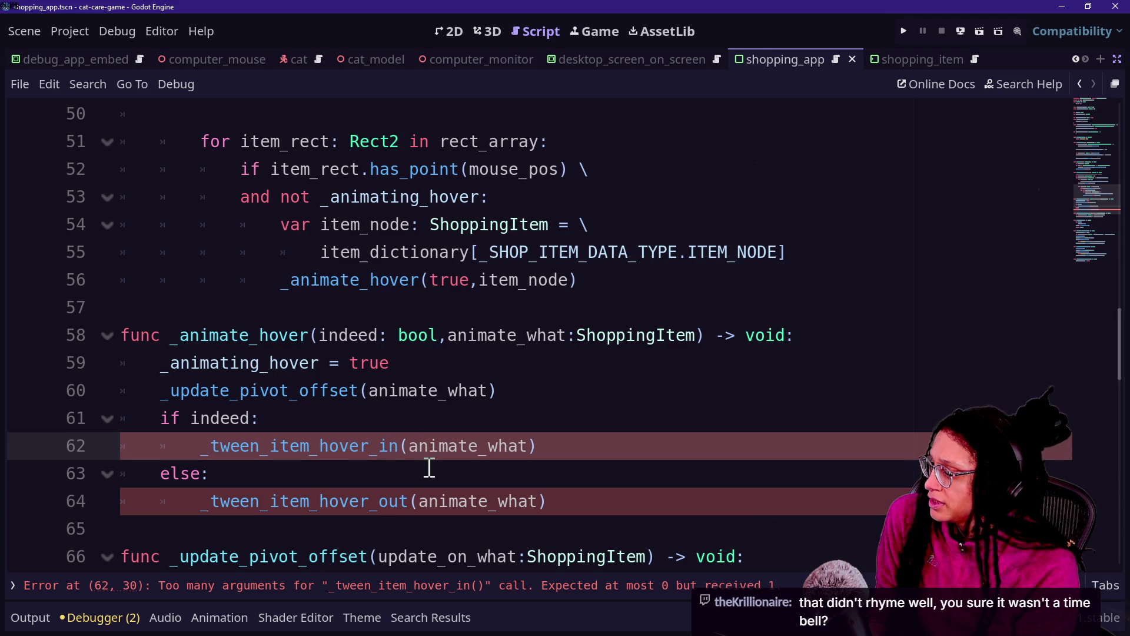
Give _tween_item_hover_in an item: ShoppingItem parameter.
left_click(301, 447, "ctrl")
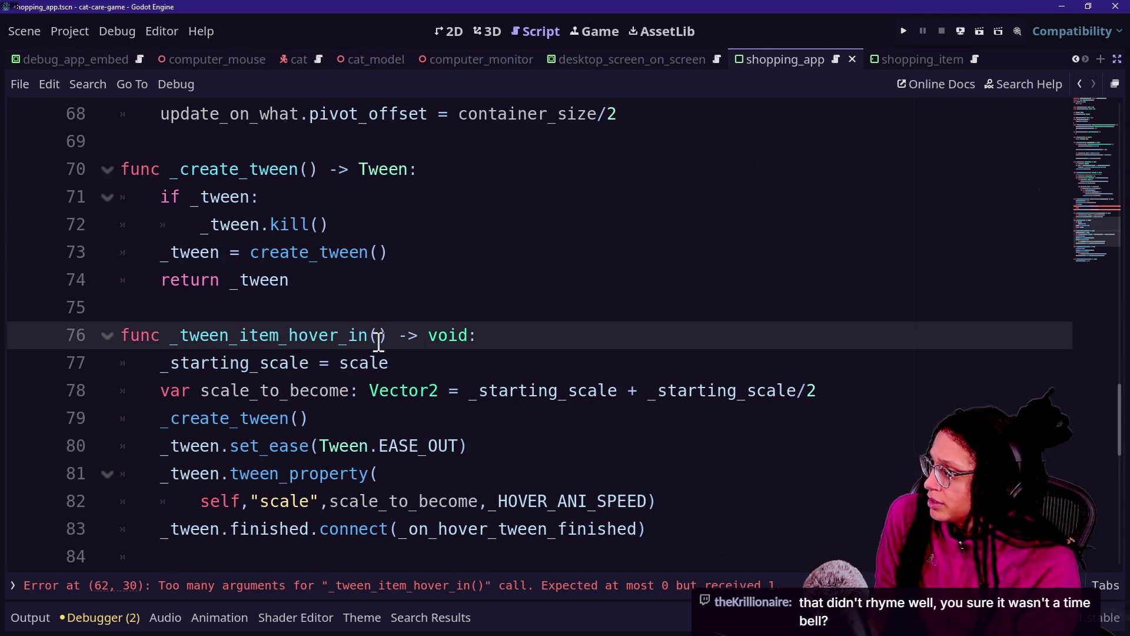
type("animate_wh")
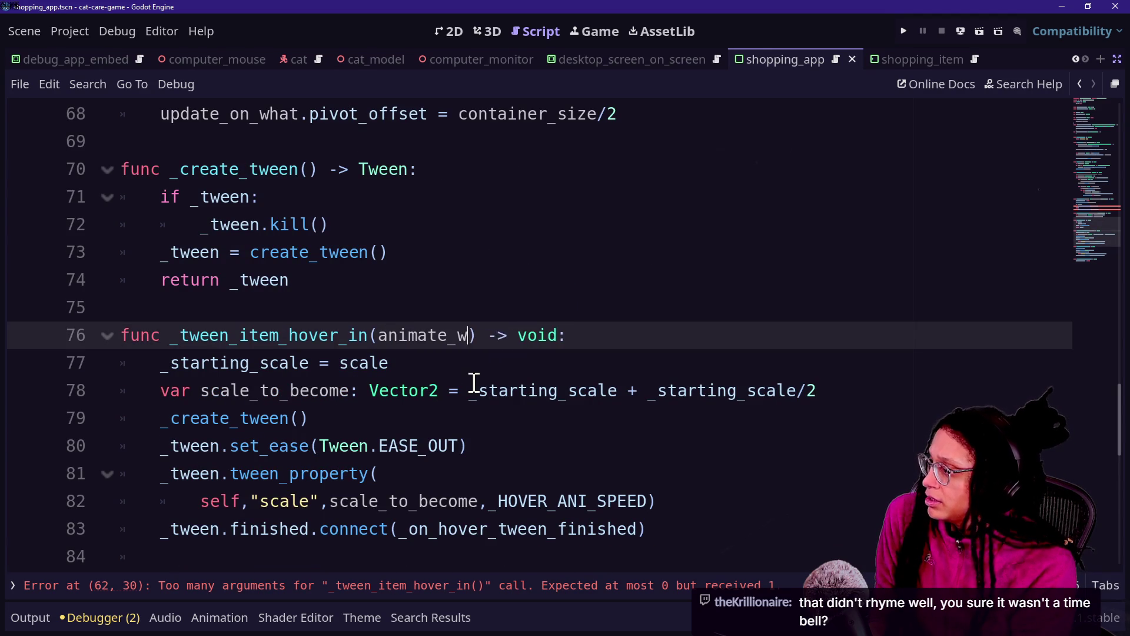
key("BackSpace")
key("BackSpace")
key("BackSpace")
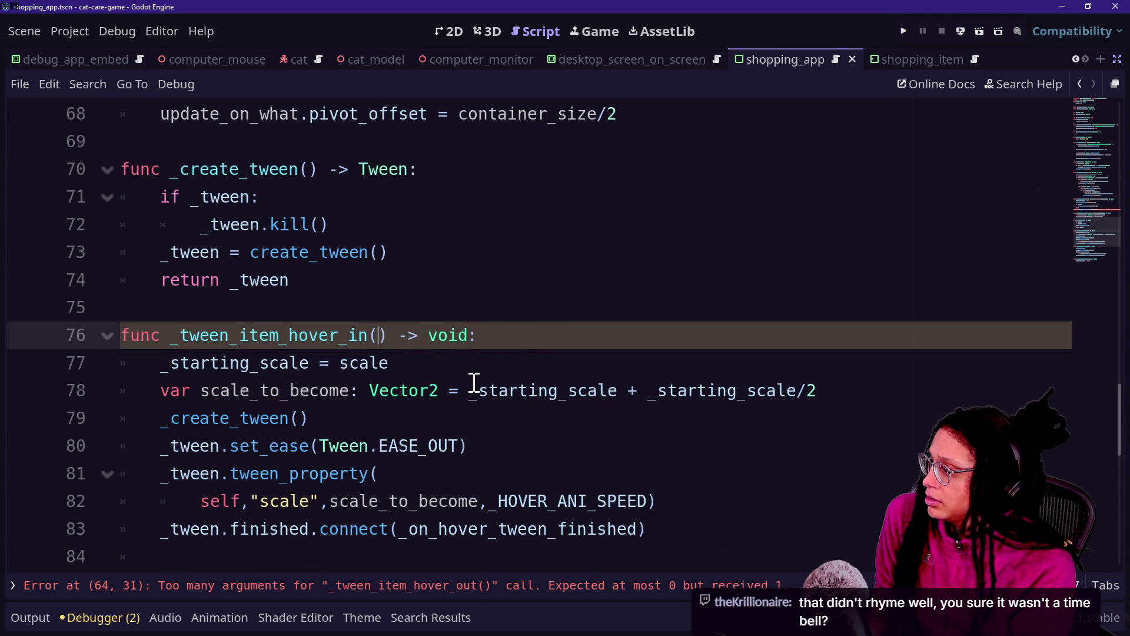
type("item: Shopp")
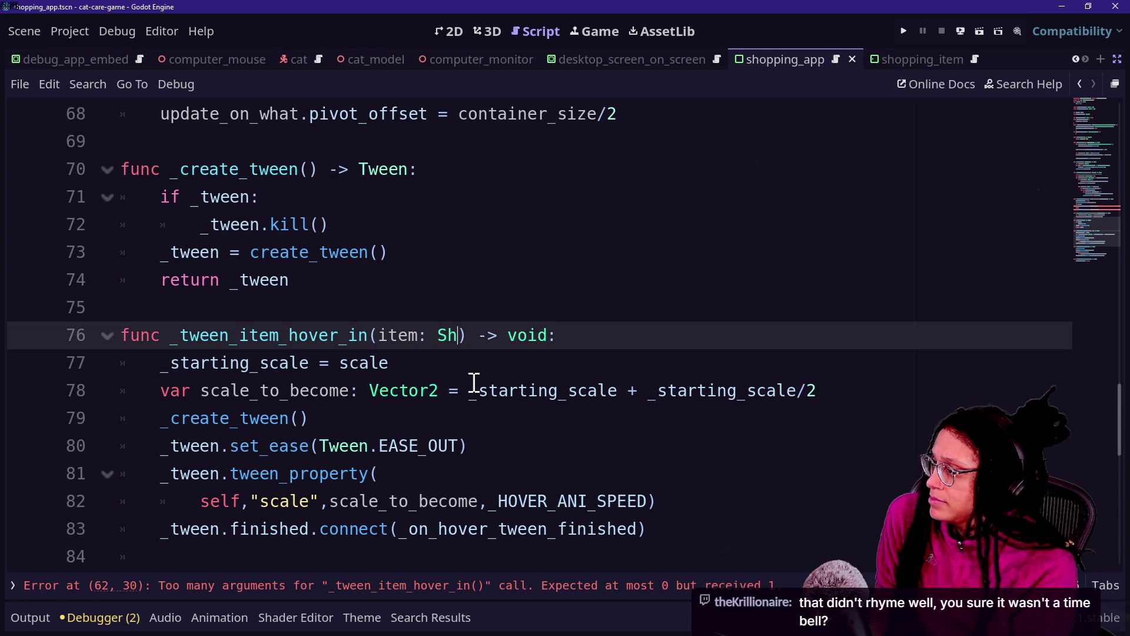
type("ing_")
key("BackSpace")
type("Item")
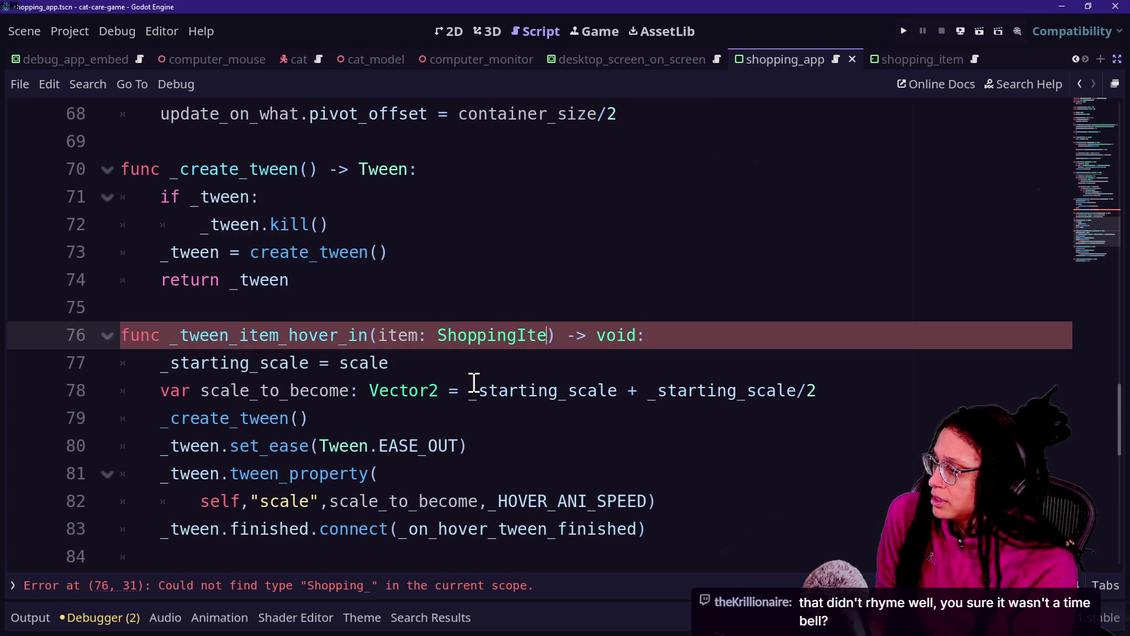
Copy the item: ShoppingItem parameter into _tween_item_hover_out's signature.
mouse_move(557, 335)
left_mouse_down()
mouse_move(371, 363)
mouse_move(378, 346)
left_mouse_up()
key("ctrl+c")
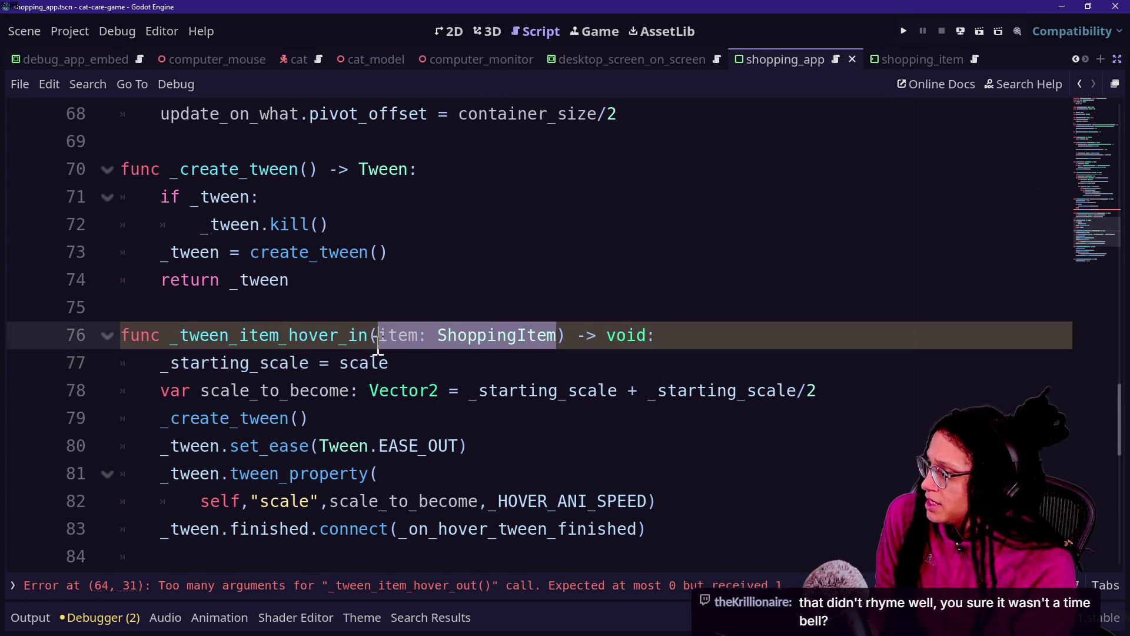
scroll(442, 428, "down", 2)
left_click(389, 419)
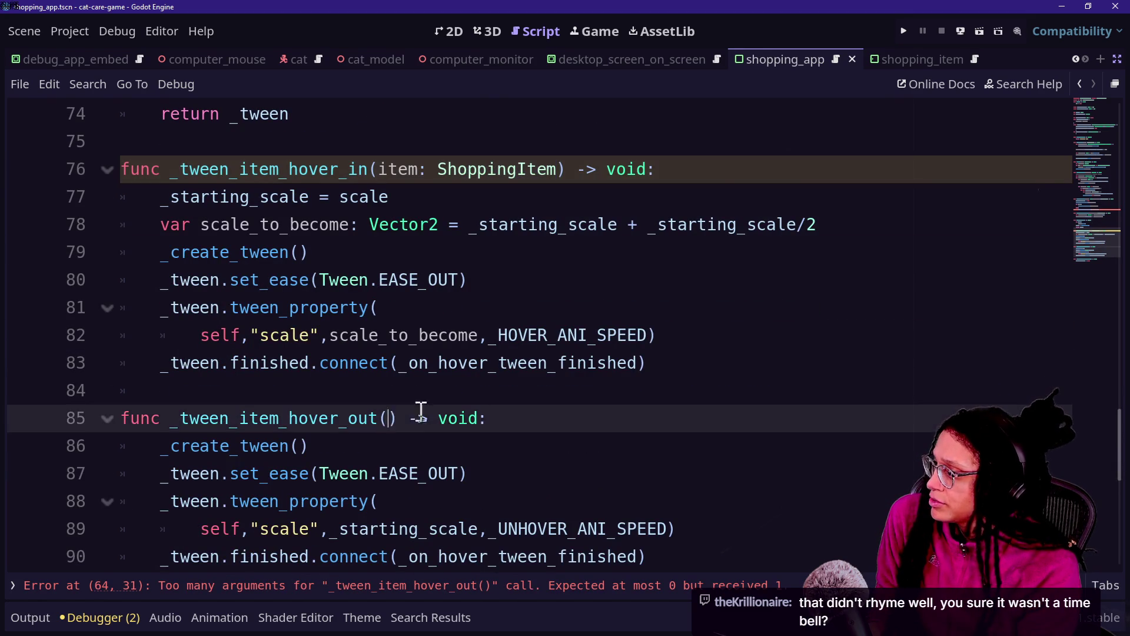
key("ctrl+v")
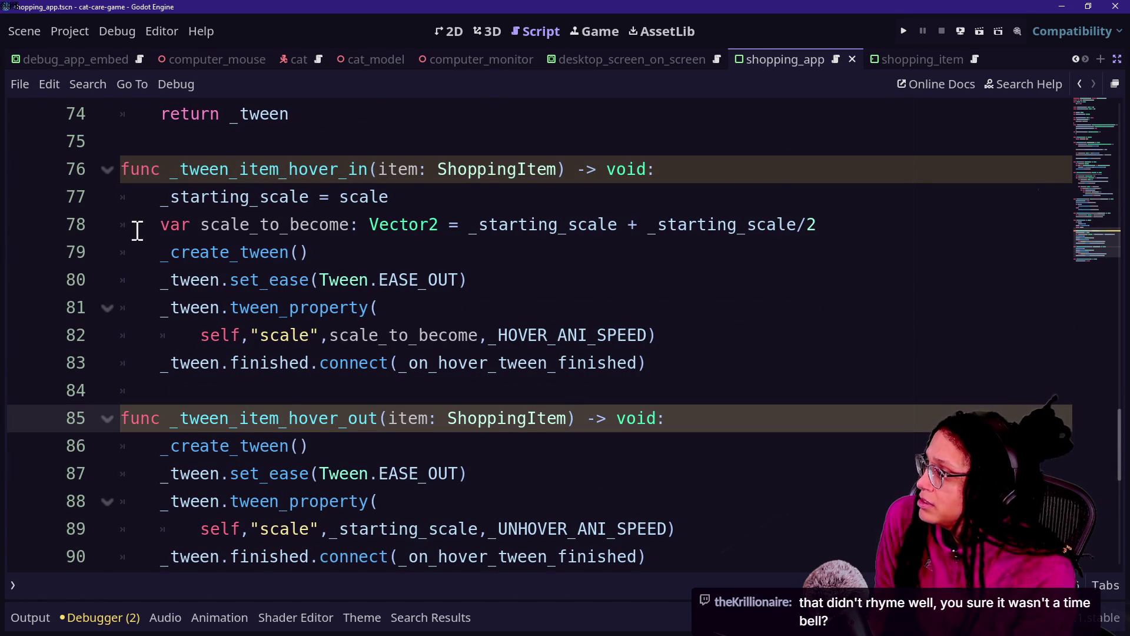
left_click(177, 207)
left_click(340, 197)
Prefix scale with 'item.' on line 77 so the hovered item's scale is stored.
type("item.")
left_click_drag(260, 196, 508, 196)
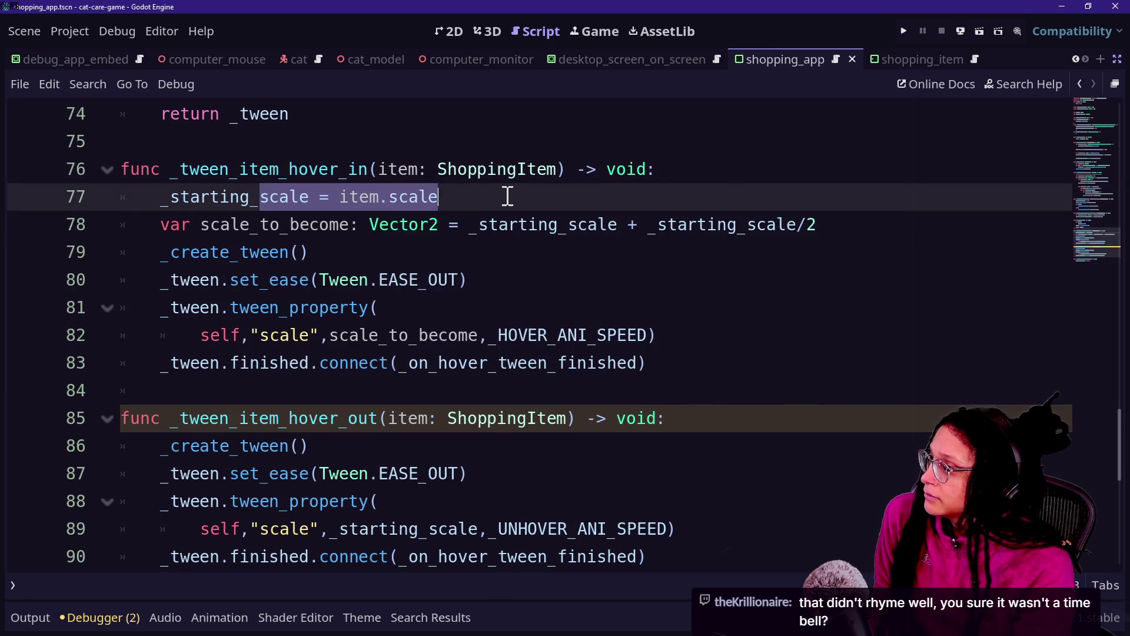
left_click(315, 252)
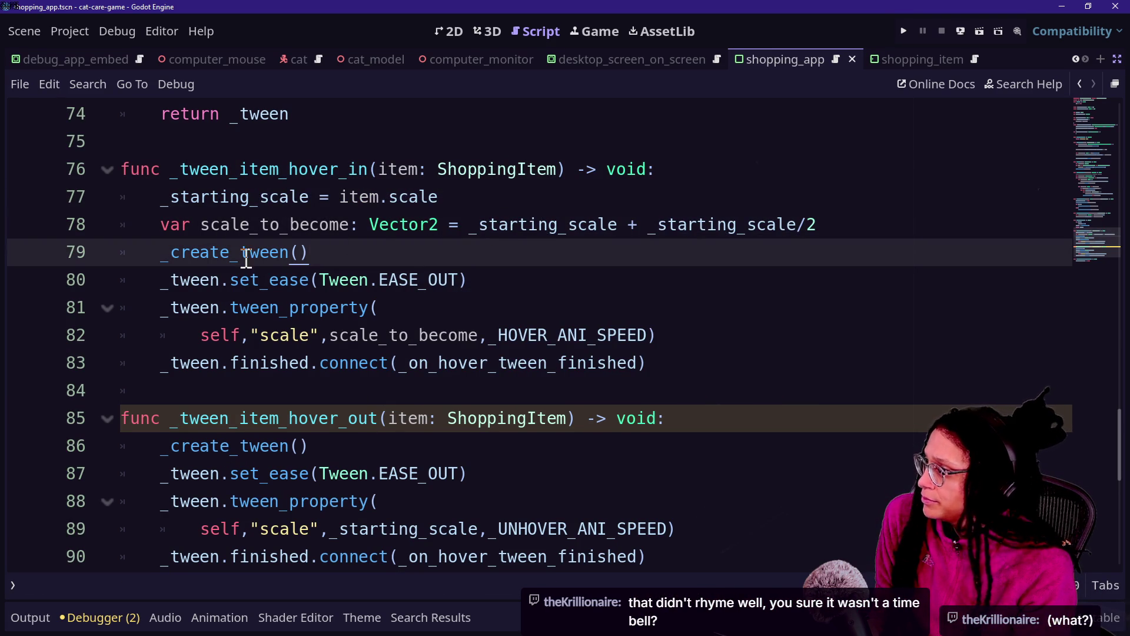
left_click_drag(154, 197, 374, 222)
left_click(391, 222)
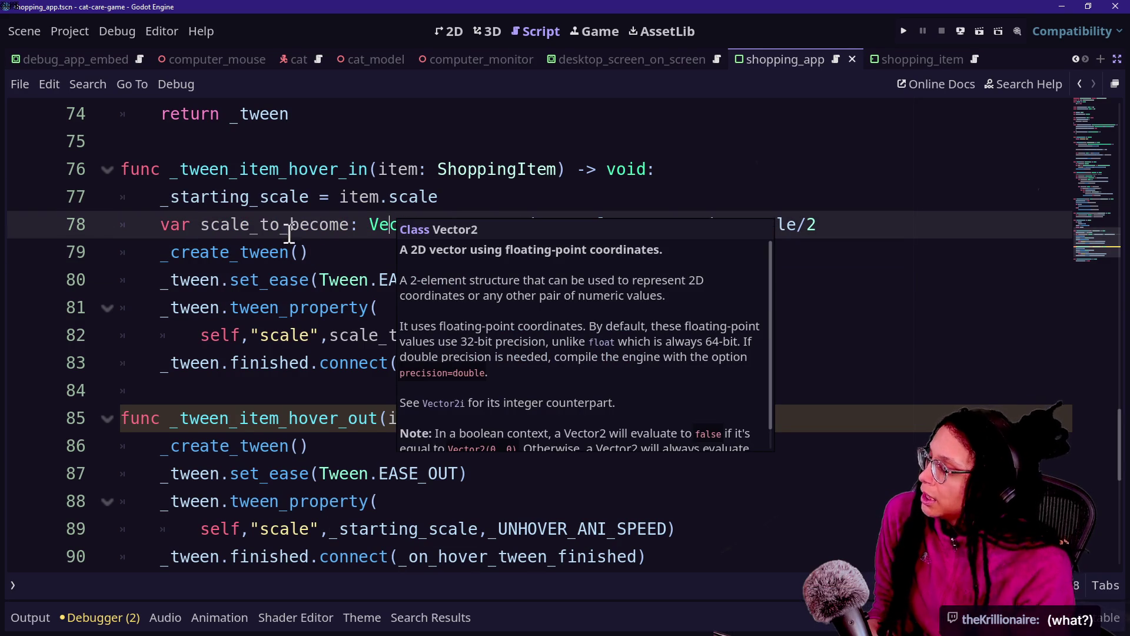
left_click_drag(171, 169, 222, 195)
left_click(275, 196)
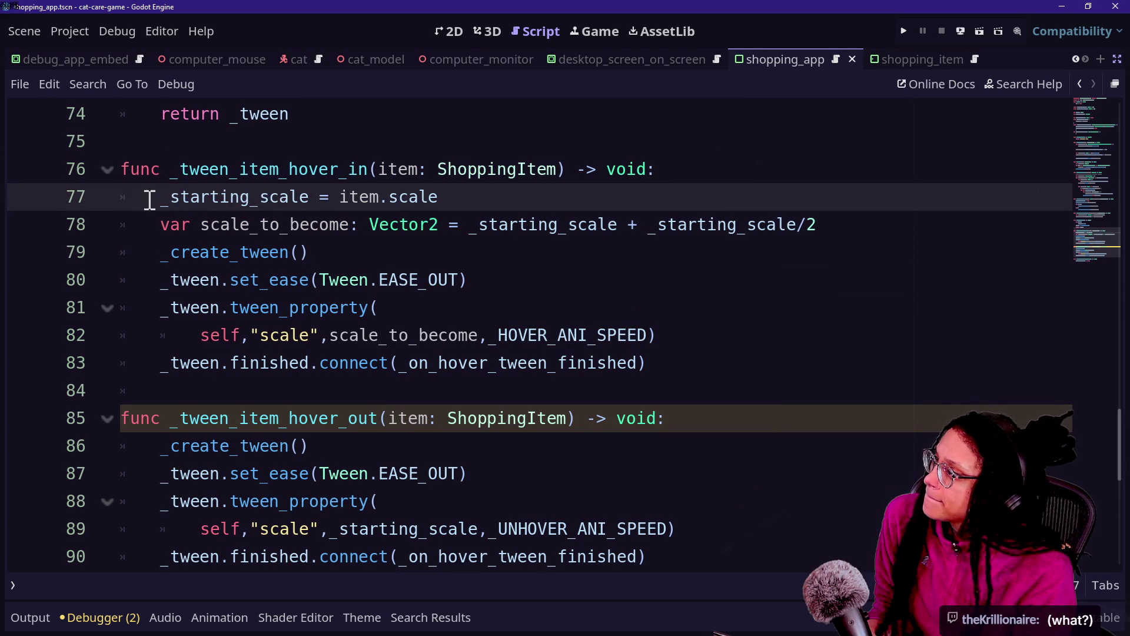
Rename _starting_scale to _last_item_starting_scale in both hover tweens and save.
left_click_drag(163, 203, 310, 196)
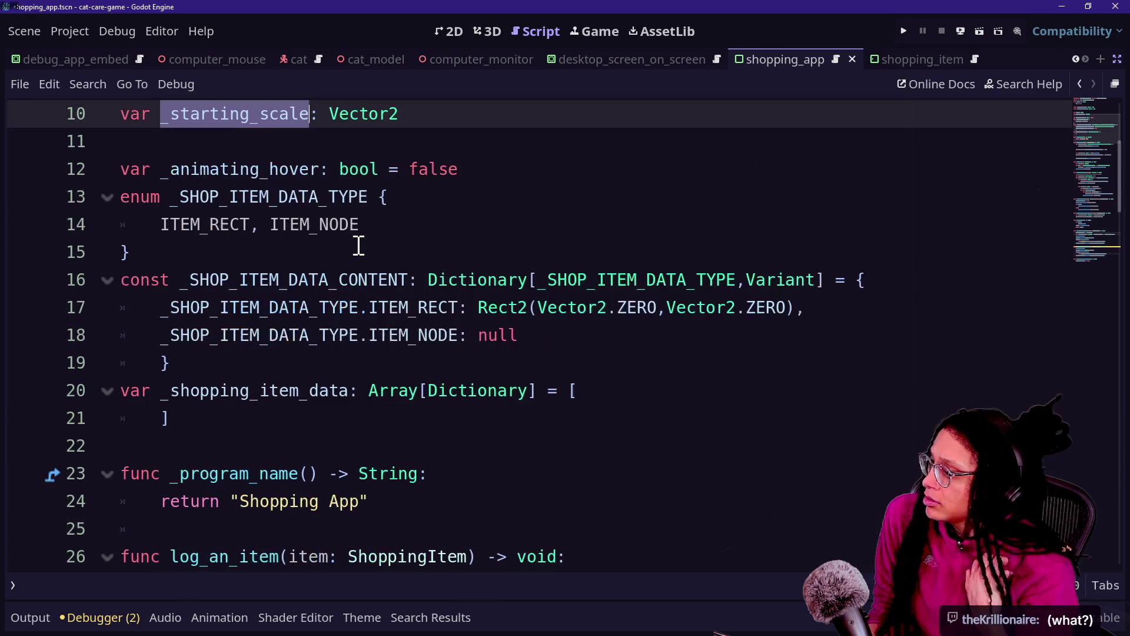
type("_last_ = item.scale")
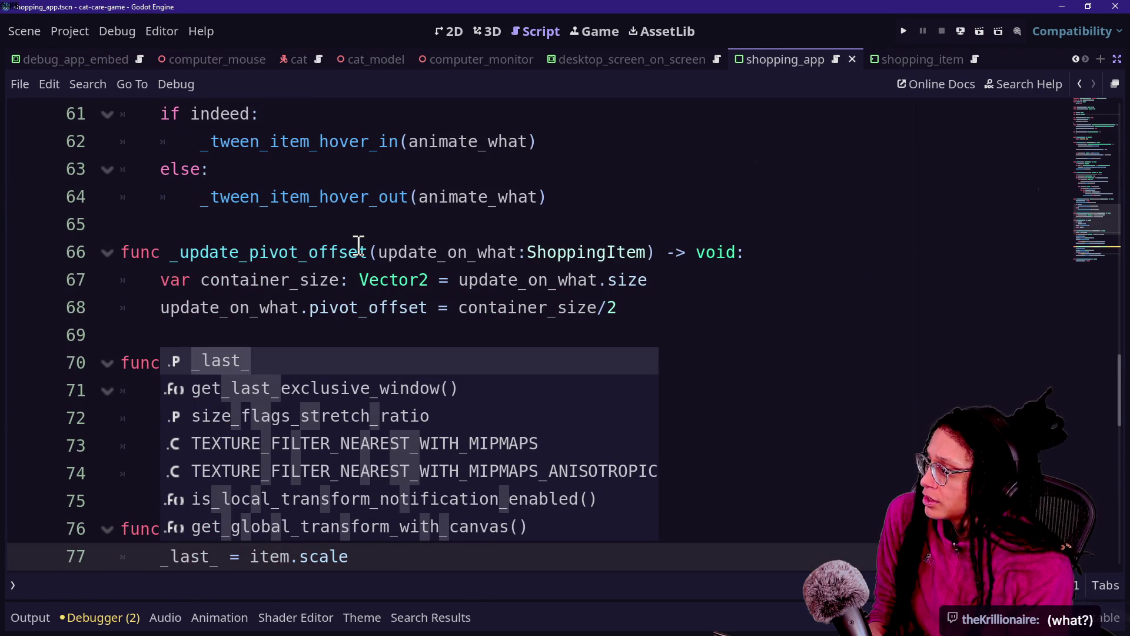
type("starting_s")
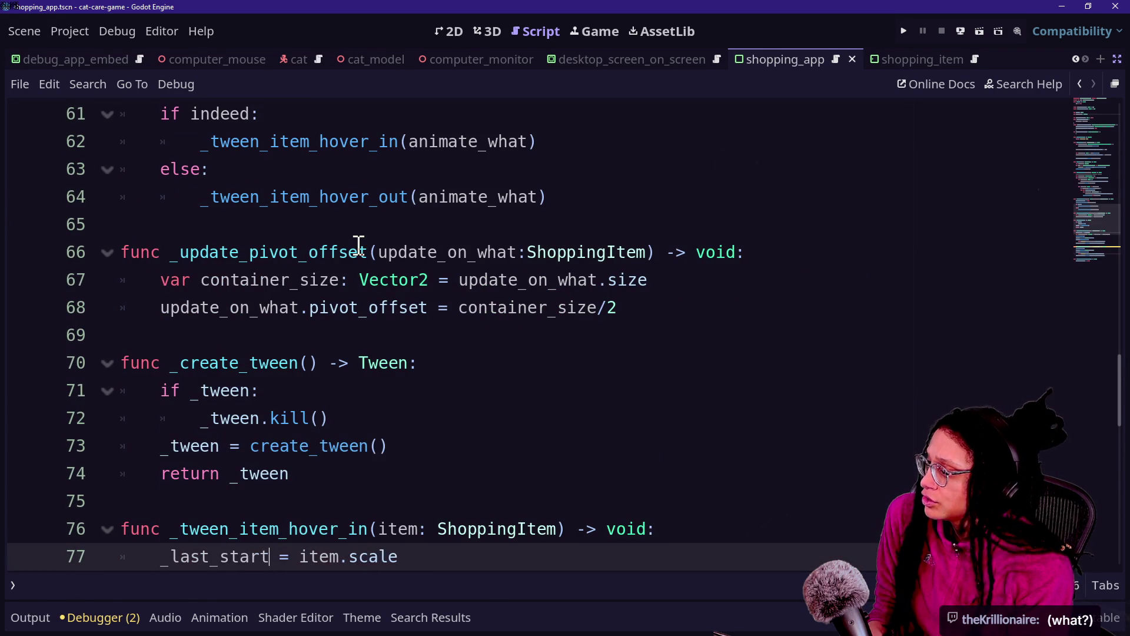
type("cale")
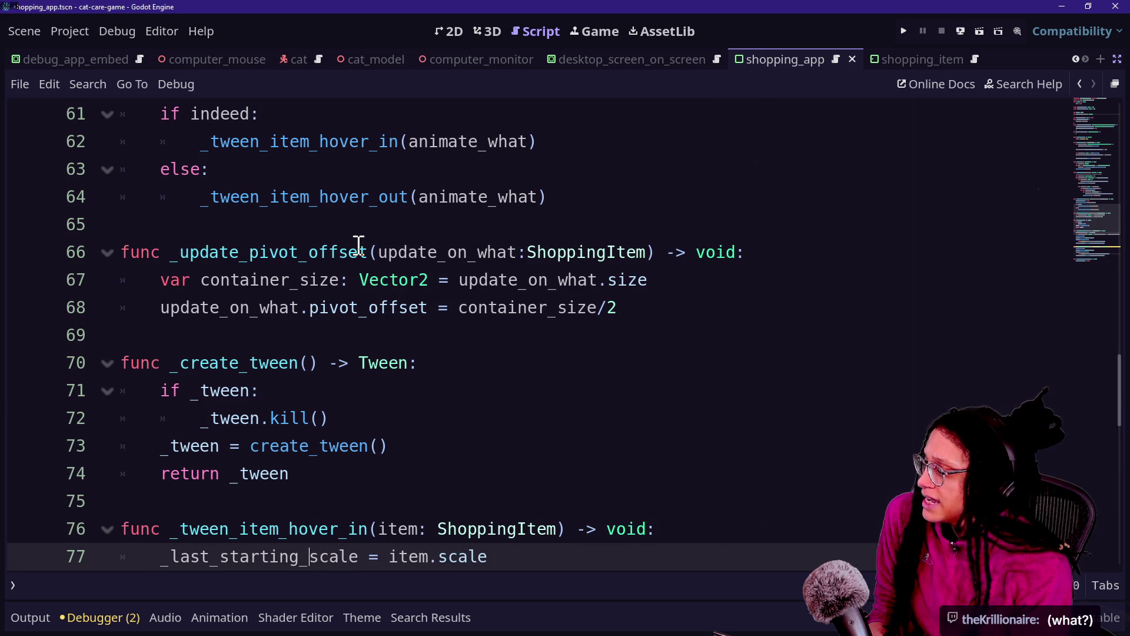
type("item_")
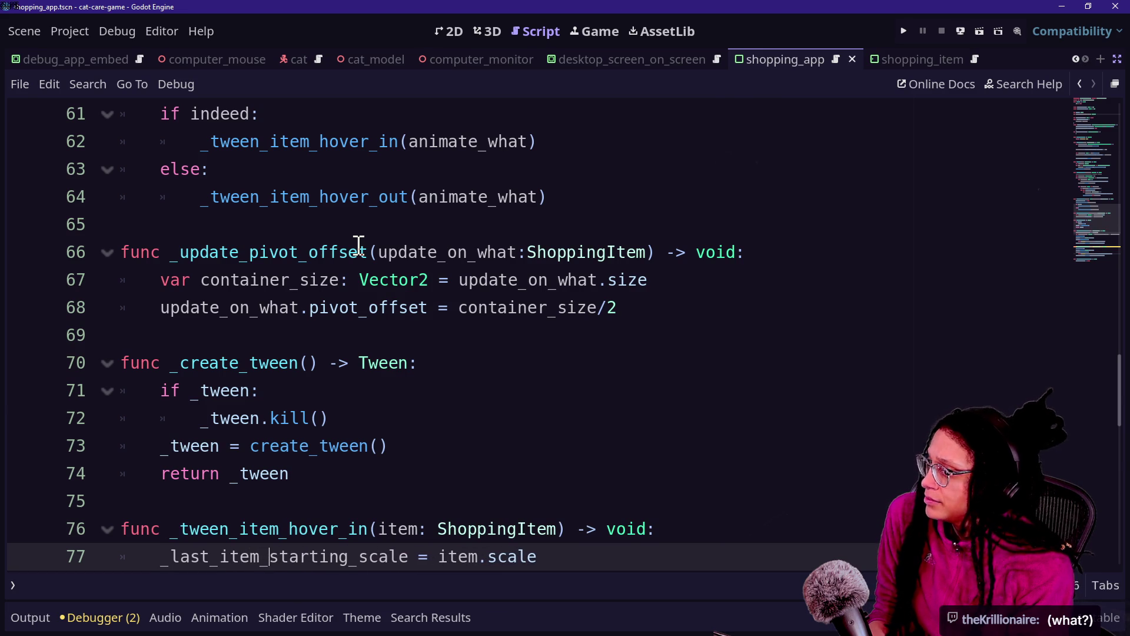
scroll(353, 423, "down", 4)
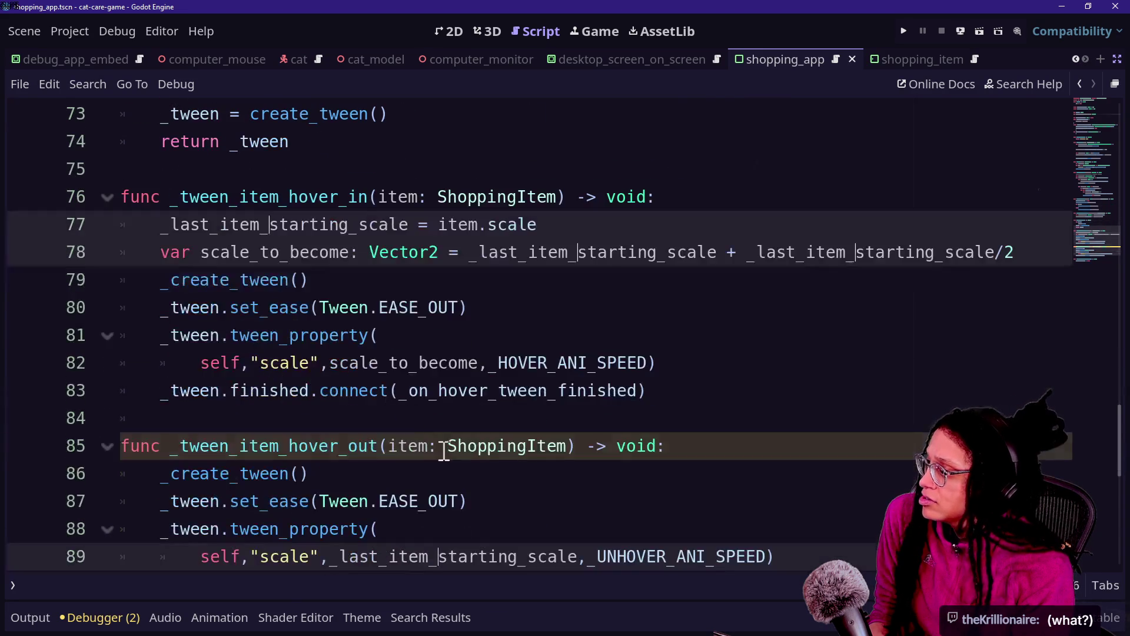
scroll(252, 412, "down", 2)
left_click(220, 436)
key("ctrl+s")
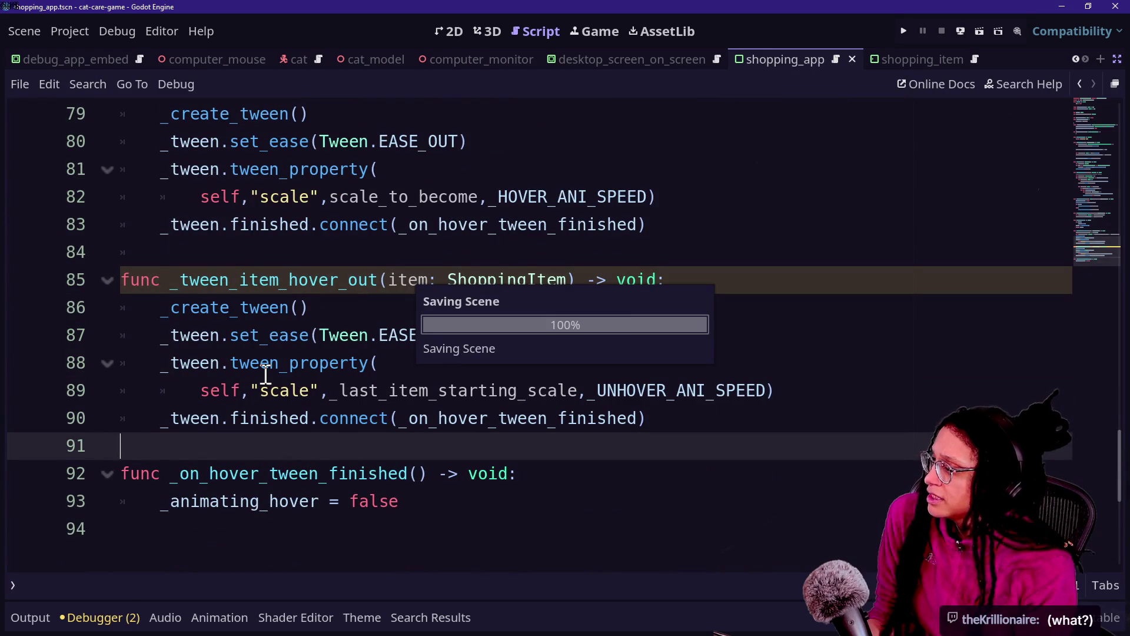
mouse_move(266, 373)
left_click(399, 252)
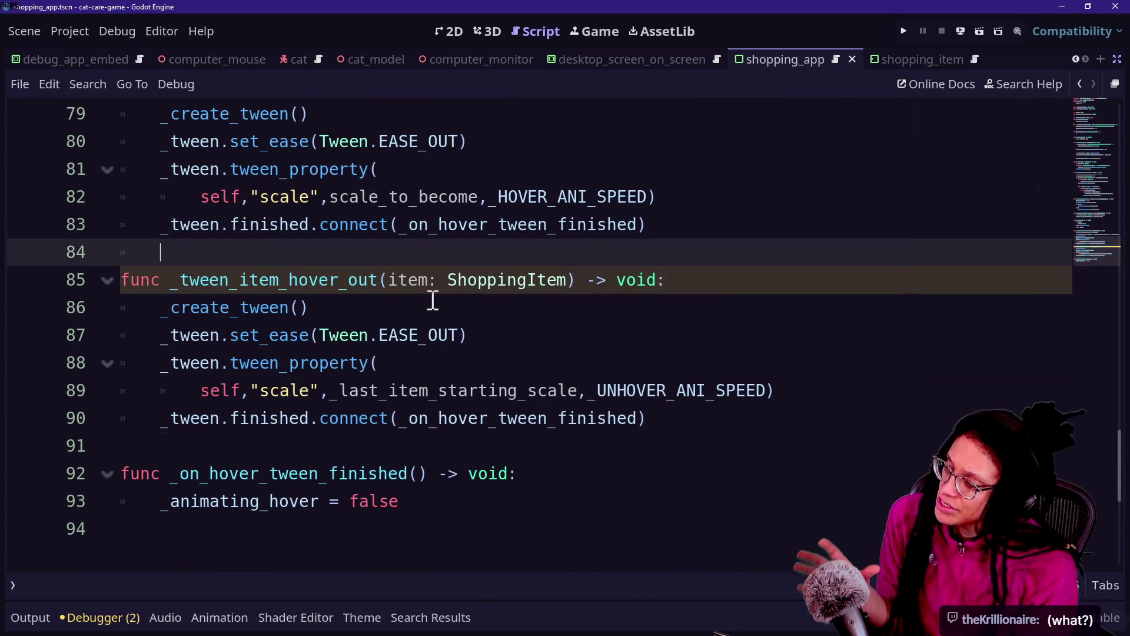
left_click_drag(328, 390, 396, 390)
left_click(330, 393)
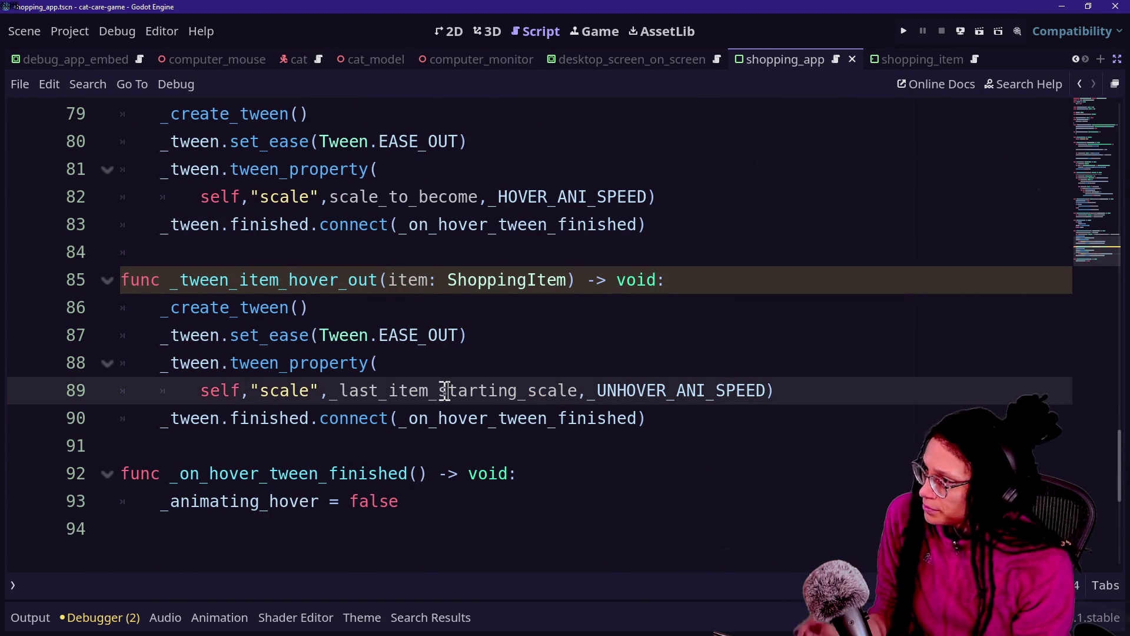
key("ctrl+s")
Check that line 78 now uses _last_item_starting_scale.
left_click(299, 351)
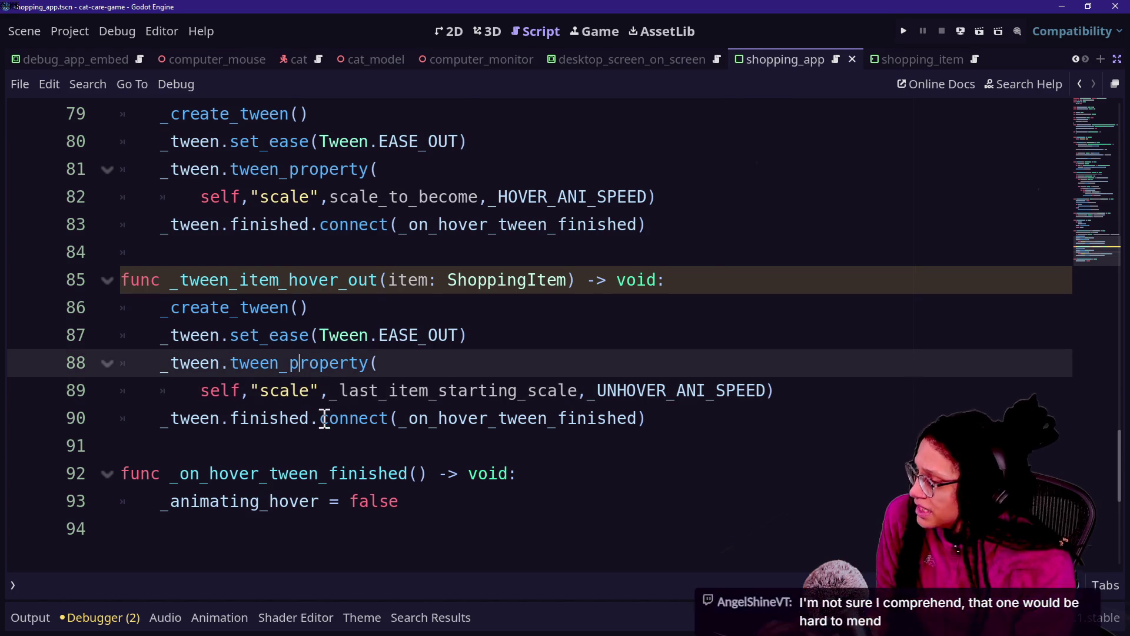
scroll(186, 230, "up", 1)
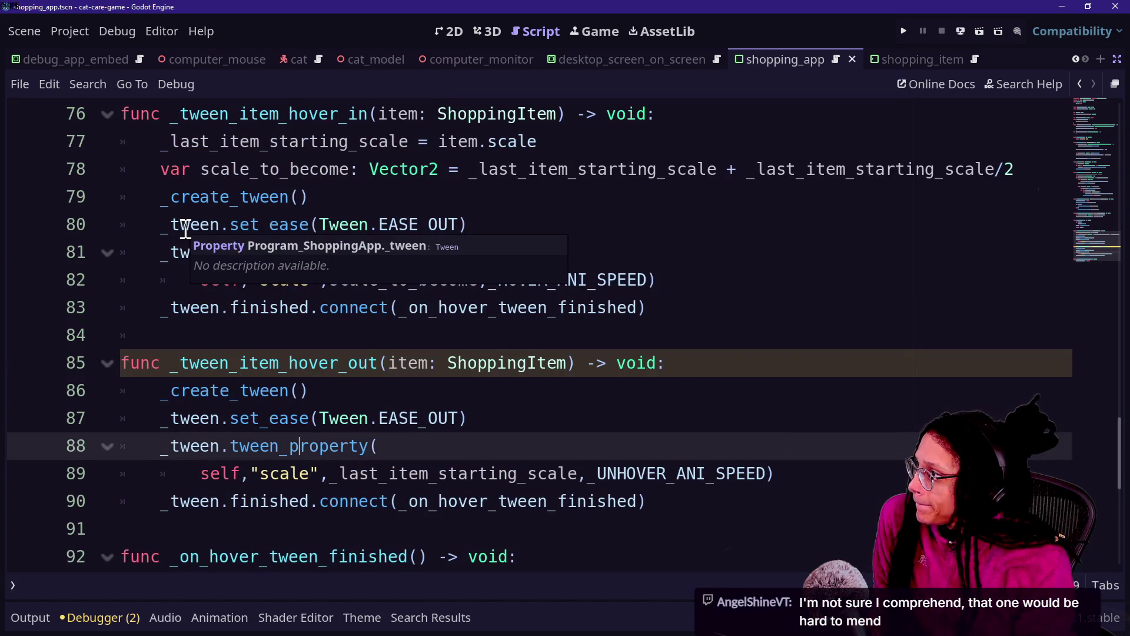
left_click(186, 134)
left_click(433, 170)
double_click(530, 171)
left_click(550, 180)
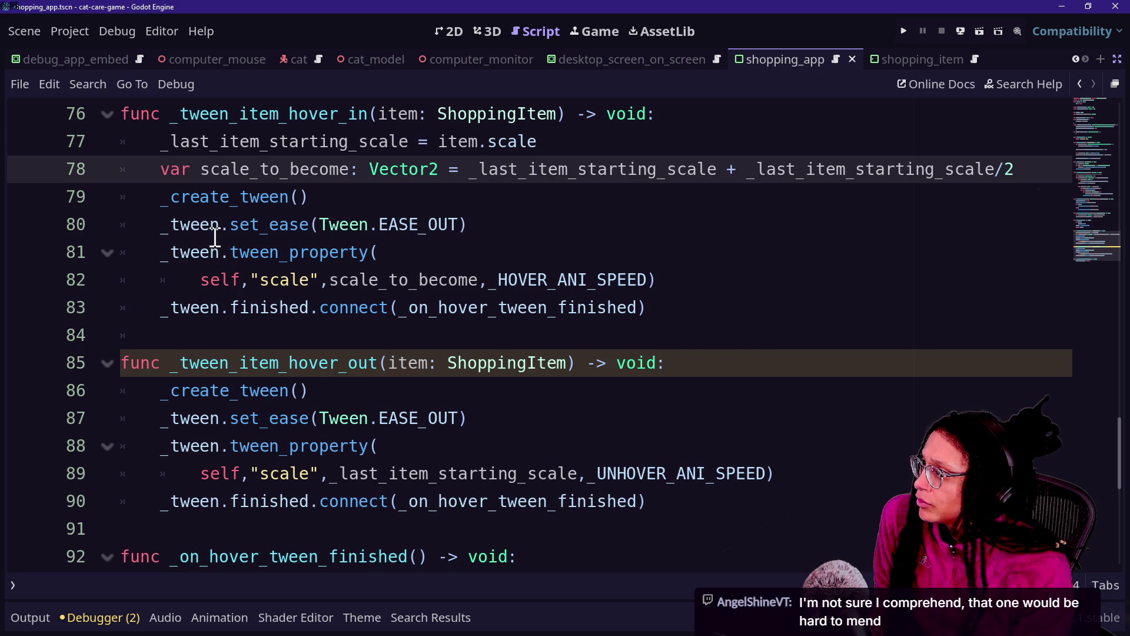
Select self as the hover-in tween's target on line 82.
scroll(216, 229, "down", 1)
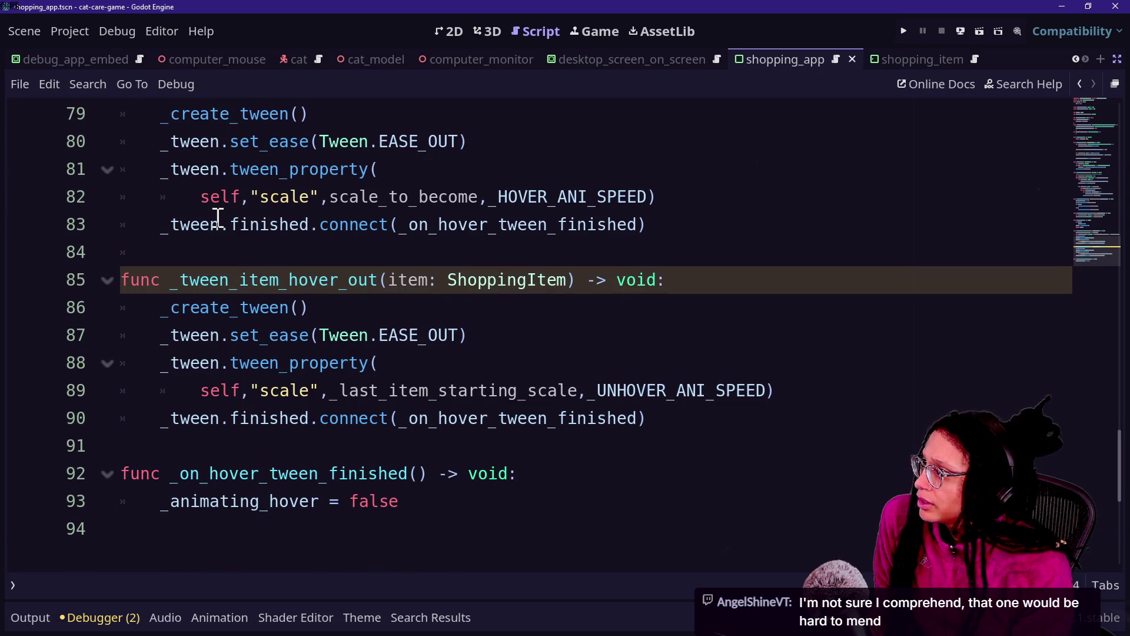
scroll(217, 218, "up", 1)
left_click(295, 196)
left_click(382, 224)
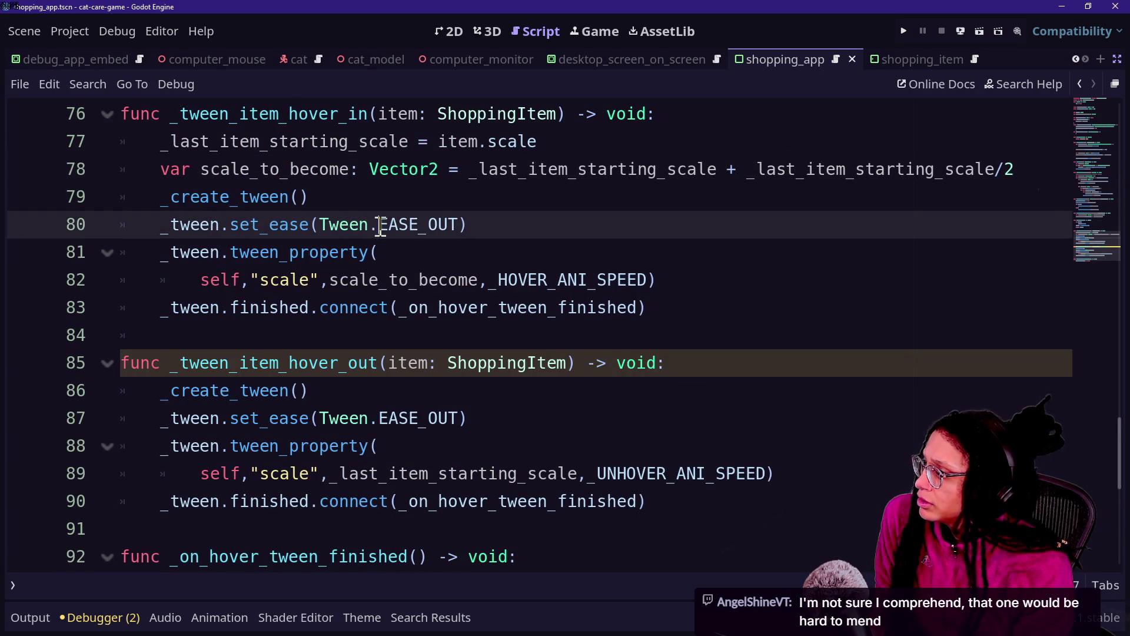
left_click_drag(160, 227, 252, 229)
left_click_drag(160, 252, 329, 253)
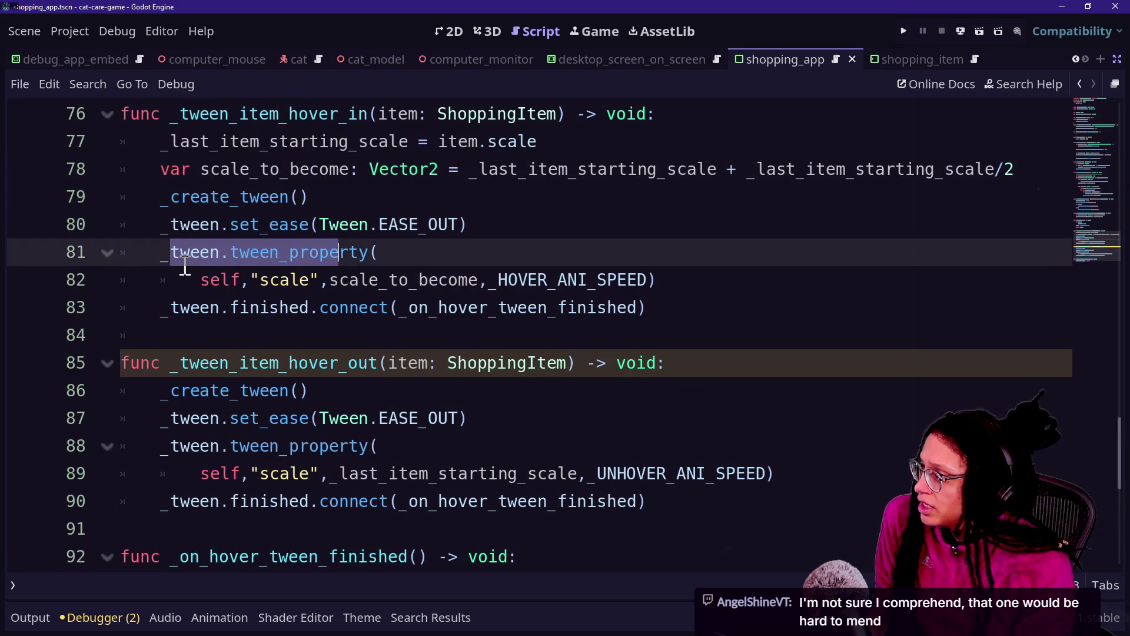
left_click_drag(160, 280, 356, 279)
left_click(343, 280)
left_click(487, 280)
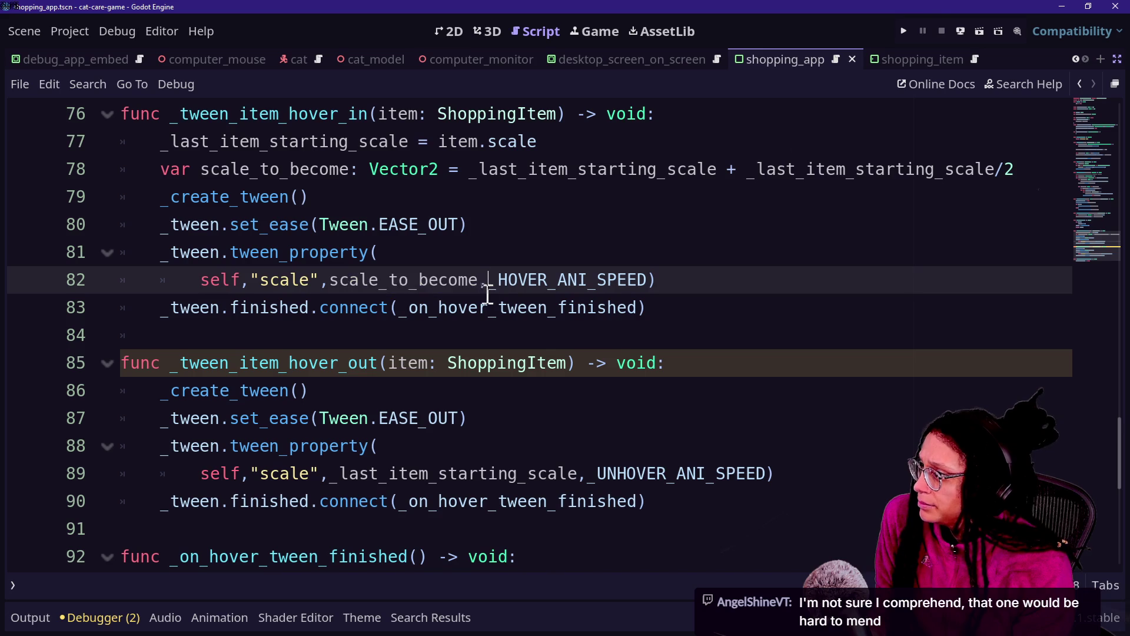
double_click(211, 277)
Make the hover-in tween on line 82 animate item instead of self, and save.
mouse_move(263, 277)
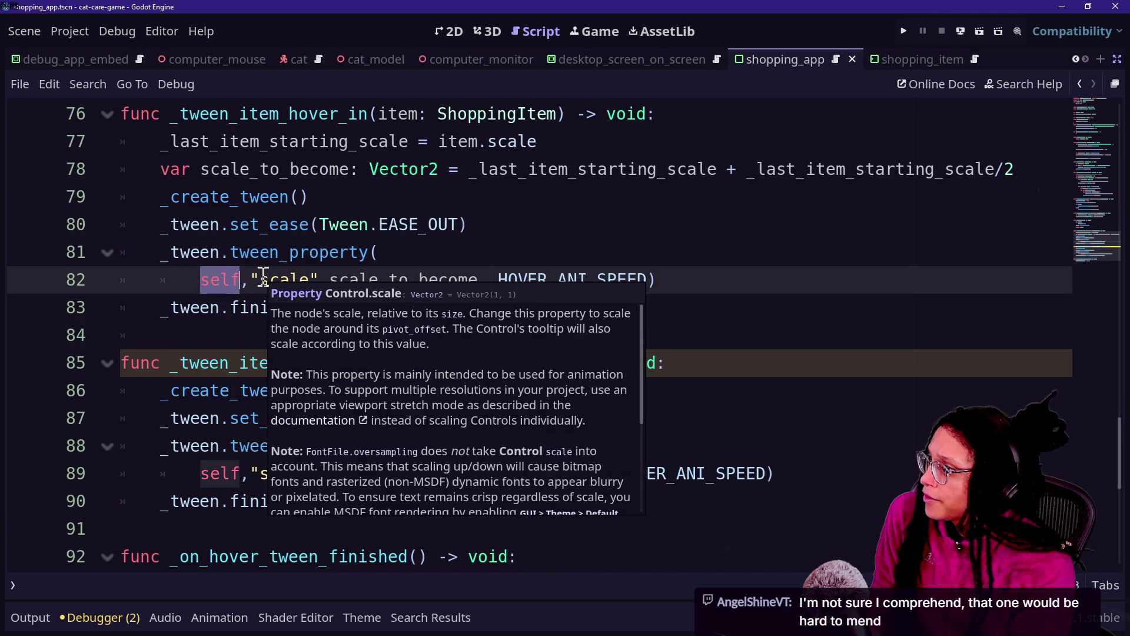
type("item")
left_click(212, 225)
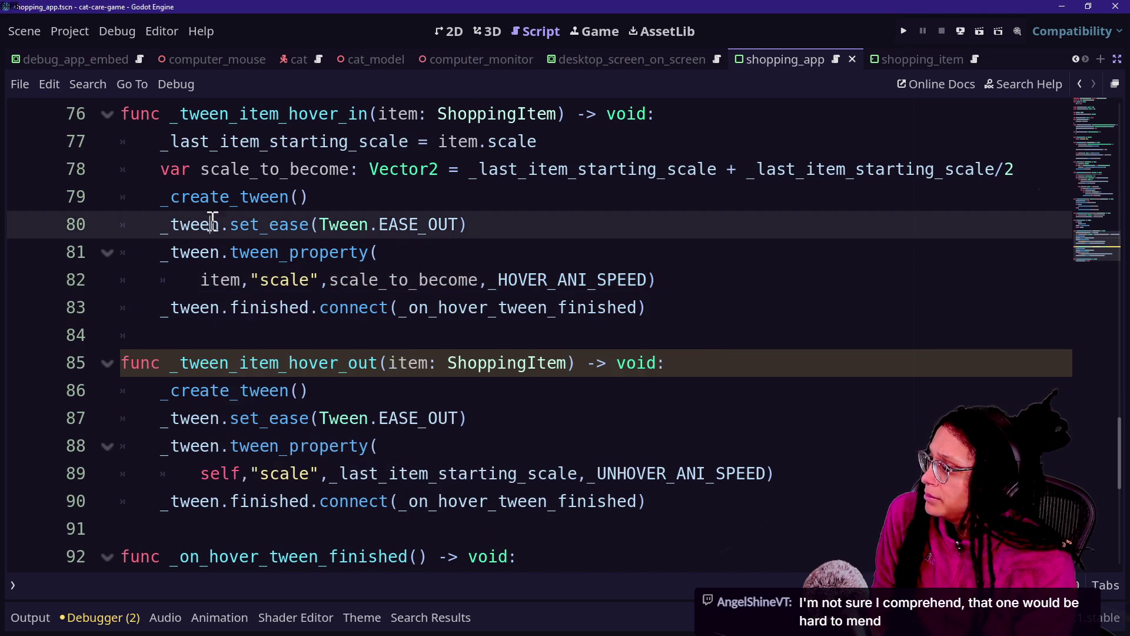
key("ctrl+s")
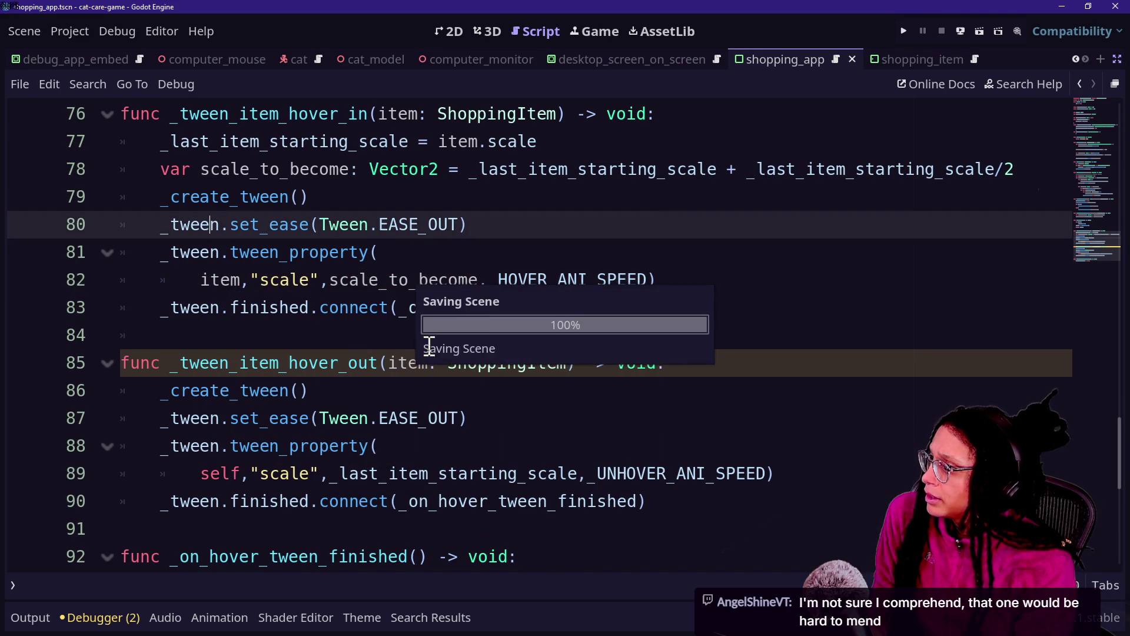
Make the hover-out tween on line 89 target item, save, and run the game.
scroll(273, 344, "down", 2)
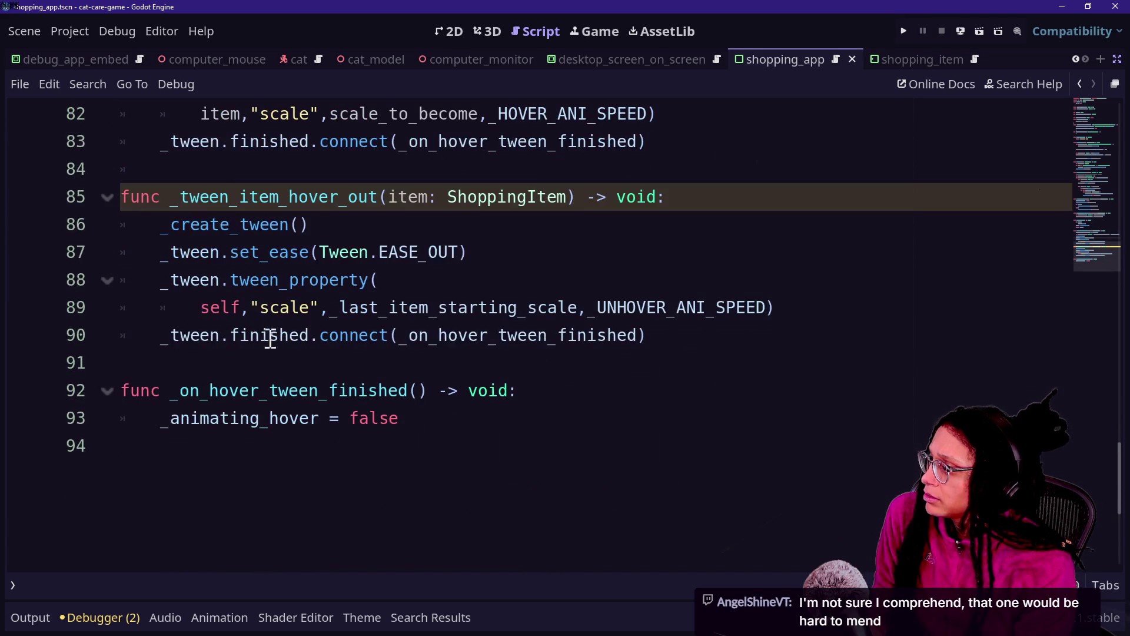
double_click(227, 306)
type("itwem")
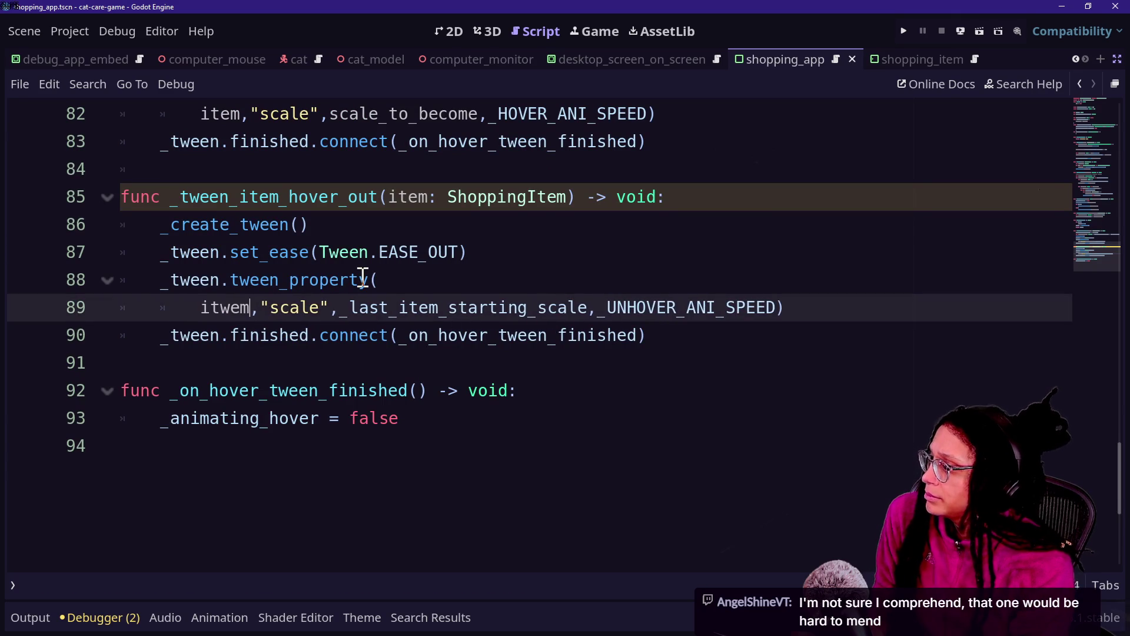
key("BackSpace")
key("BackSpace")
key("BackSpace")
type("em")
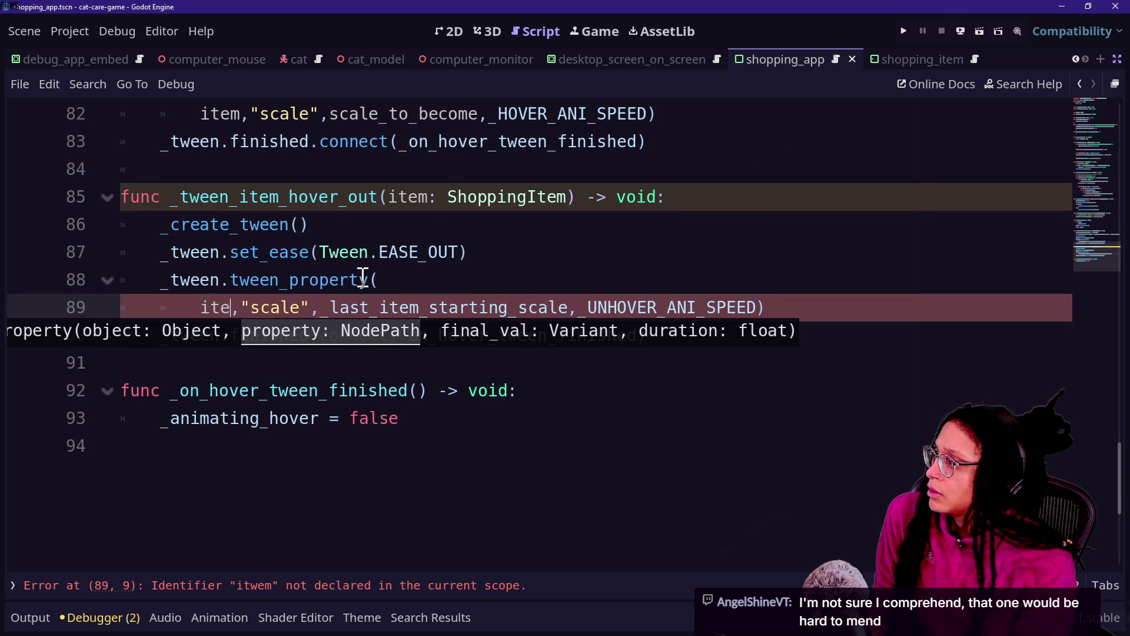
left_click(376, 169)
key("ctrl+s")
scroll(595, 272, "up", 15)
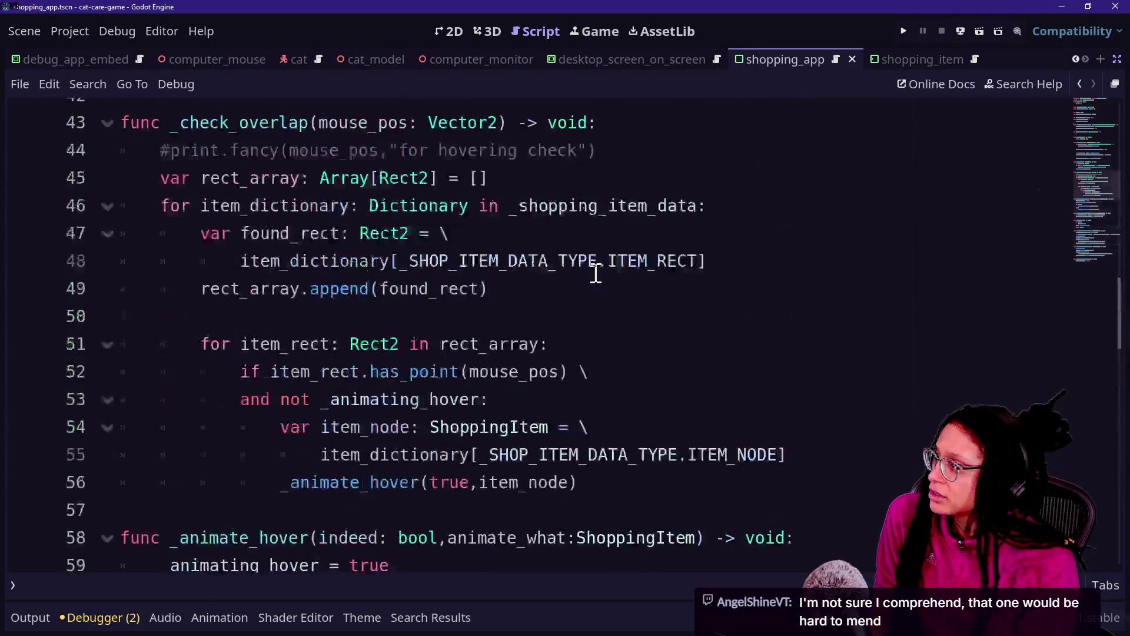
left_click(905, 31)
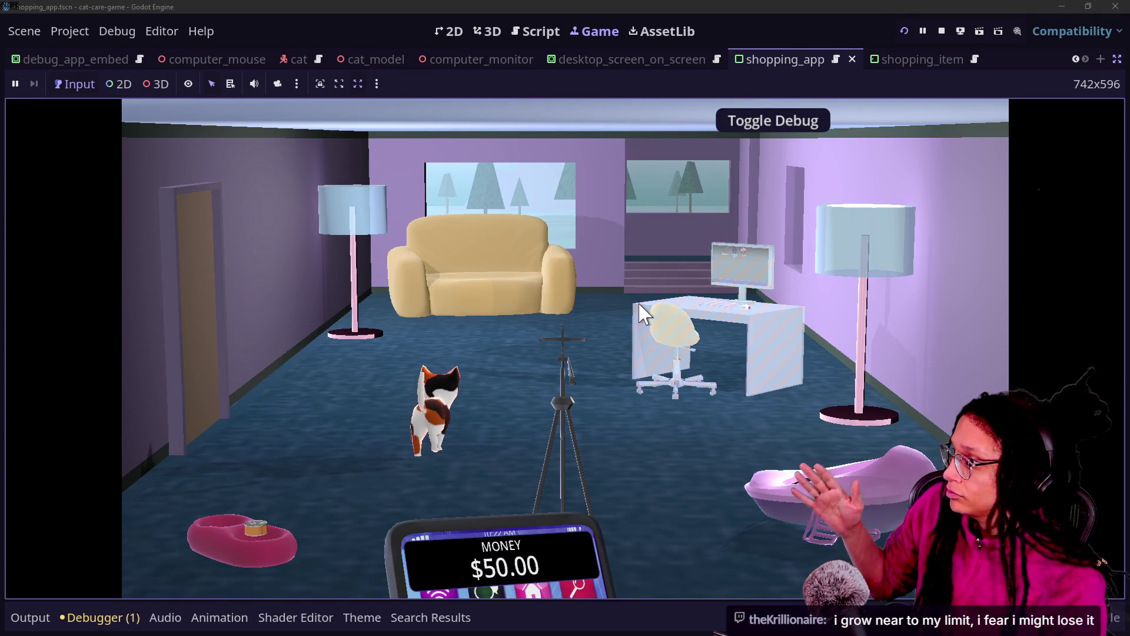
Open the Shopping App on the desk computer in the running game.
left_click(751, 291)
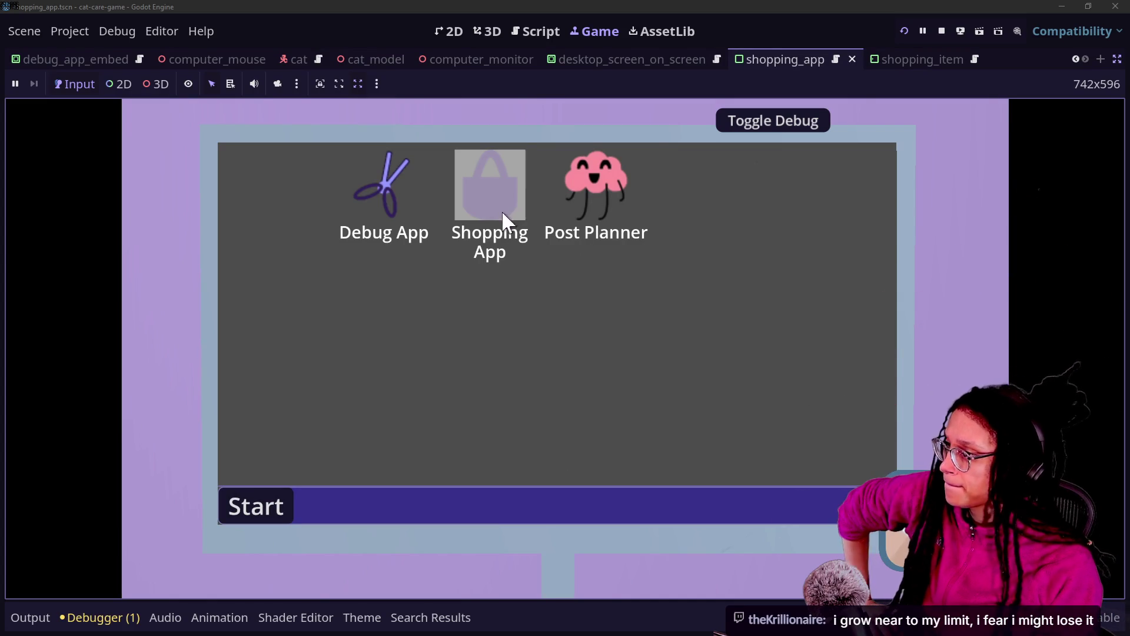
double_click(503, 172)
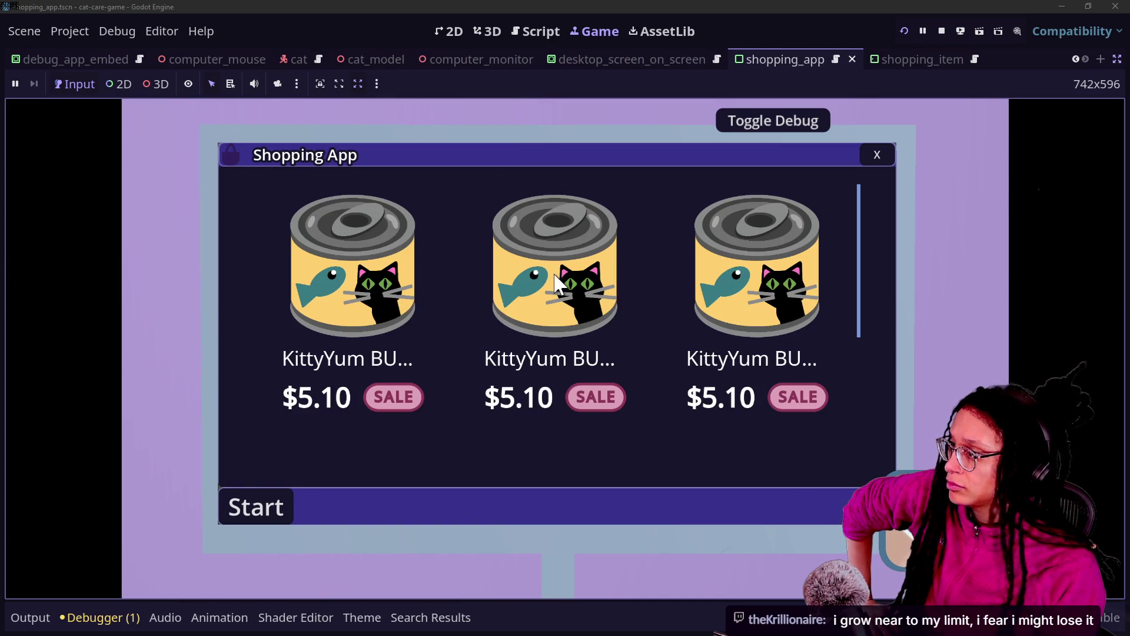
scroll(726, 343, "down", 2)
scroll(726, 343, "up", 2)
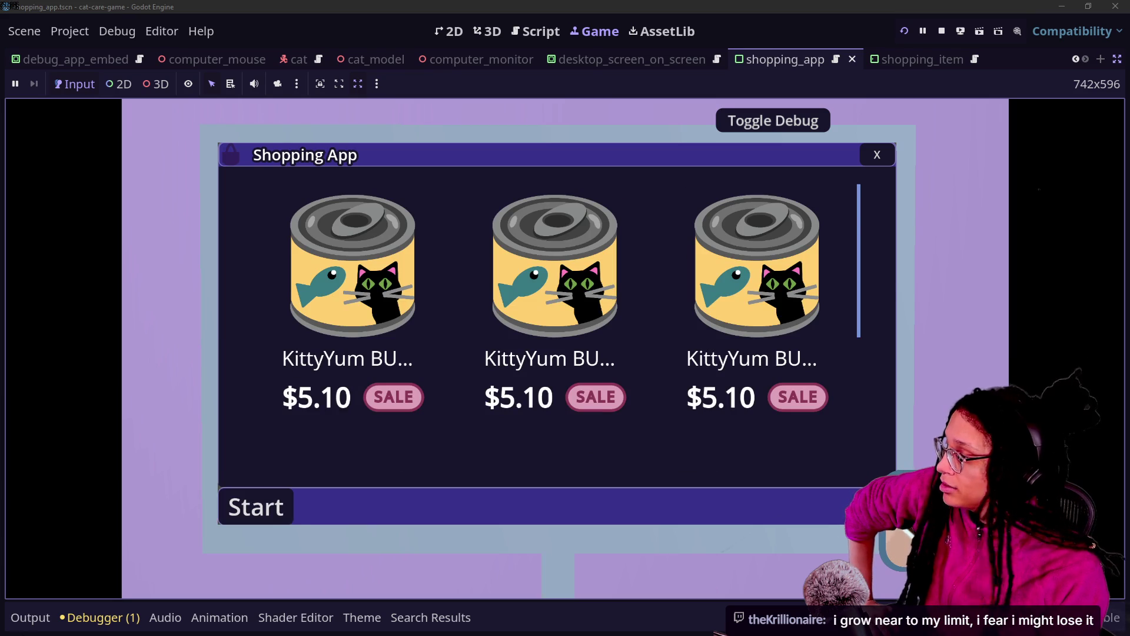
Show the Output log with its filter cleared, then return to the script editor.
left_click(29, 619)
left_click(29, 618)
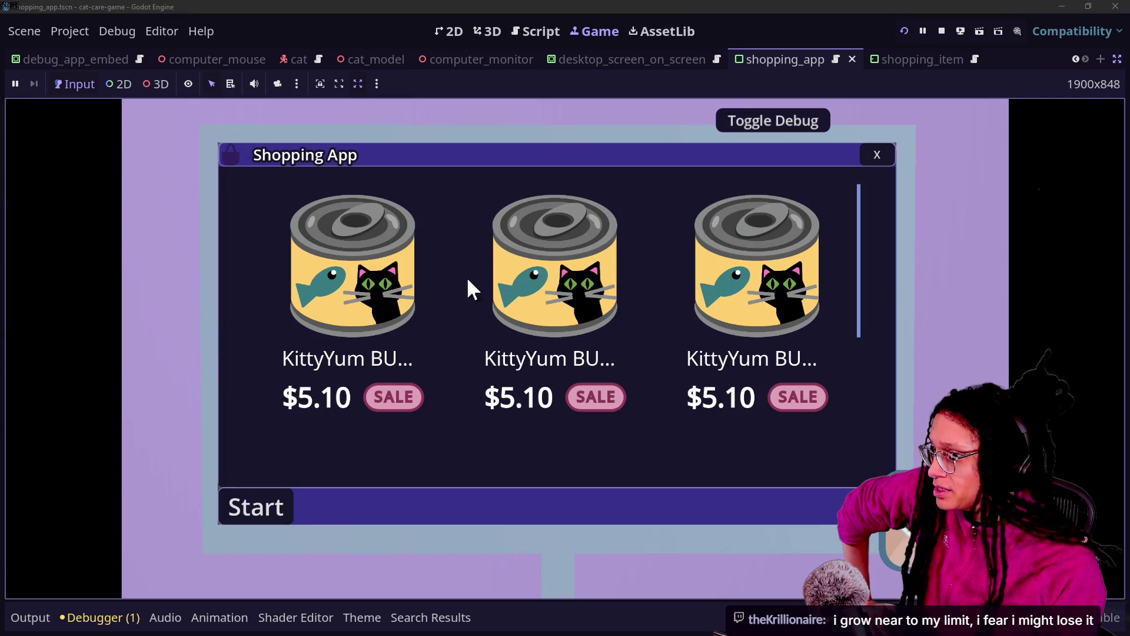
left_click(24, 616)
double_click(68, 591)
key("BackSpace")
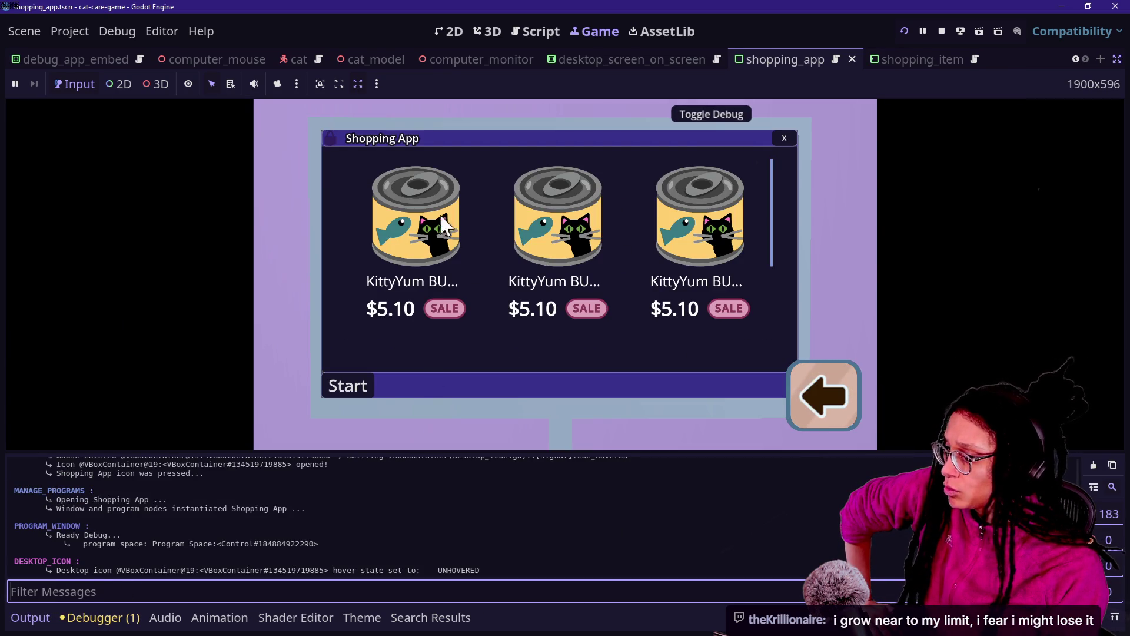
left_click(528, 29)
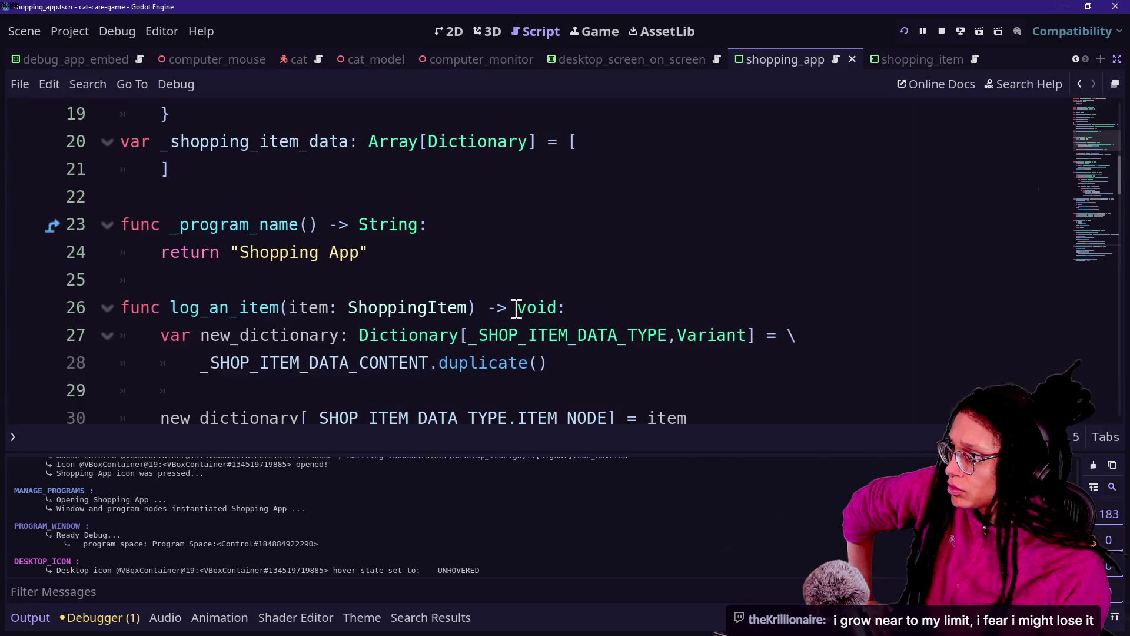
Search for 'input' and uncomment the 'for hovering check' print.fancy line in _check_overlap.
left_click(530, 239)
scroll(529, 240, "up", 6)
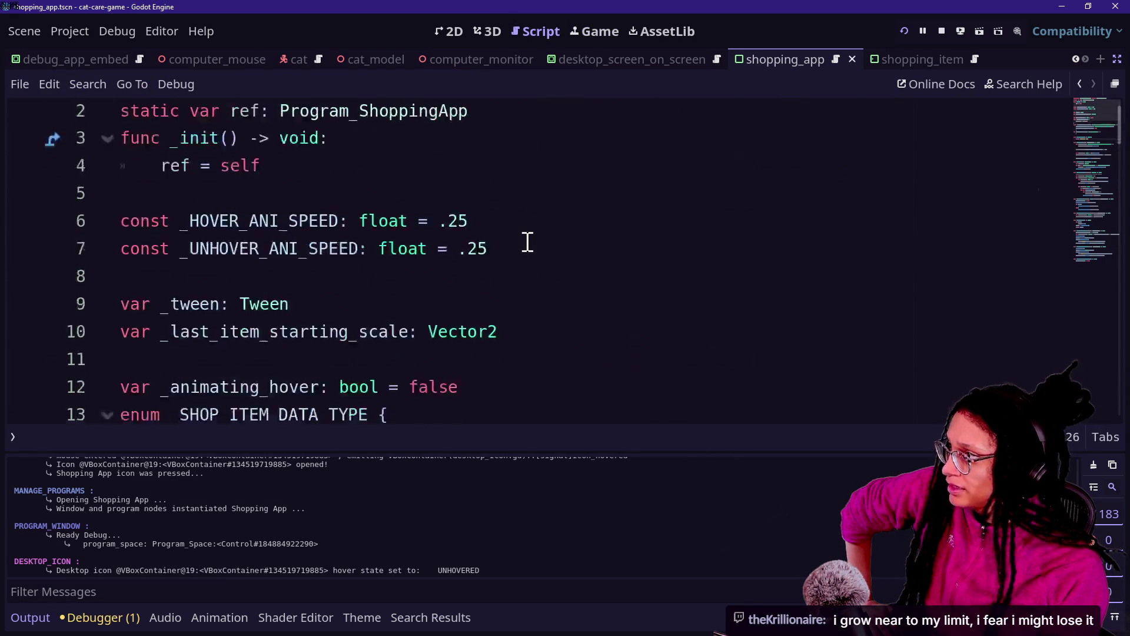
scroll(528, 241, "down", 8)
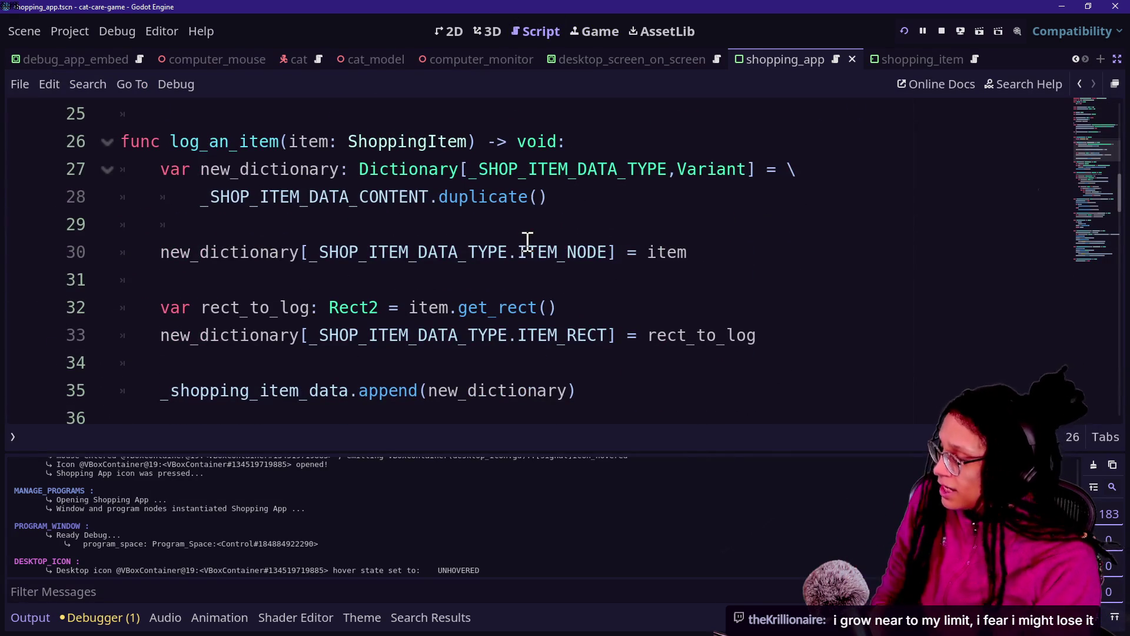
key("ctrl+f")
type("input")
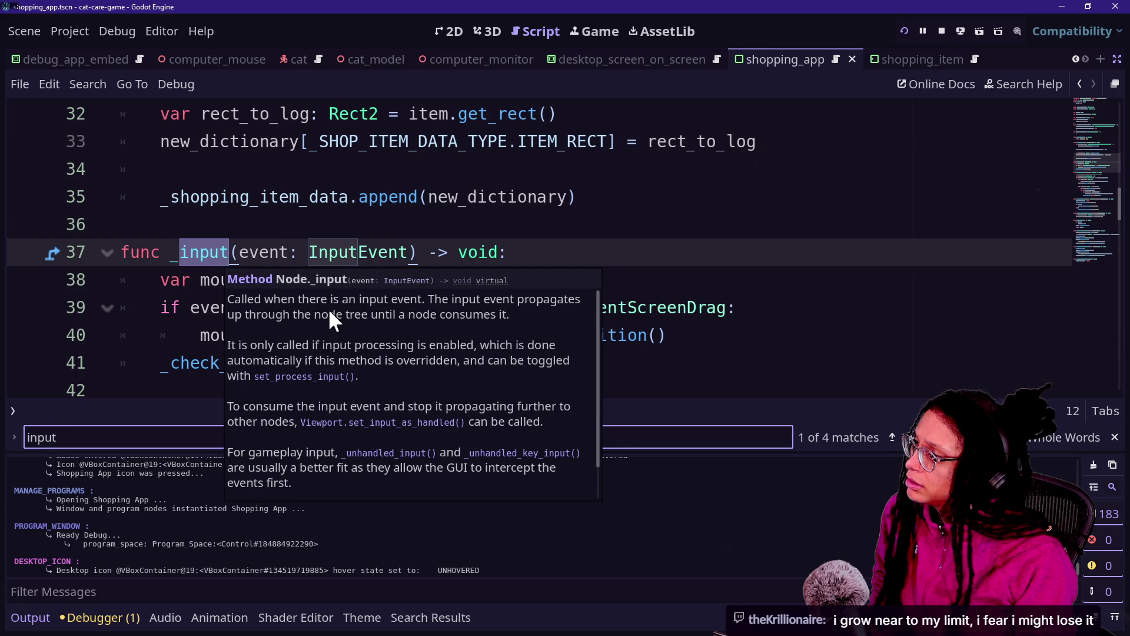
left_click(362, 167)
scroll(365, 258, "down", 1)
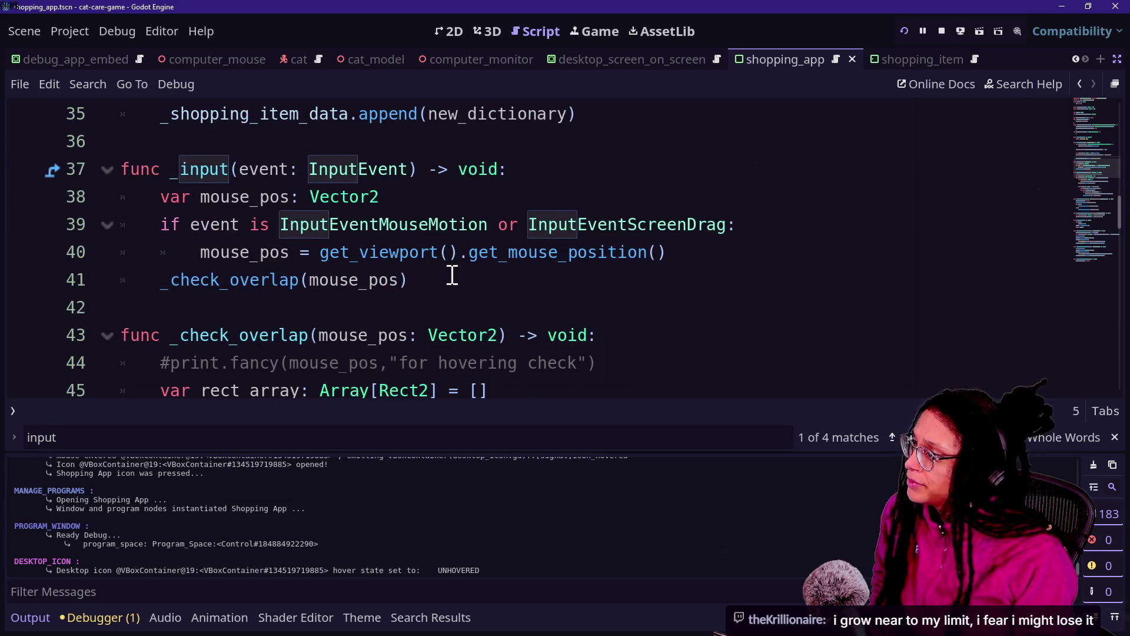
scroll(452, 275, "down", 1)
left_click(577, 281)
key("ctrl+k")
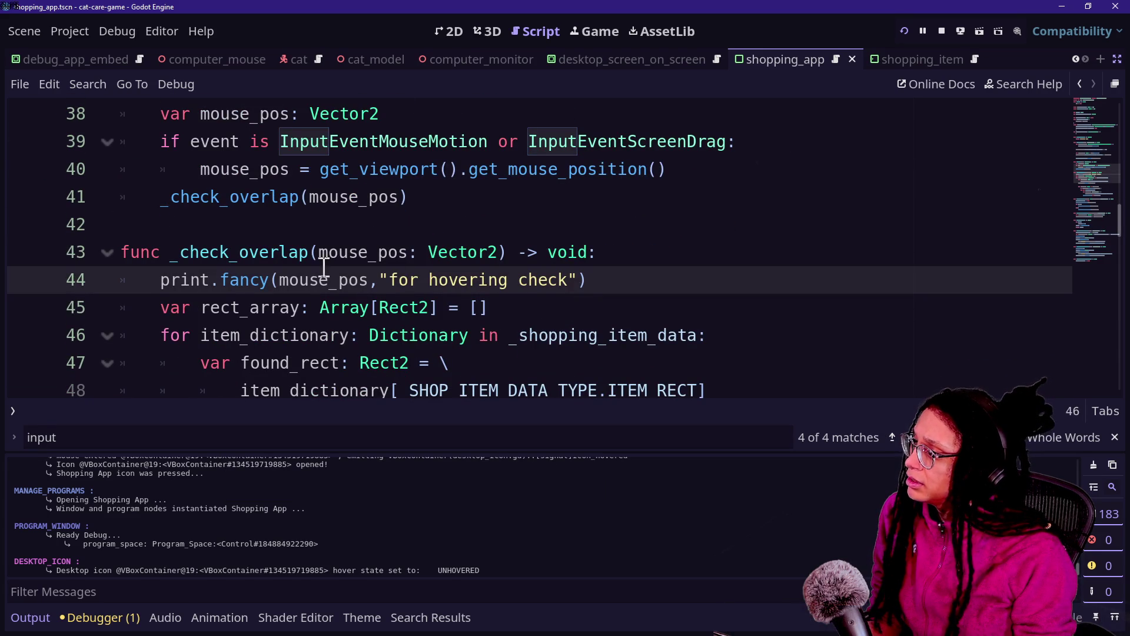
Undo the accidental deletion of the print line, save, and return to the running game.
left_click(549, 280)
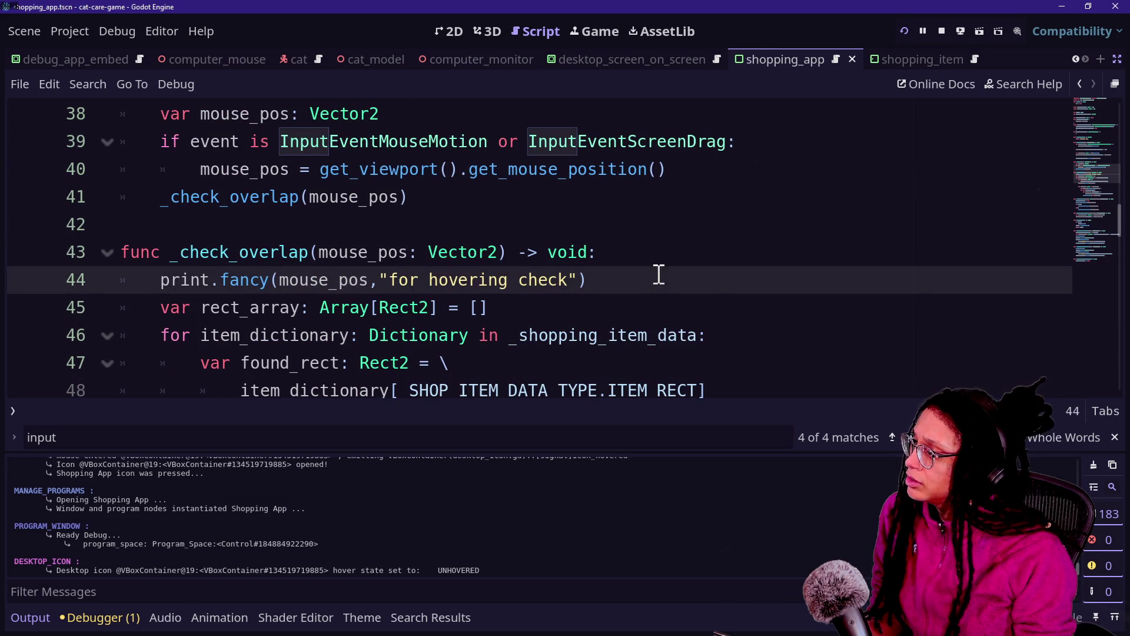
left_click_drag(656, 277, 661, 263)
key("BackSpace")
scroll(659, 263, "down", 2)
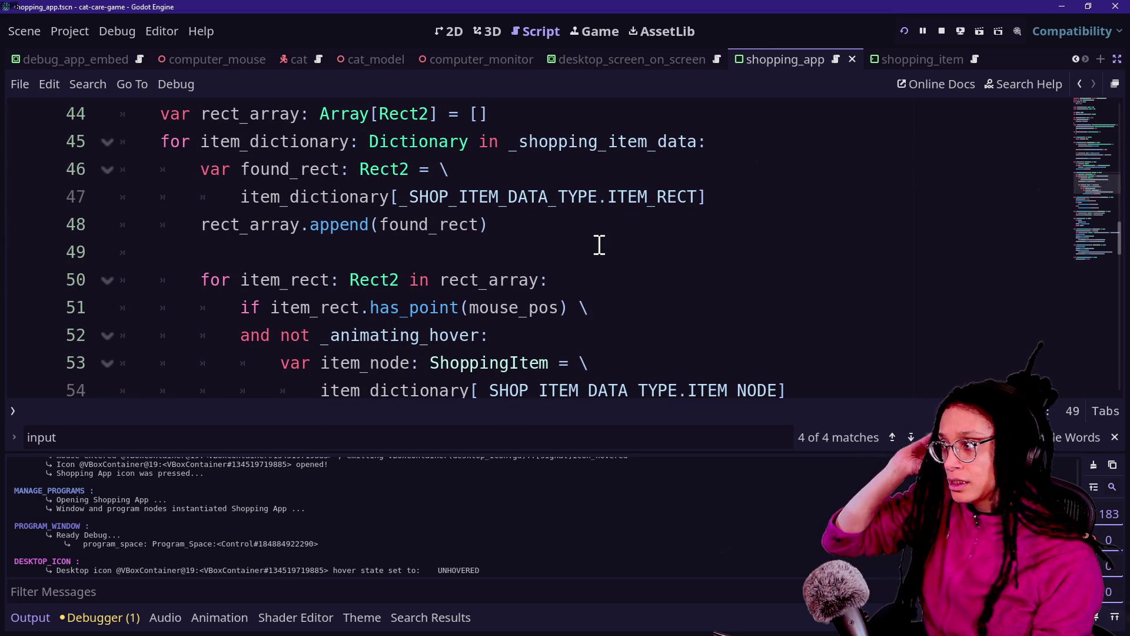
key("ctrl+z")
key("ctrl+s")
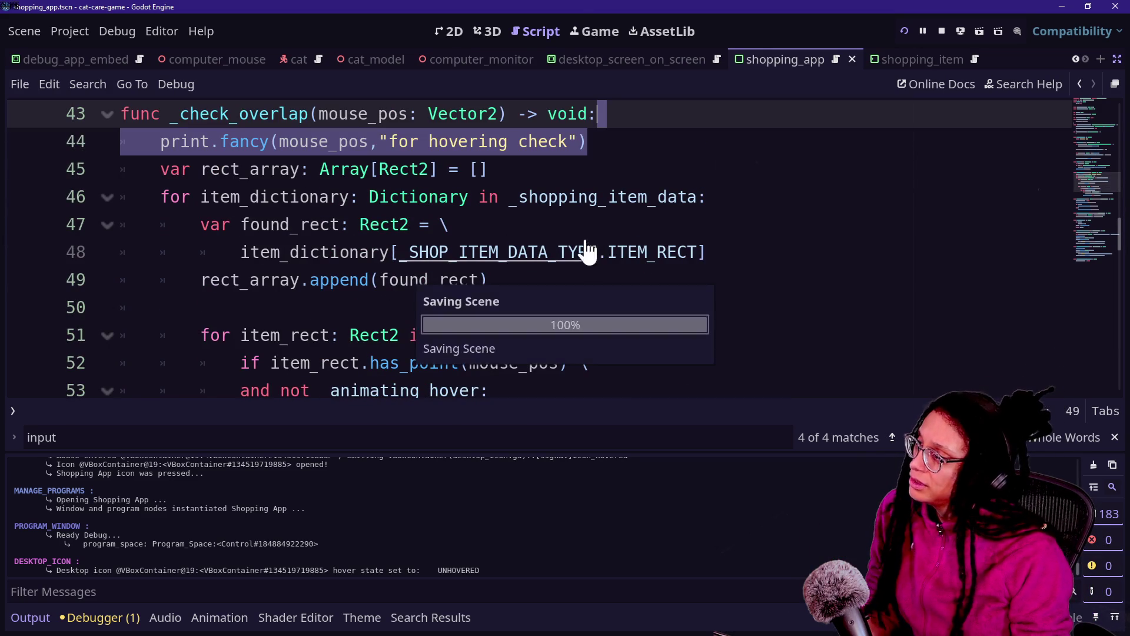
left_click(590, 26)
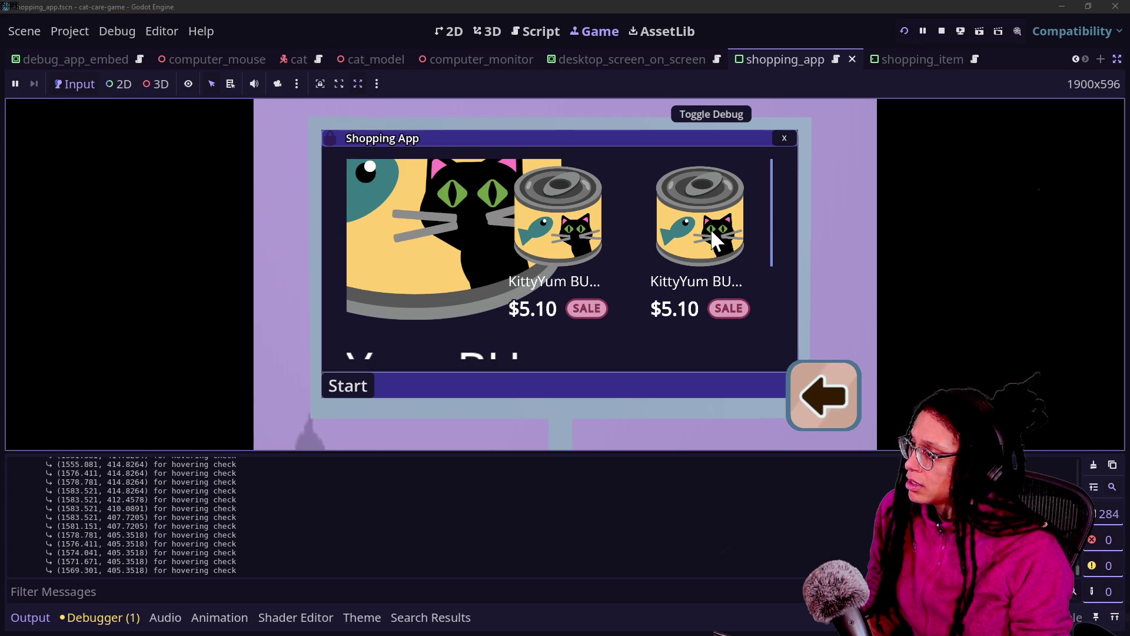
Repeatedly close and reopen the Shopping App, hovering the cans to check they enlarge.
scroll(603, 252, "down", 1)
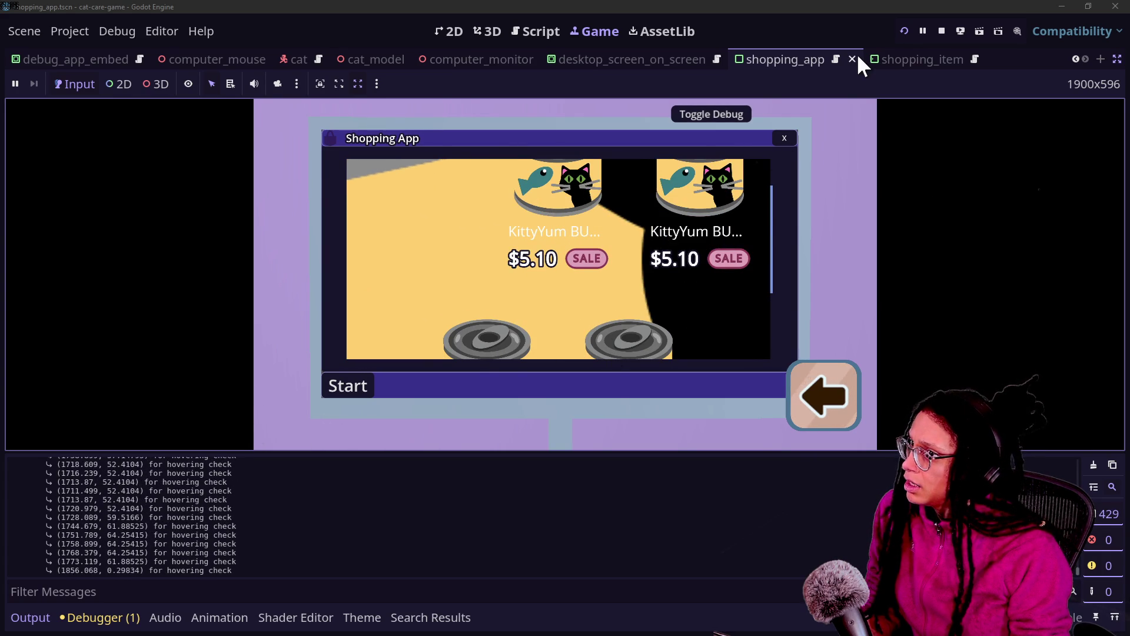
left_click(783, 138)
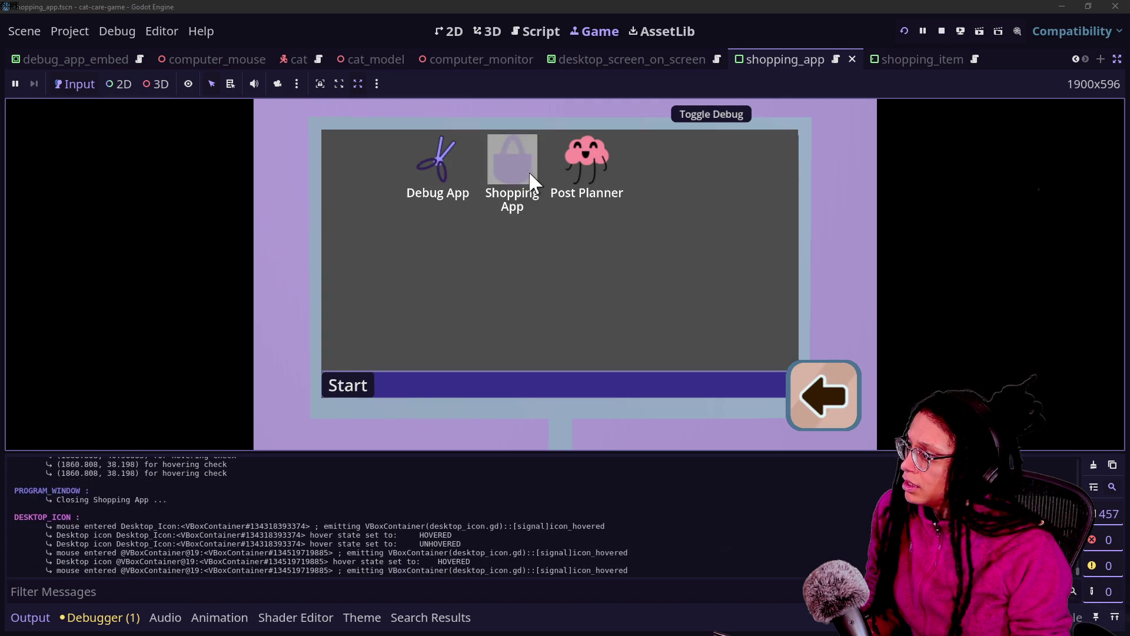
double_click(521, 173)
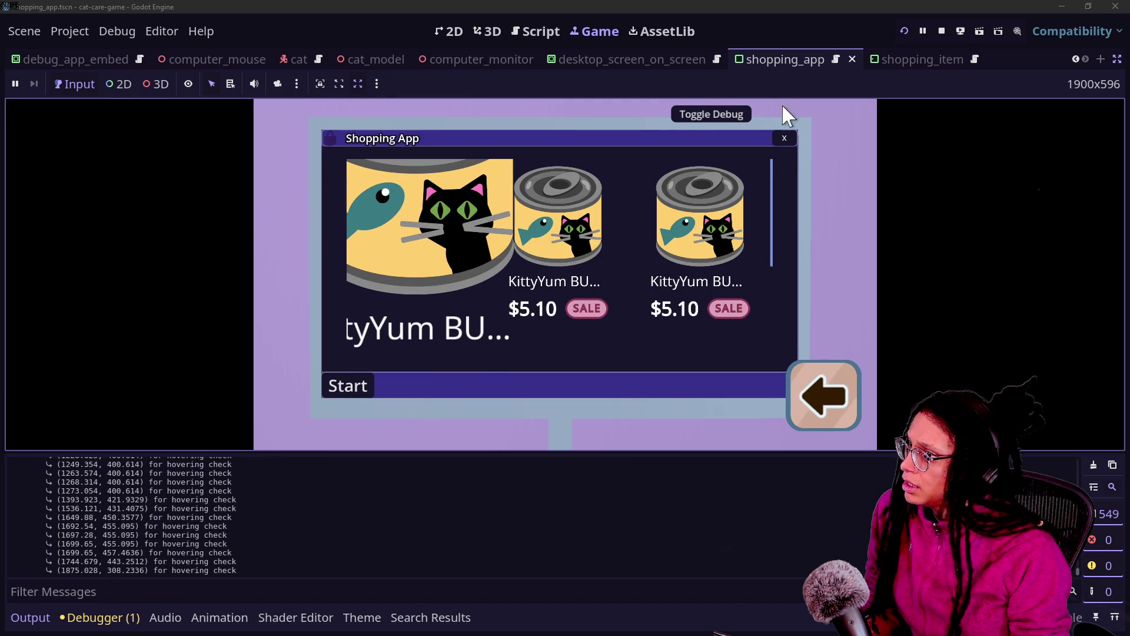
left_click(785, 138)
double_click(521, 147)
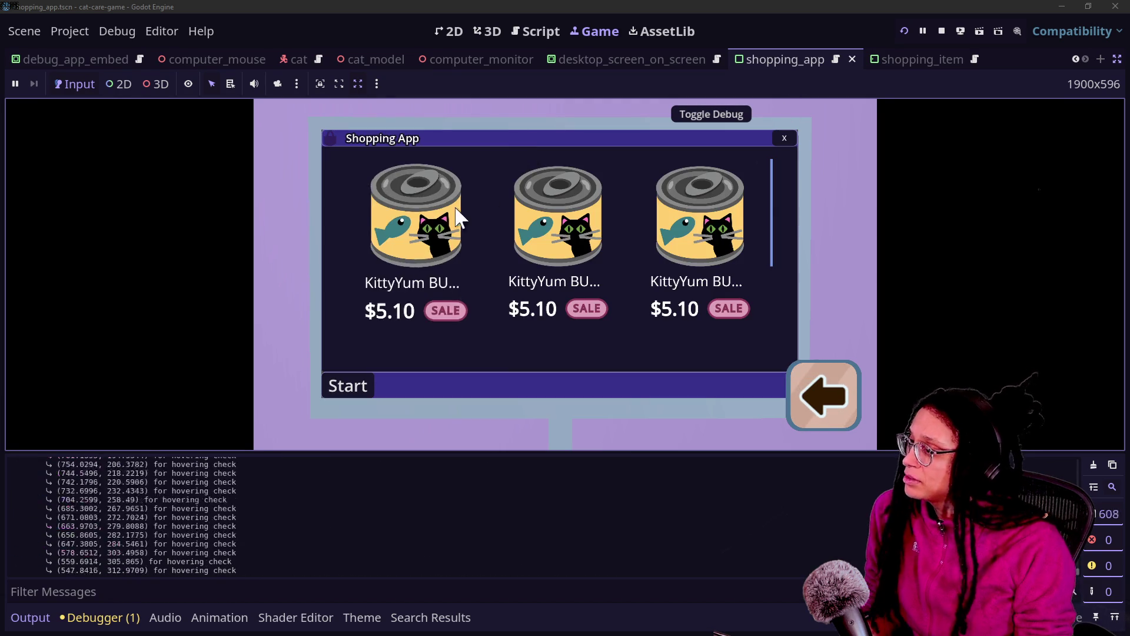
left_click(785, 139)
double_click(521, 156)
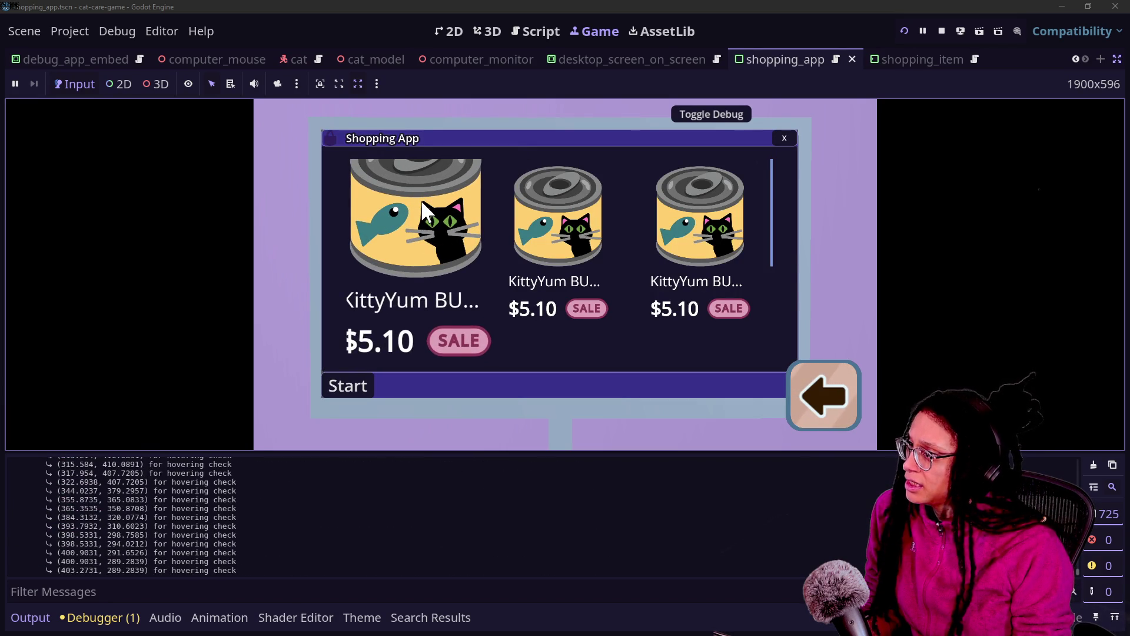
left_click(784, 138)
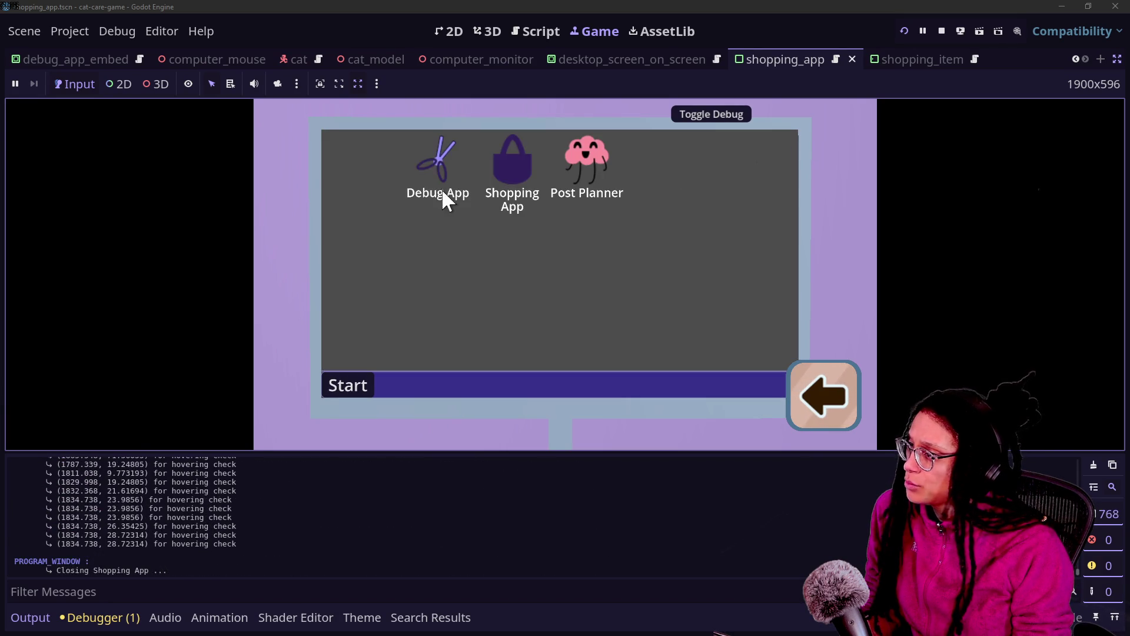
double_click(460, 156)
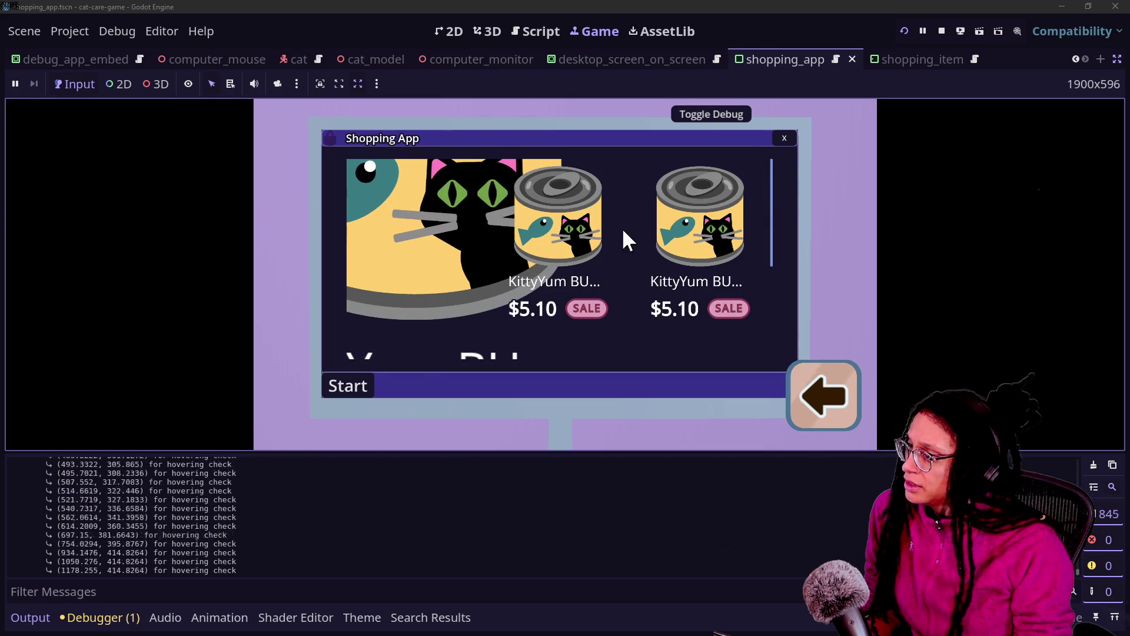
left_click(784, 138)
Reopen the app a few more times, scroll its item list, then close it and return to the shopping_app script.
double_click(488, 186)
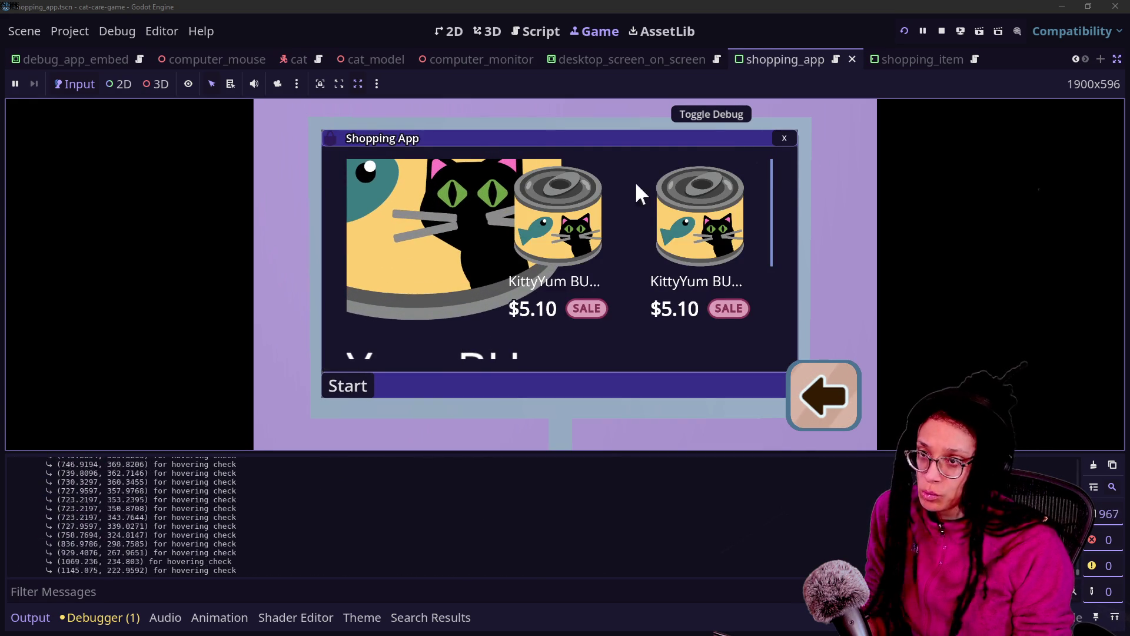
left_click(784, 138)
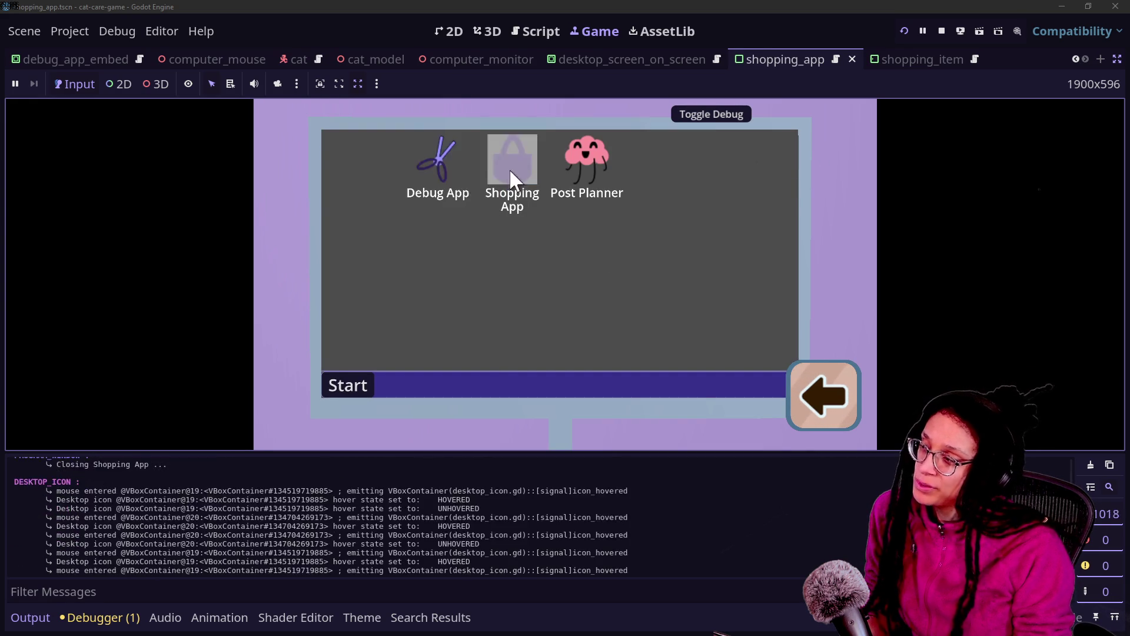
double_click(509, 171)
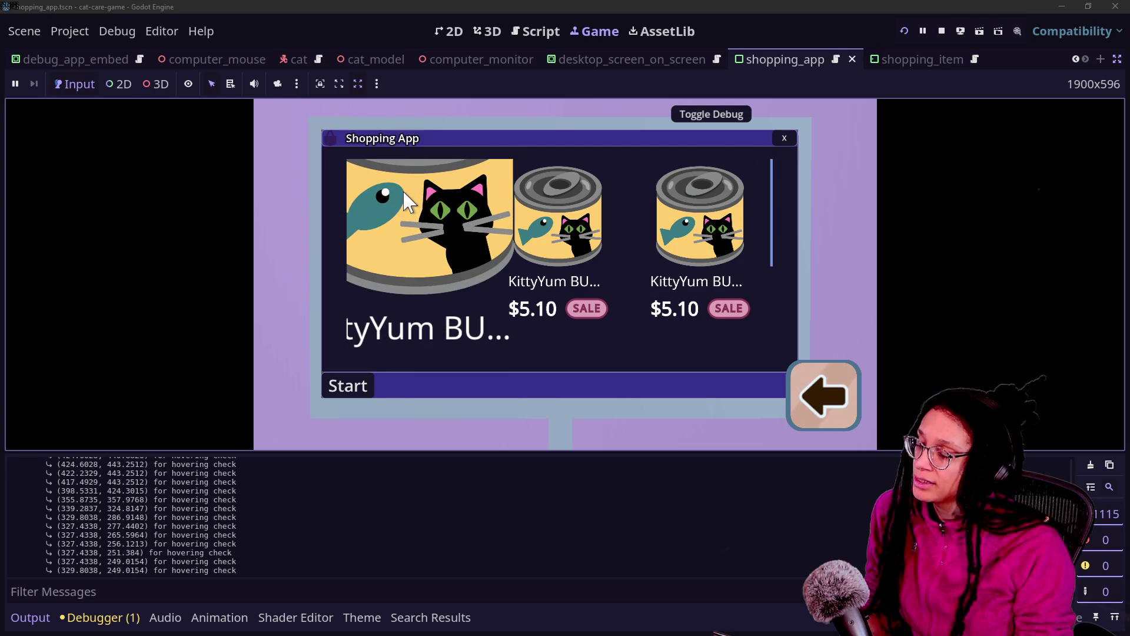
left_click(774, 140)
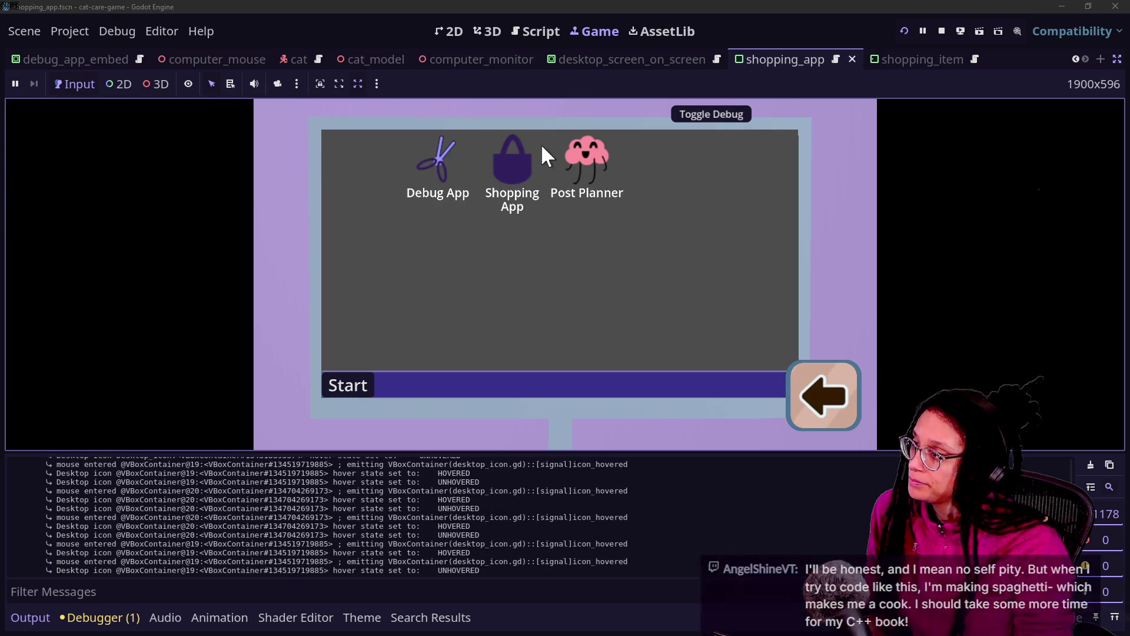
double_click(522, 167)
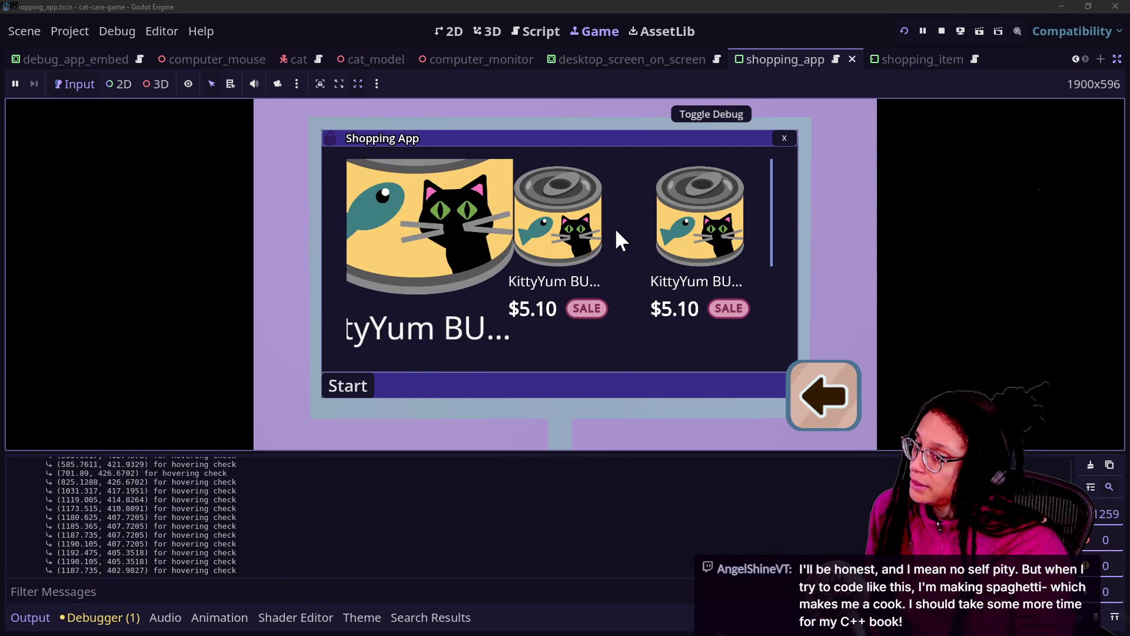
left_click(774, 139)
double_click(495, 175)
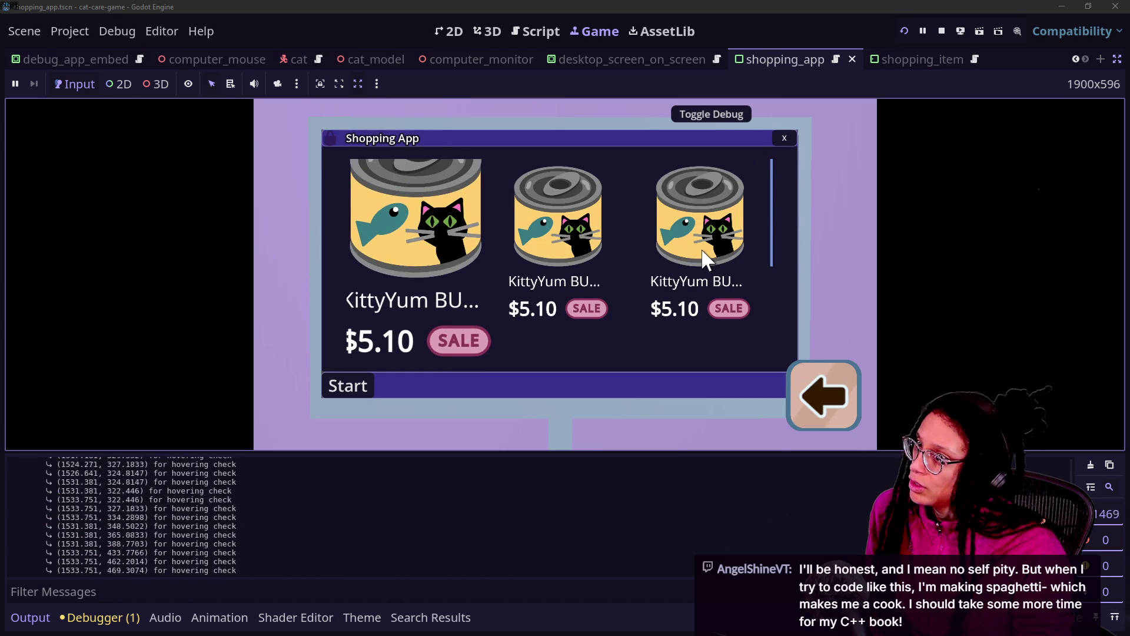
scroll(706, 259, "down", 3)
scroll(715, 218, "up", 3)
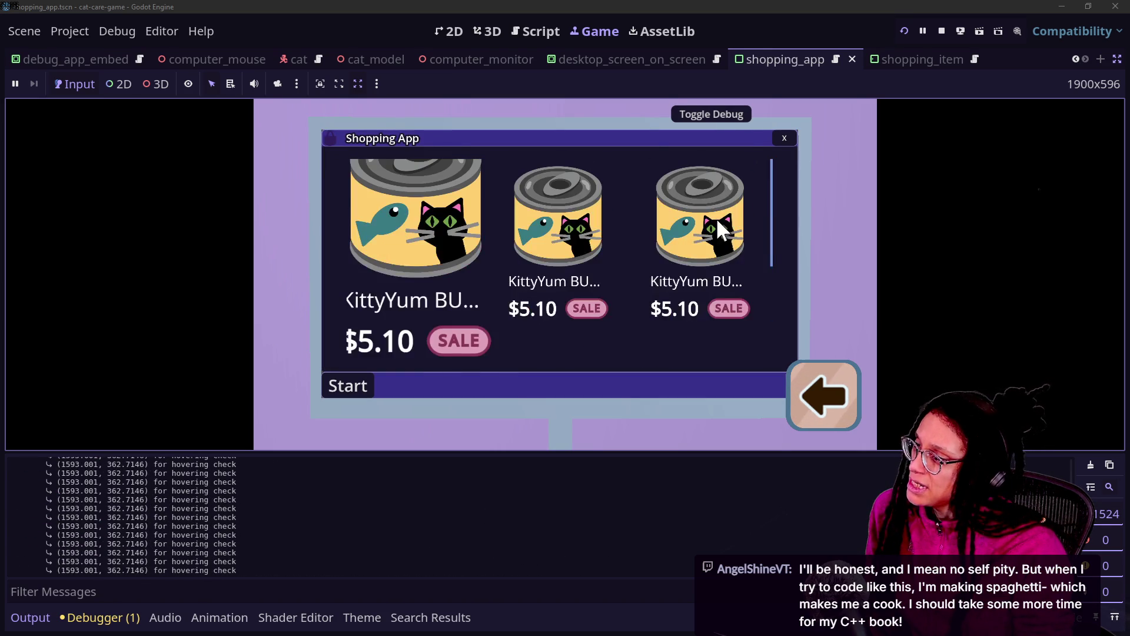
left_click(783, 138)
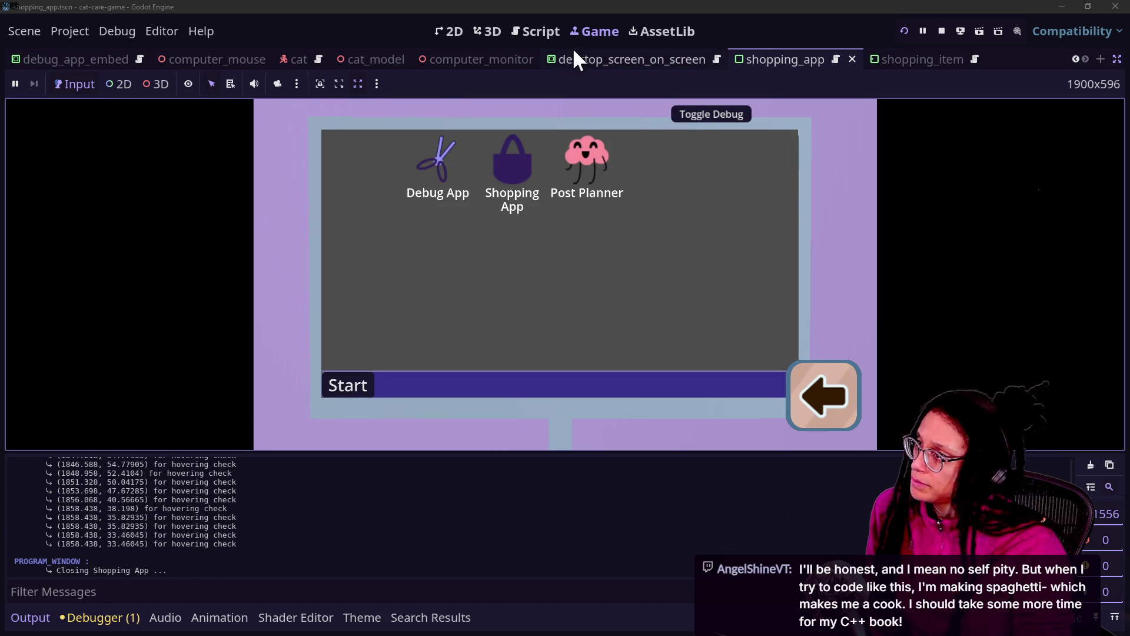
left_click(536, 31)
Hide the bottom output panel and comment out the hovering-check print on line 44 with Ctrl+K.
left_click(443, 259)
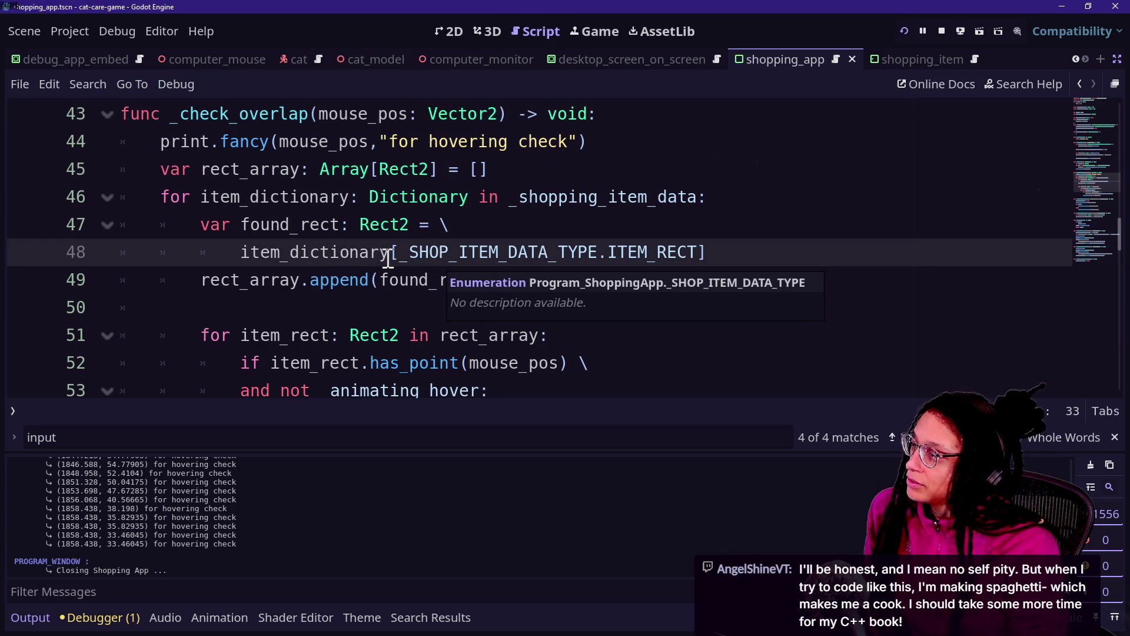
key("ctrl+j")
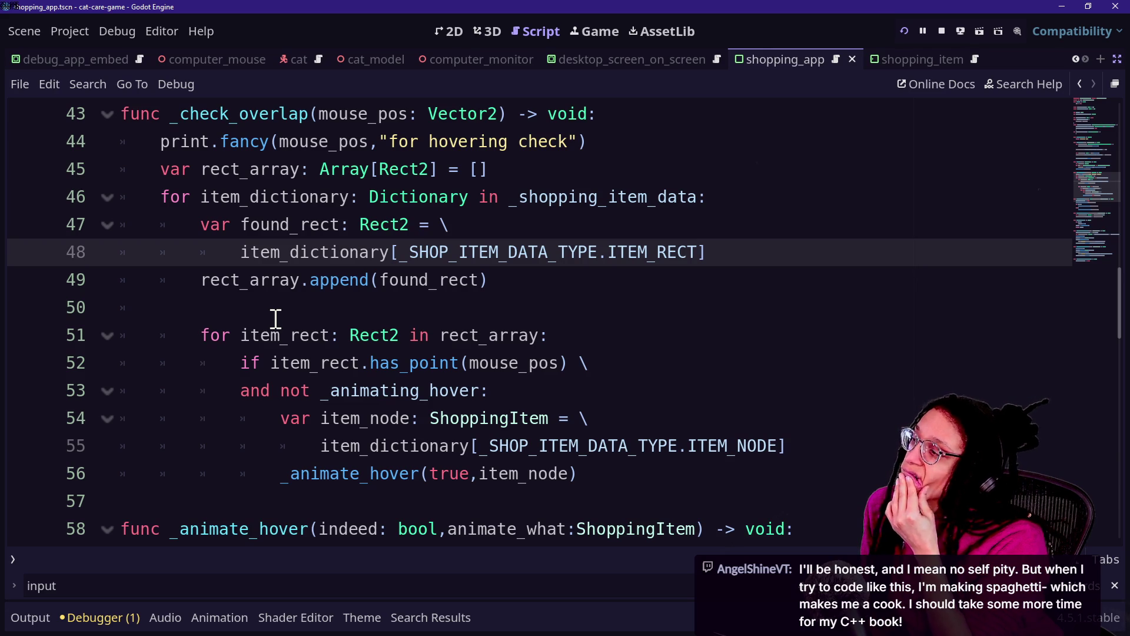
left_click(622, 145)
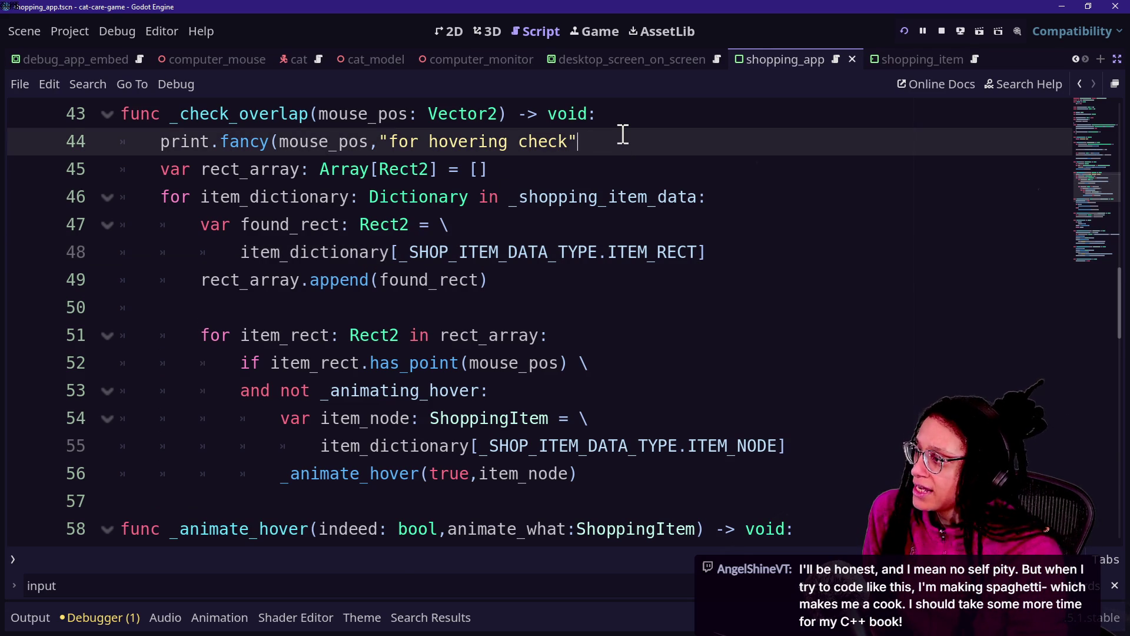
key("ctrl+k")
Select the second loop's hover-check lines, then the rect_array declaration on line 45.
left_click_drag(620, 132, 623, 113)
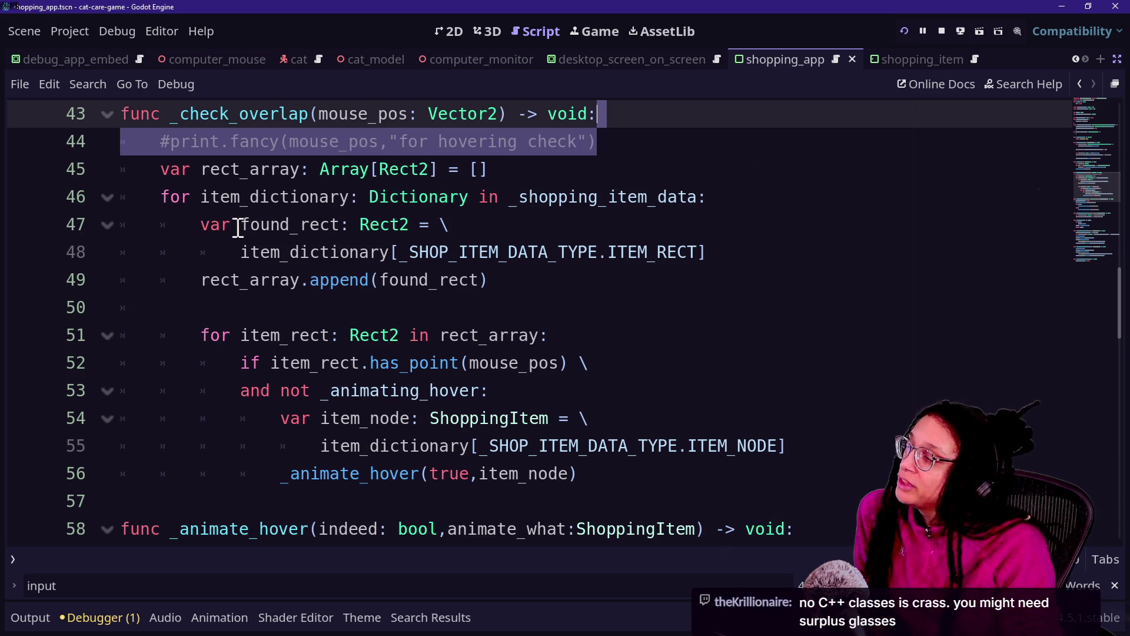
left_click(203, 170)
left_click_drag(200, 170, 330, 171)
left_click(320, 171)
left_click_drag(231, 335, 401, 446)
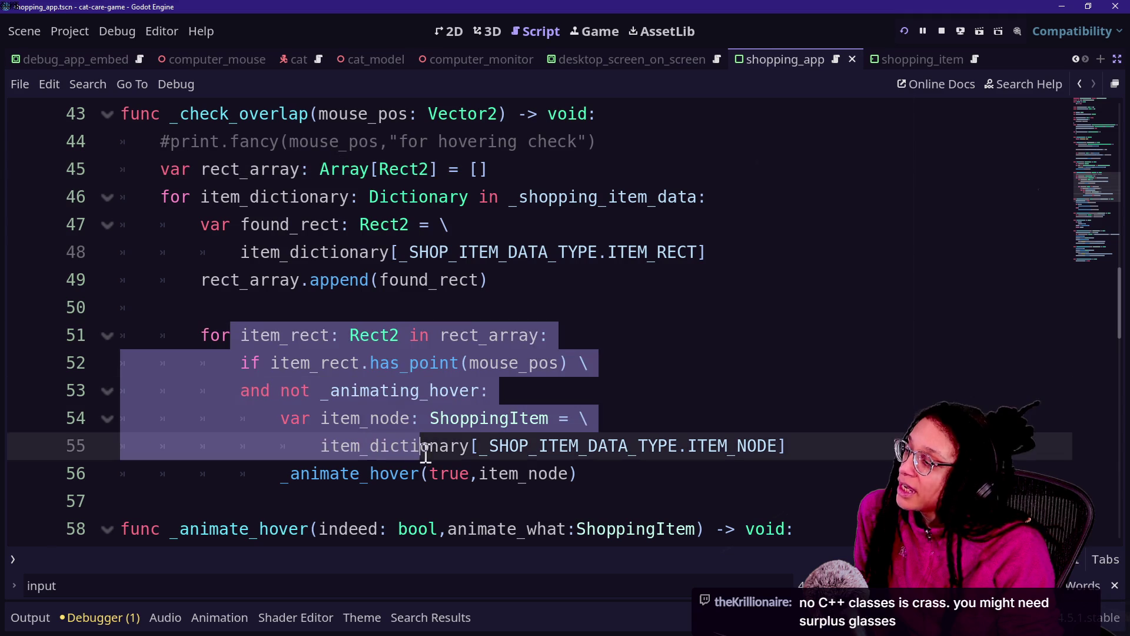
left_click(381, 410)
mouse_move(349, 335)
left_mouse_down()
mouse_move(461, 464)
mouse_move(500, 484)
left_mouse_up()
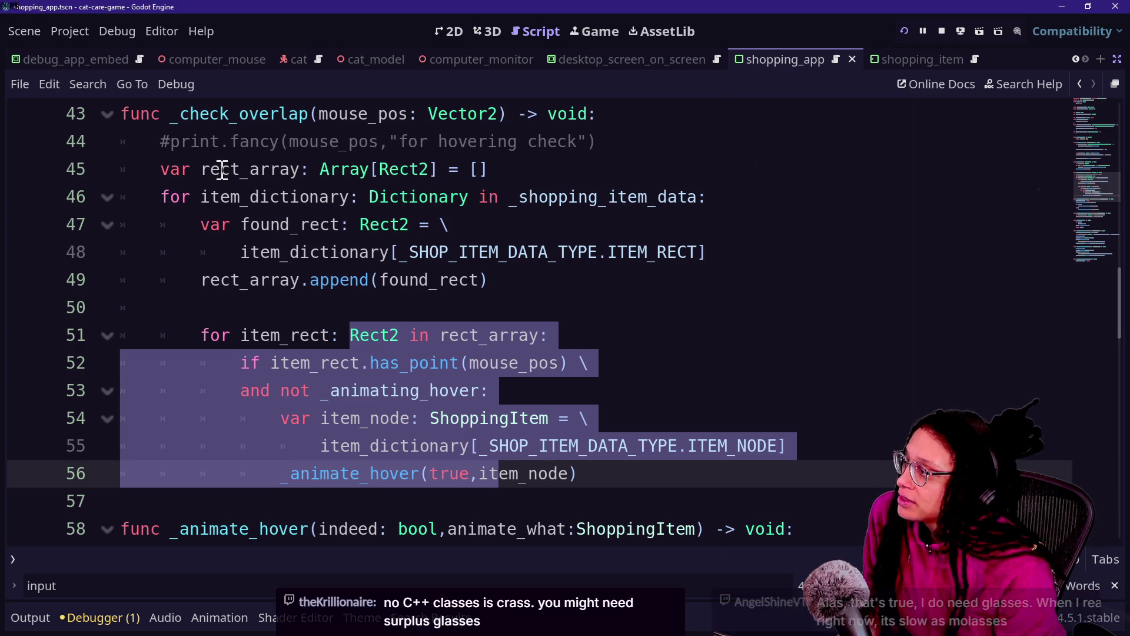
left_click_drag(145, 169, 589, 172)
Delete the rect_array declaration and the second loop's for item_rect header.
key("ctrl+x")
key("BackSpace")
key("BackSpace")
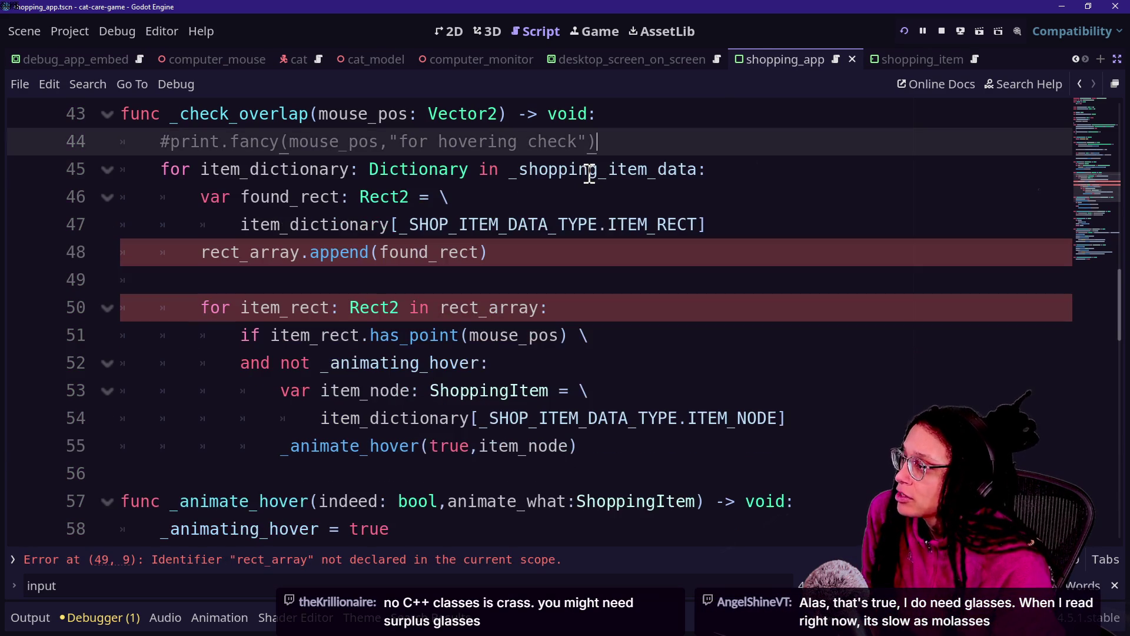
left_click(369, 279)
mouse_move(280, 315)
left_mouse_down()
mouse_move(441, 419)
mouse_move(443, 436)
left_mouse_up()
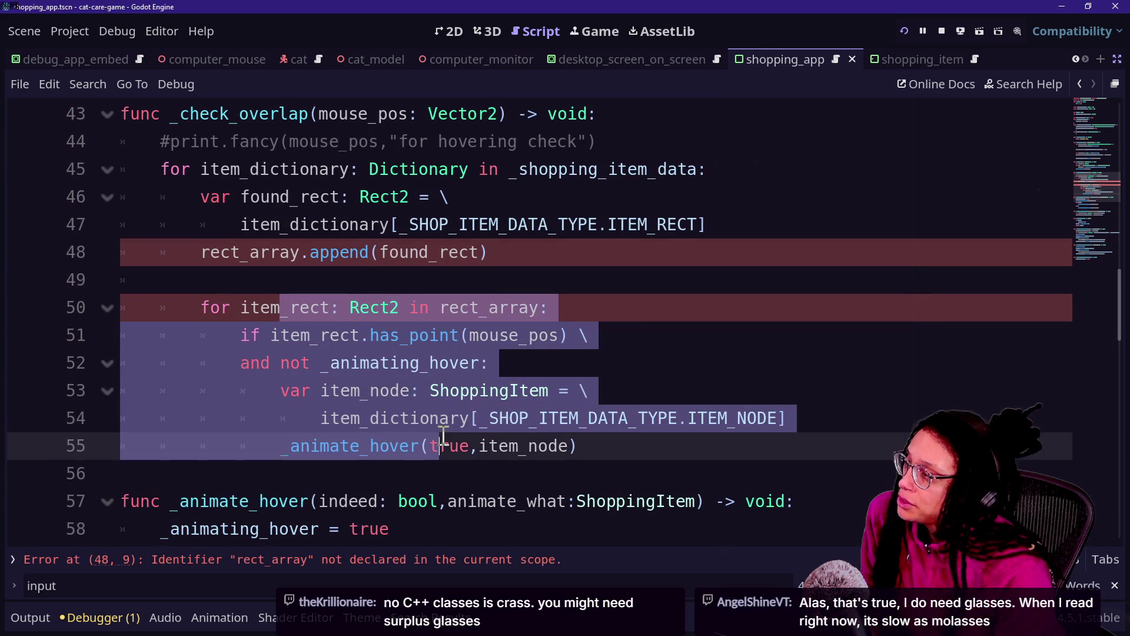
left_click(276, 262)
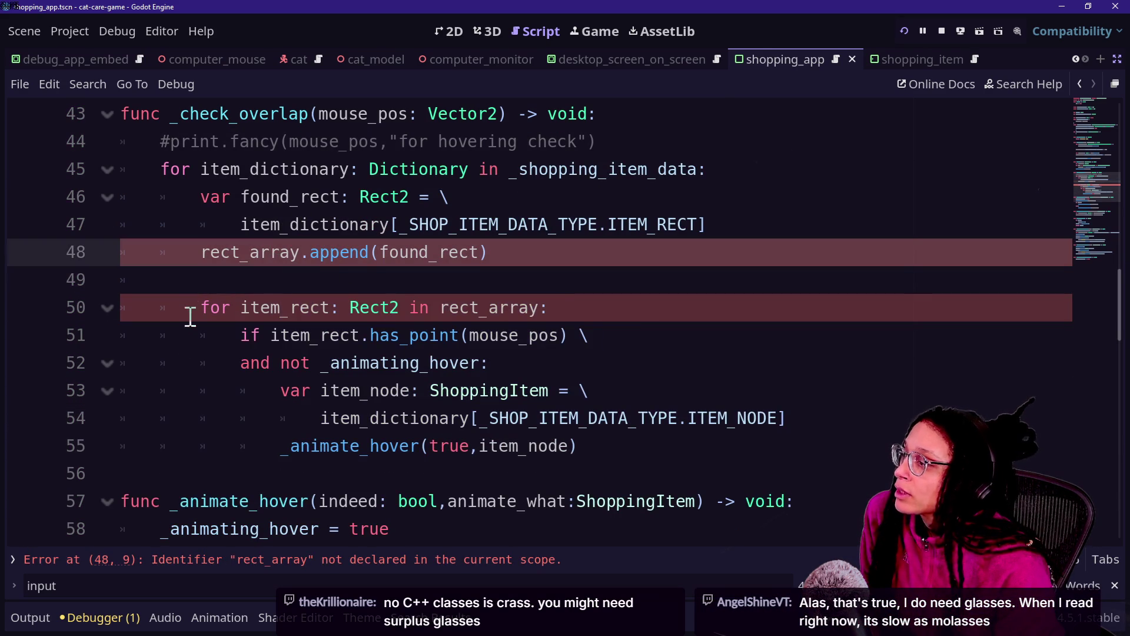
triple_click(595, 303)
key("BackSpace")
key("BackSpace")
key("BackSpace")
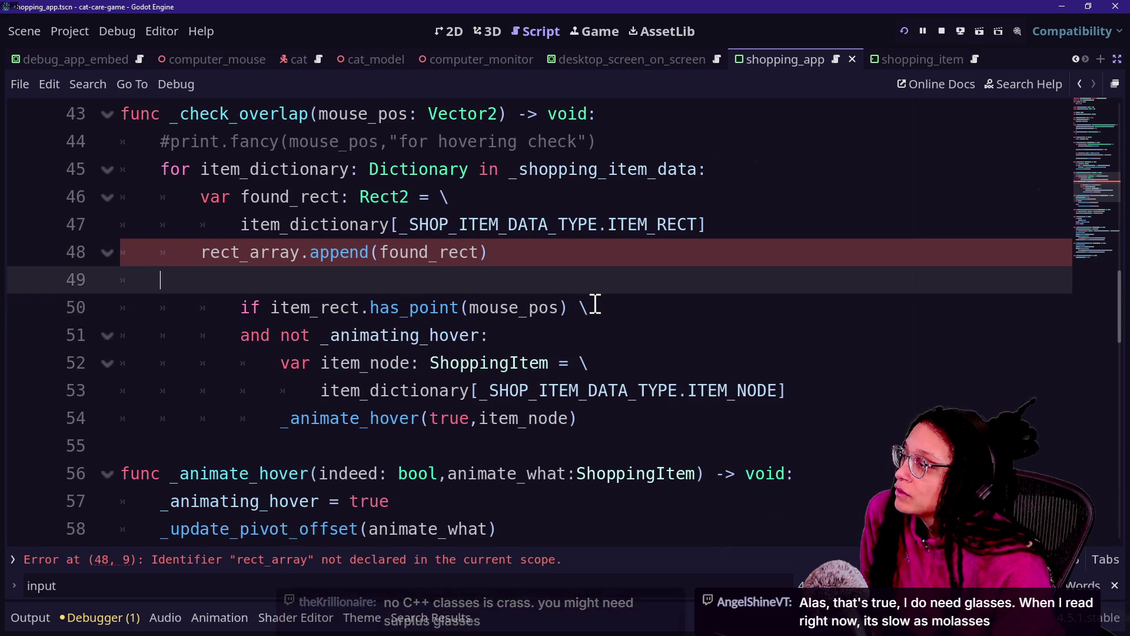
Unindent the orphaned if block on lines 50–54 two levels into the first loop.
left_click_drag(390, 308, 469, 419)
key("Tab")
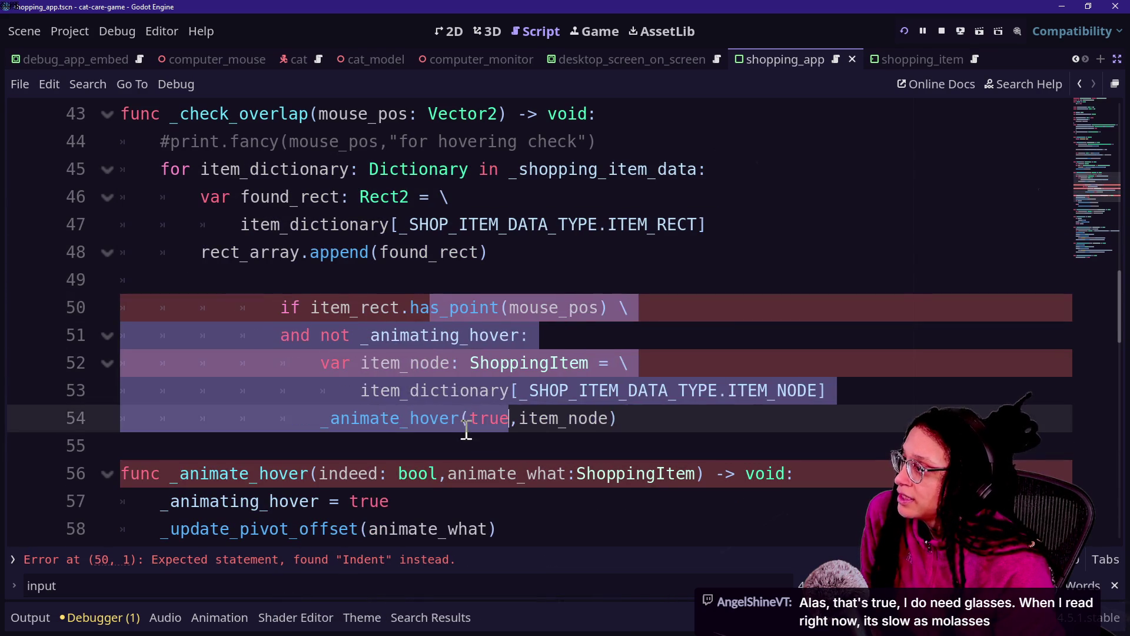
left_click(244, 164)
left_click_drag(425, 307, 470, 418)
key("shift+Tab")
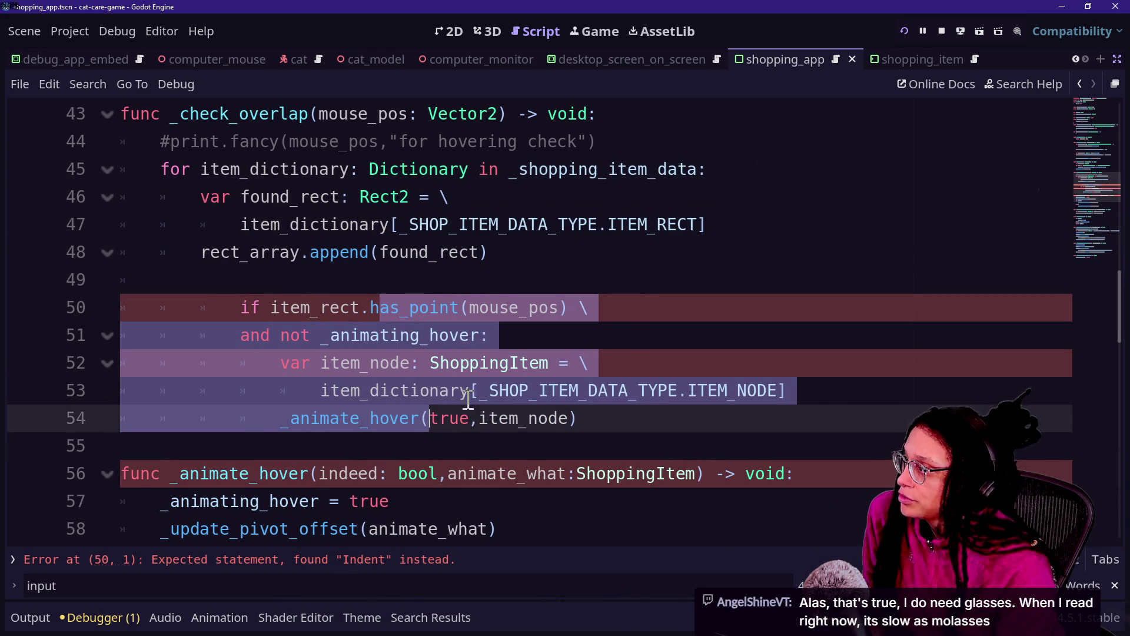
key("shift+Tab")
left_click(320, 196)
left_click_drag(166, 154, 560, 194)
left_click(242, 197)
left_click_drag(200, 169, 469, 169)
left_click(469, 169)
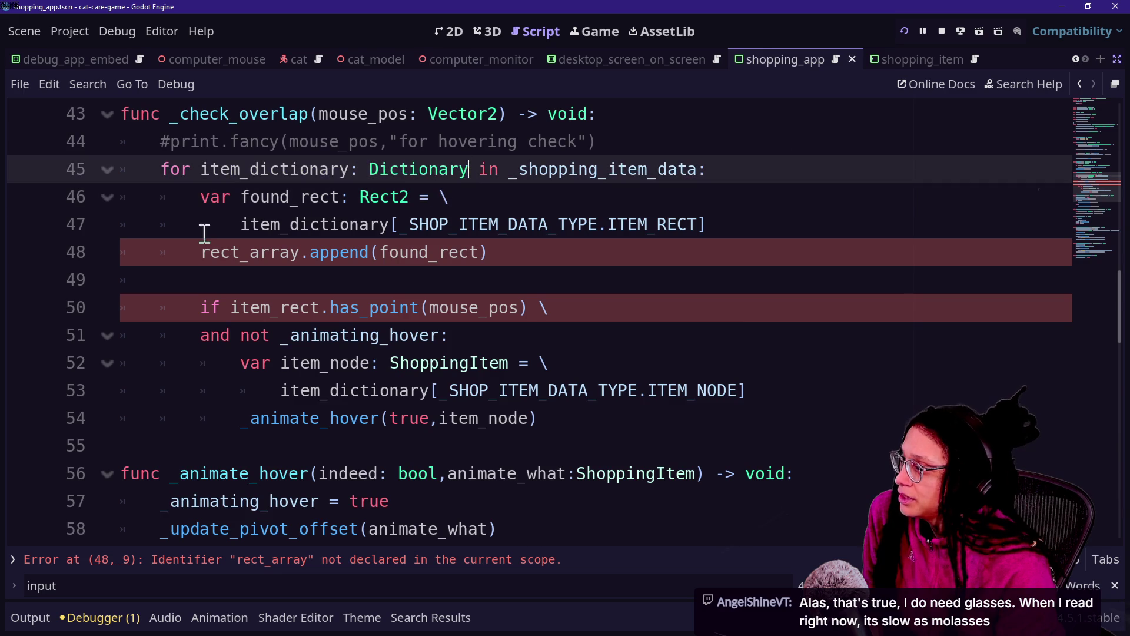
left_click_drag(190, 203, 480, 224)
left_click(480, 225)
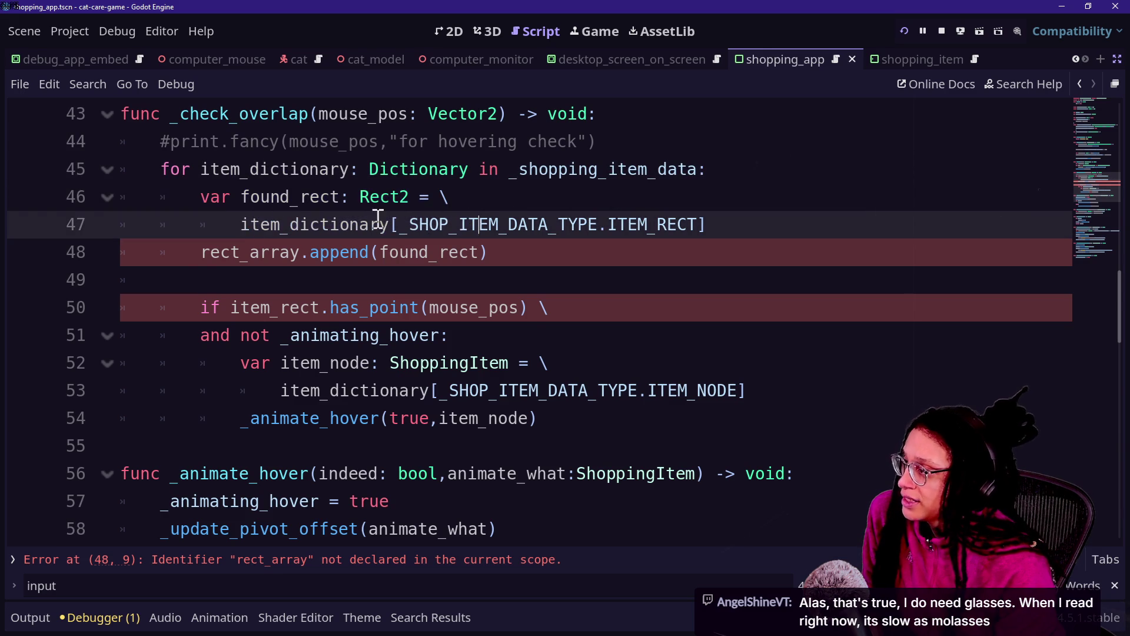
Remove the rect_array append line, rename item_rect to found_rect in the condition, and save.
mouse_move(187, 255)
left_mouse_down()
mouse_move(633, 277)
mouse_move(623, 260)
left_mouse_up()
key("BackSpace")
key("BackSpace")
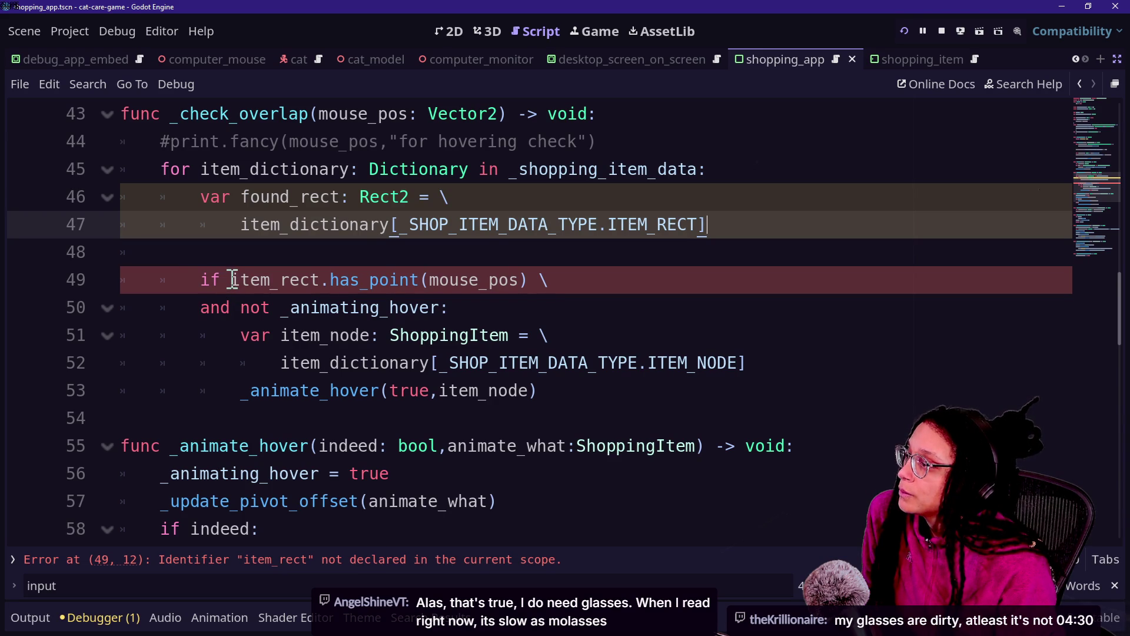
mouse_move(233, 279)
left_mouse_down()
mouse_move(336, 266)
mouse_move(323, 266)
left_mouse_up()
type("found")
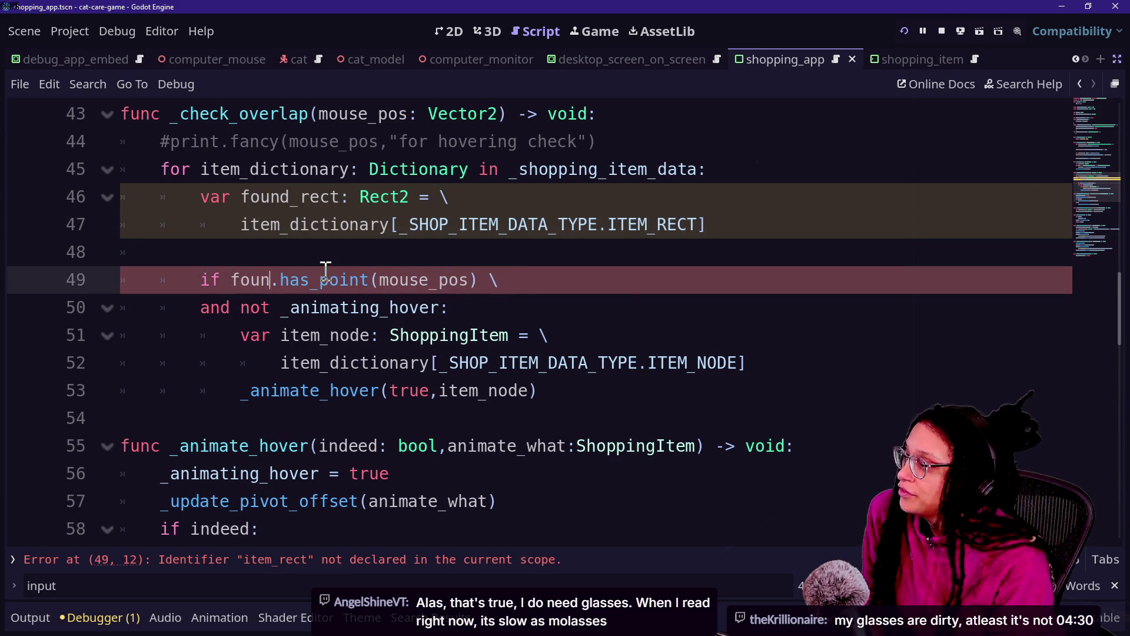
type("_rect")
left_click(596, 291)
left_click(205, 309)
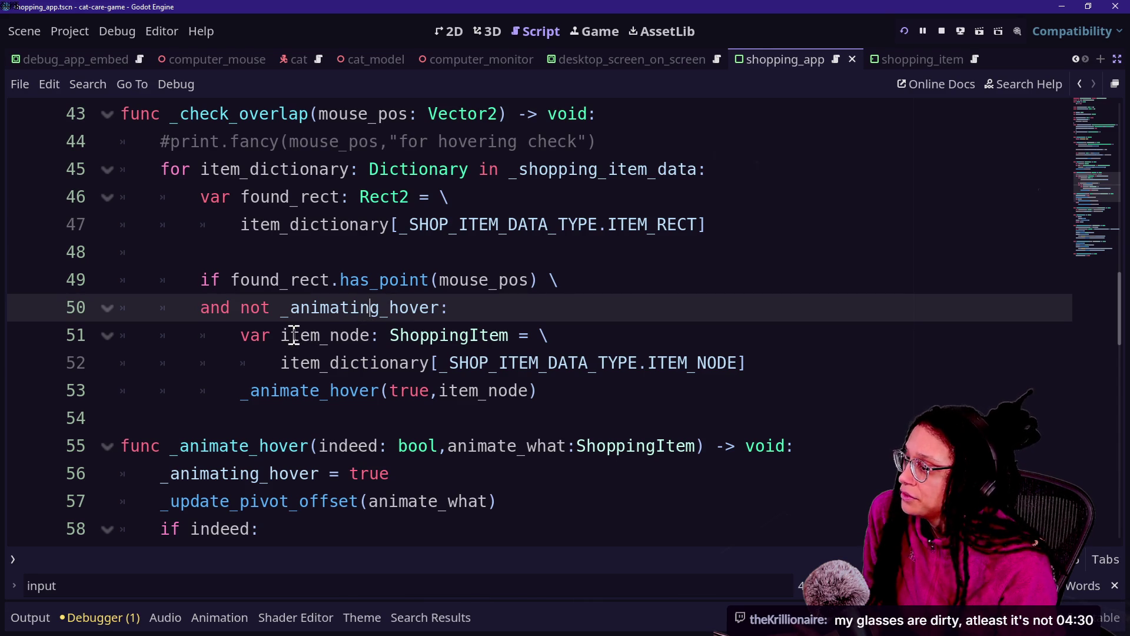
key("ctrl+s")
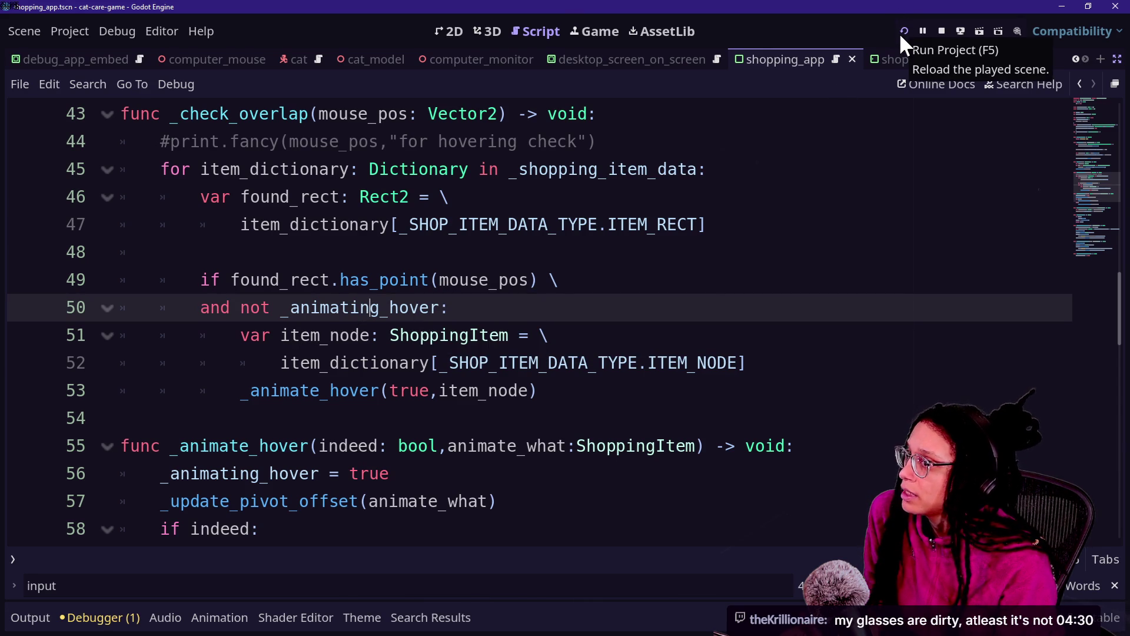
Run the project, open the Shopping App on the desk computer, test the can hover, then return to the script.
left_click(902, 33)
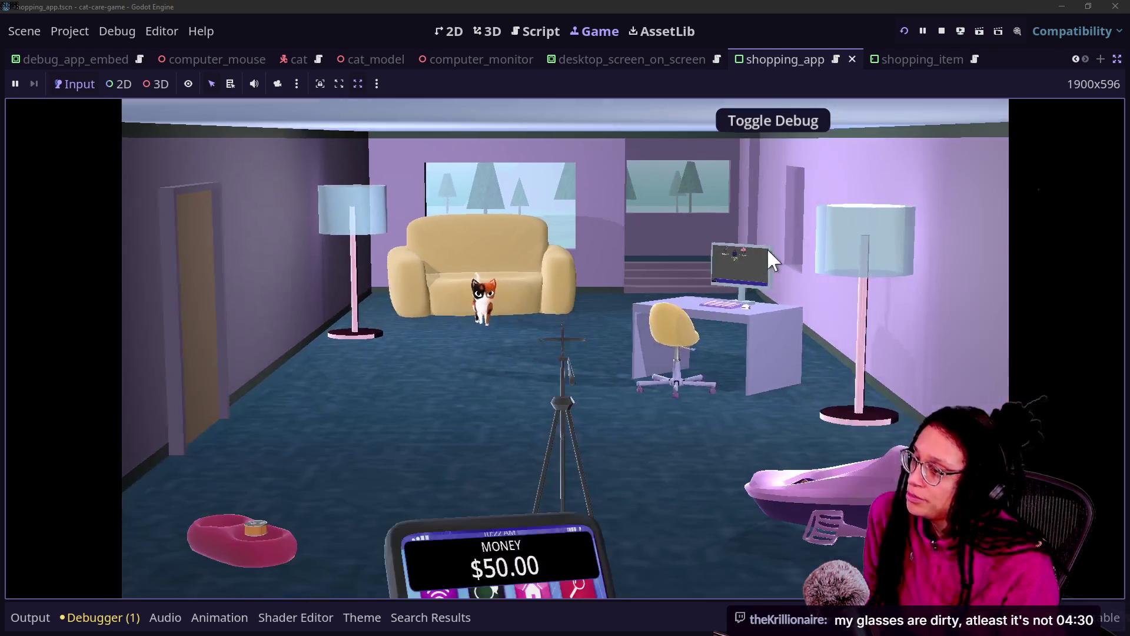
left_click(767, 249)
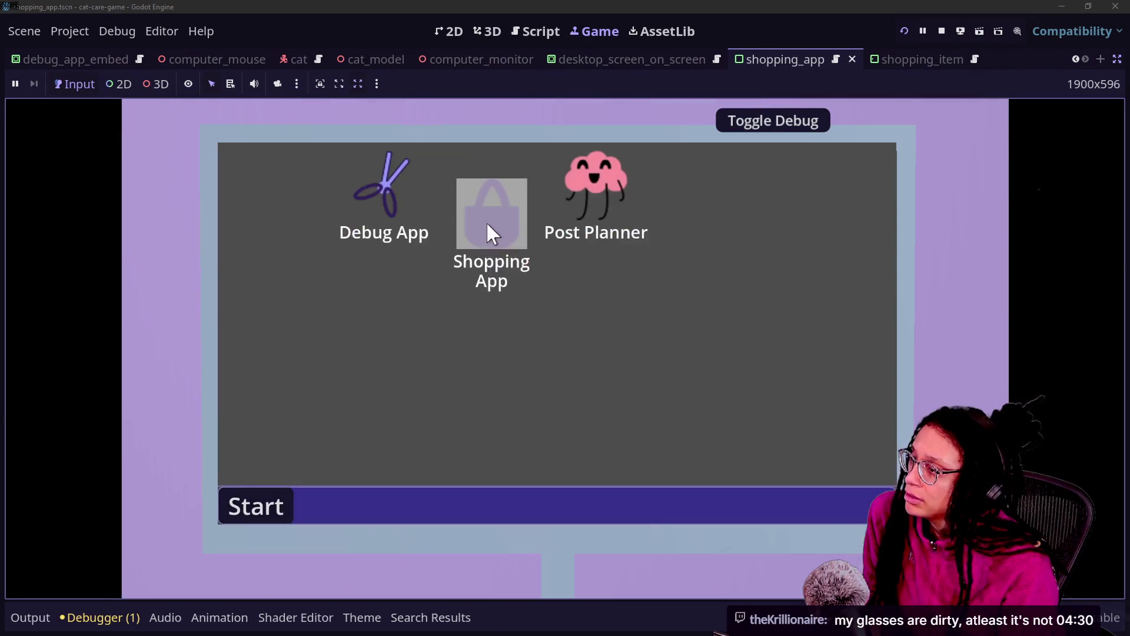
left_click(489, 219)
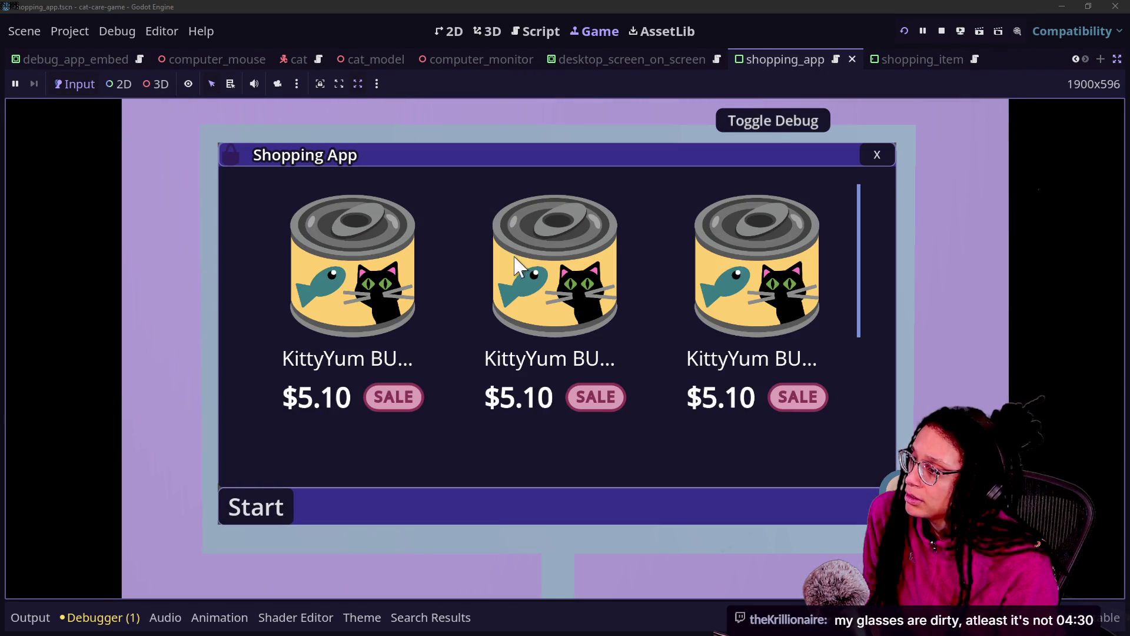
left_click(777, 293)
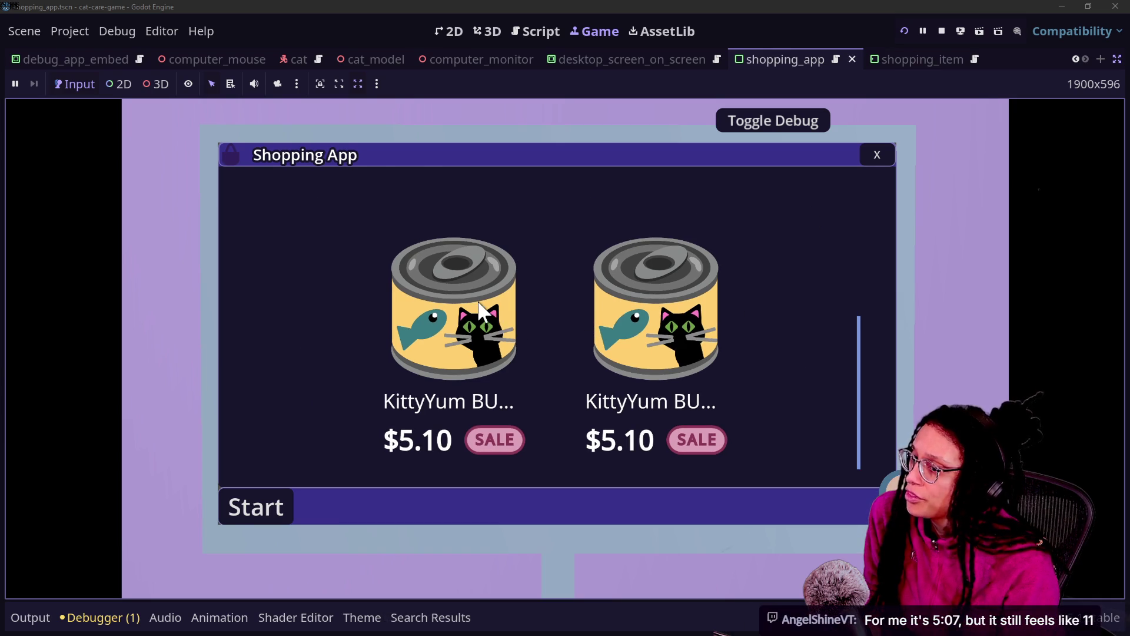
left_click(537, 31)
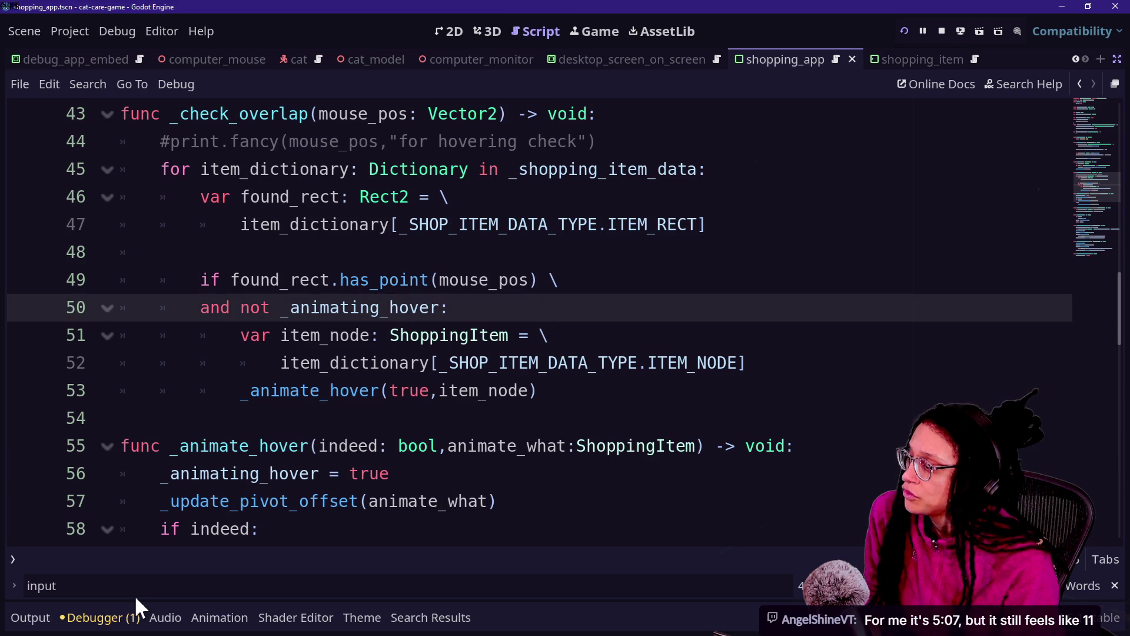
Browse the log_an_item code and _SHOP_ITEM_DATA_CONTENT around line 31.
scroll(646, 255, "up", 2)
scroll(645, 255, "up", 3)
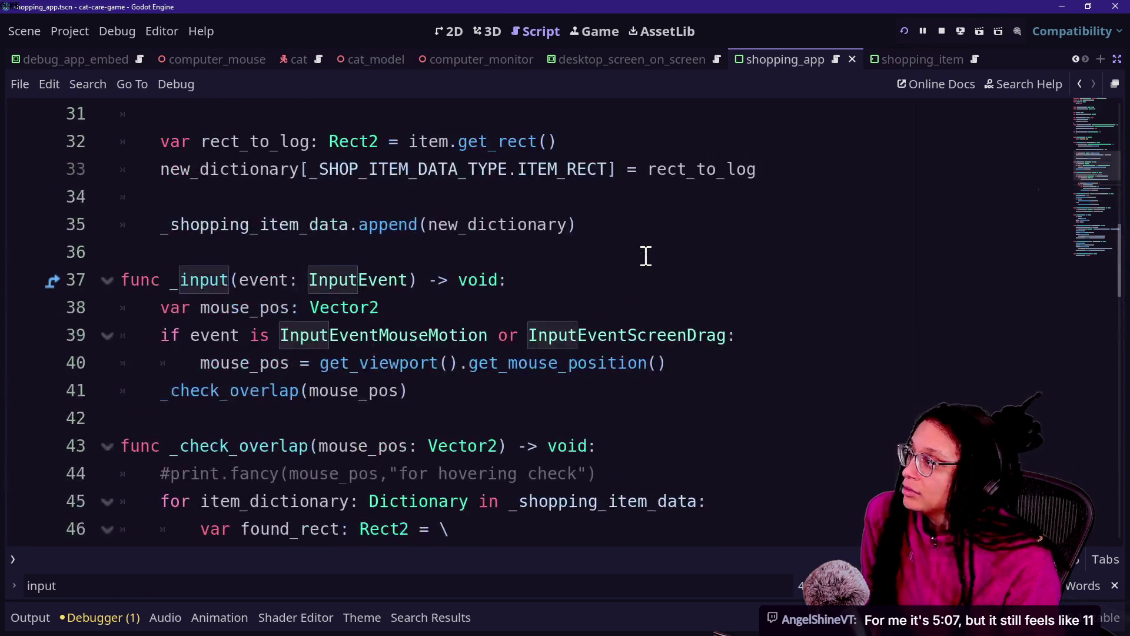
scroll(646, 255, "down", 9)
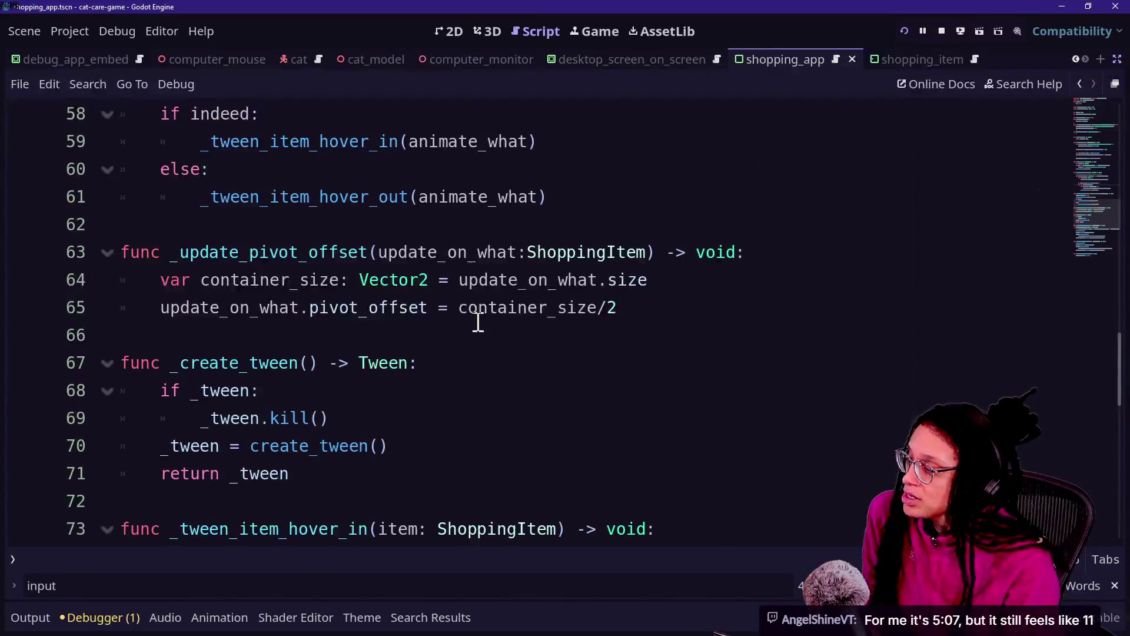
scroll(477, 320, "up", 12)
left_click(478, 321)
left_click(671, 291)
left_click(653, 365)
key("Up")
key("Up")
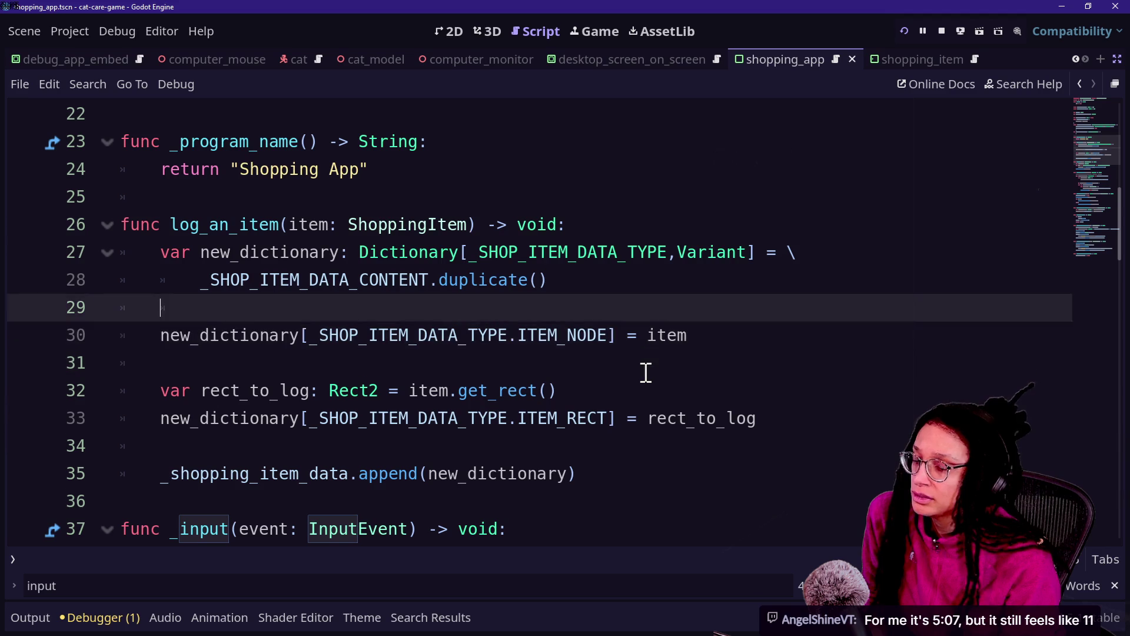
key("Down")
key("Down")
key("Up")
left_click(459, 282)
left_click(411, 391)
left_click(397, 335)
key("Up")
key("Up")
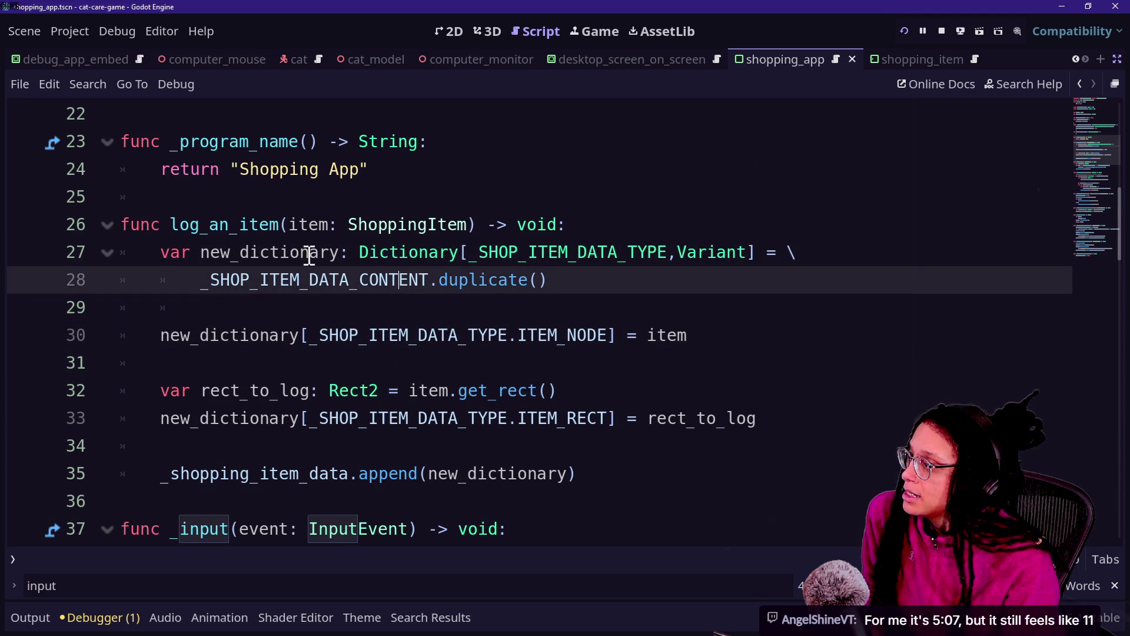
Add a new line after the and not _animating_hover: condition in _check_overlap.
scroll(321, 336, "down", 9)
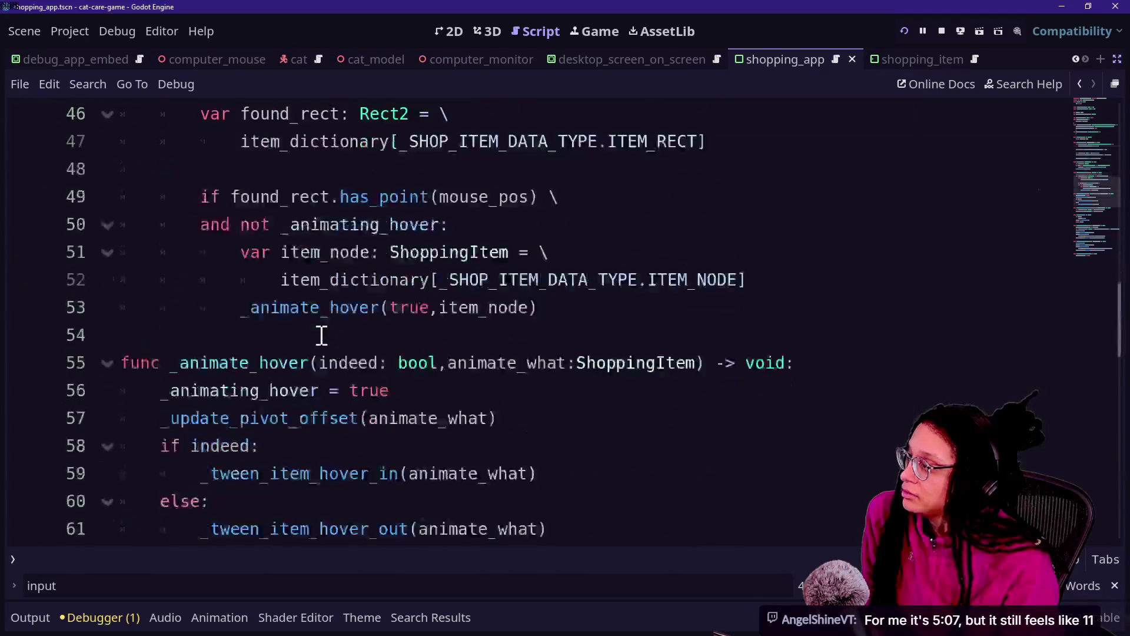
scroll(321, 335, "up", 2)
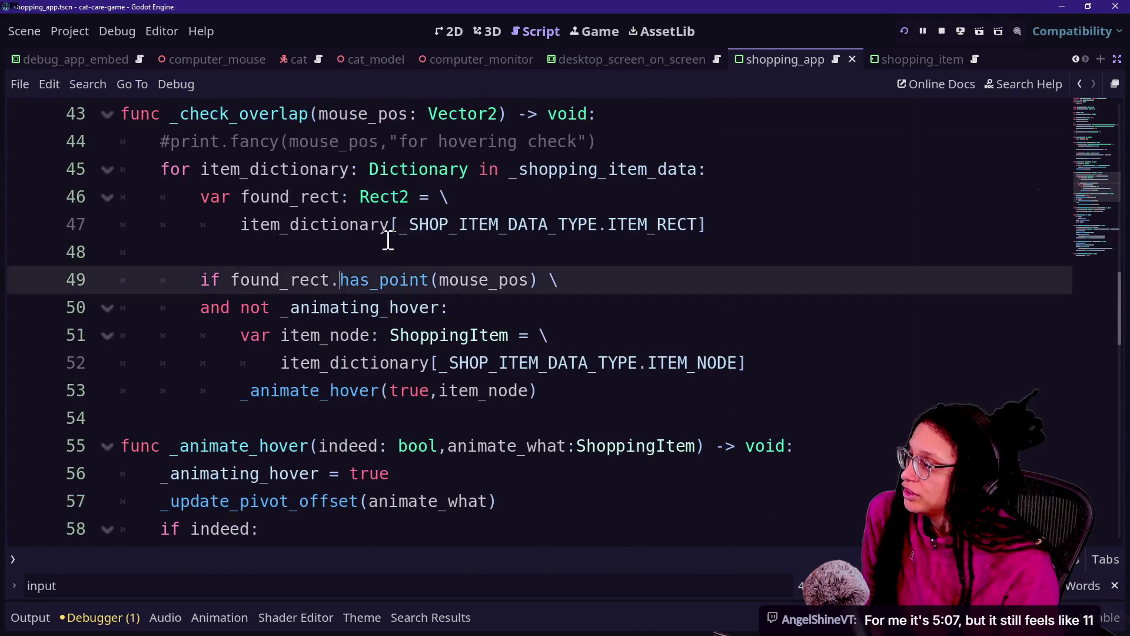
left_click(388, 233)
key("Down")
key("Down")
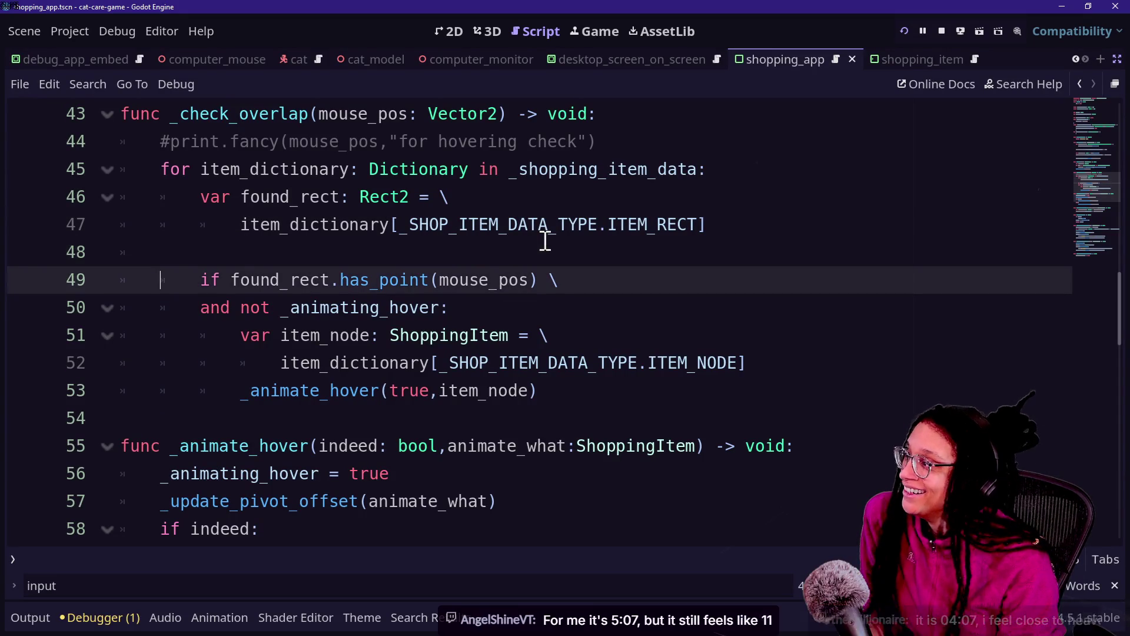
left_click(164, 172)
left_click(294, 191)
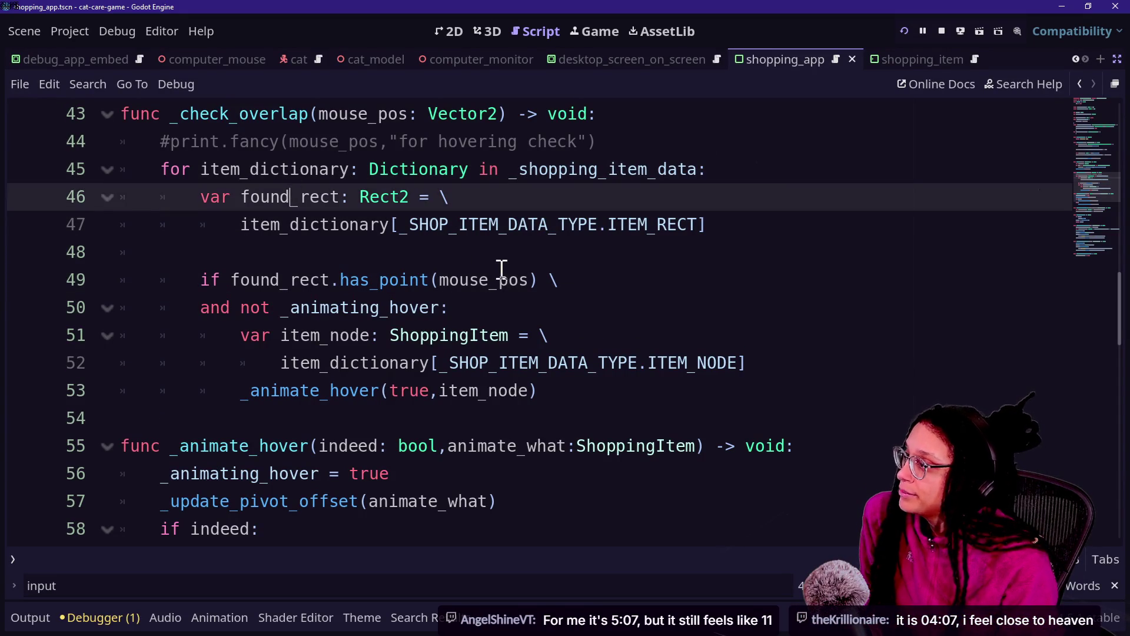
left_click(499, 279)
left_click(572, 309)
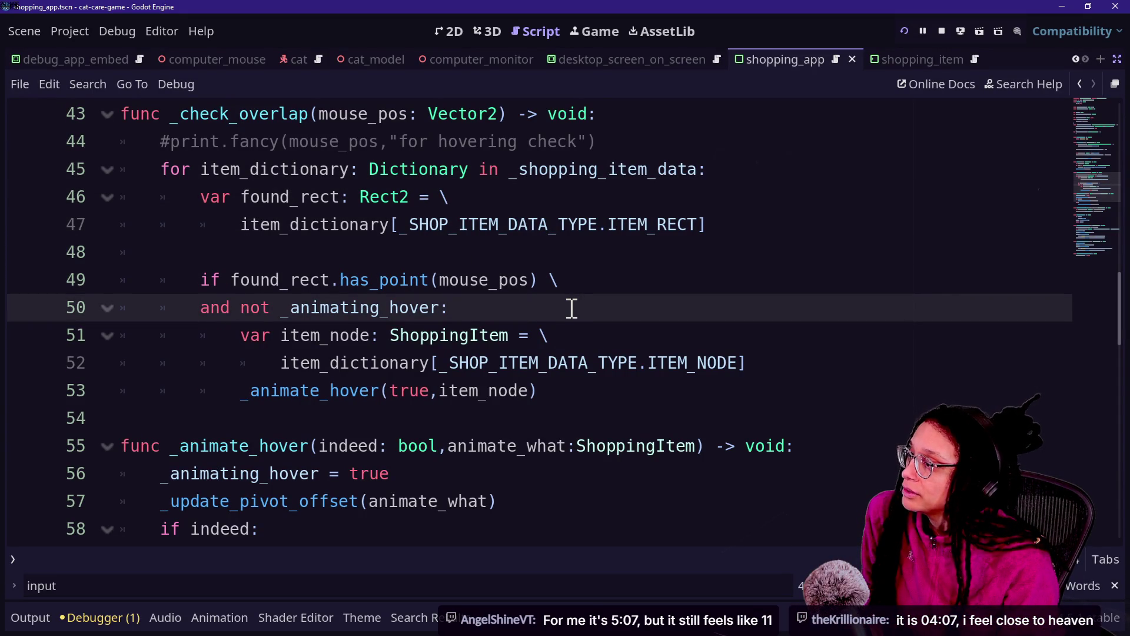
key("Return")
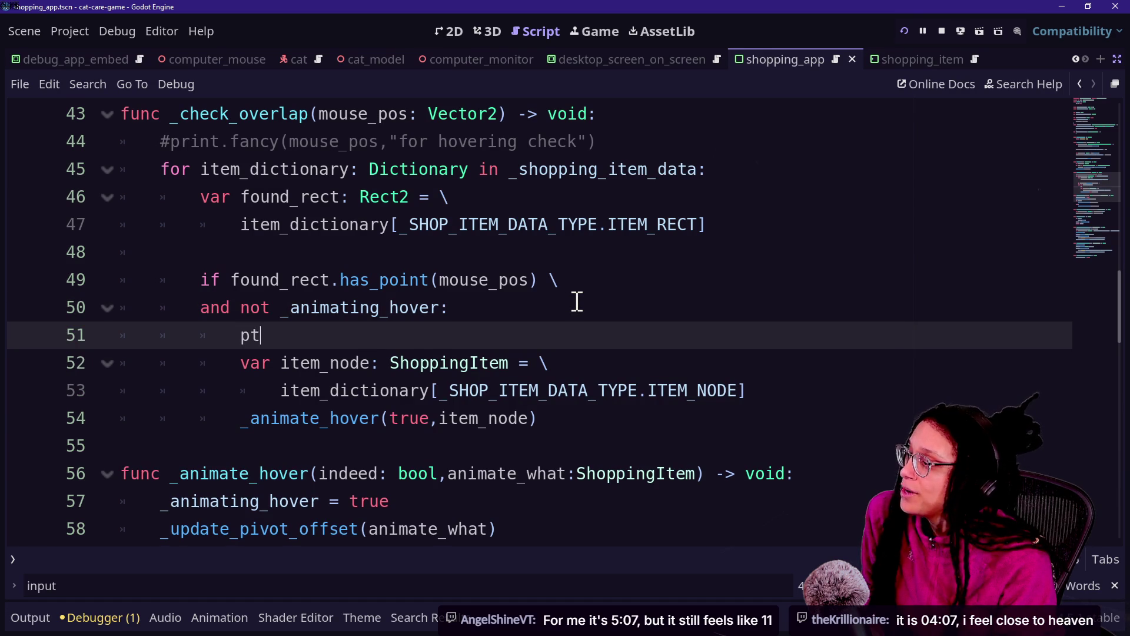
Start a print.fancy call on the new line, then delete the unfinished line.
type("tin")
key("BackSpace")
key("BackSpace")
key("BackSpace")
key("BackSpace")
key("BackSpace")
type("print.facn")
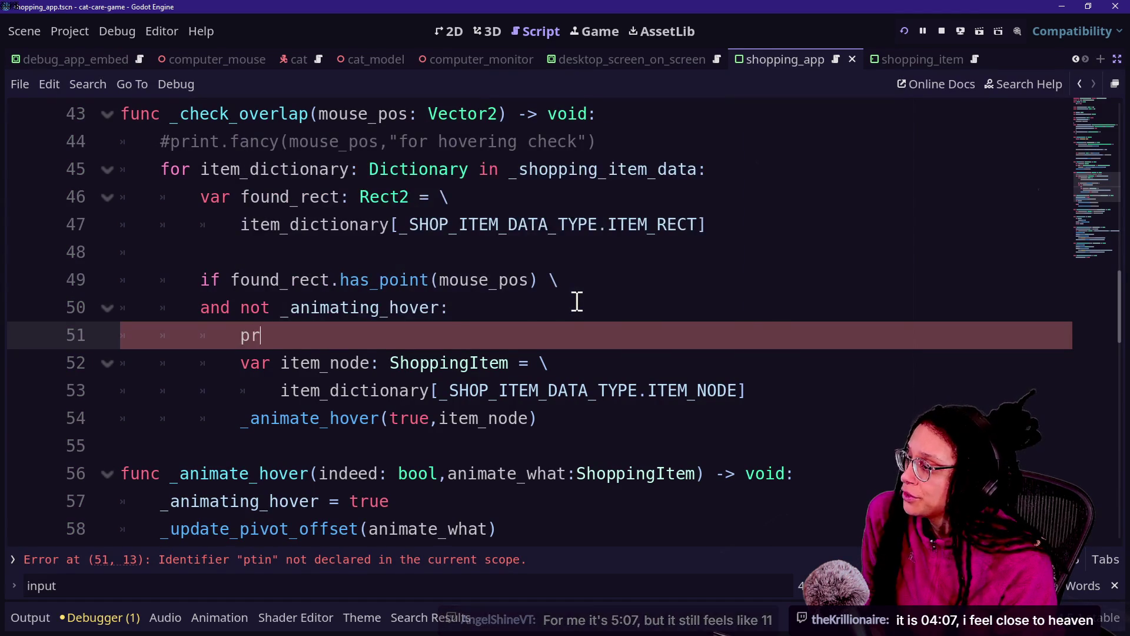
key("BackSpace")
key("BackSpace")
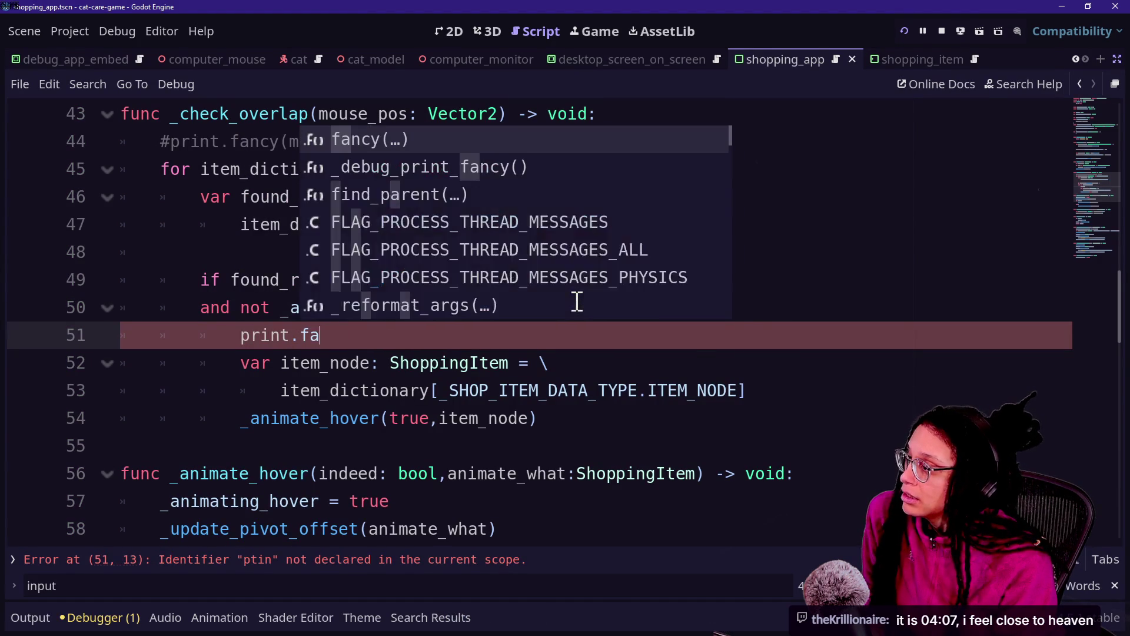
type("ncy(.")
key("BackSpace")
type("\"")
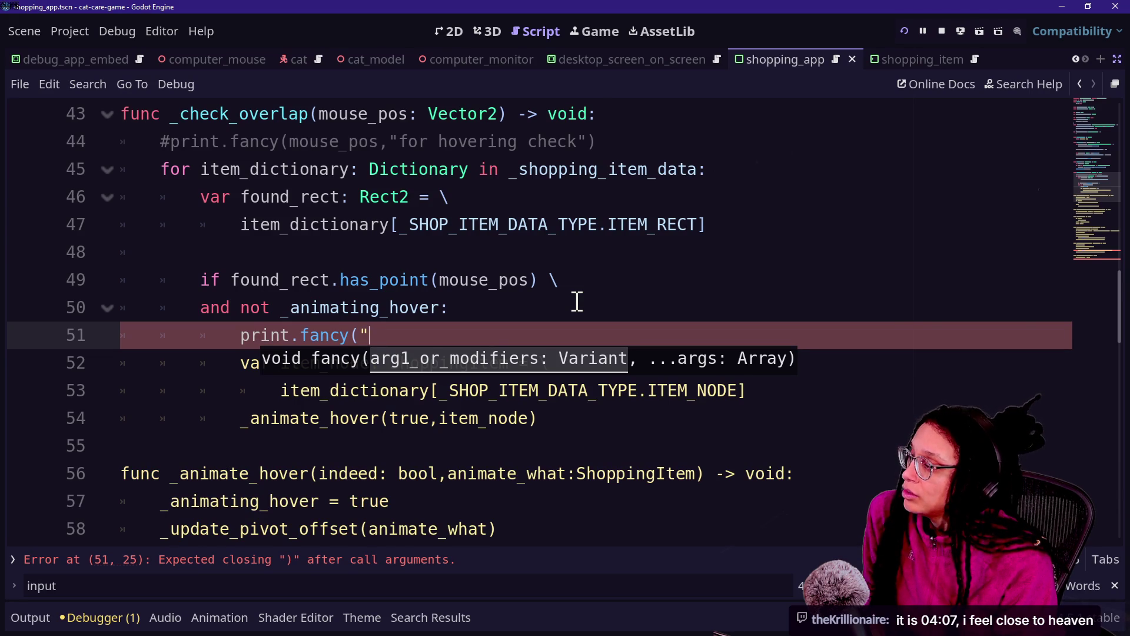
key("BackSpace")
key("BackSpace")
key("BackSpace")
key("BackSpace")
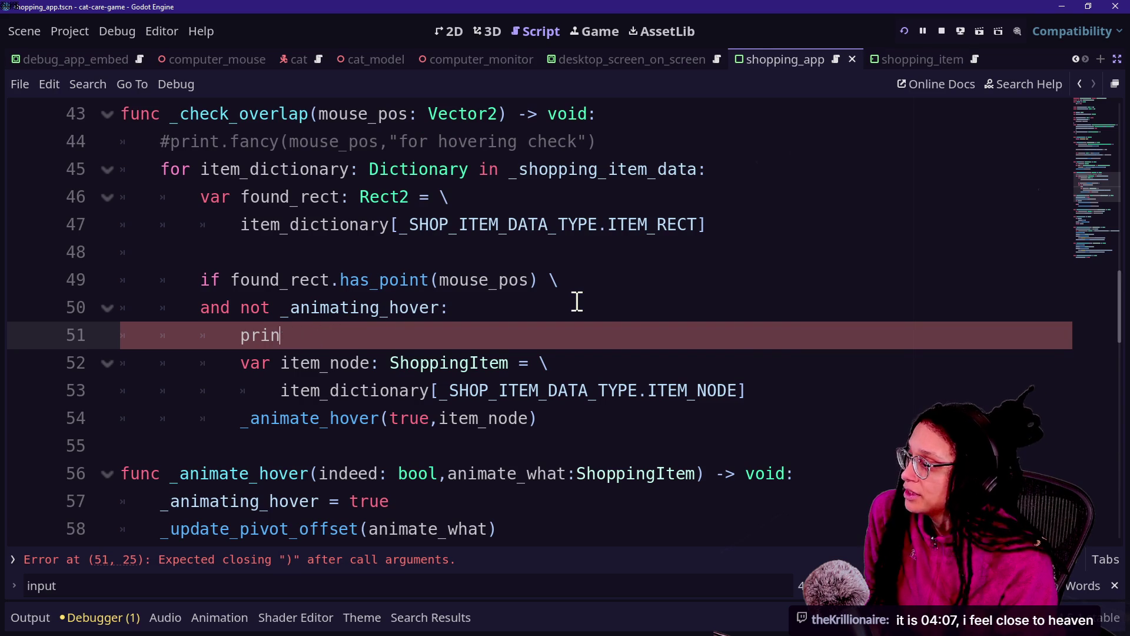
key("BackSpace")
key("BackSpace")
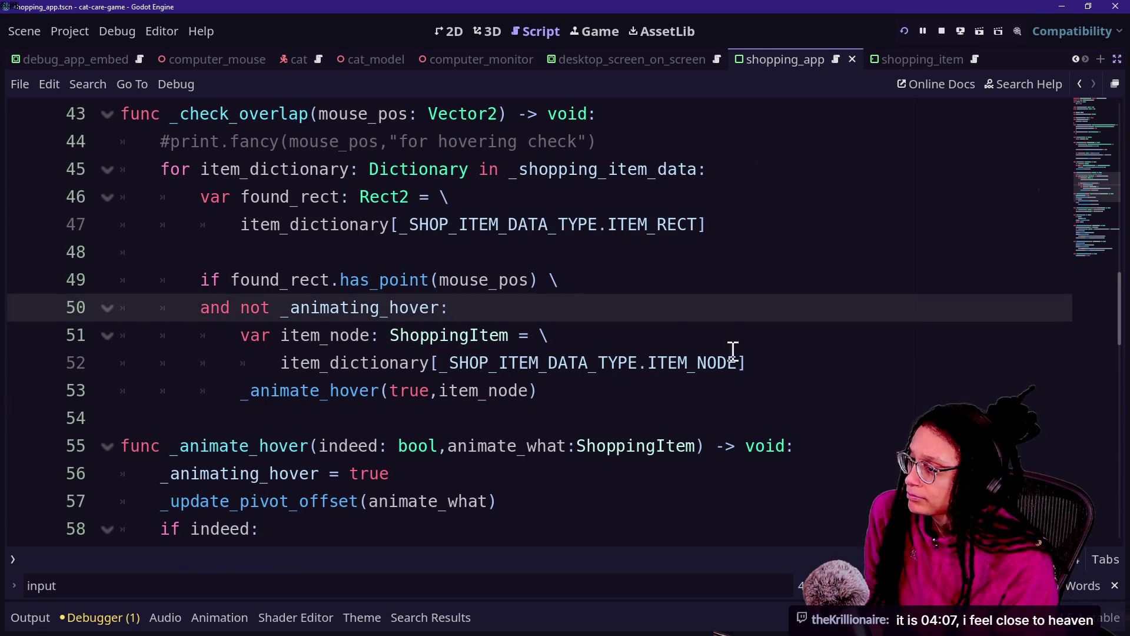
After the item_node lookup, add print.fancy([FFX.HIGHLIGHT], "ITEM", item_node.name, "IS HOVERED").
left_click(766, 362)
key("Return")
key("BackSpace")
type("pri")
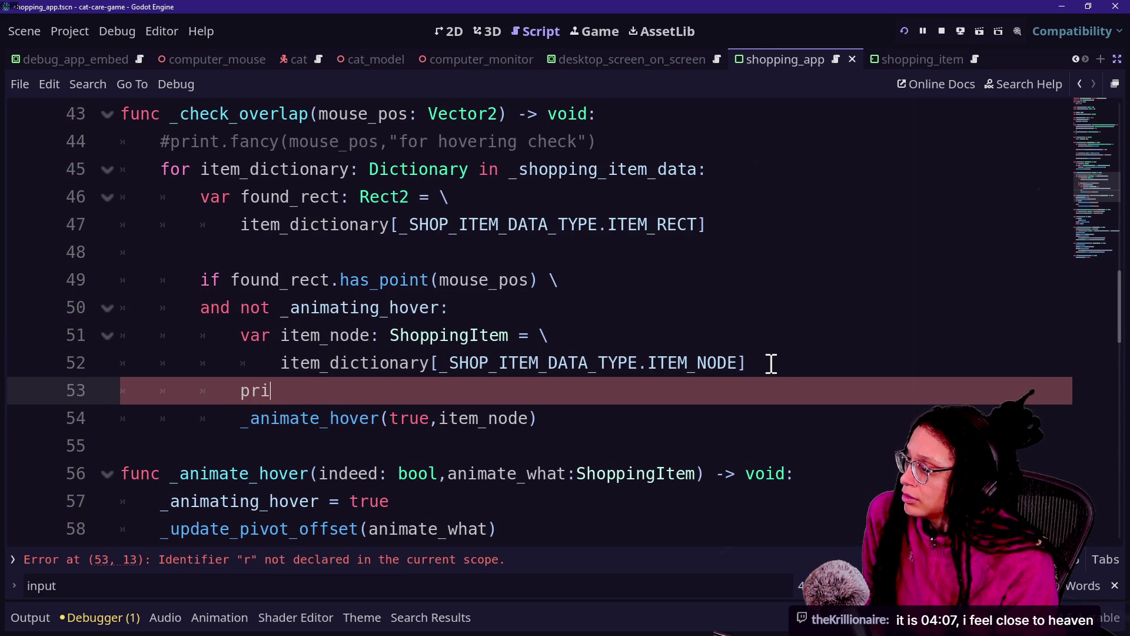
type("nt.fancy")
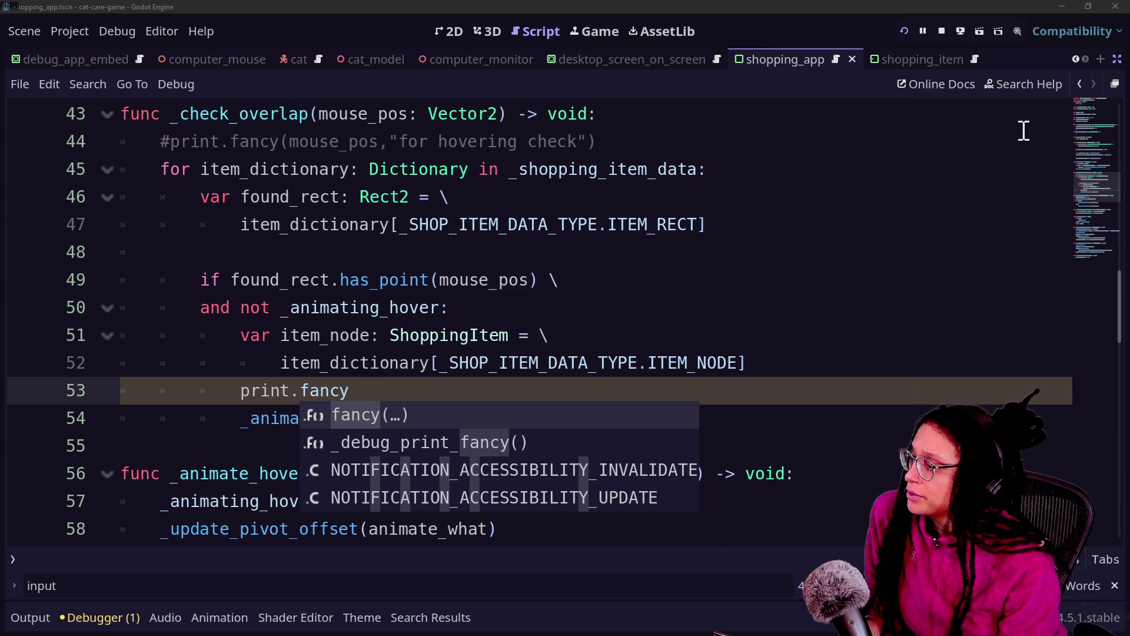
key("Escape")
type("(")
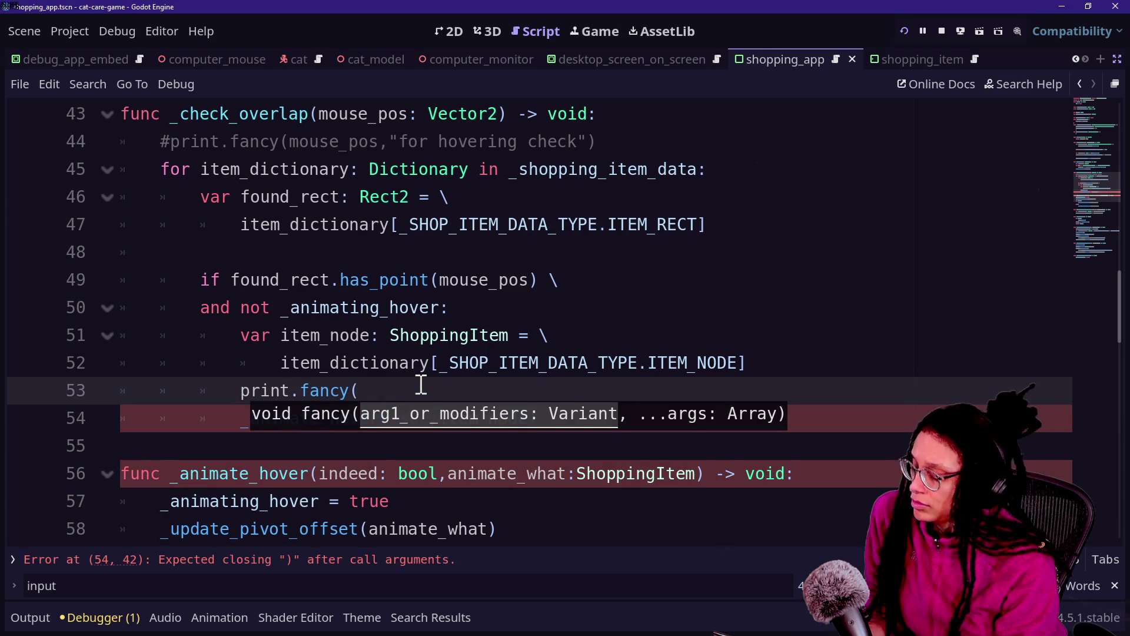
type("[FFX.")
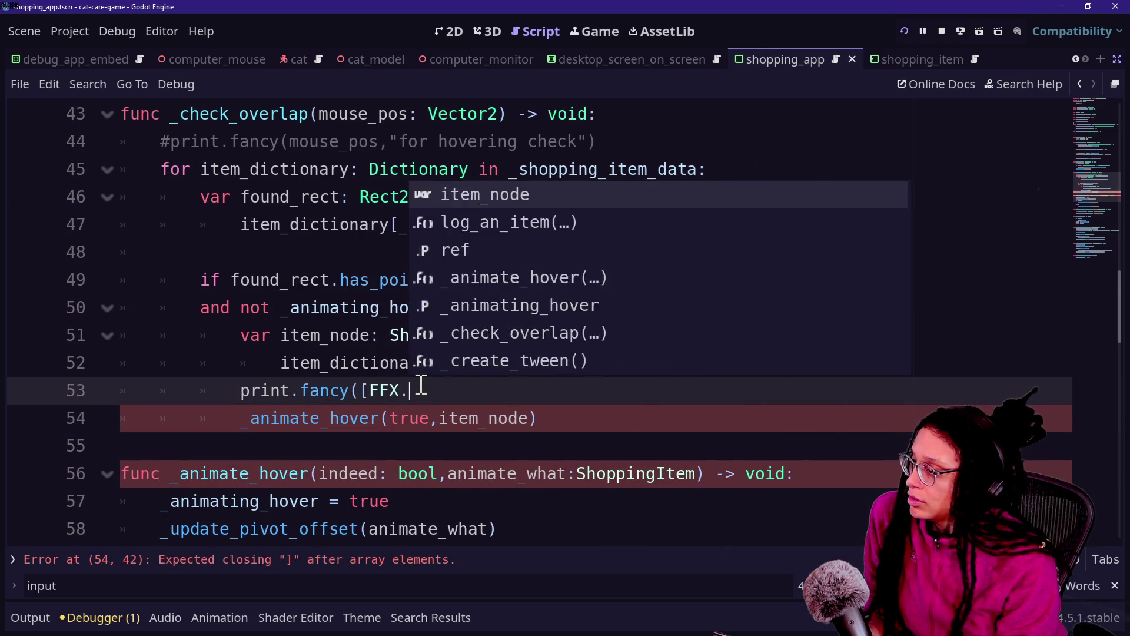
type("HIGHLIGHT],")
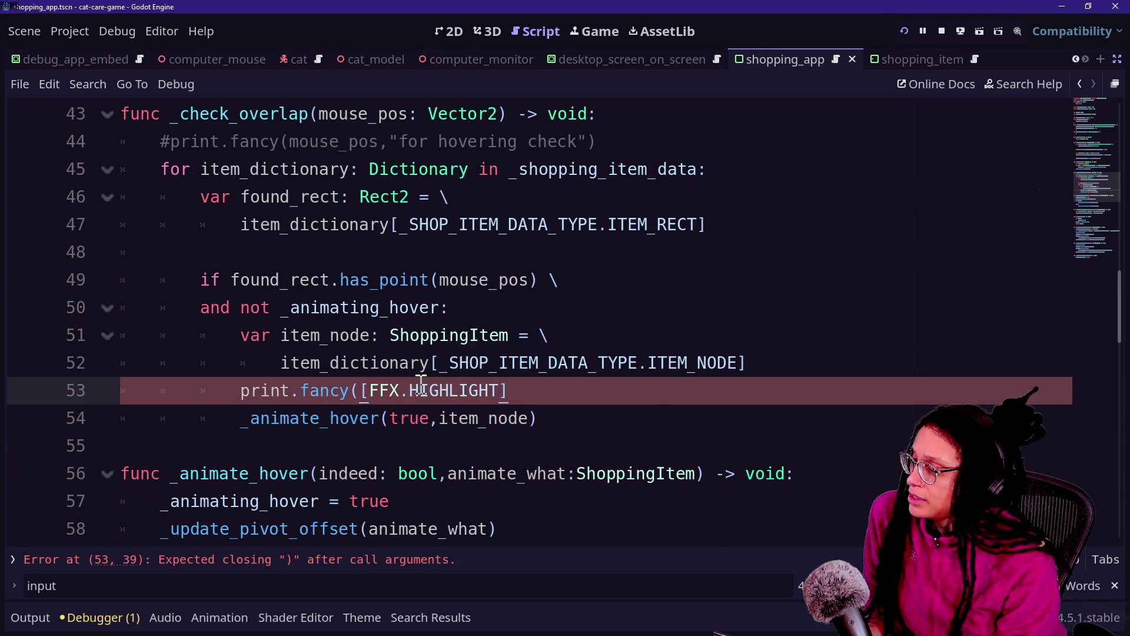
type("\"ITEM,")
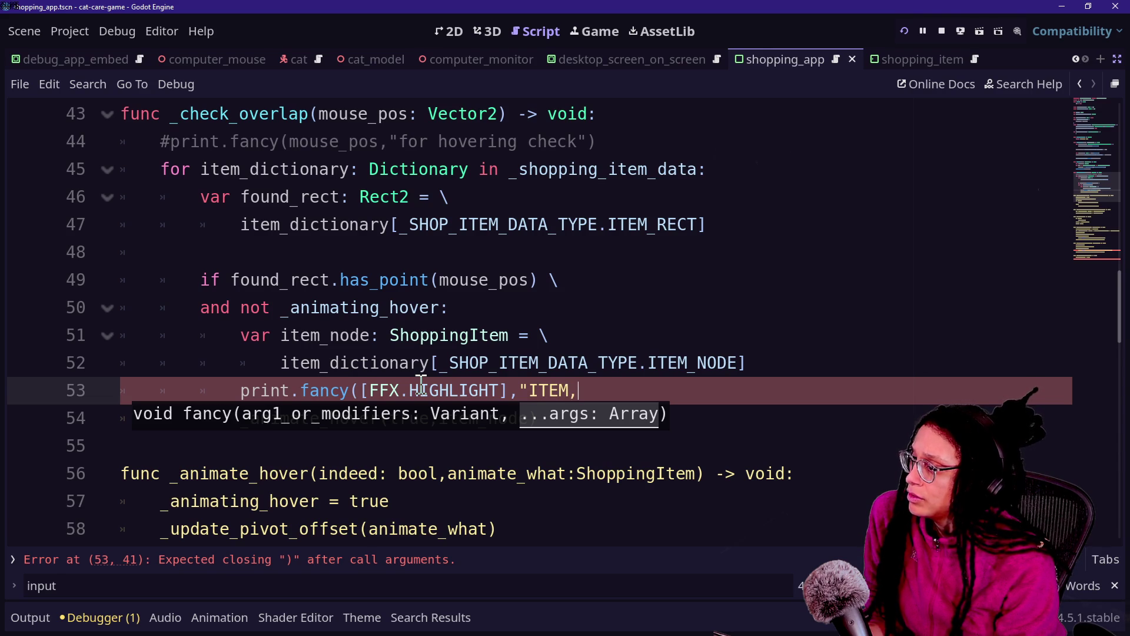
key("BackSpace")
type("\",item")
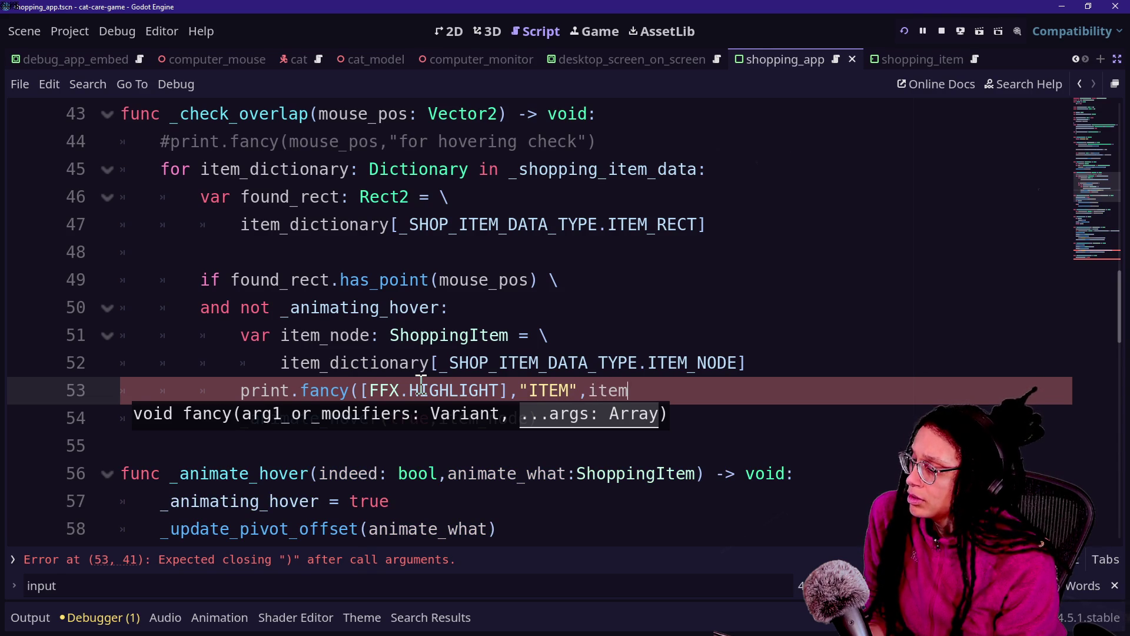
type("e,\"IS")
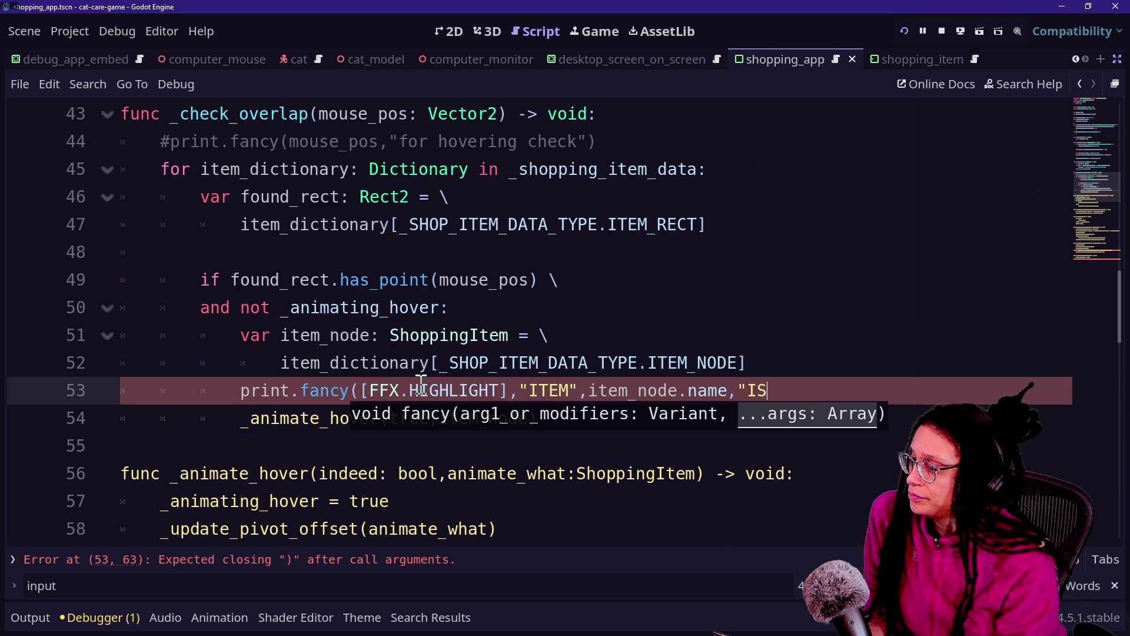
type(" HOVERED\"")
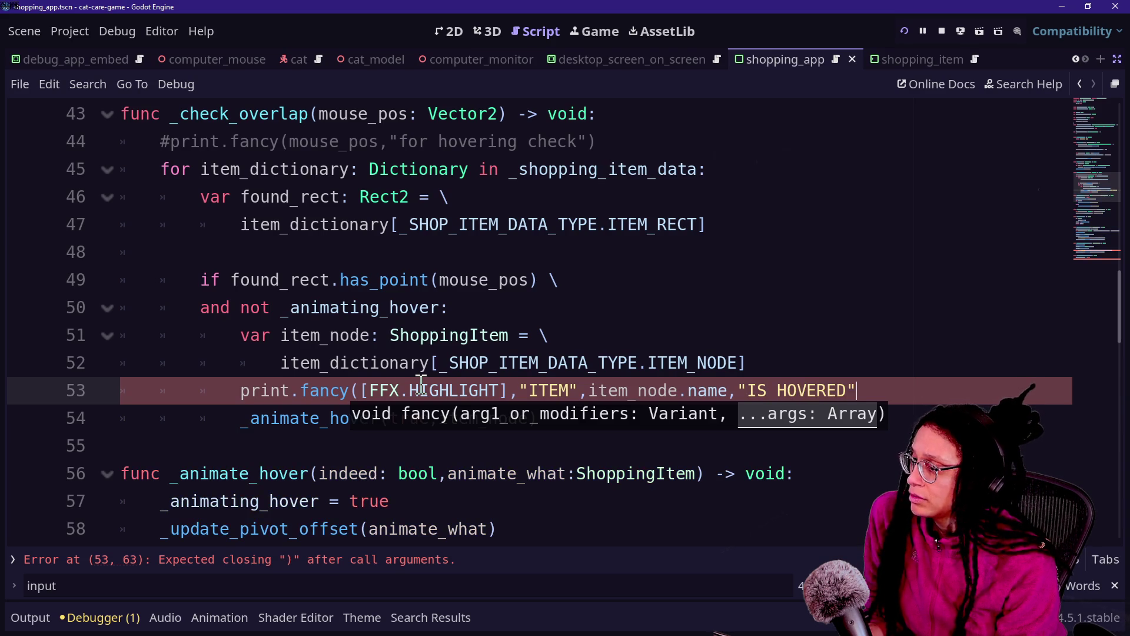
type(")")
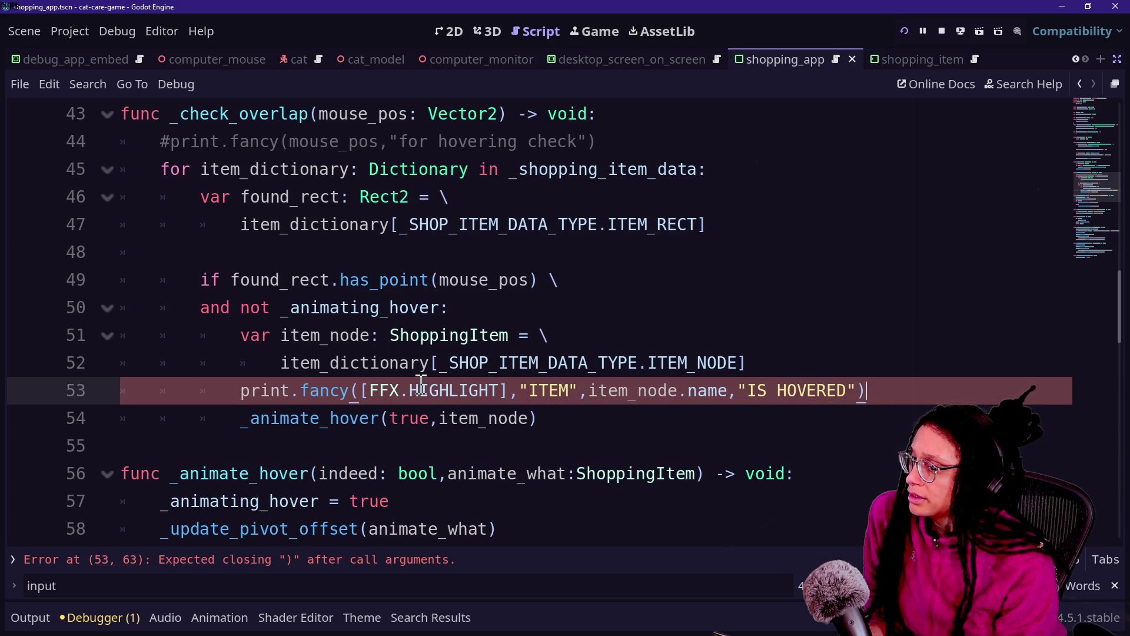
Check the new print line against the _animate_hover call below it.
left_click(315, 262)
left_click(555, 418)
left_click(900, 397)
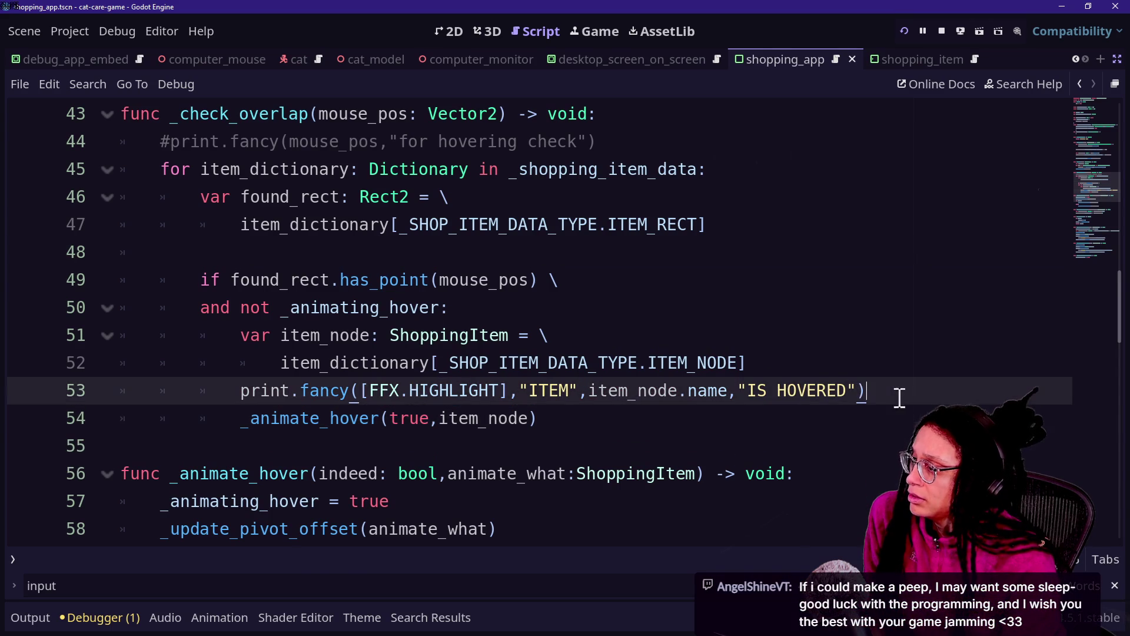
left_click(585, 415)
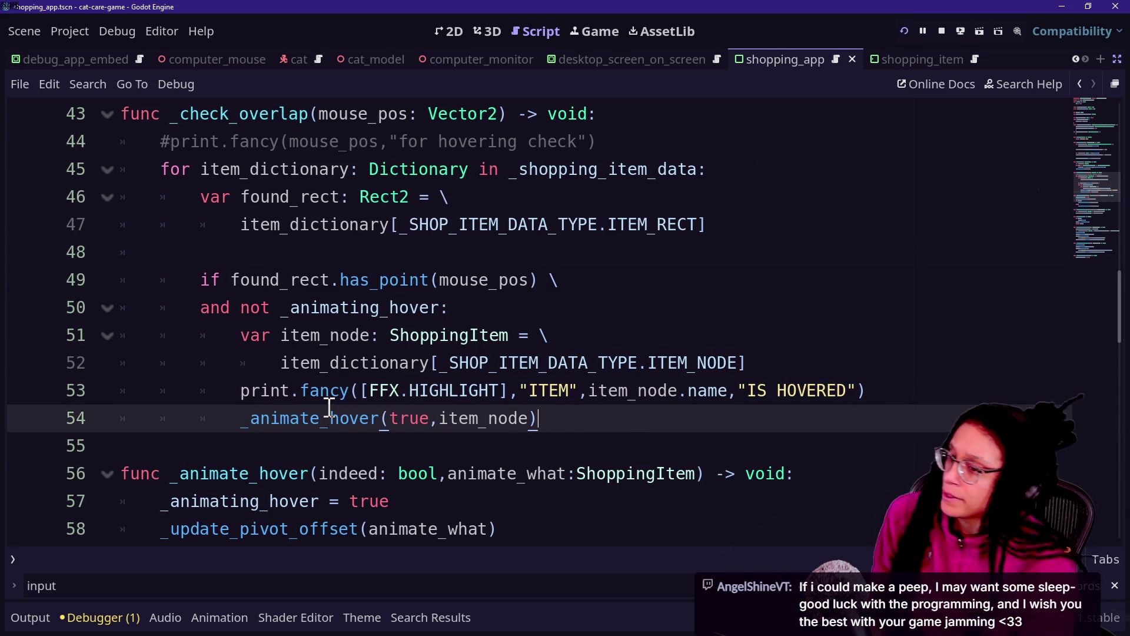
Review the found_rect hover check and _animate_hover code, then switch to the browser's Twitch chat.
mouse_move(329, 406)
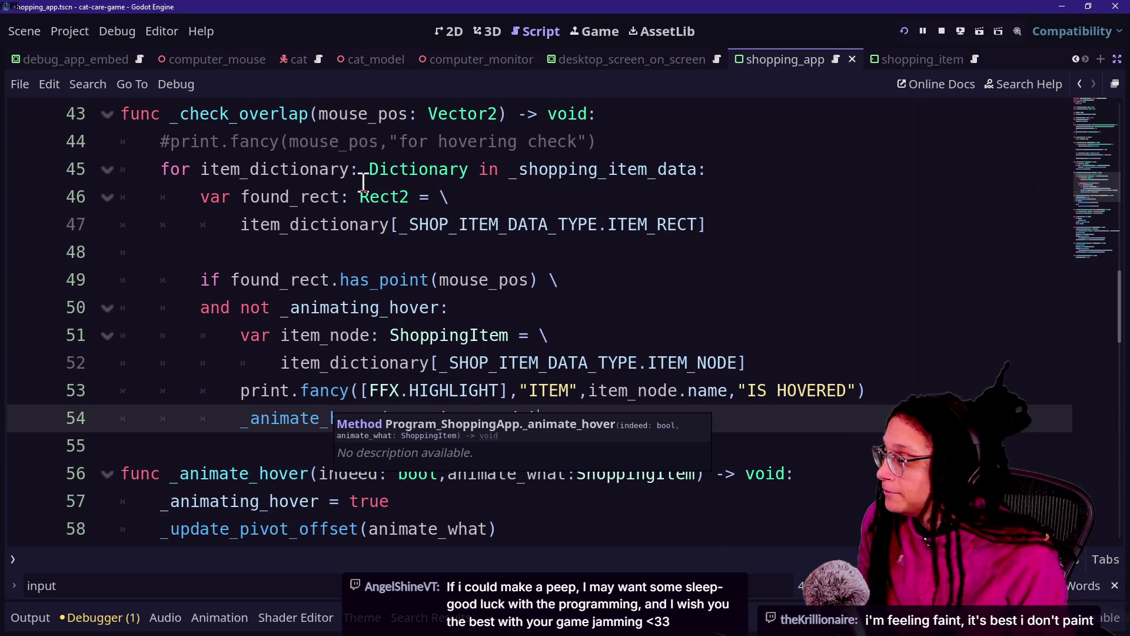
left_click_drag(365, 183, 836, 390)
left_click(835, 403)
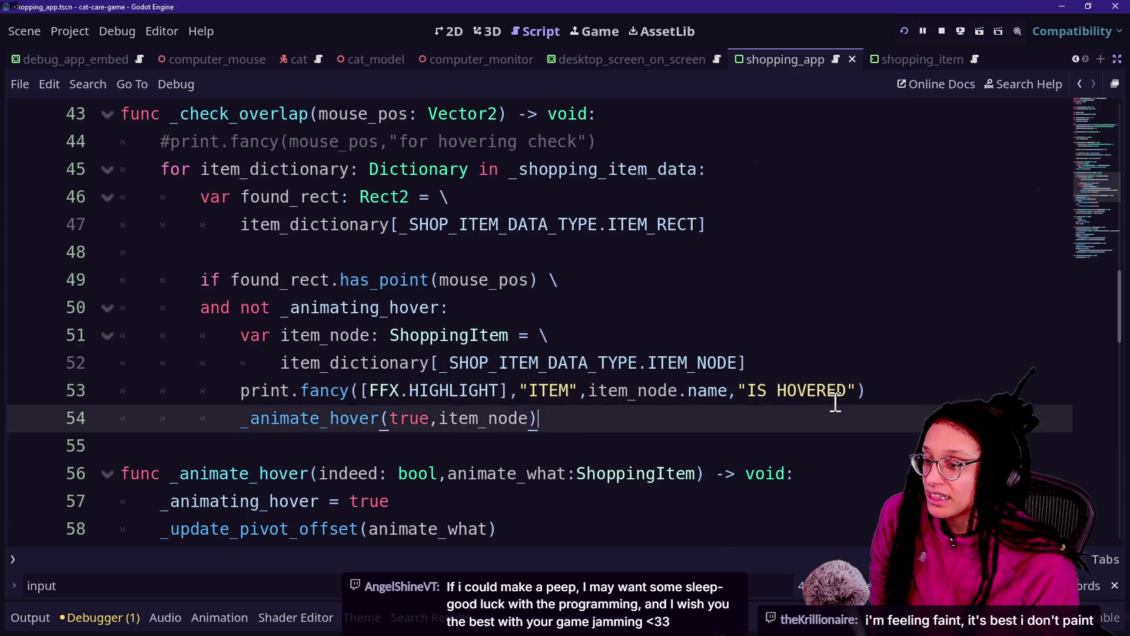
mouse_move(118, 473)
left_mouse_down()
mouse_move(253, 532)
mouse_move(412, 550)
left_mouse_up()
left_click(482, 343)
scroll(481, 344, "up", 3)
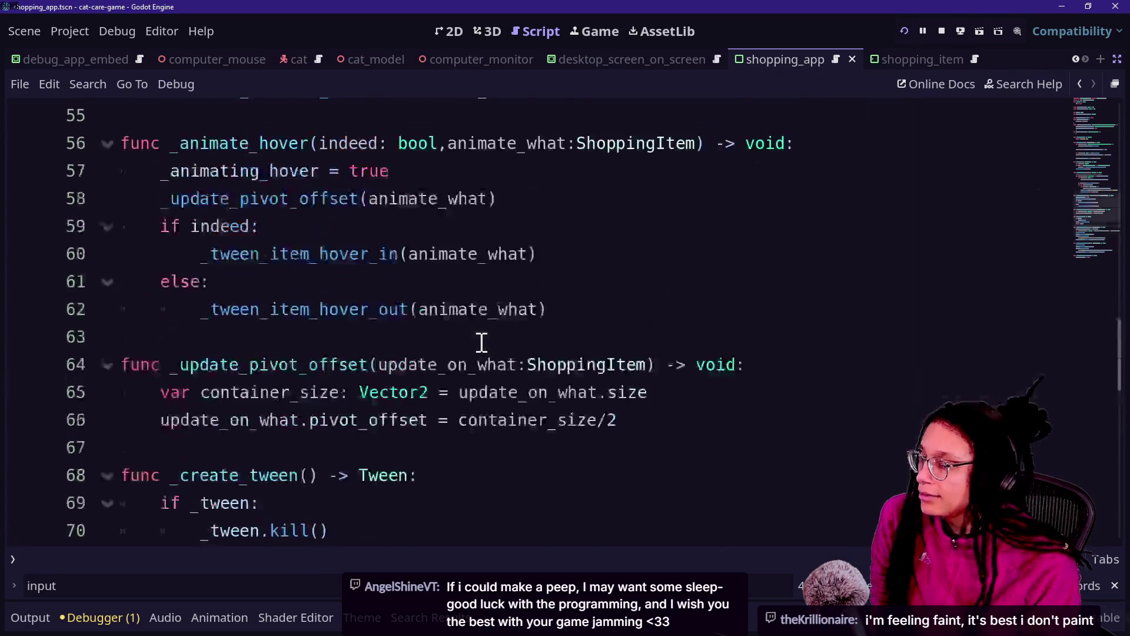
scroll(481, 342, "up", 5)
left_click(565, 390)
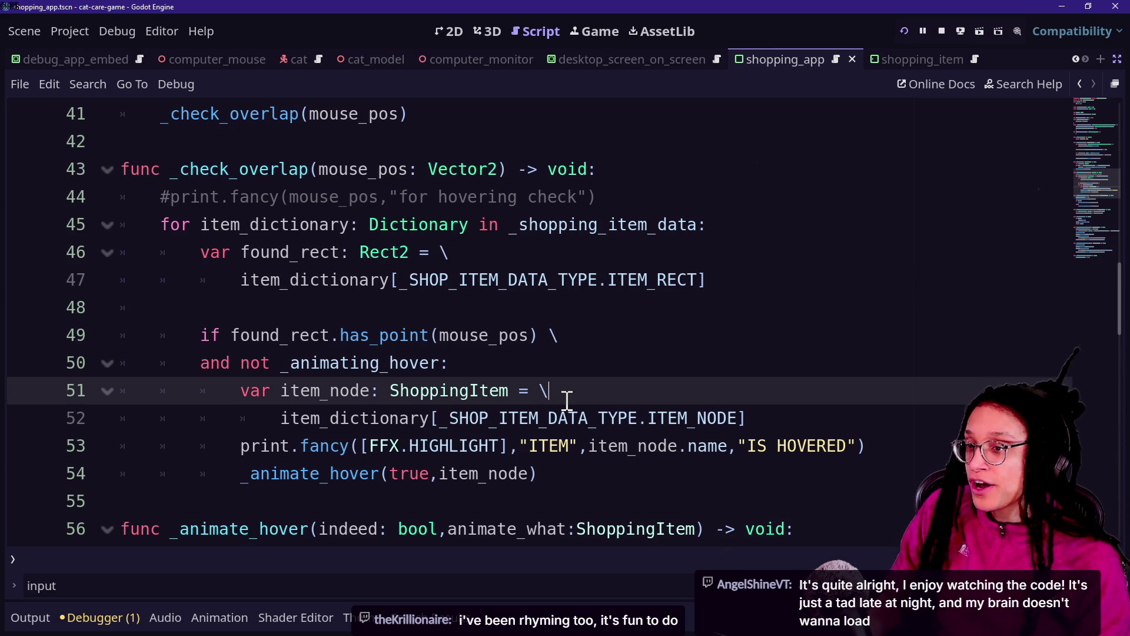
key("alt+Tab")
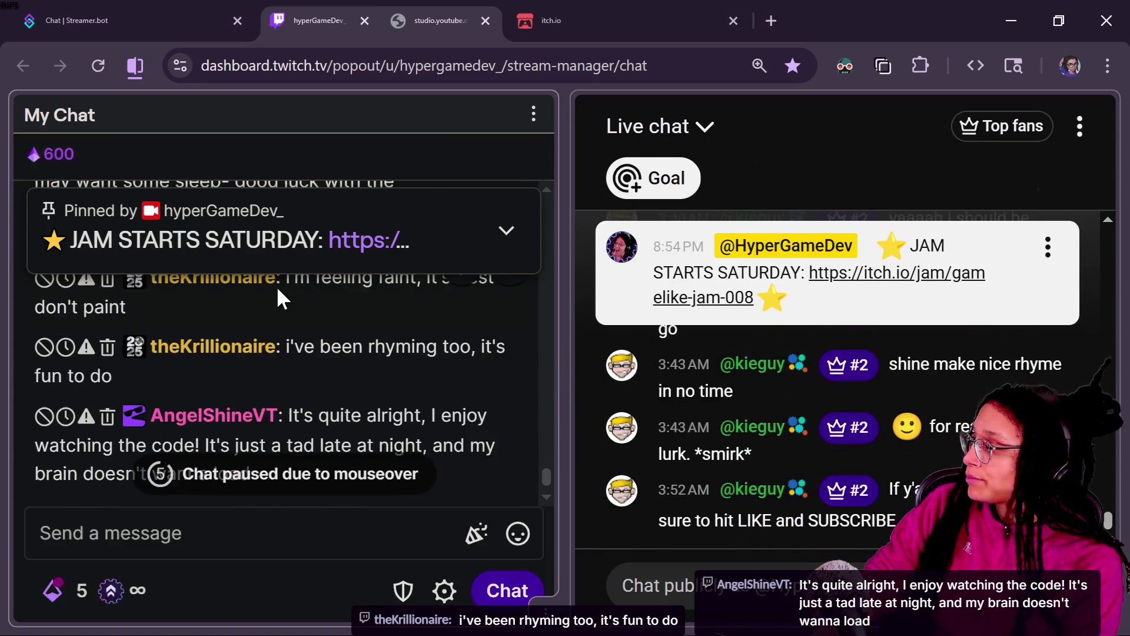
Reset the chat page zoom to 100% and scroll up to older messages.
scroll(276, 284, "up", 3)
key("ctrl+0")
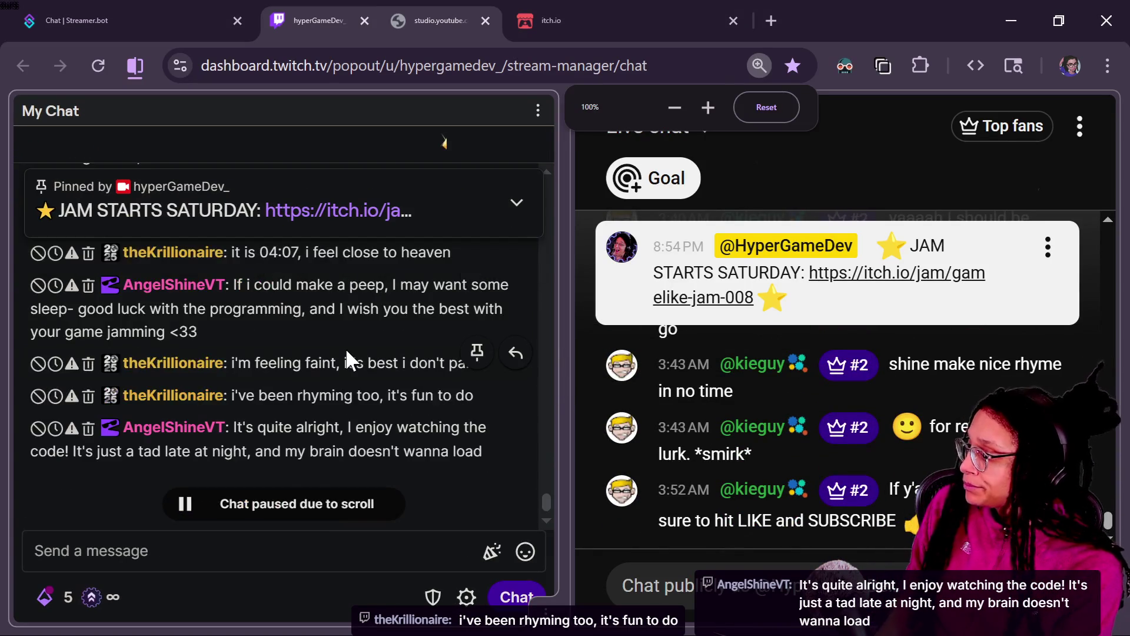
scroll(345, 348, "up", 10)
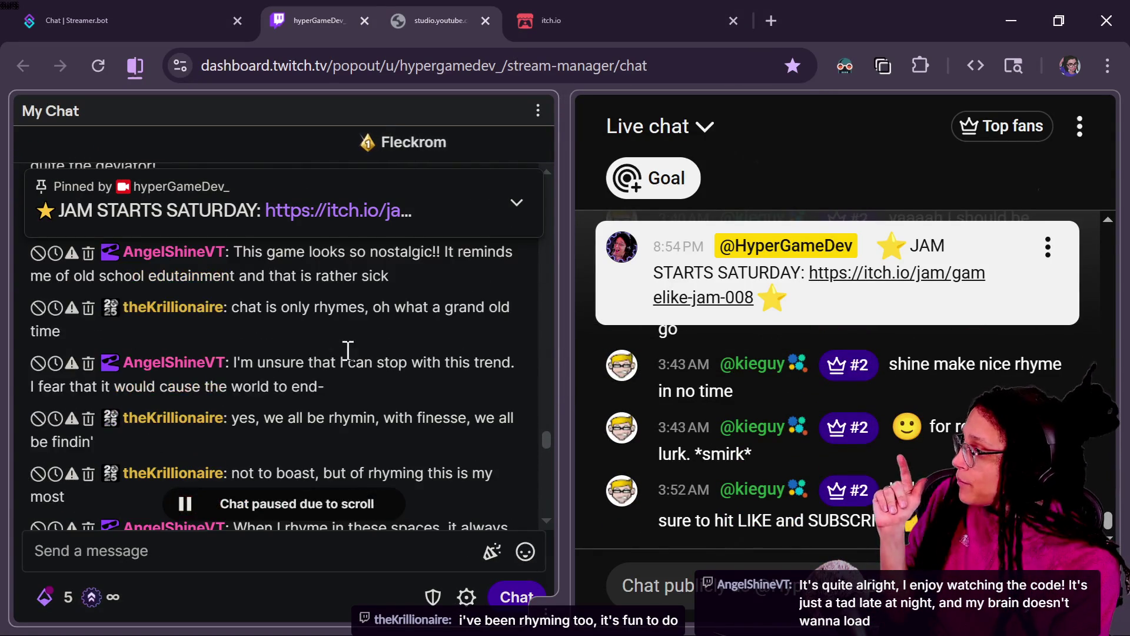
scroll(348, 351, "up", 5)
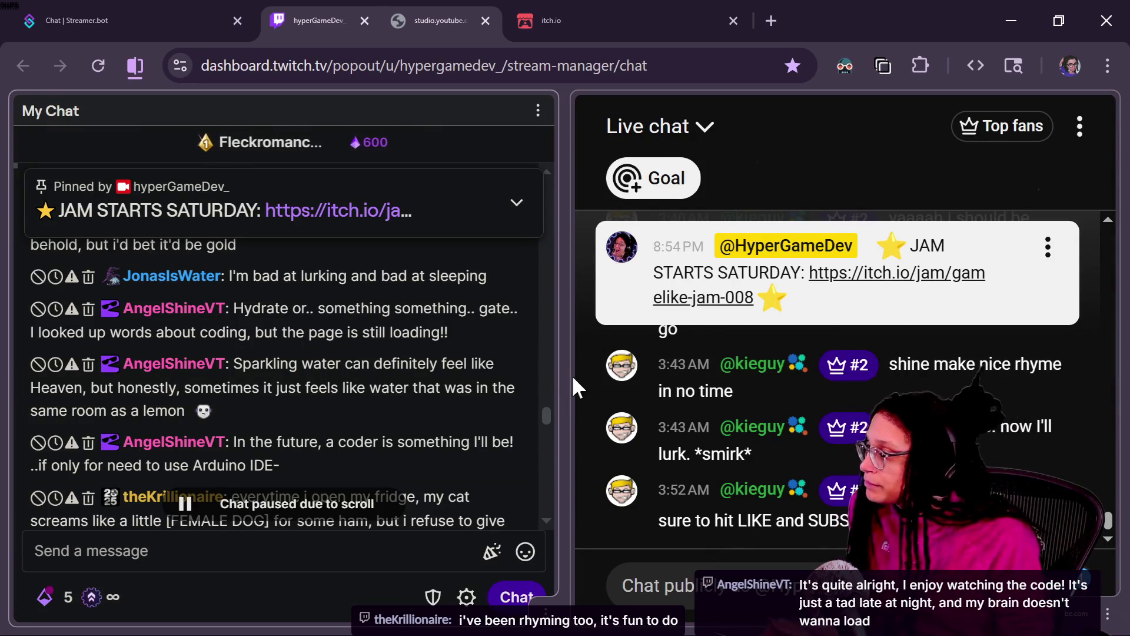
left_click_drag(551, 402, 545, 428)
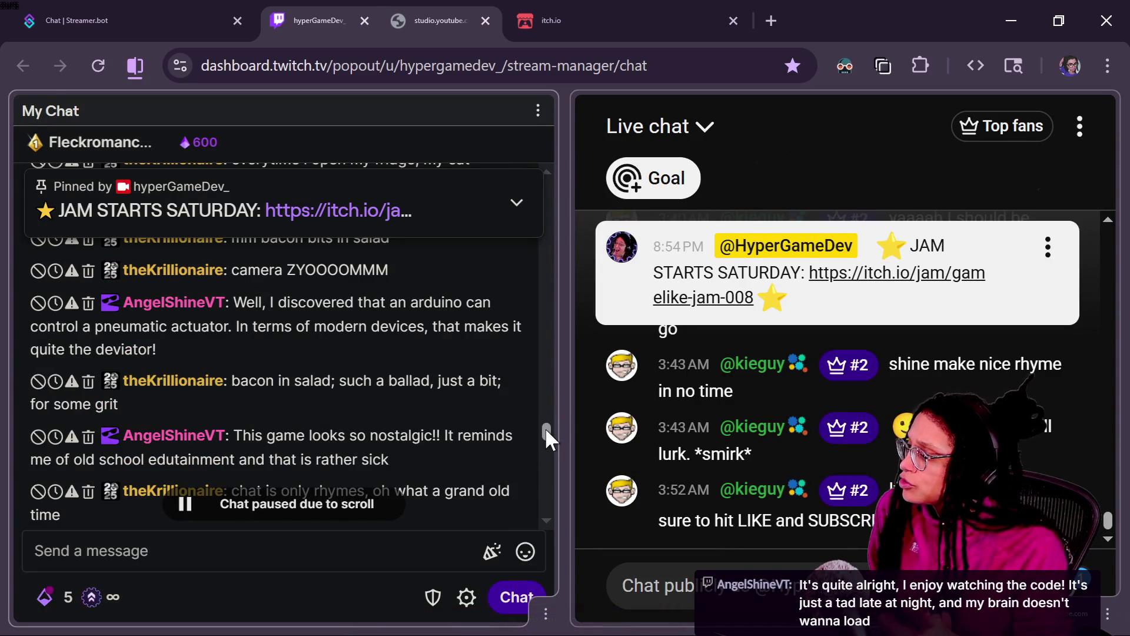
left_click_drag(545, 428, 539, 440)
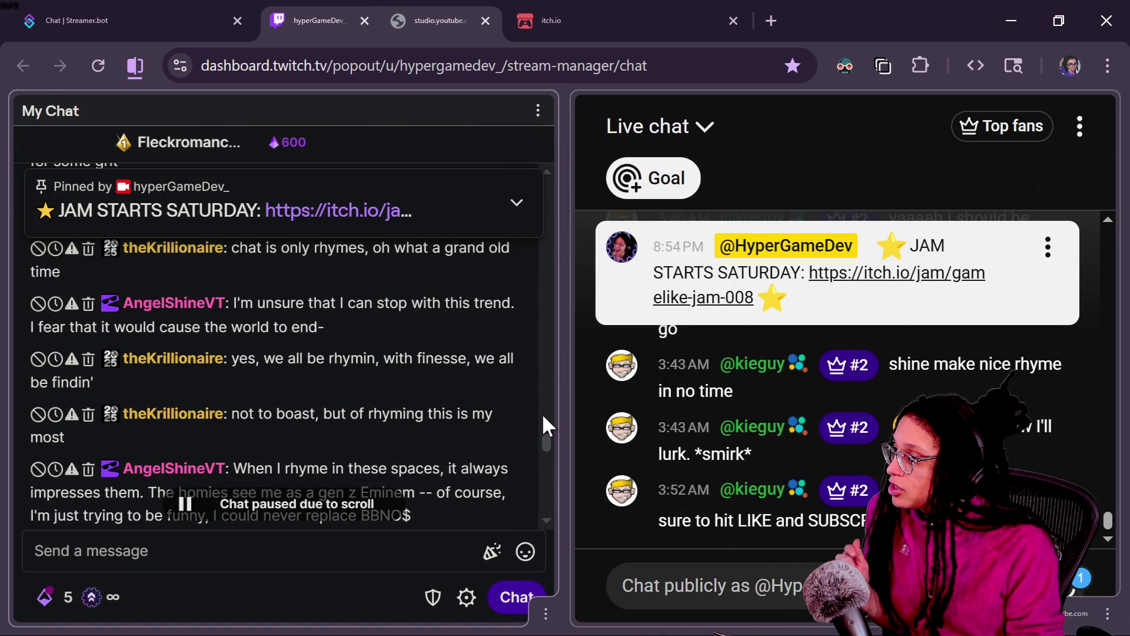
Scroll down through the viewers' rhyming conversation below the pinned jam link.
scroll(545, 436, "down", 1)
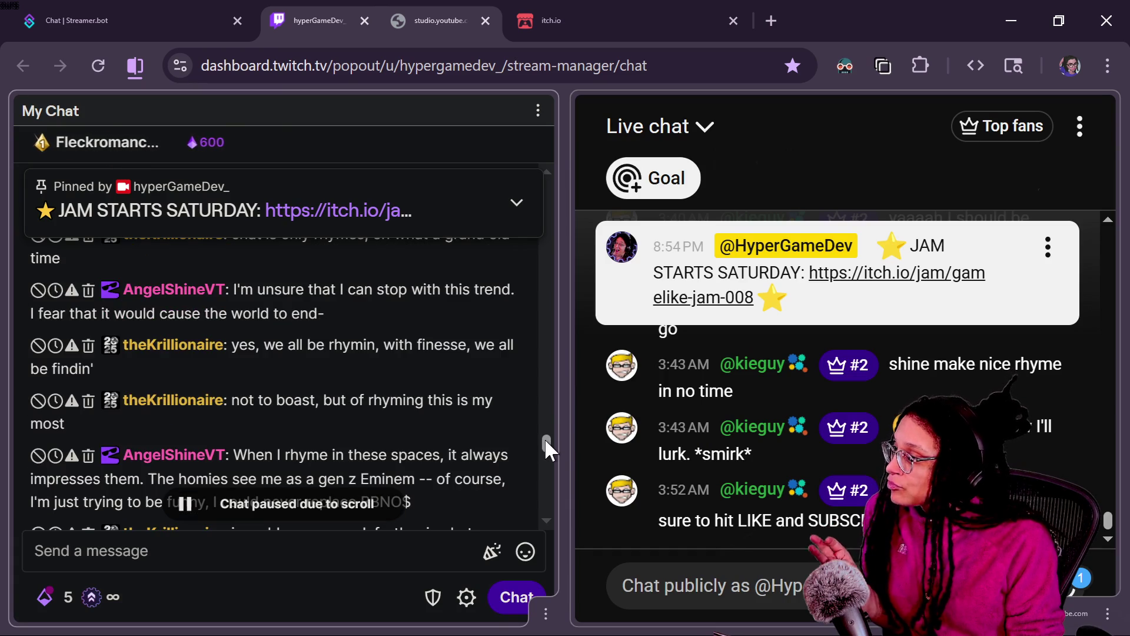
scroll(546, 441, "down", 2)
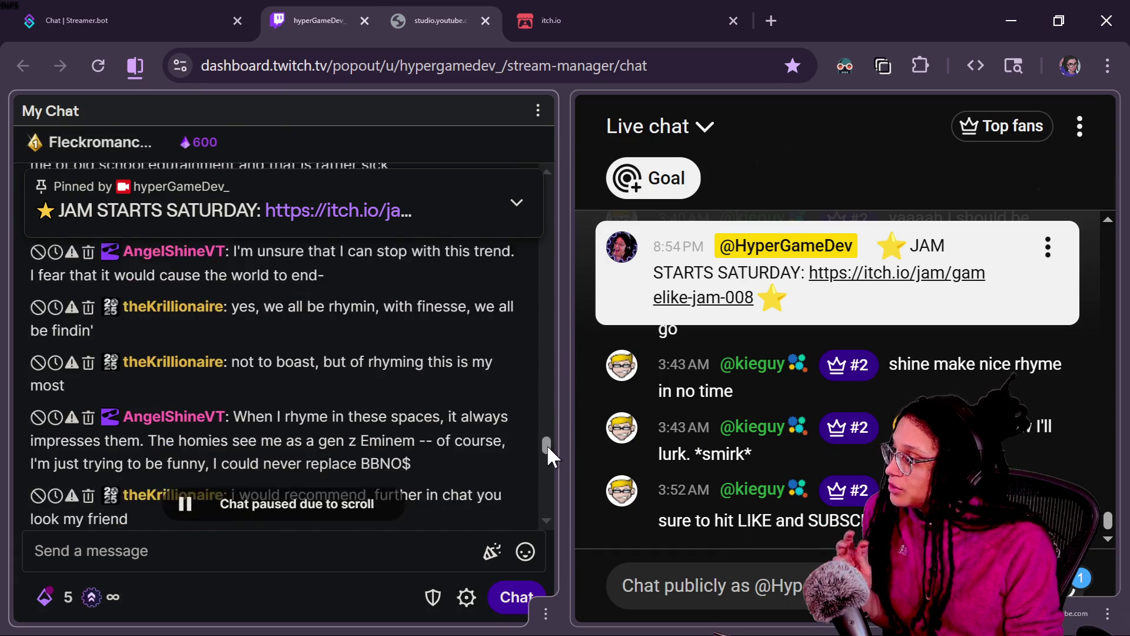
scroll(546, 446, "down", 1)
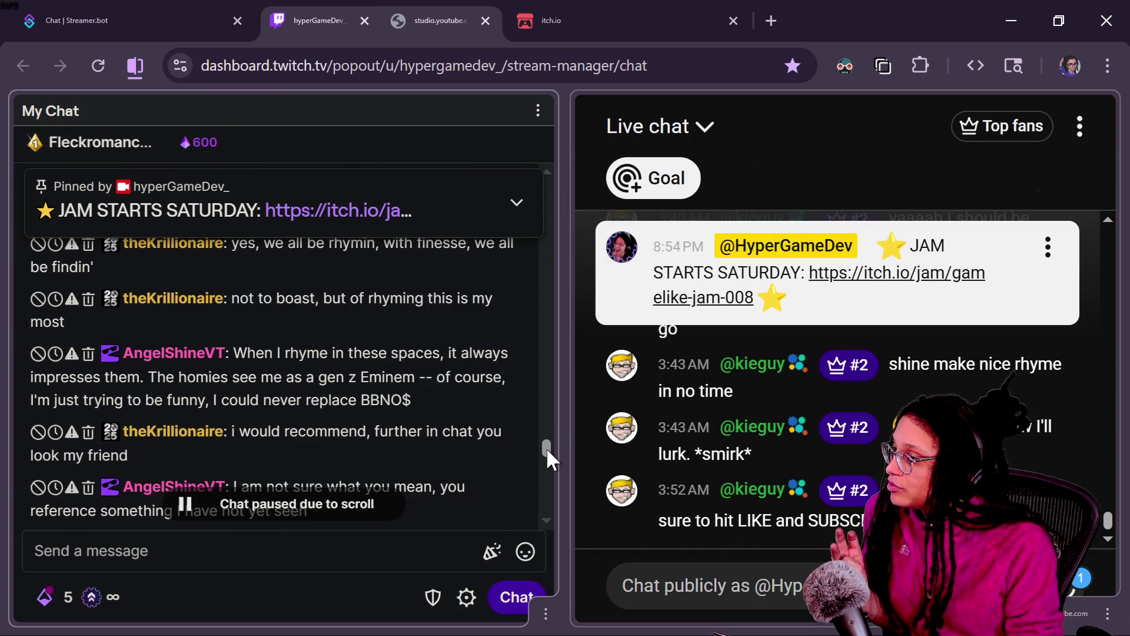
scroll(546, 447, "down", 1)
scroll(546, 449, "down", 1)
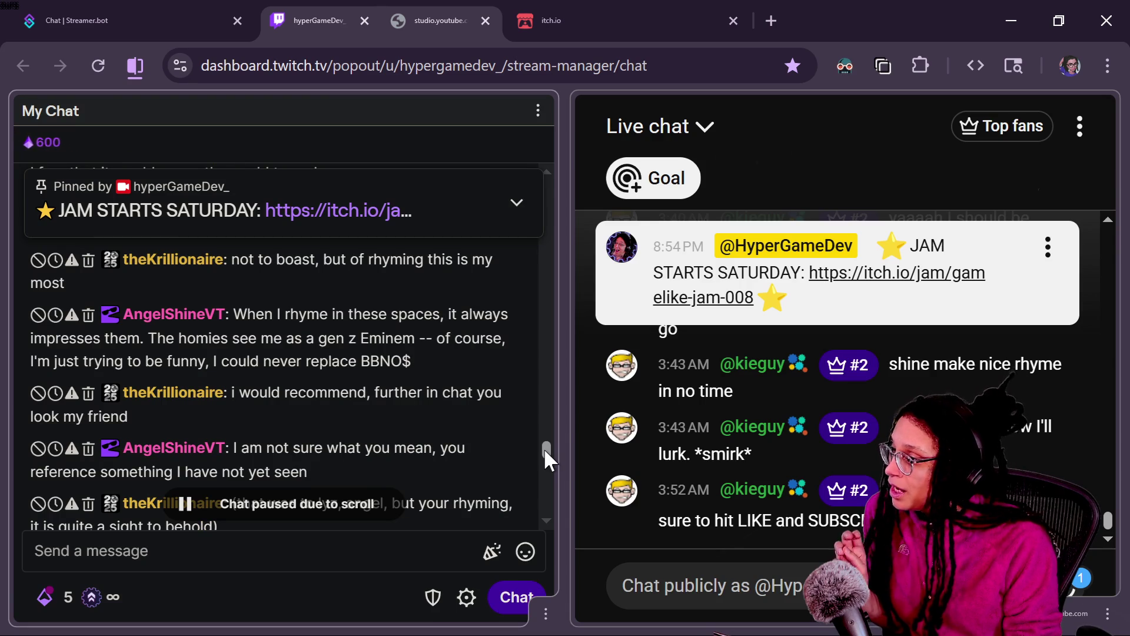
scroll(544, 449, "down", 1)
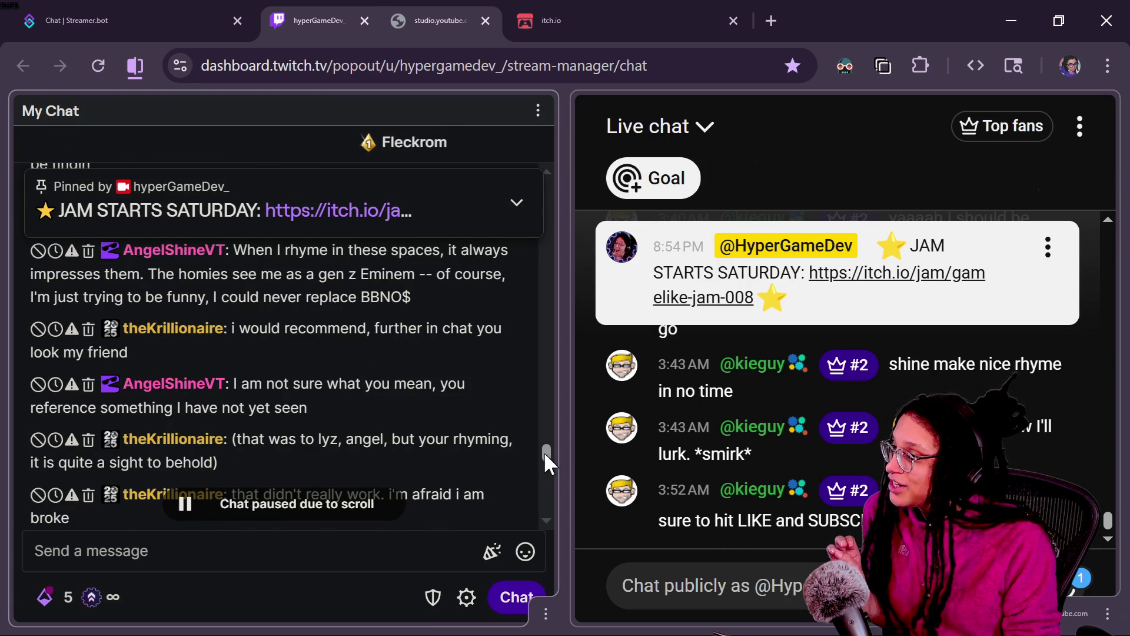
scroll(543, 451, "down", 2)
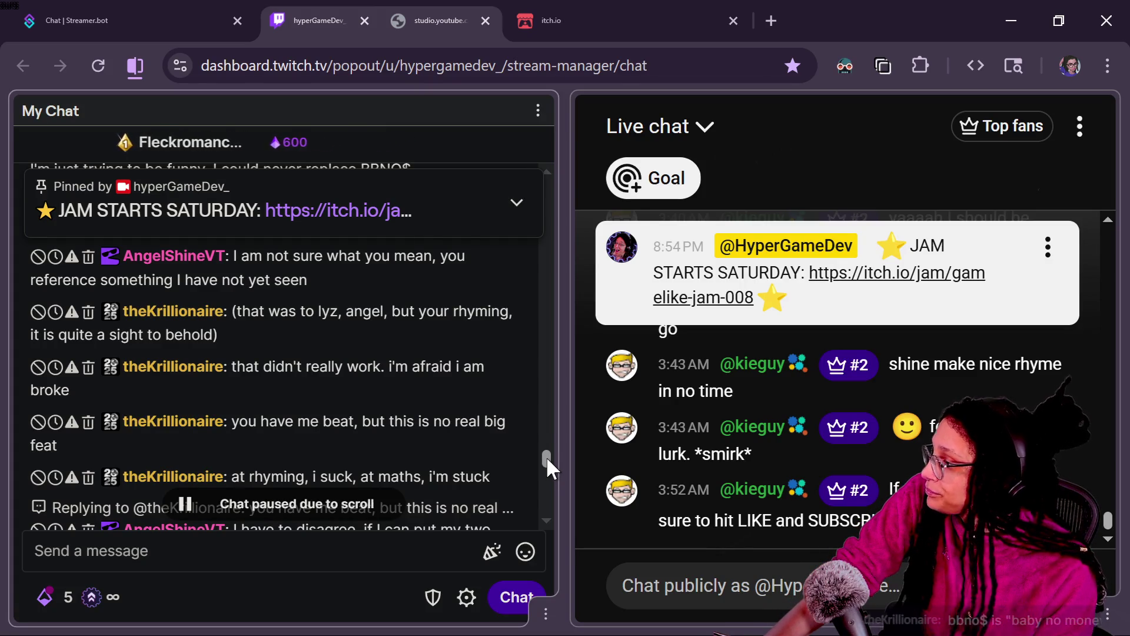
scroll(546, 456, "down", 1)
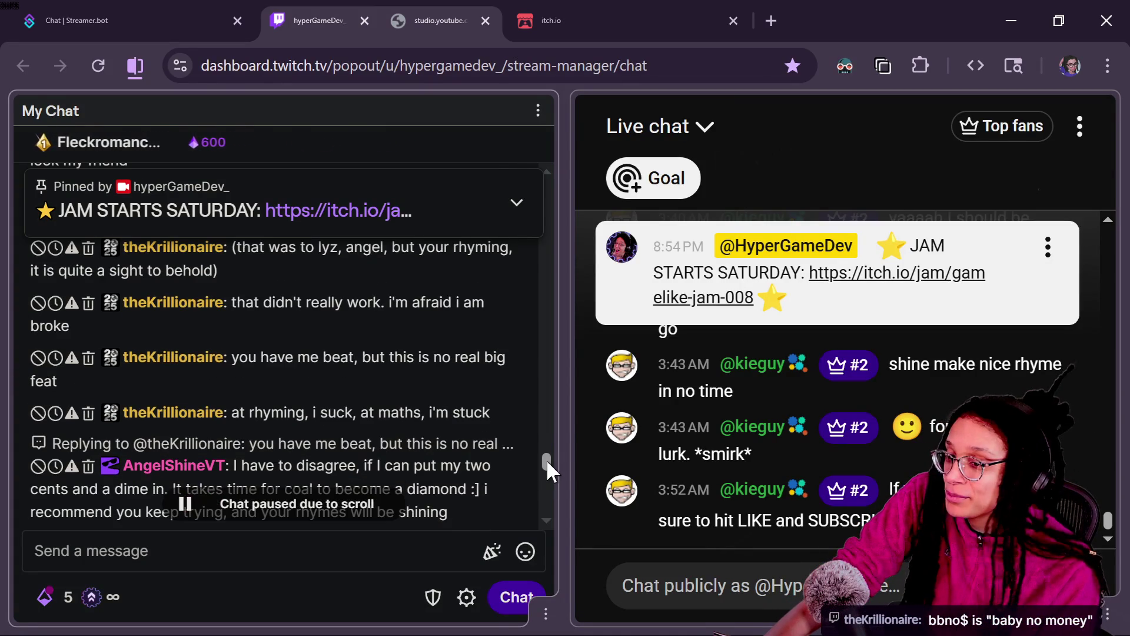
left_click_drag(547, 459, 546, 451)
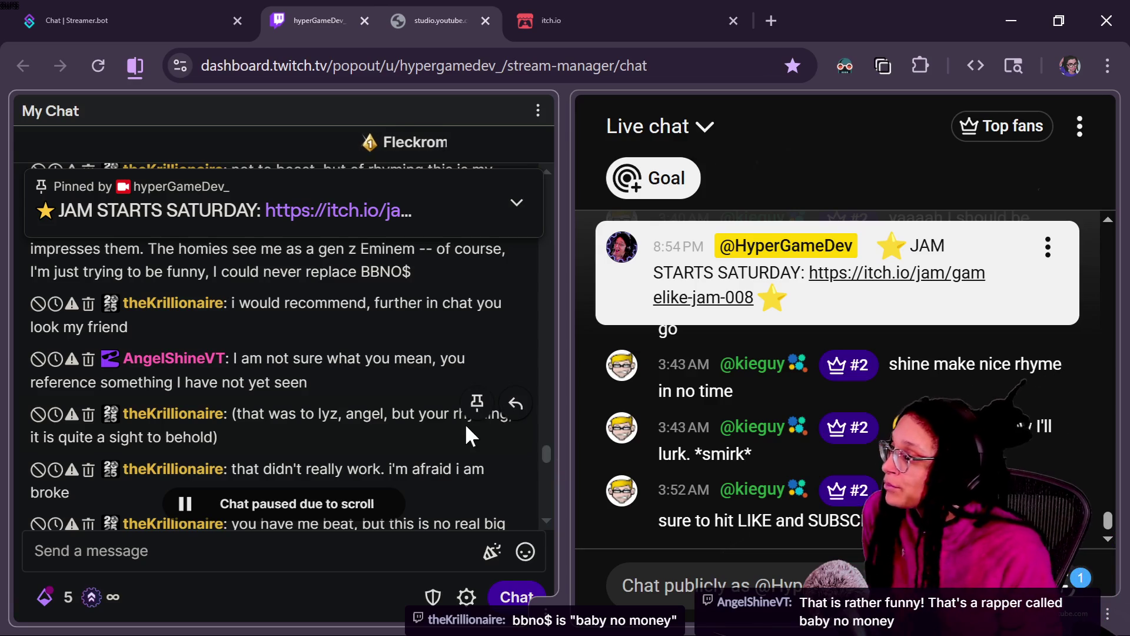
scroll(548, 450, "up", 1)
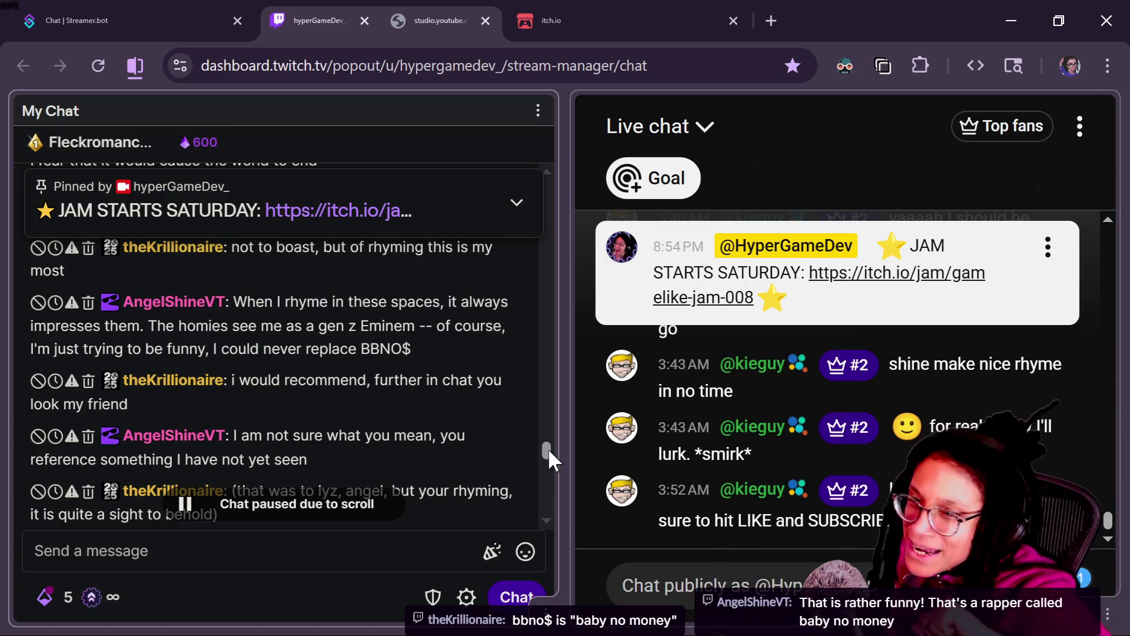
left_click_drag(549, 450, 545, 464)
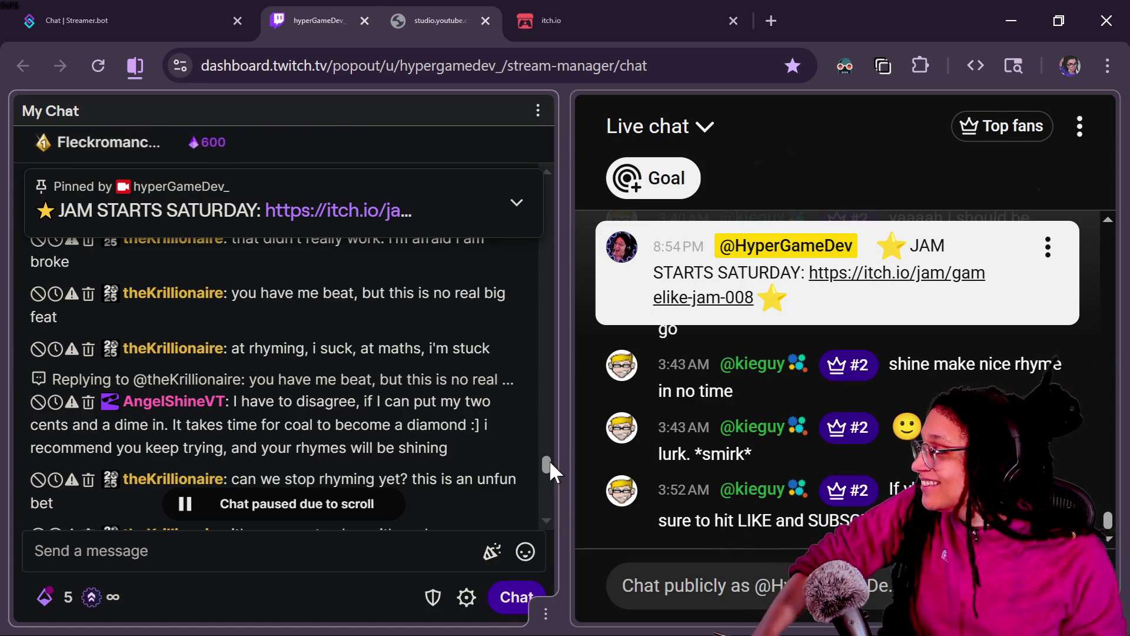
left_click_drag(550, 463, 550, 468)
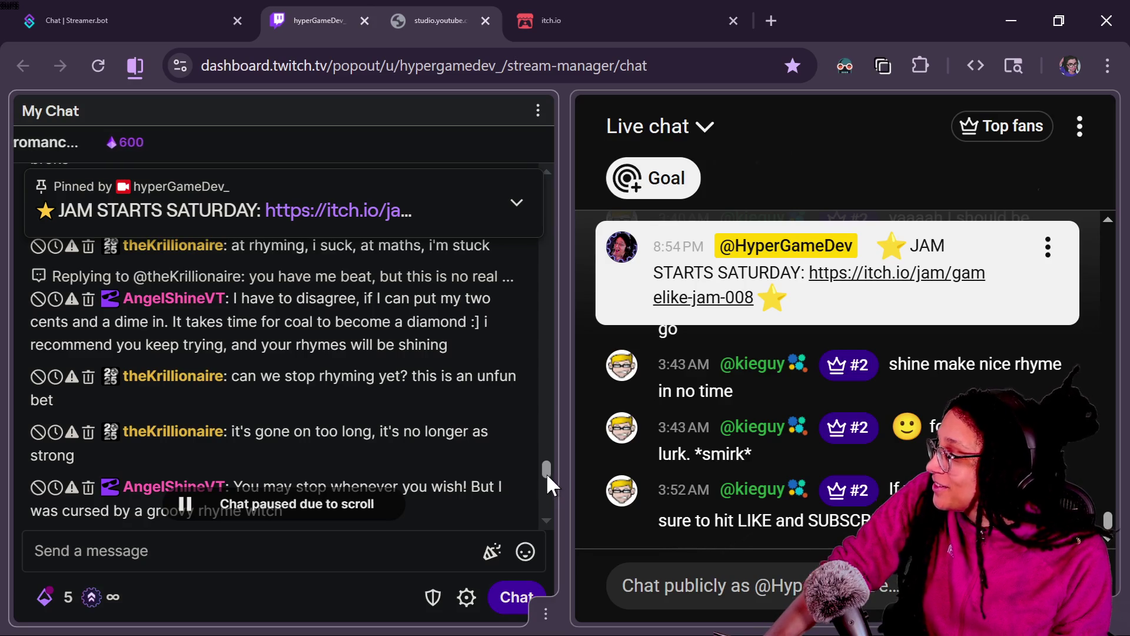
scroll(547, 476, "down", 1)
scroll(548, 476, "down", 2)
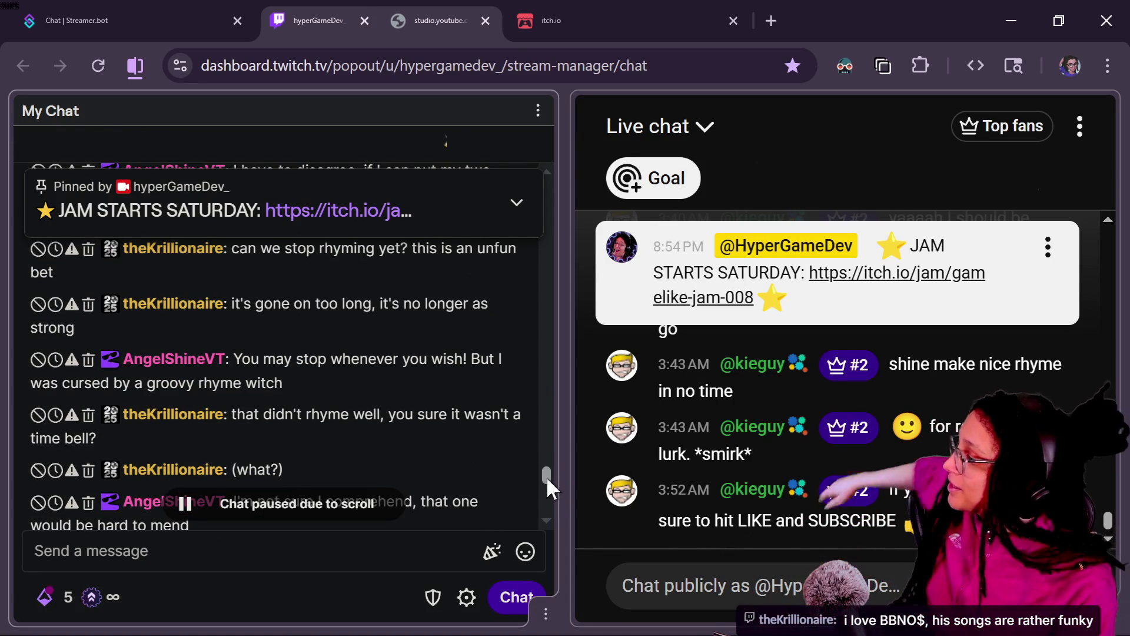
scroll(547, 475, "down", 1)
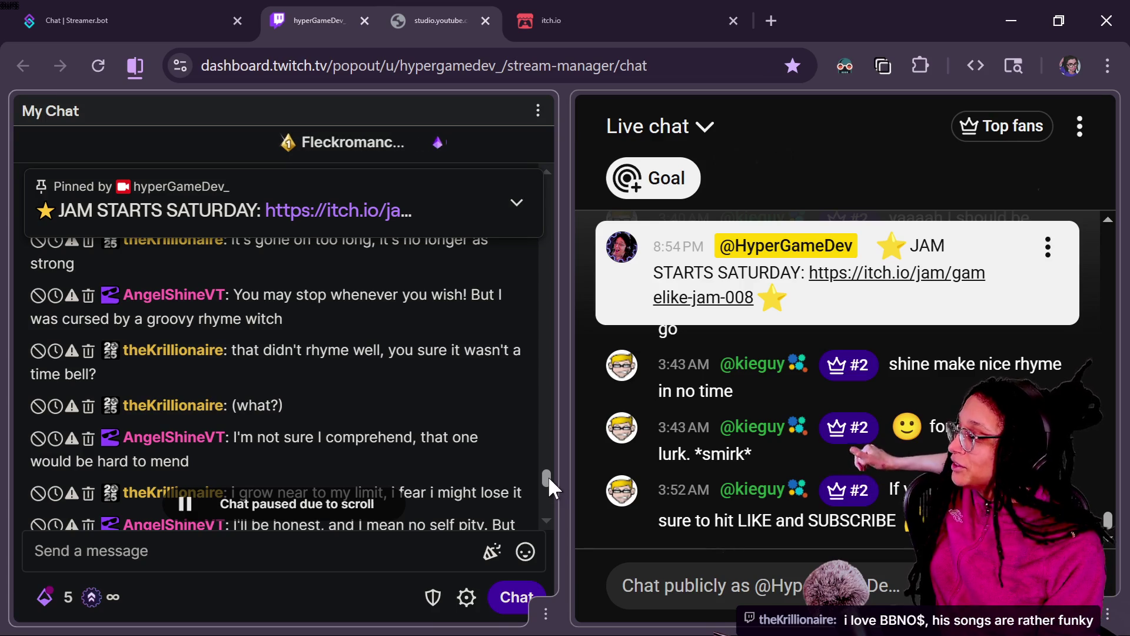
scroll(548, 477, "down", 1)
scroll(549, 478, "down", 1)
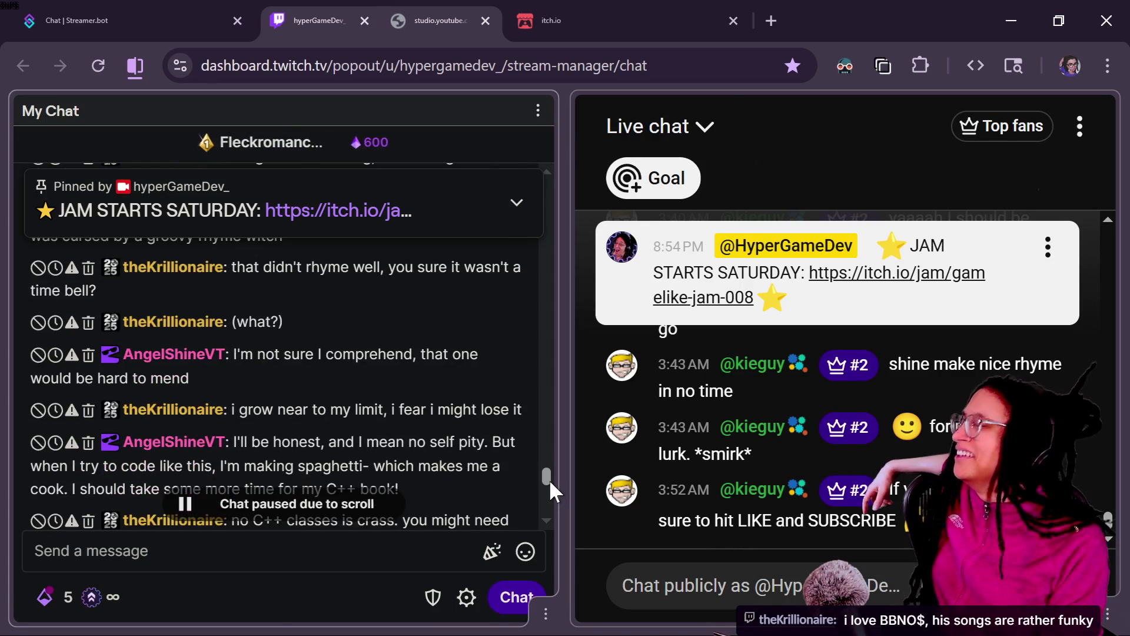
scroll(549, 479, "down", 1)
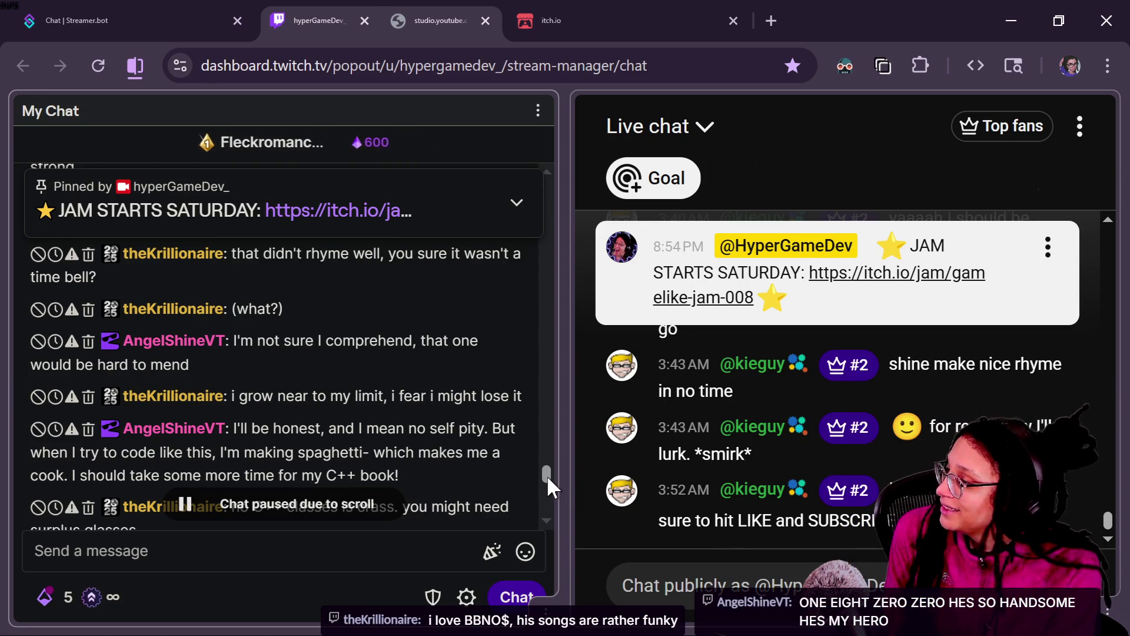
scroll(546, 475, "down", 2)
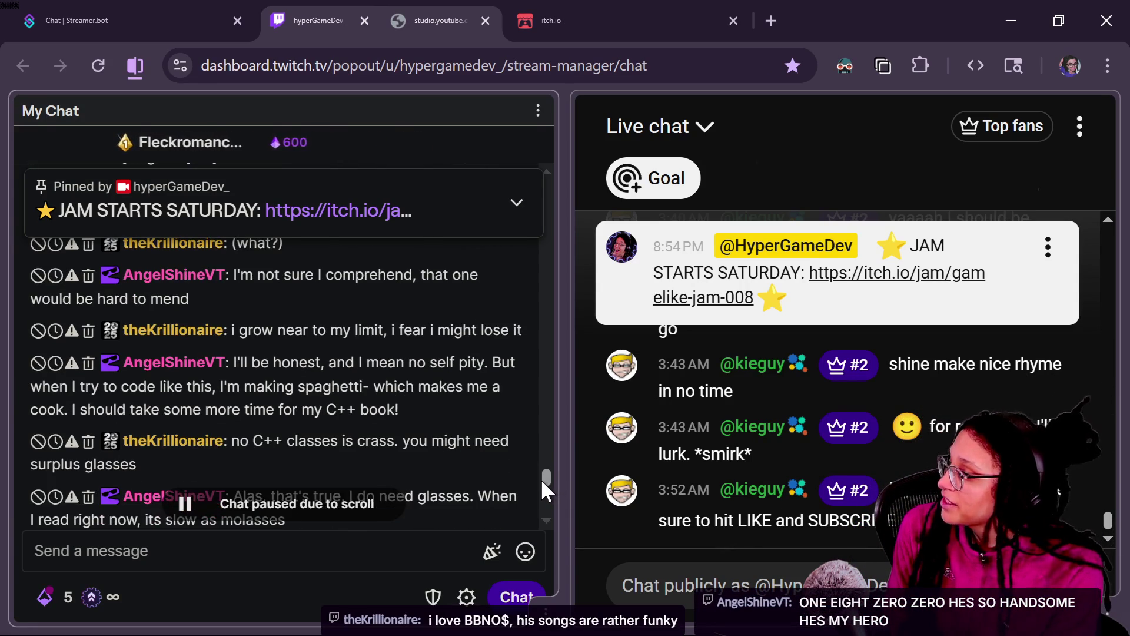
scroll(541, 482, "down", 2)
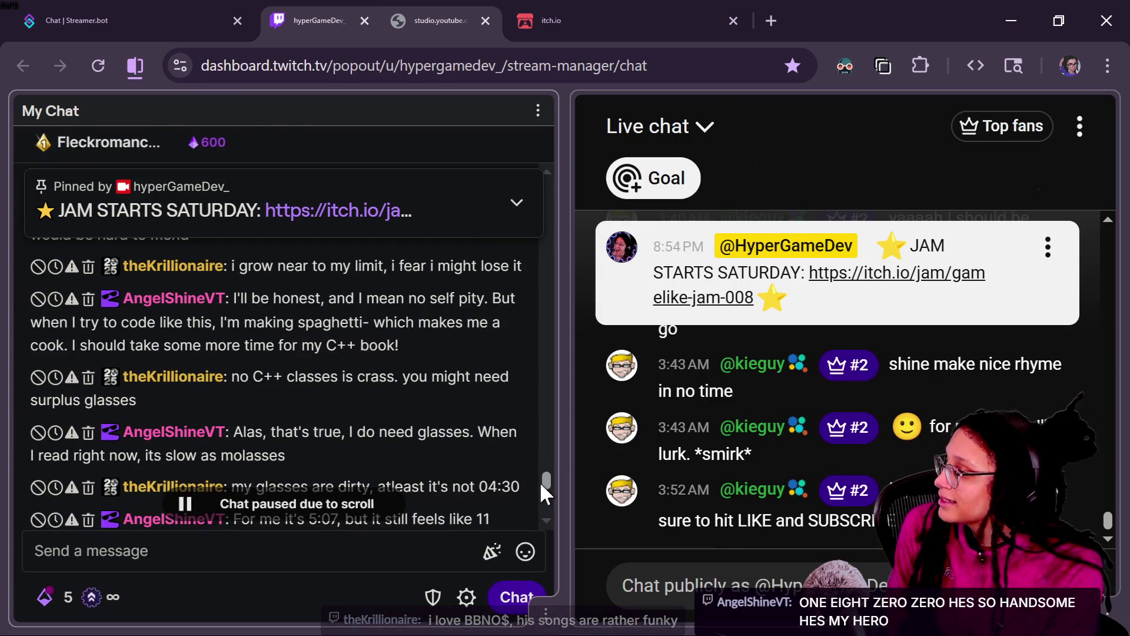
scroll(540, 484, "up", 1)
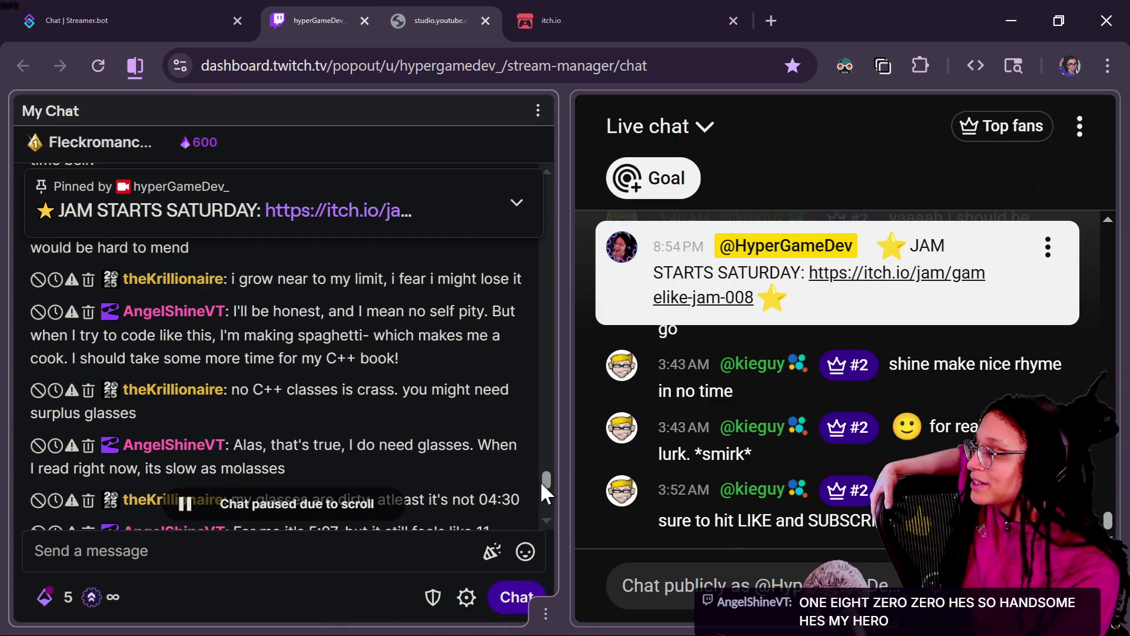
scroll(541, 486, "down", 1)
scroll(542, 487, "down", 1)
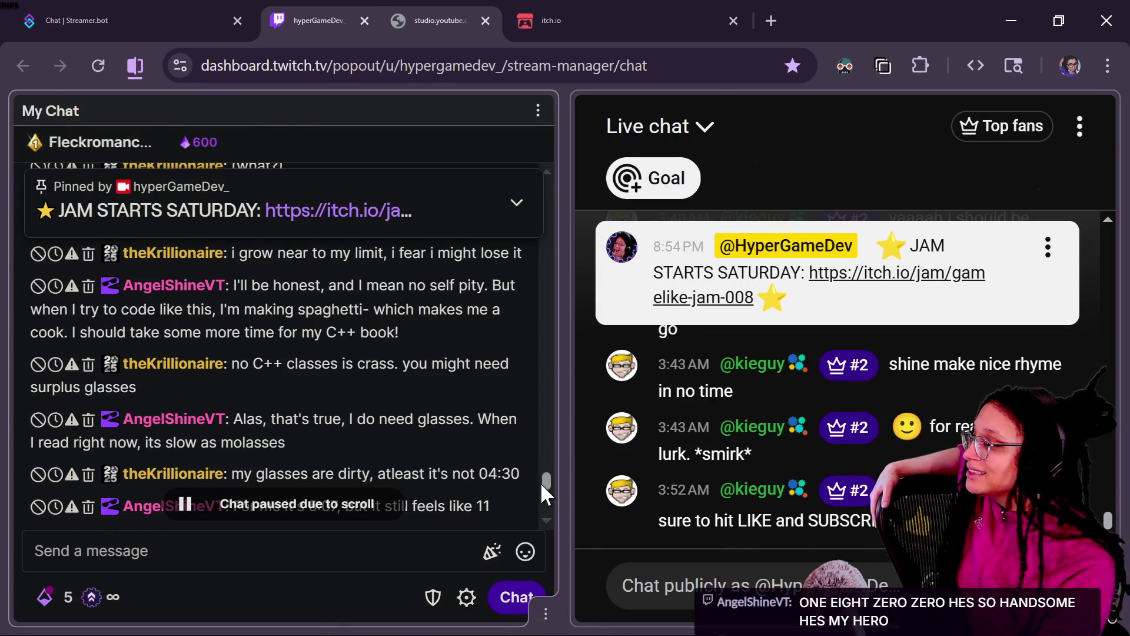
scroll(539, 481, "down", 3)
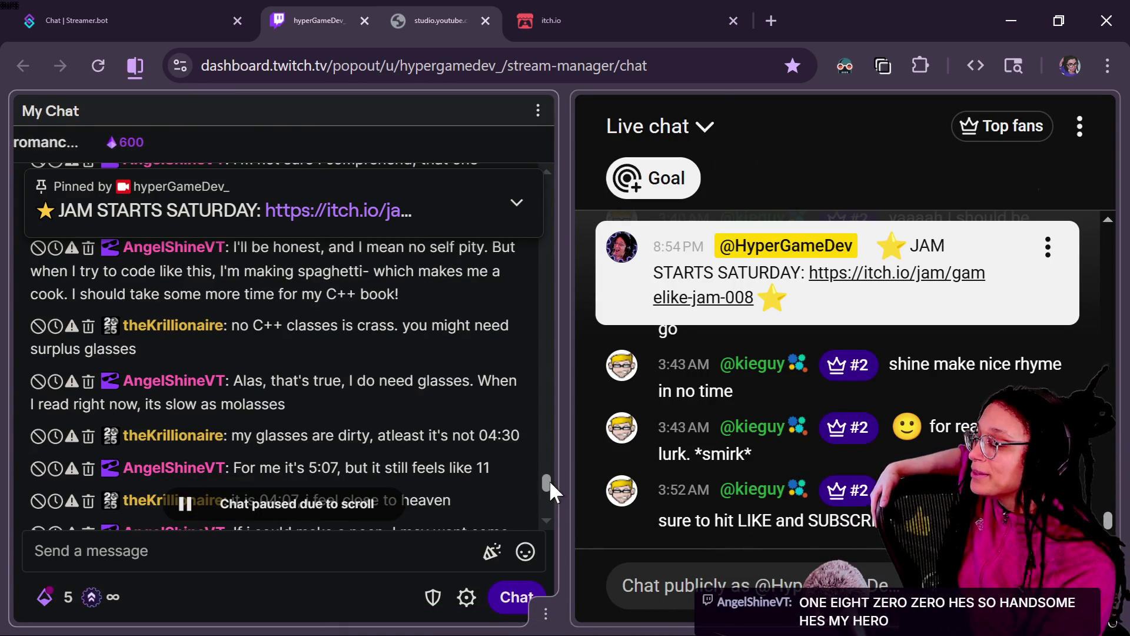
scroll(546, 482, "down", 1)
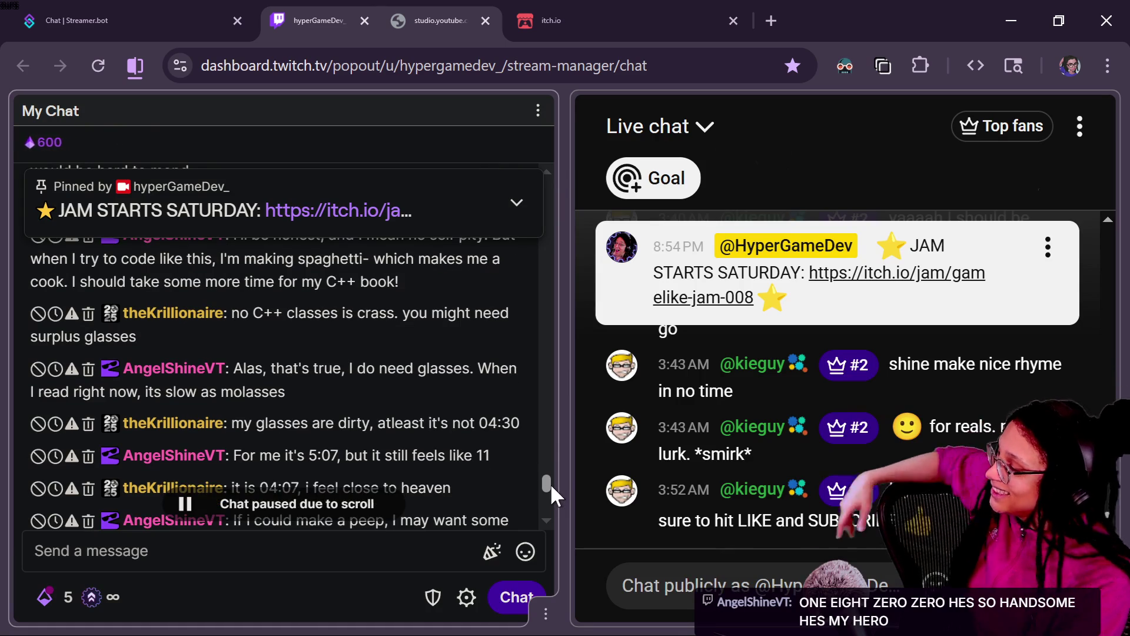
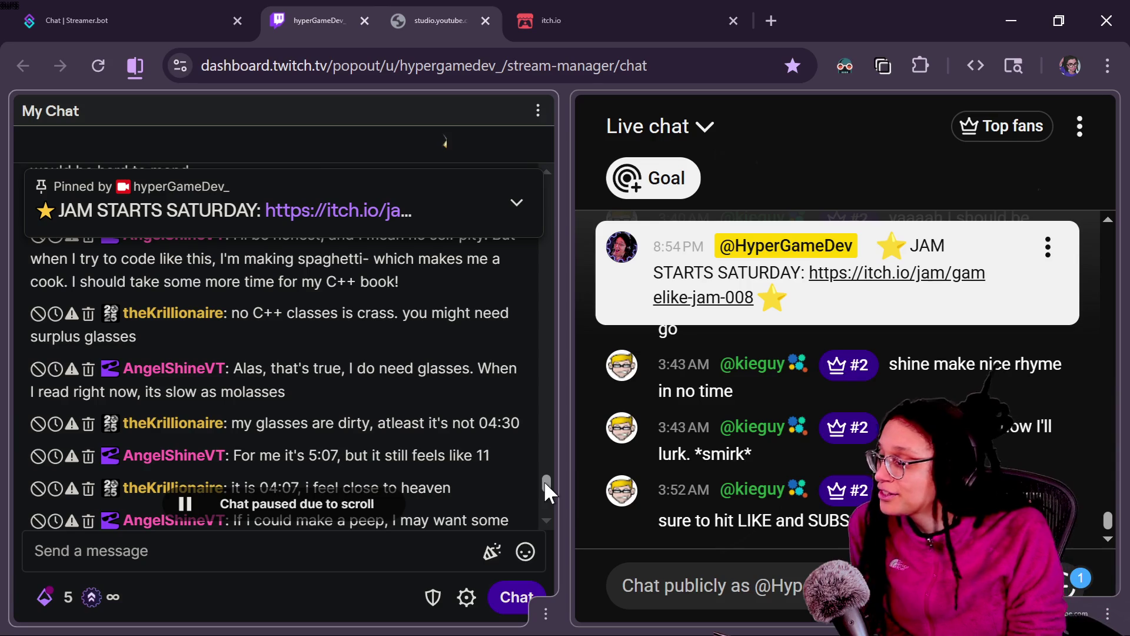
Scroll the My Chat panel down to the bottom so the paused Twitch chat resumes.
scroll(544, 480, "up", 1)
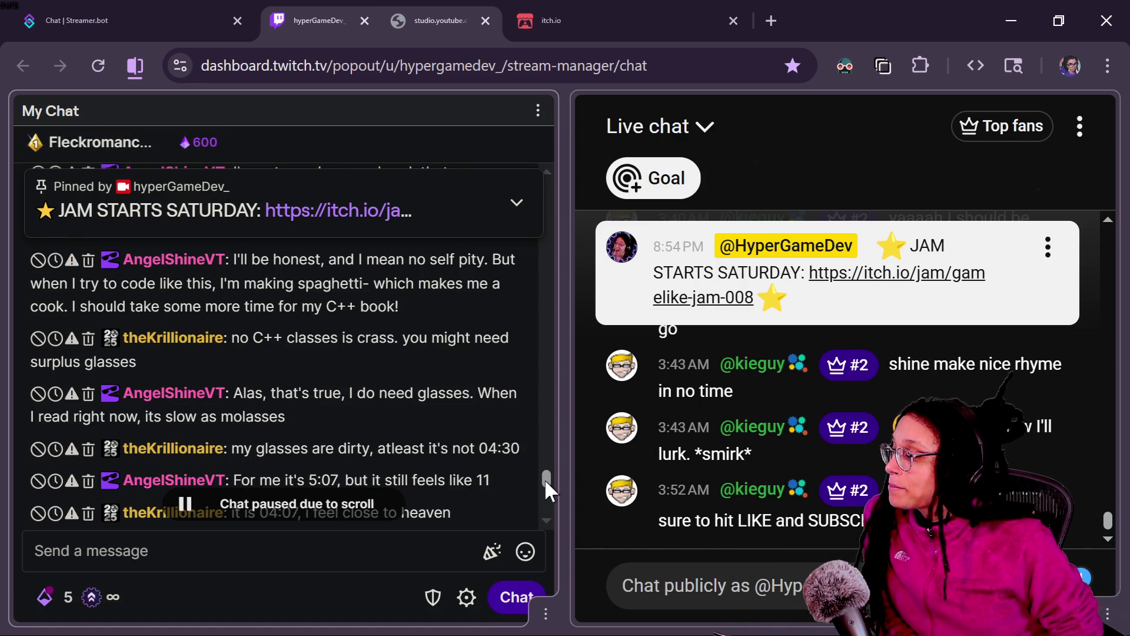
scroll(545, 478, "down", 2)
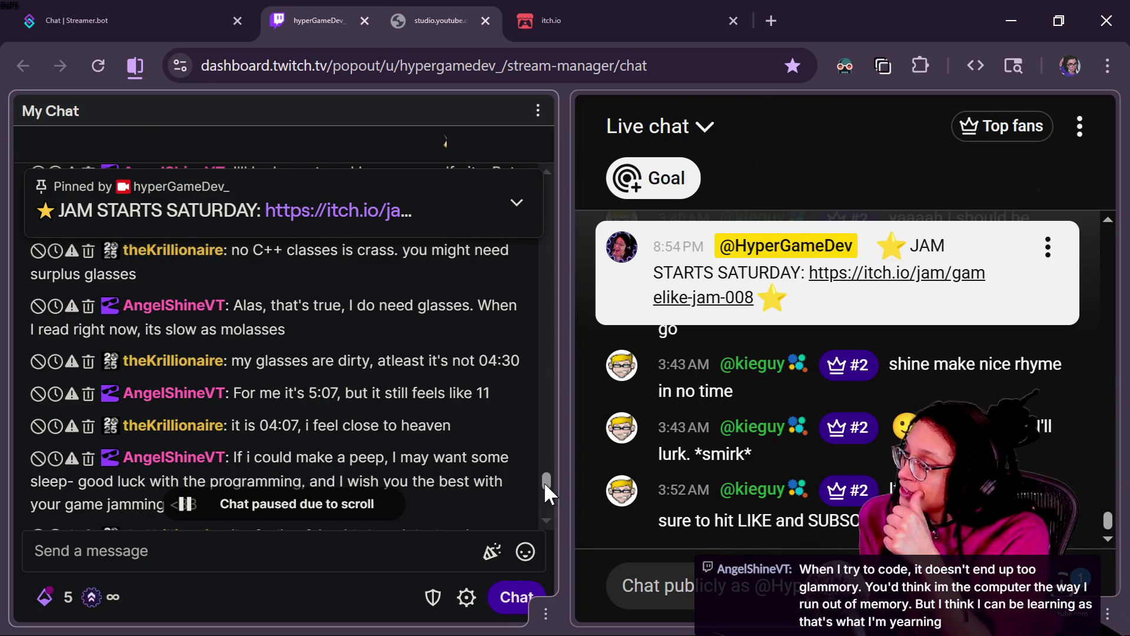
left_click_drag(544, 482, 544, 485)
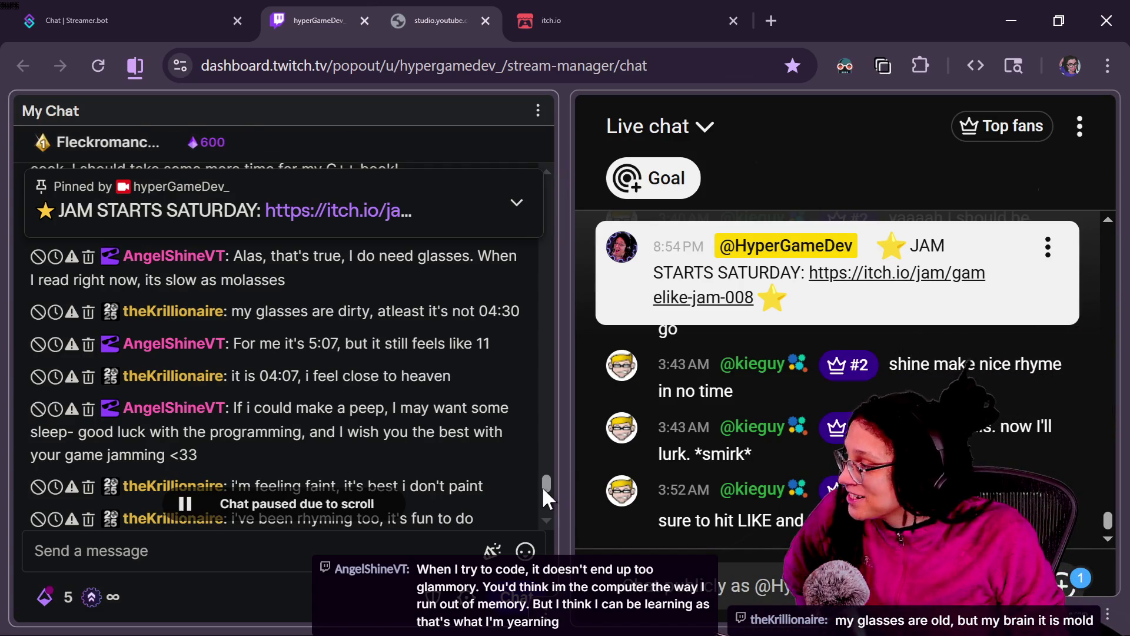
left_click_drag(543, 479, 543, 489)
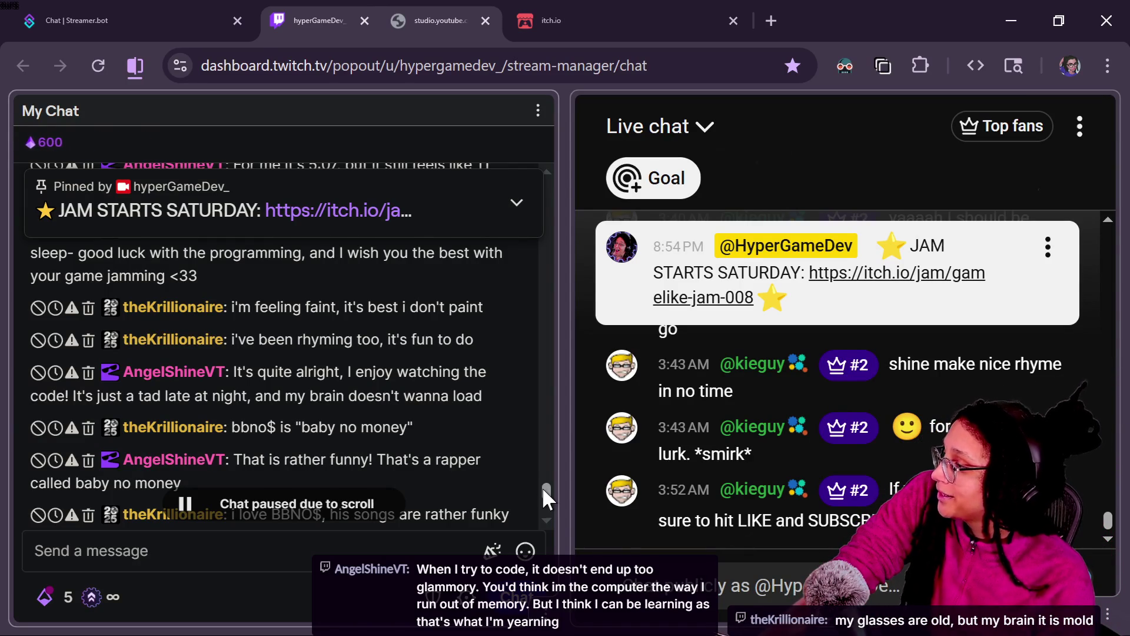
left_click_drag(543, 486, 544, 492)
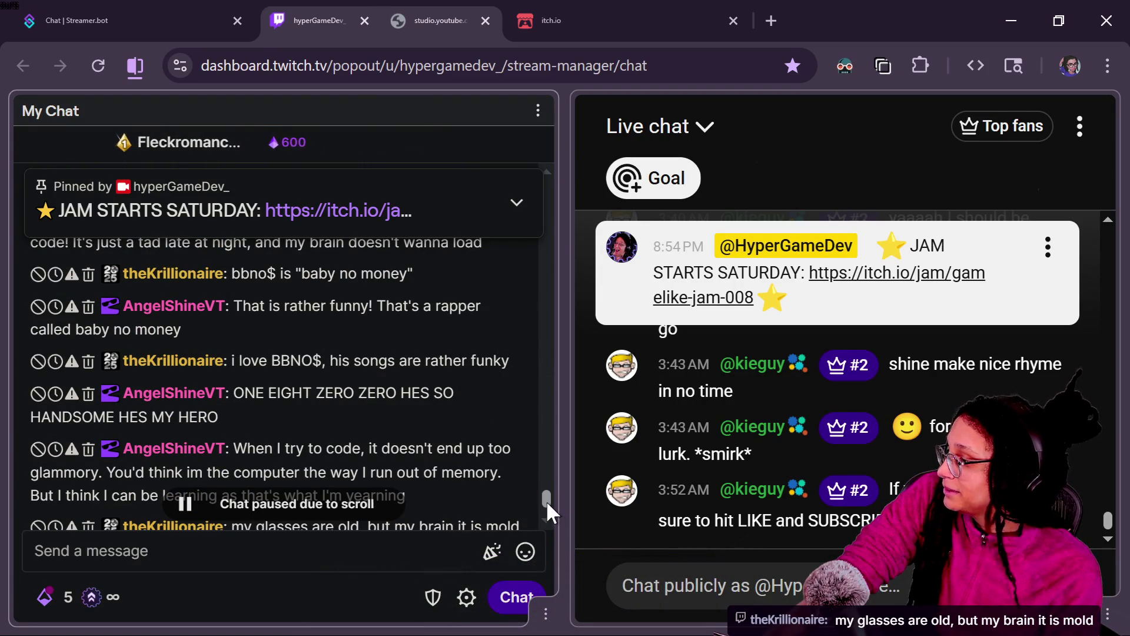
left_click_drag(547, 501, 547, 503)
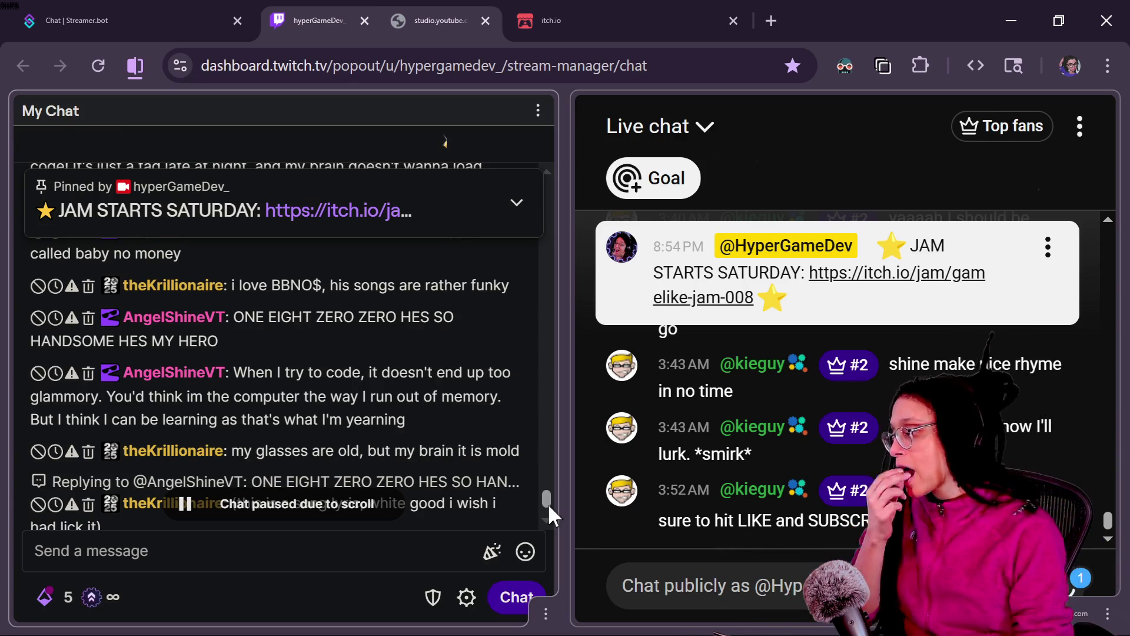
scroll(435, 326, "down", 1)
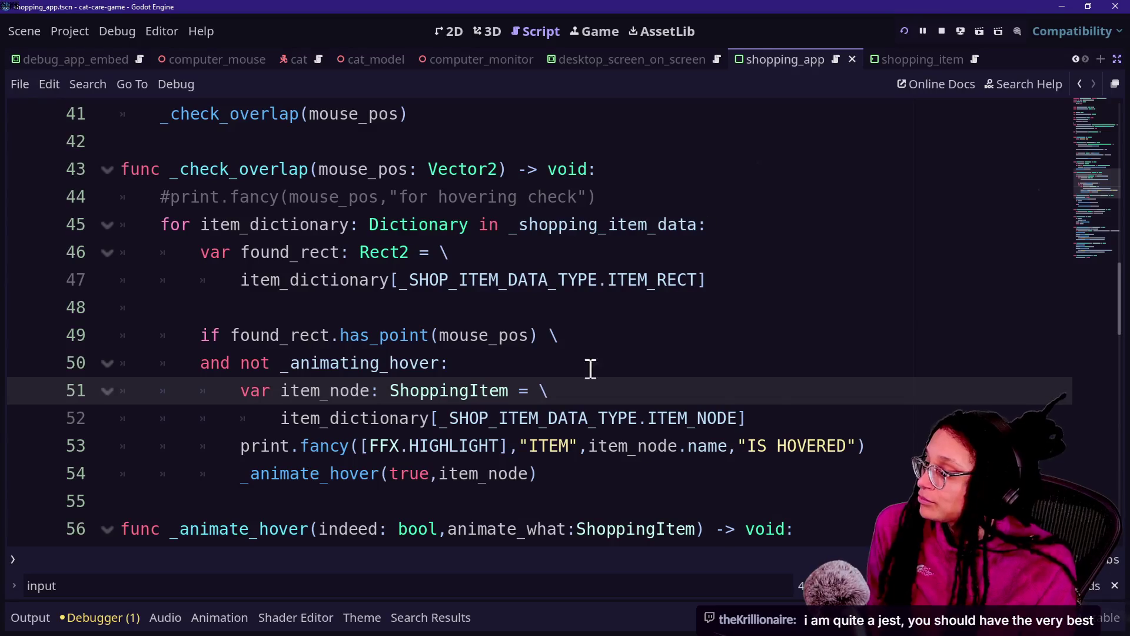
left_click(614, 374)
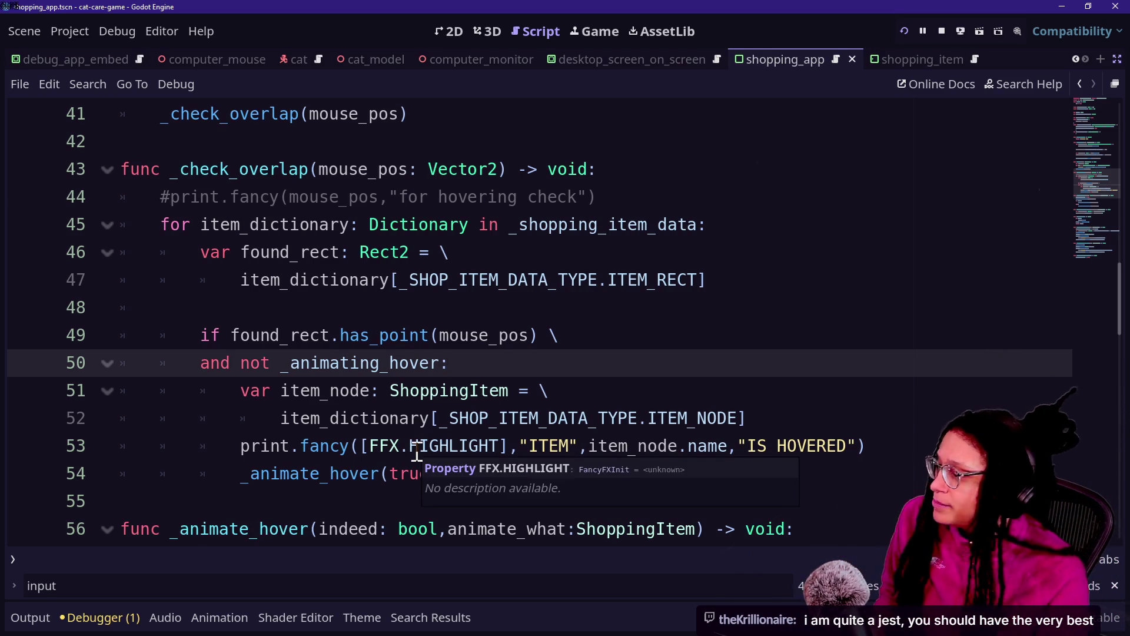
left_click_drag(889, 451, 890, 428)
key("ctrl+c")
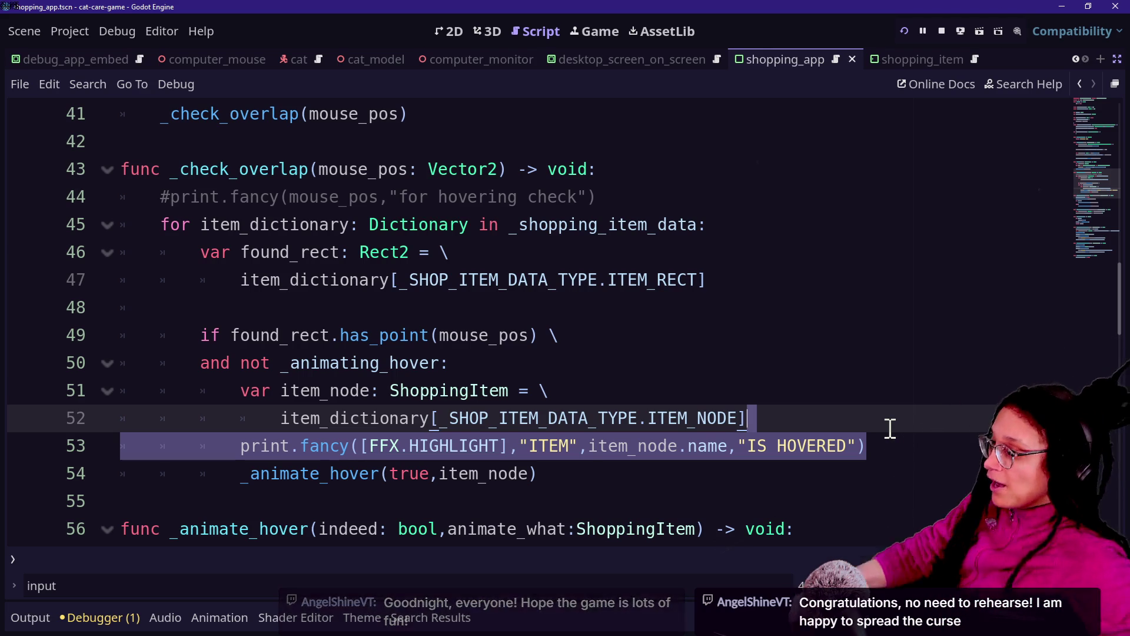
left_click(729, 401)
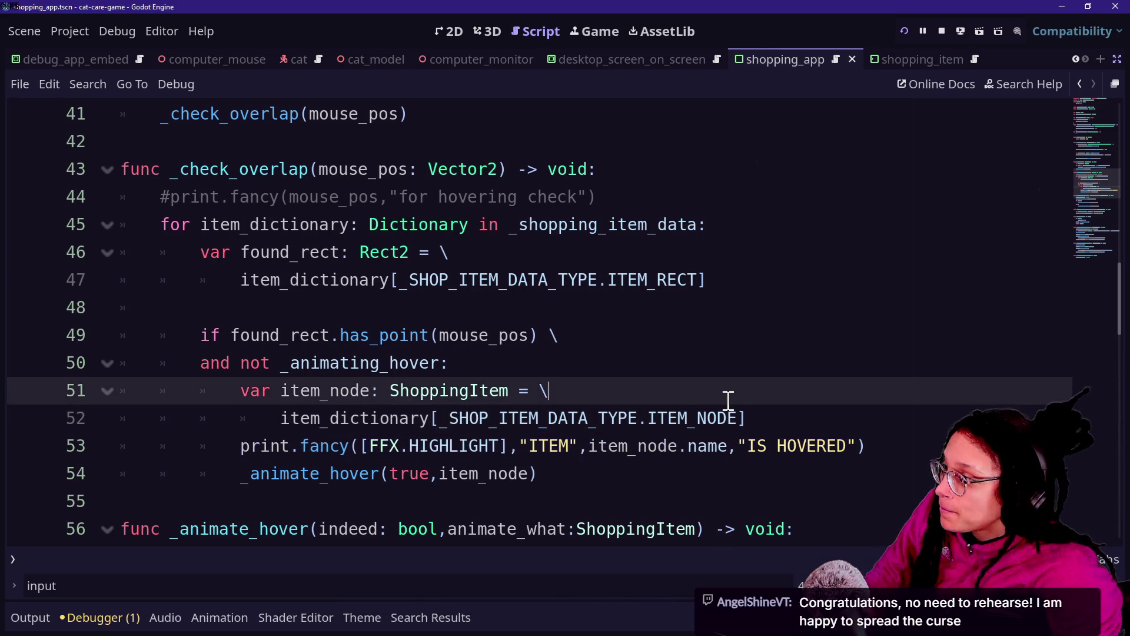
Copy the print.fancy hover message line from the has_point check and save.
key("Down")
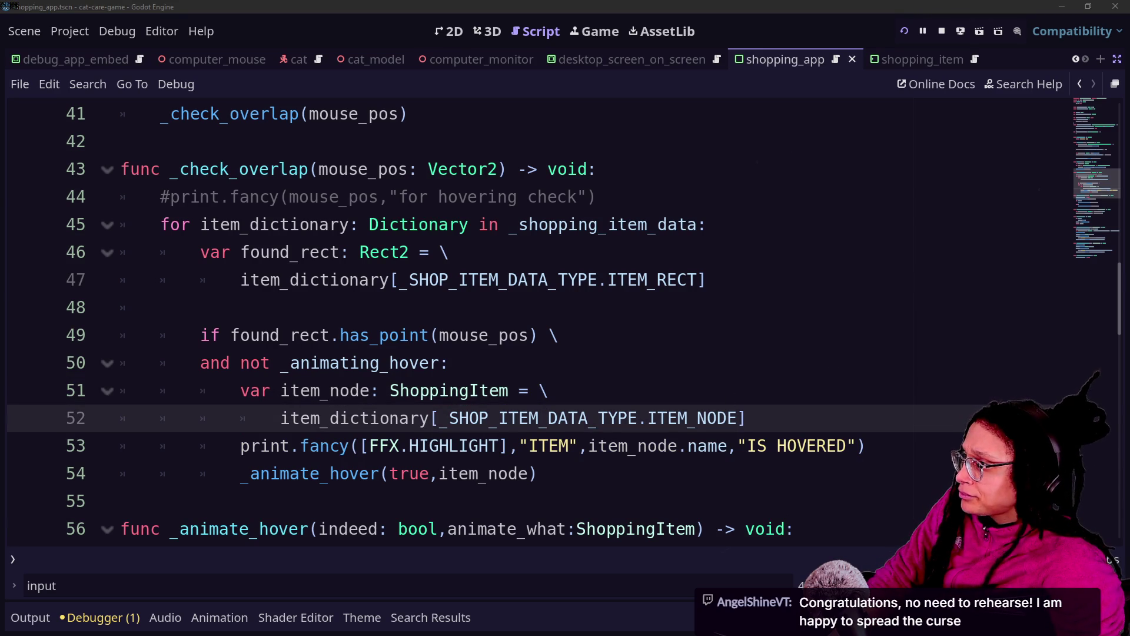
key("Up")
key("Up")
left_click_drag(921, 446, 921, 427)
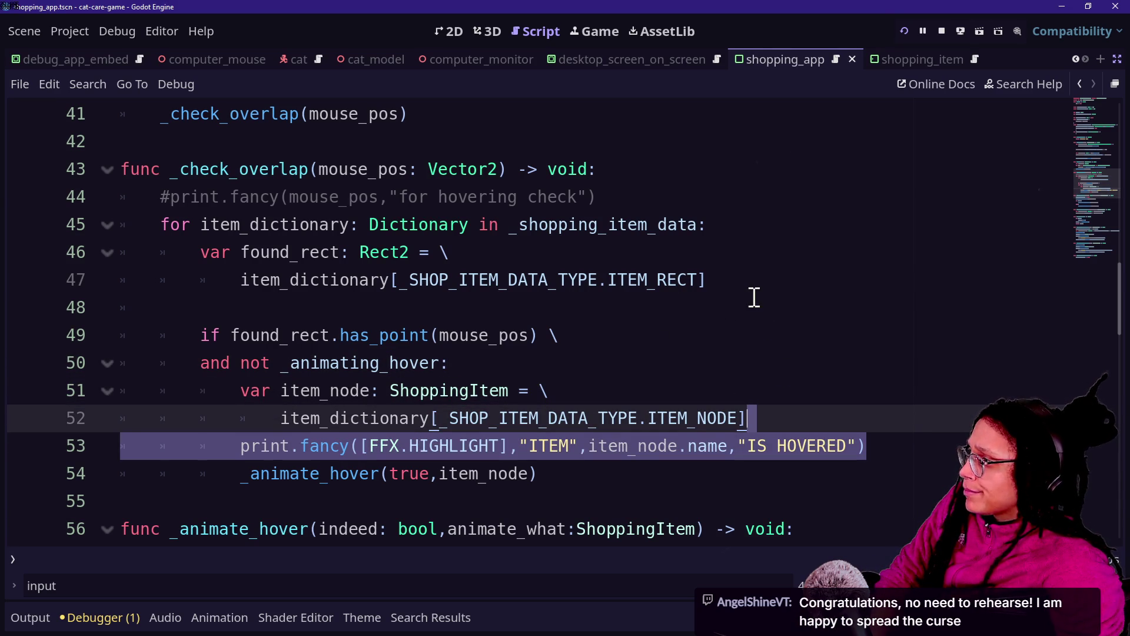
double_click(663, 479)
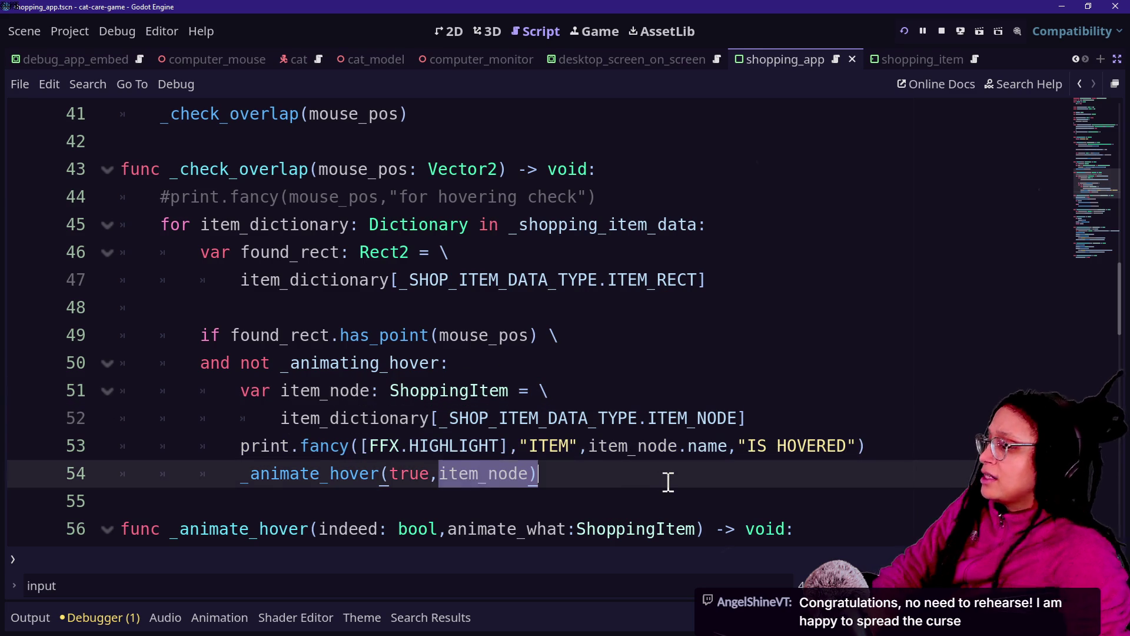
left_click(659, 478)
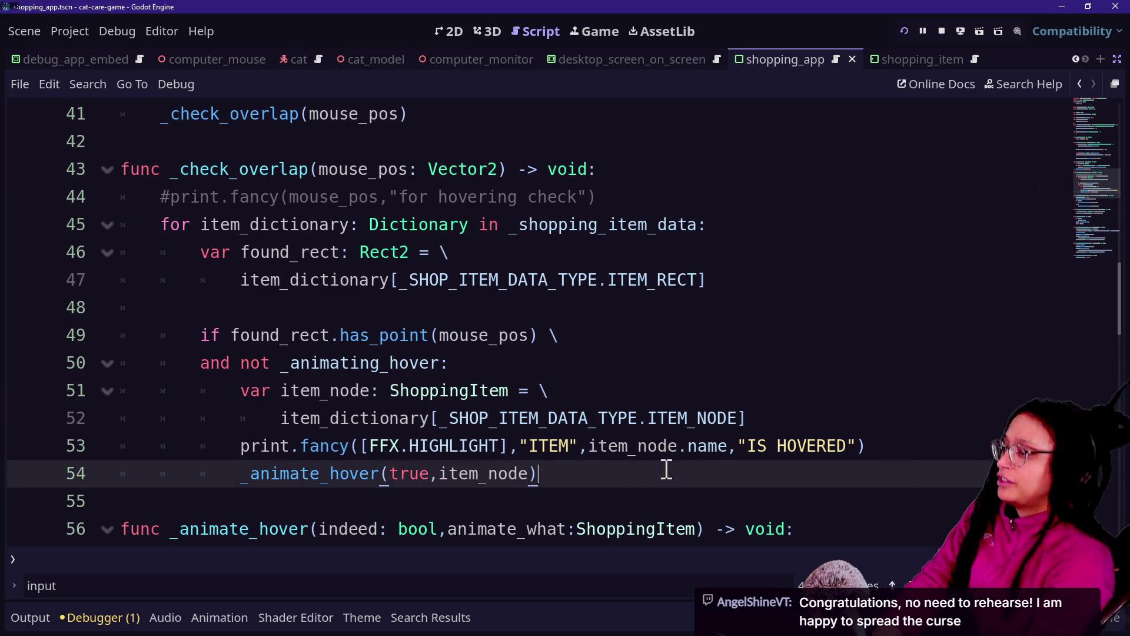
key("ctrl+s")
Paste the print.fancy line after the found_rect lookup, outdented one level.
left_click_drag(380, 251, 746, 264)
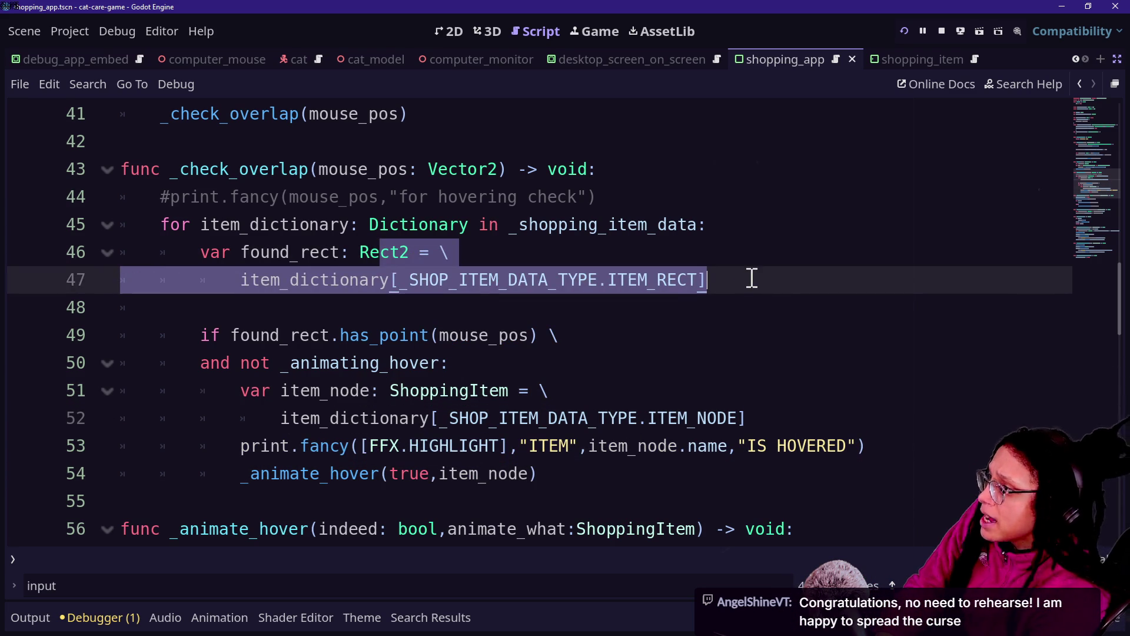
left_click(750, 283)
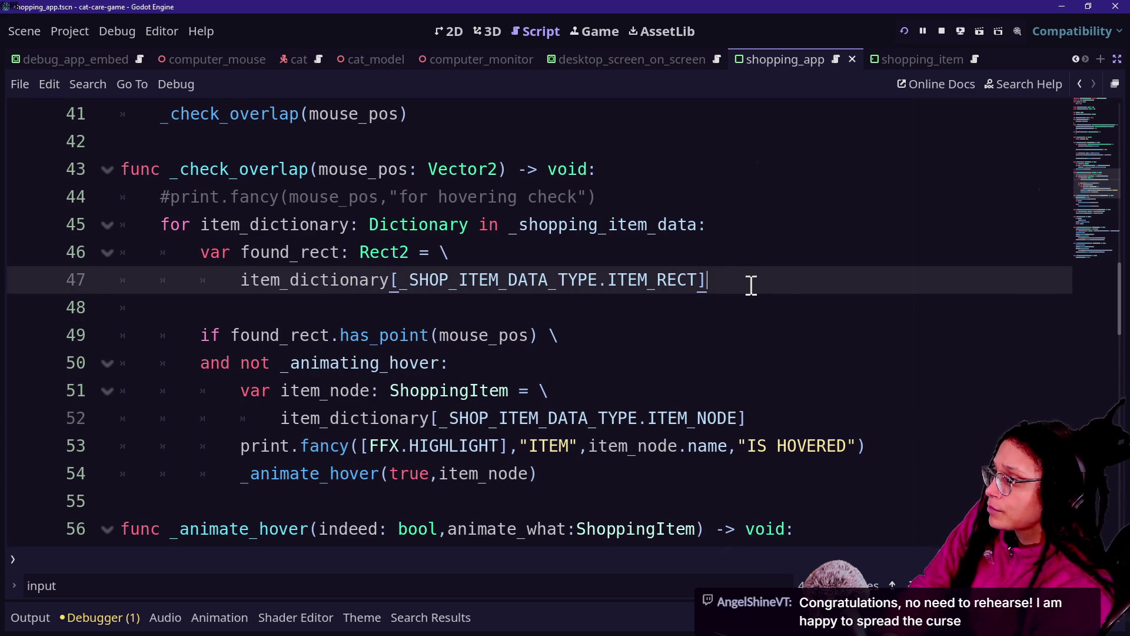
left_click_drag(171, 197, 530, 260)
left_click(761, 295)
left_click(762, 284)
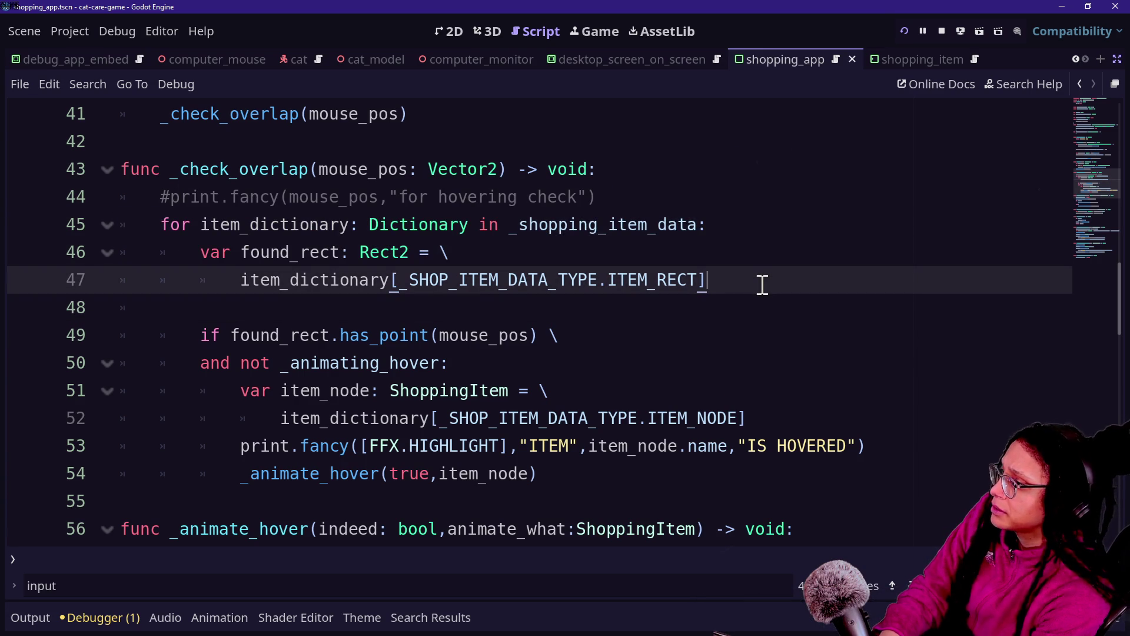
key("Return")
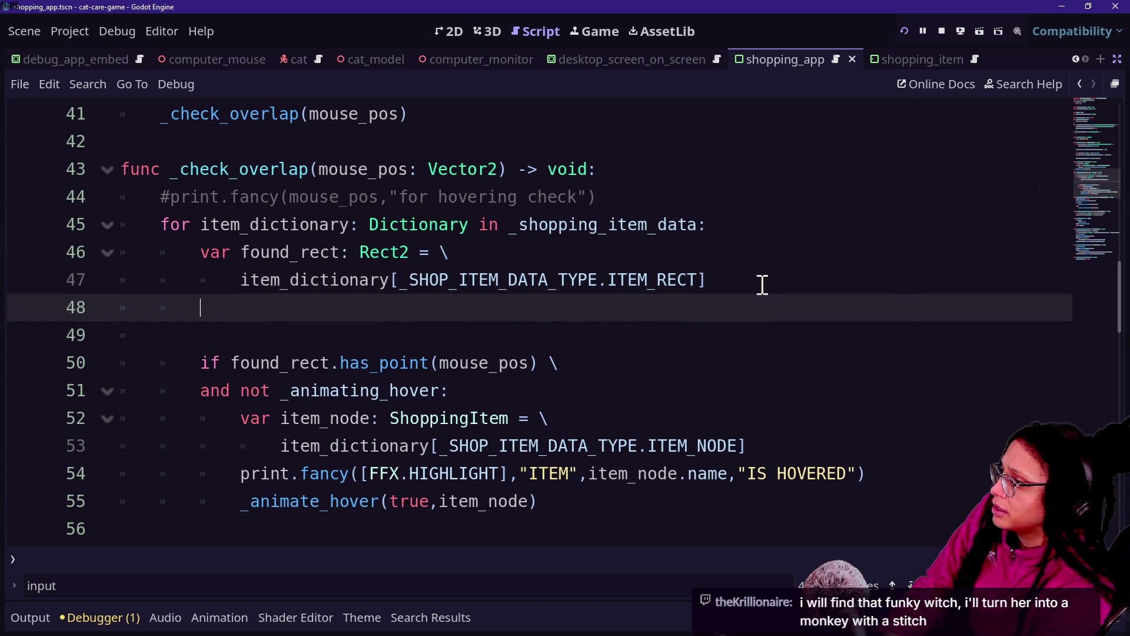
key("ctrl+v")
key("shift+Tab")
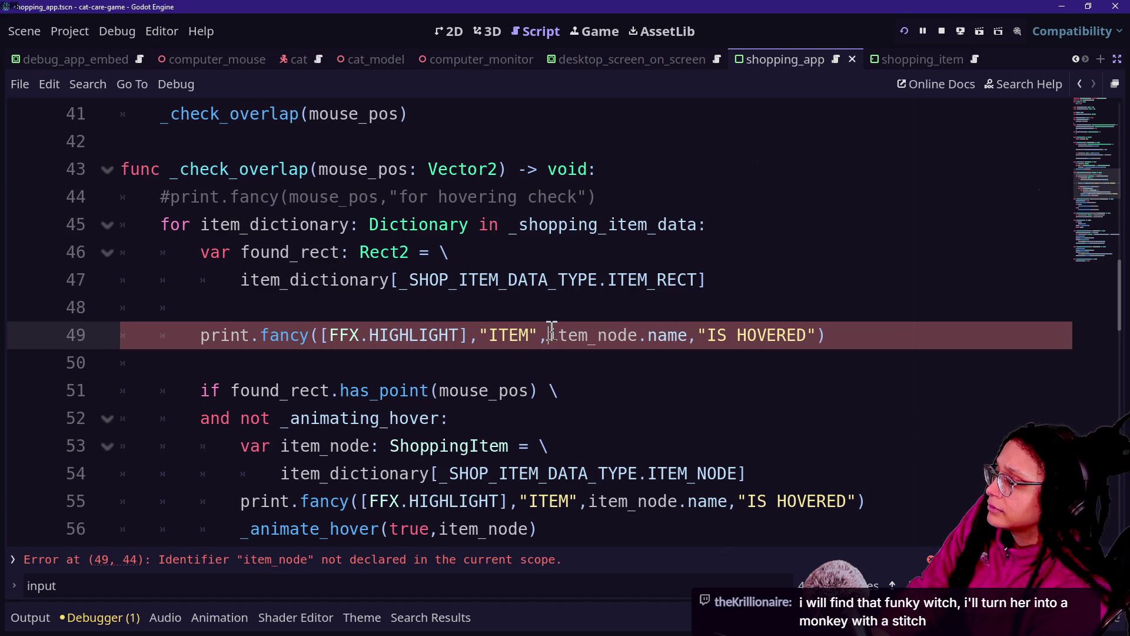
Move the var item_node declaration out of the hover check to above the new print.
left_click_drag(759, 471, 761, 426)
key("ctrl+c")
key("Delete")
left_click(744, 282)
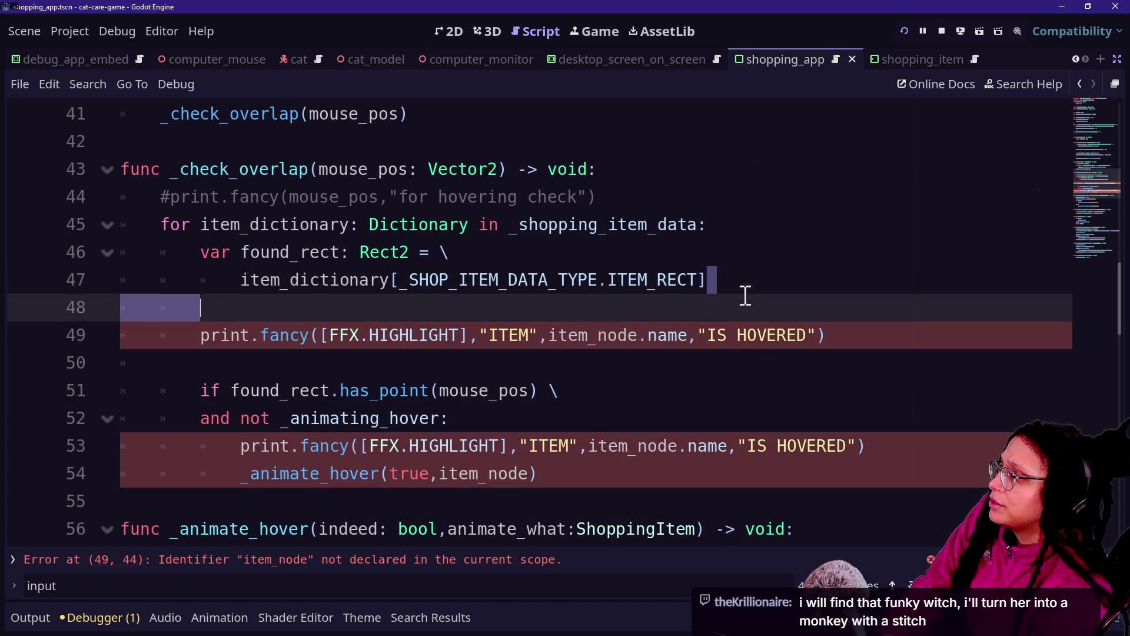
left_click(746, 299)
key("ctrl+v")
left_click_drag(333, 335, 383, 345)
left_click(368, 308)
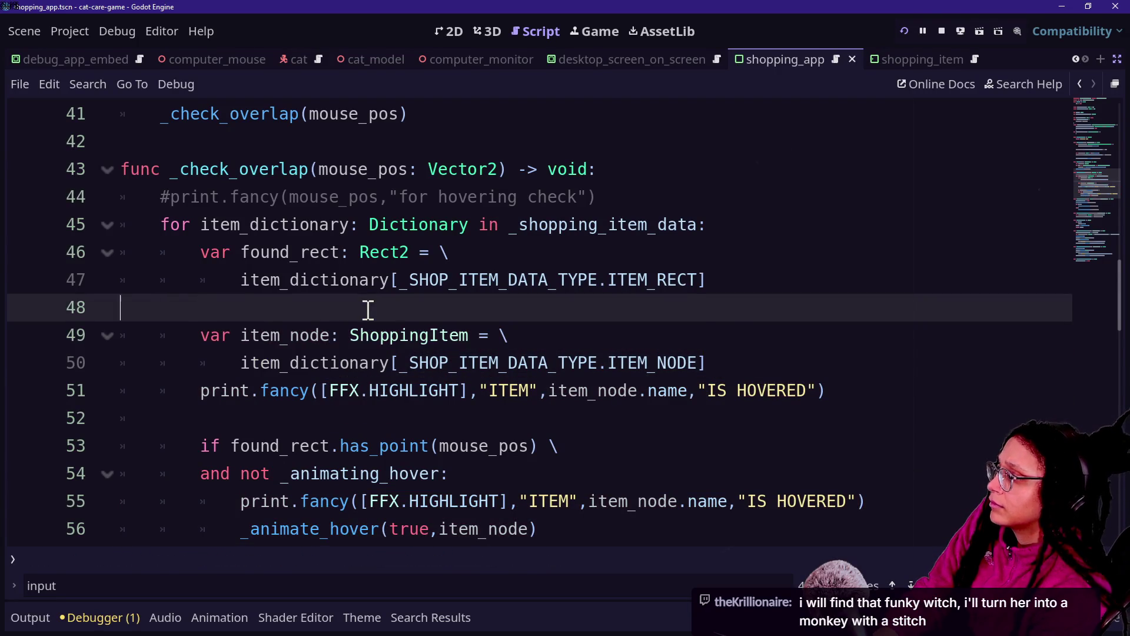
key("BackSpace")
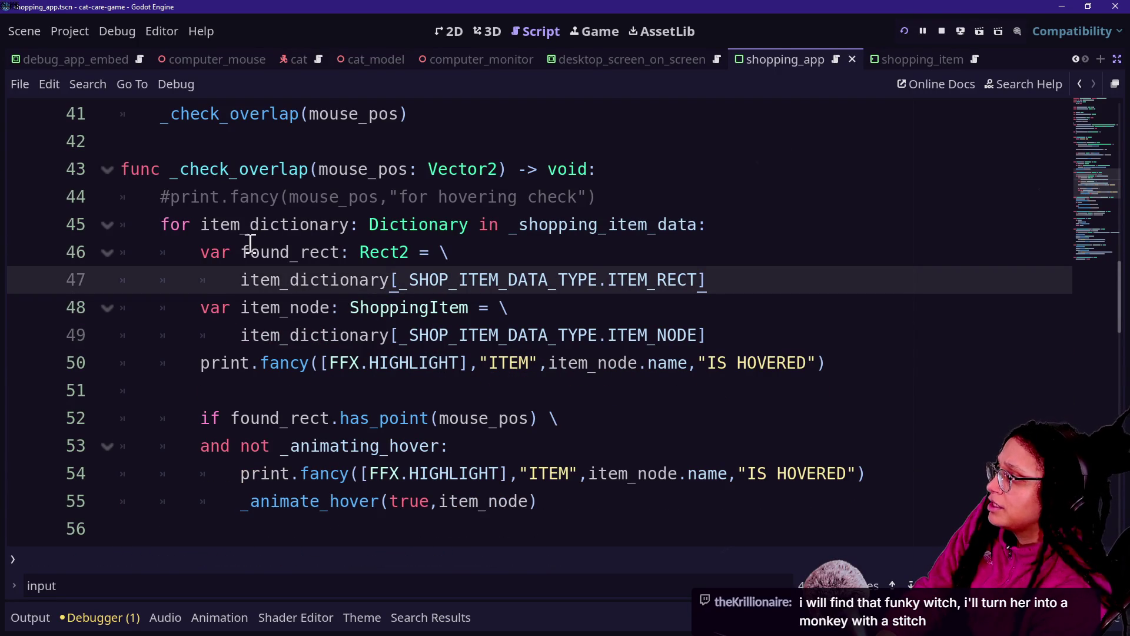
Rename found_rect to item_rect in both of its occurrences.
left_click(251, 243)
left_click_drag(242, 252, 290, 252)
key("ctrl+f")
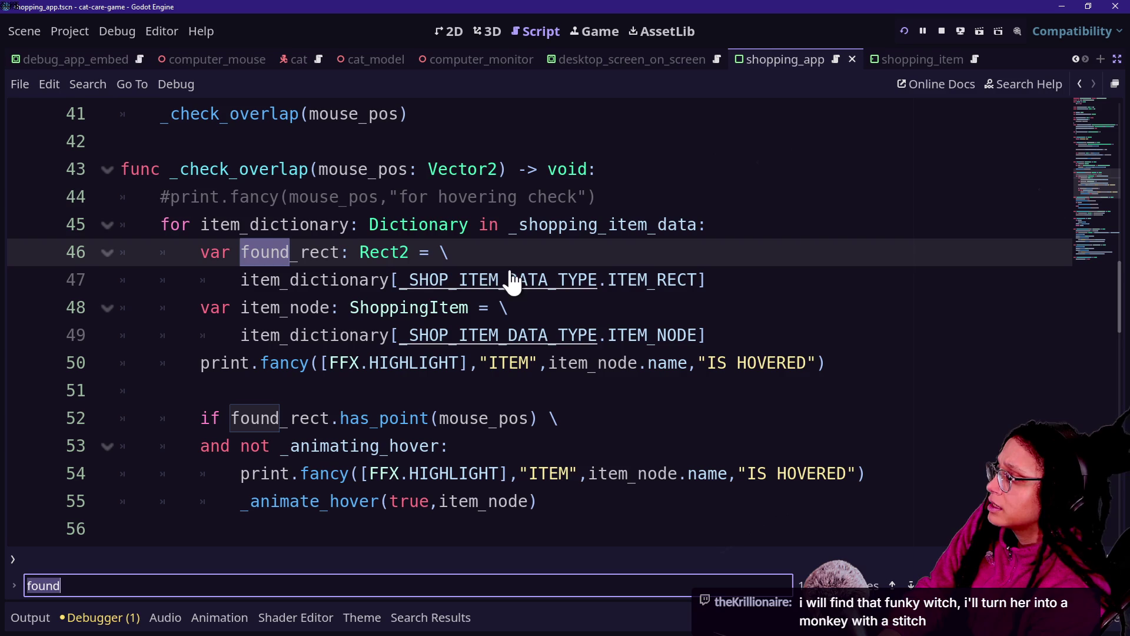
left_click(241, 252)
double_click(275, 257)
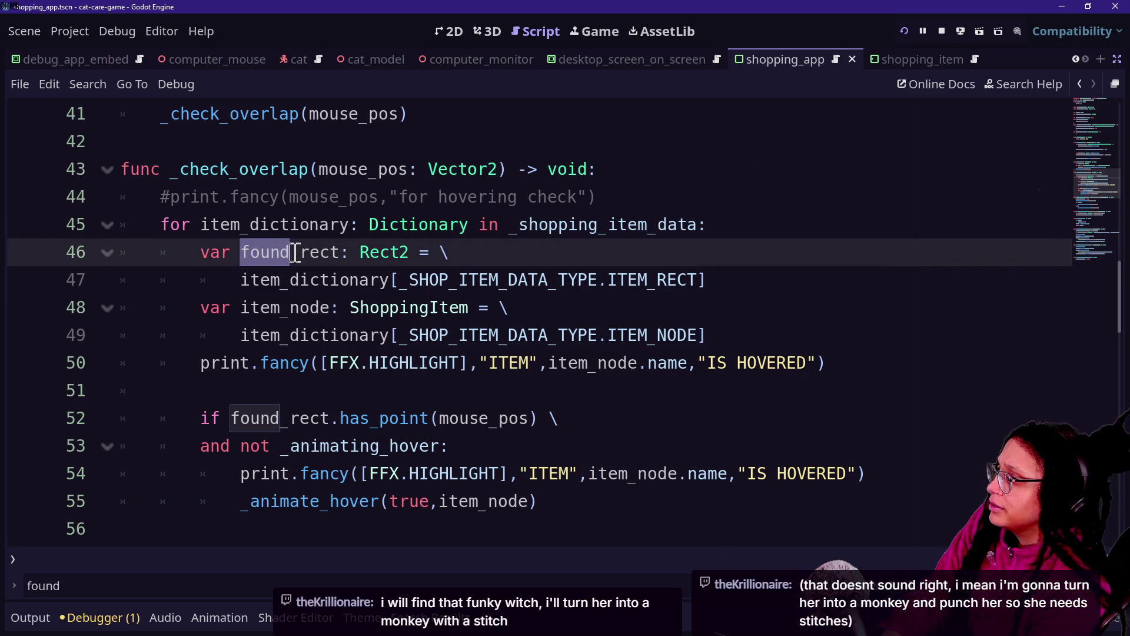
key("ctrl+d")
mouse_move(593, 288)
type("item")
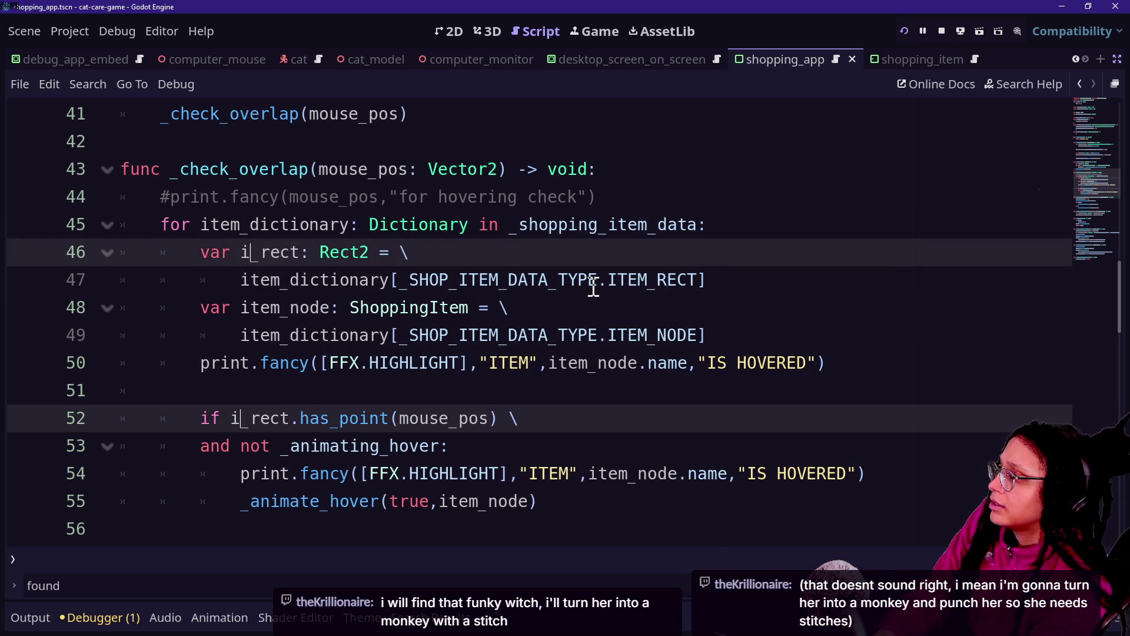
left_click(356, 138)
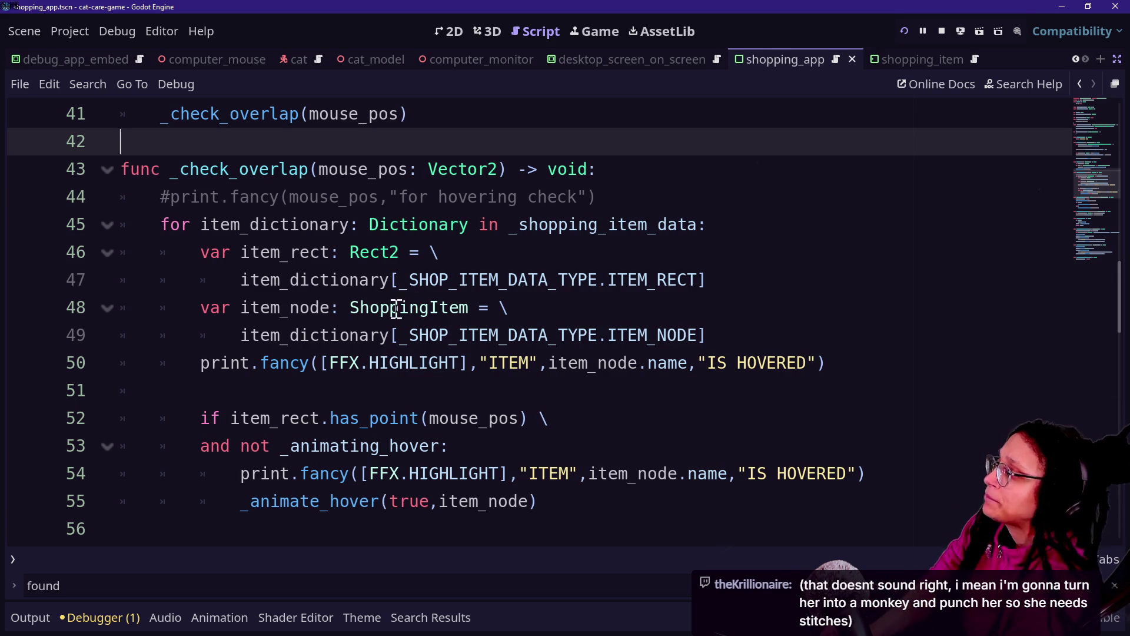
Replace the line 50 print.fancy message with "HAS RECT" followed by item_rect.
left_click(459, 454)
left_click(432, 333)
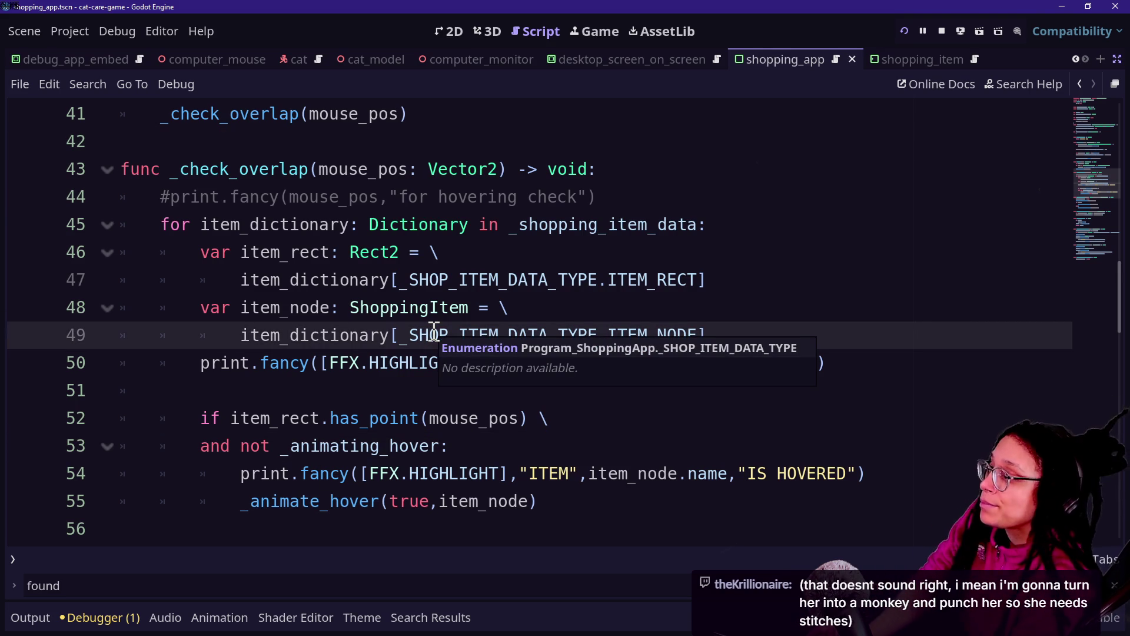
left_click(309, 169)
left_click(407, 406)
left_click(406, 393)
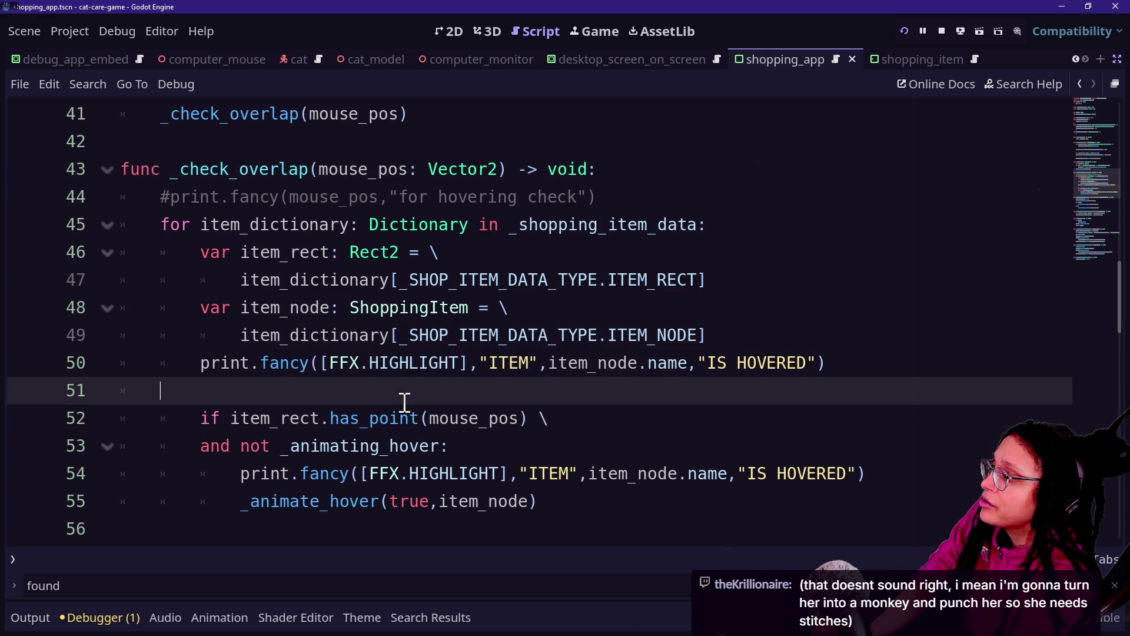
left_click(479, 223)
left_click(493, 368)
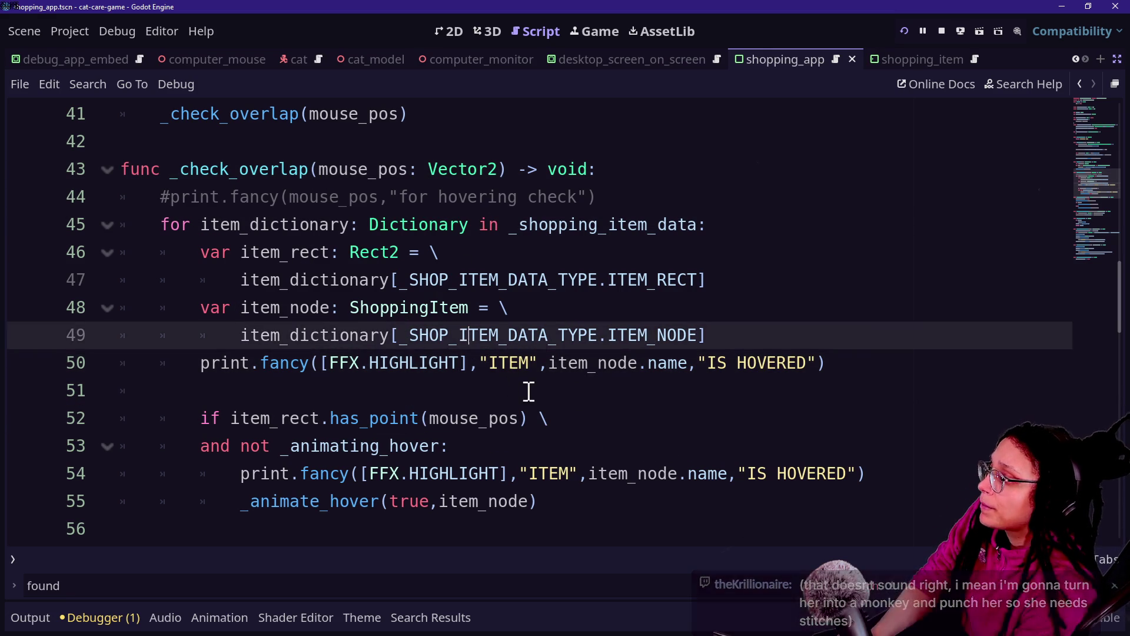
left_click(682, 386)
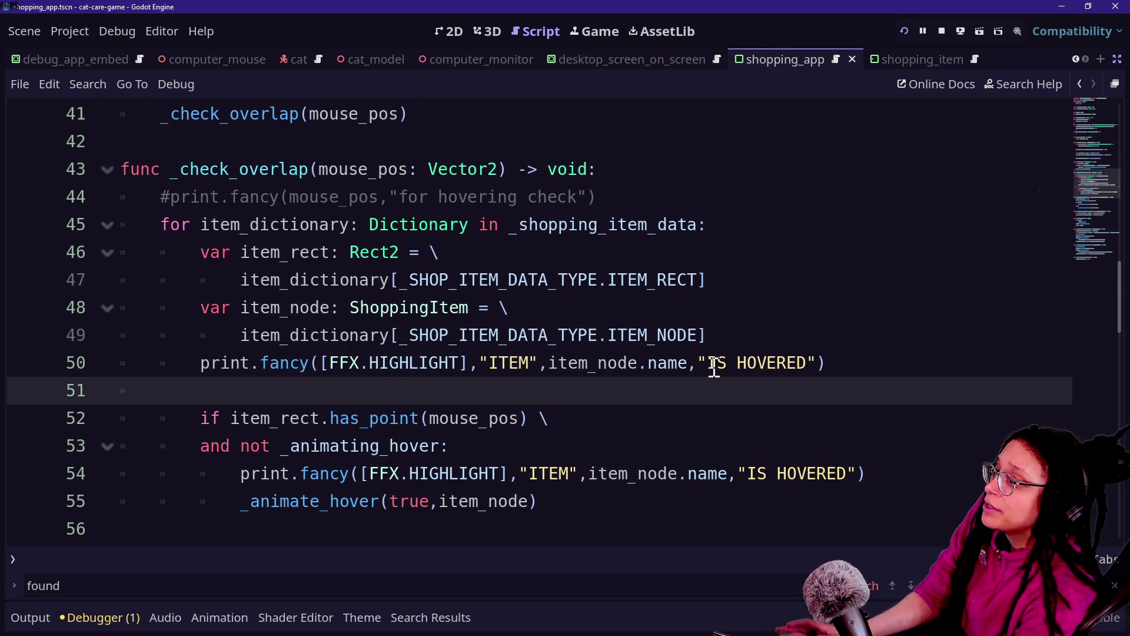
left_click_drag(715, 363, 810, 364)
key("BackSpace")
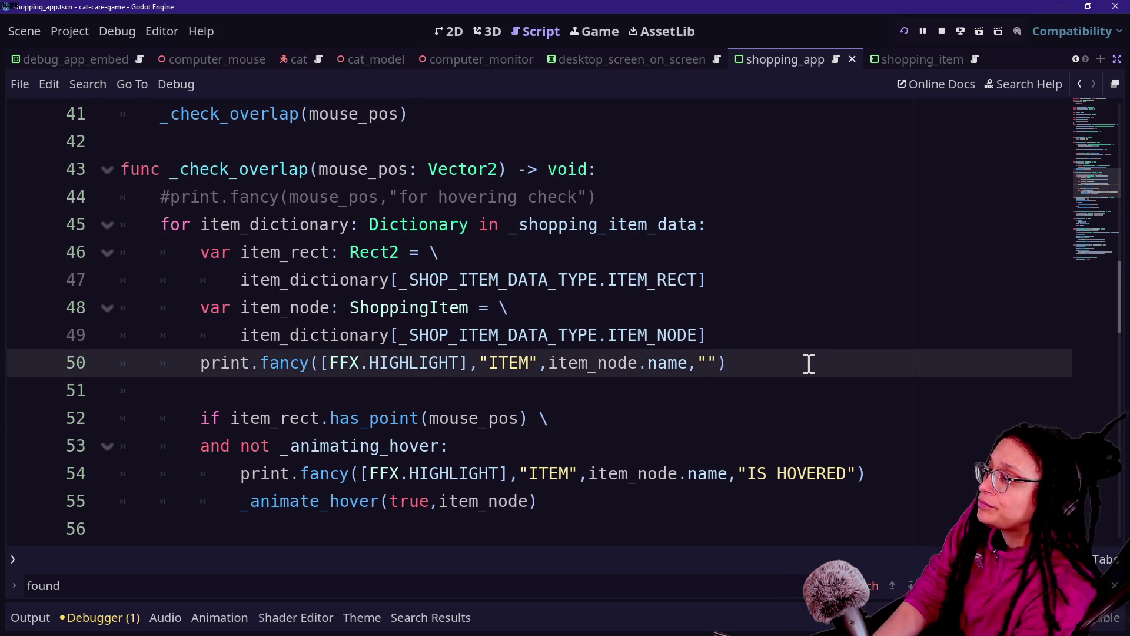
type("HAS RECT\",it")
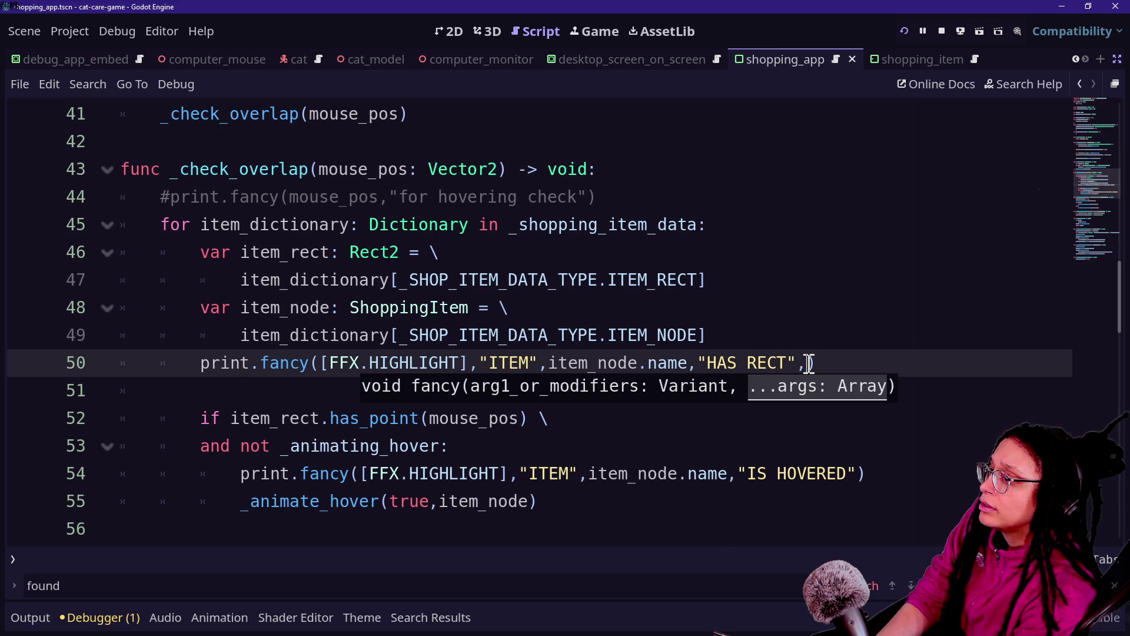
type("em_Rect")
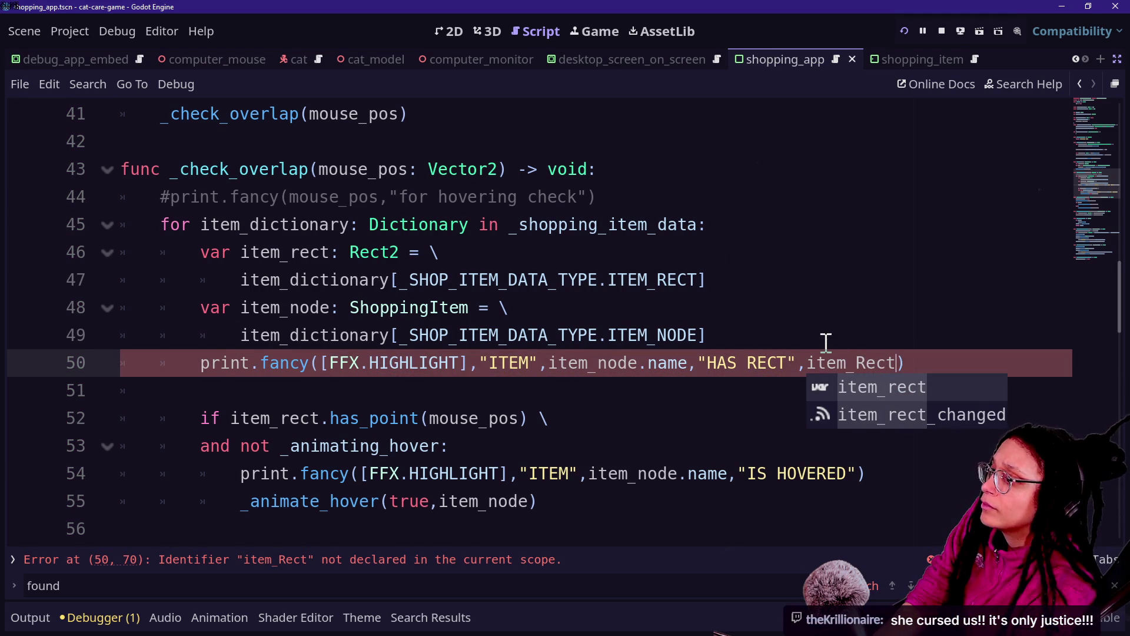
type("/")
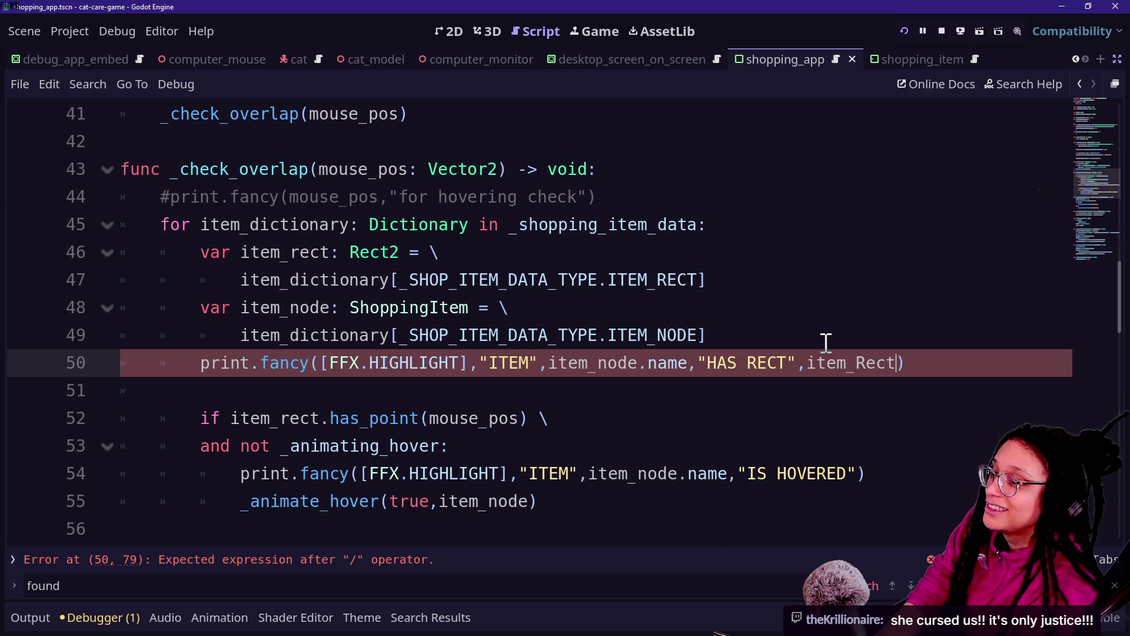
Fix the item_rect capitalisation, save the script, and run the current scene.
key("Left")
key("Left")
key("Left")
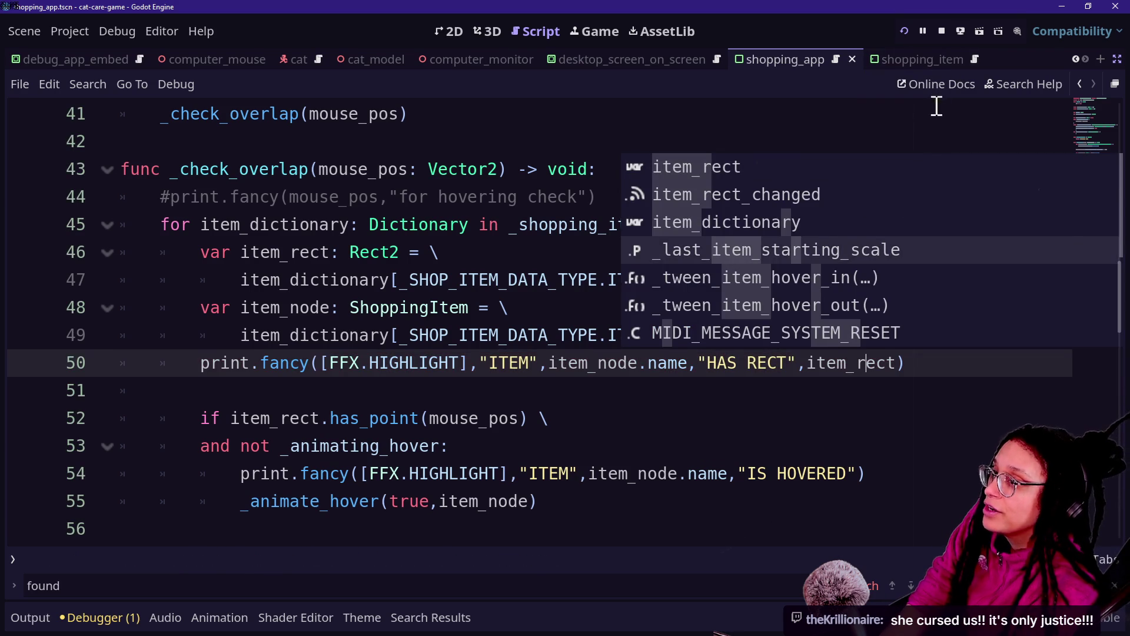
key("ctrl+s")
left_click(906, 34)
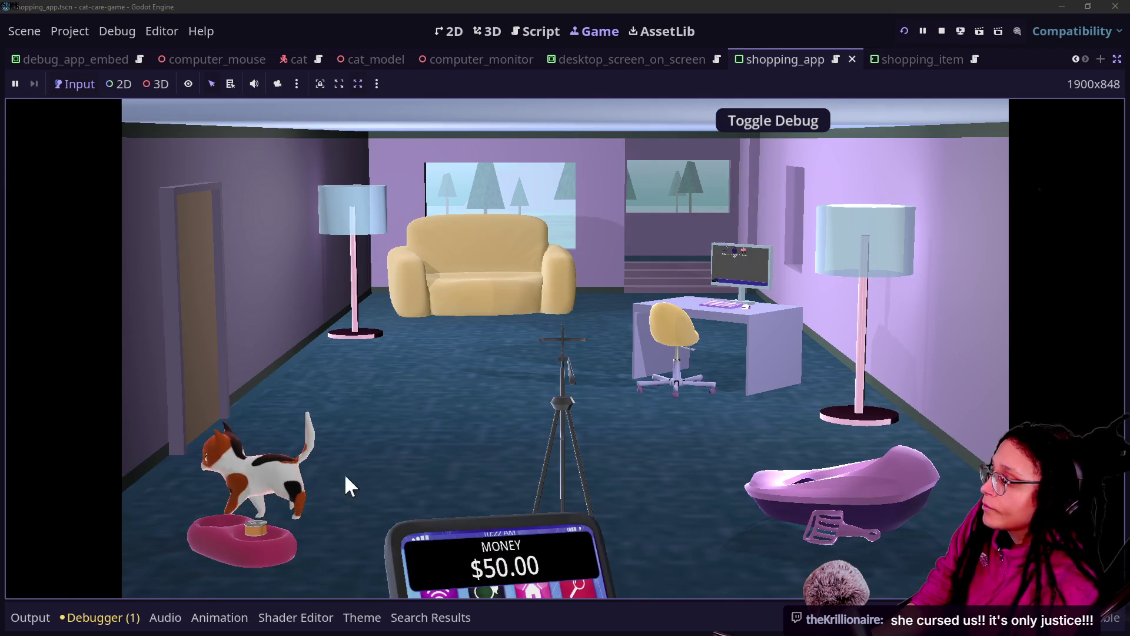
Show the Output log and filter it to "item". Zoom into the computer and open the Shopping App.
left_click(27, 617)
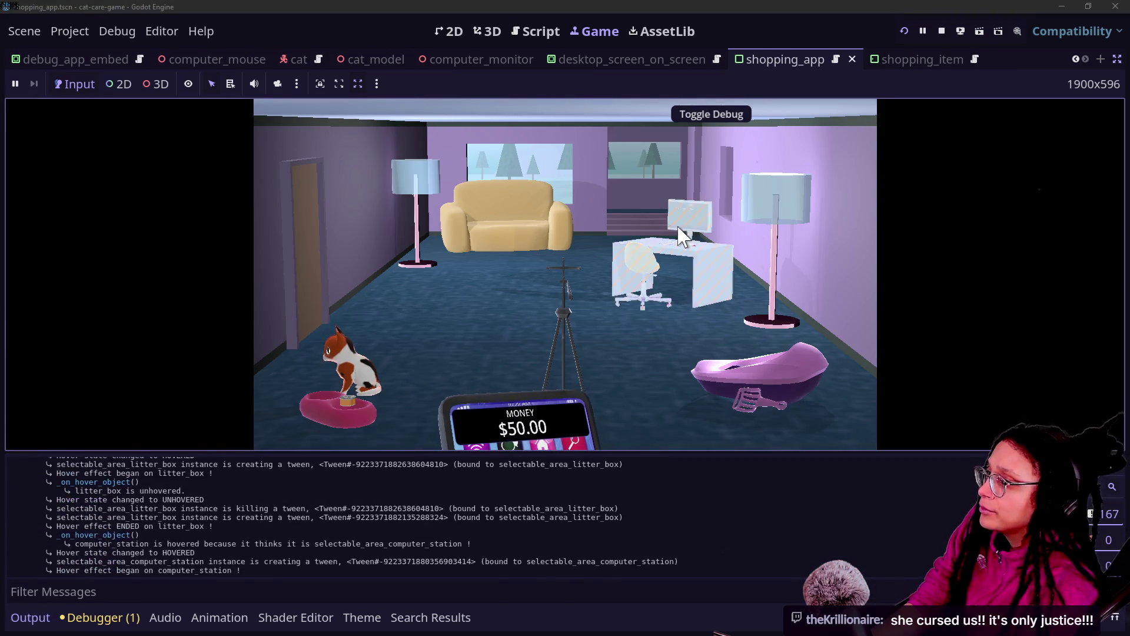
left_click(671, 248)
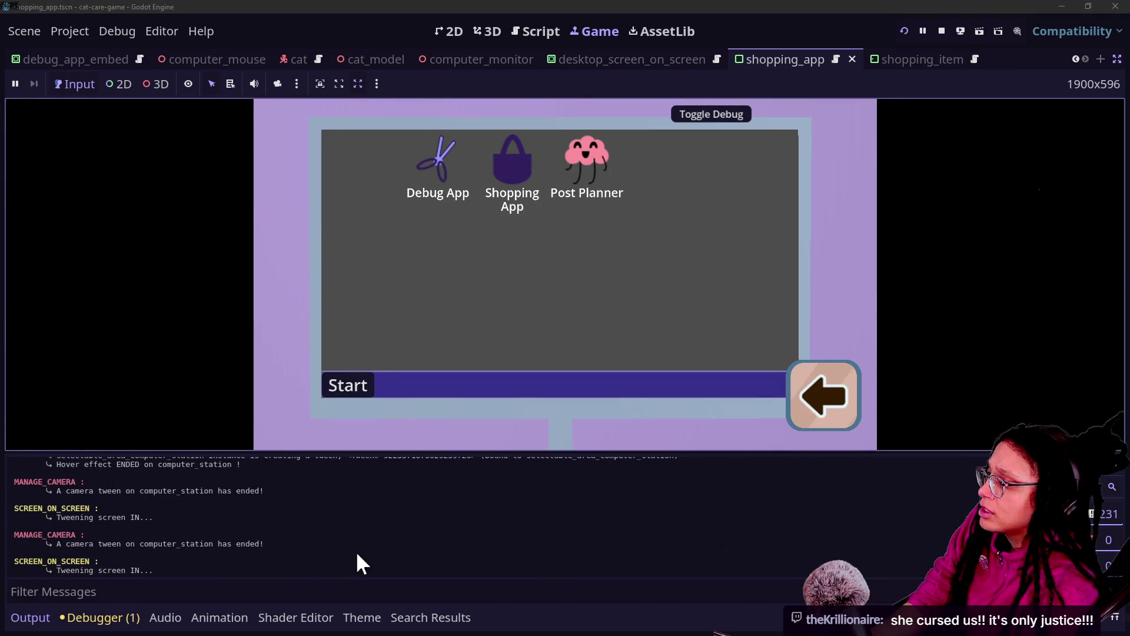
left_click(168, 591)
type("item")
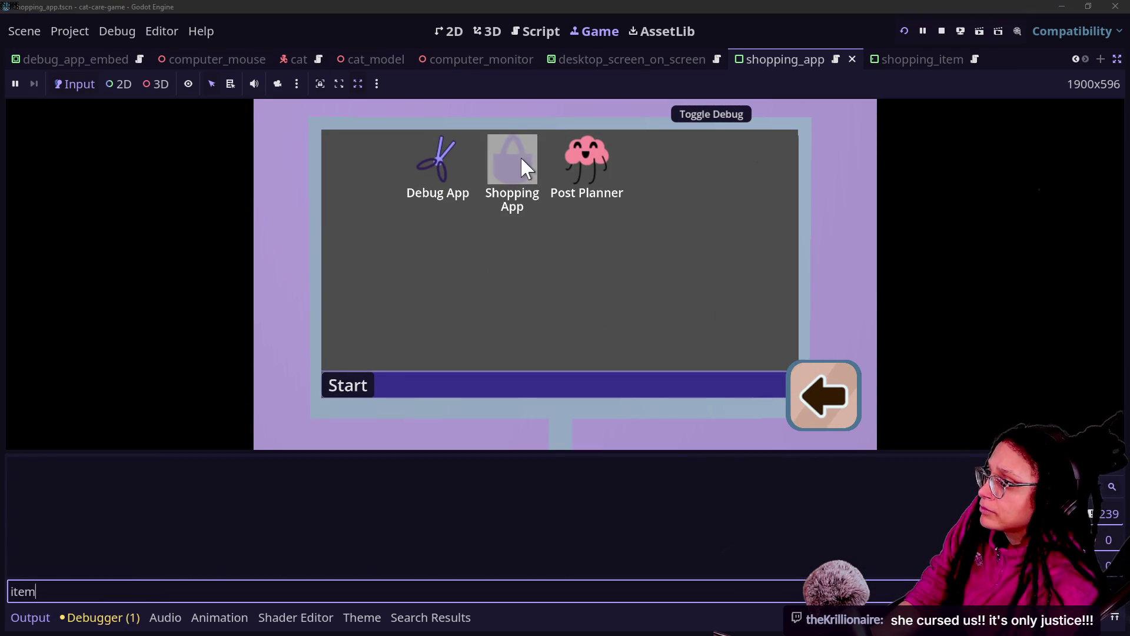
double_click(523, 158)
Scroll through the filtered log, selecting ShoppingItem rect lines to compare them.
scroll(234, 546, "up", 2)
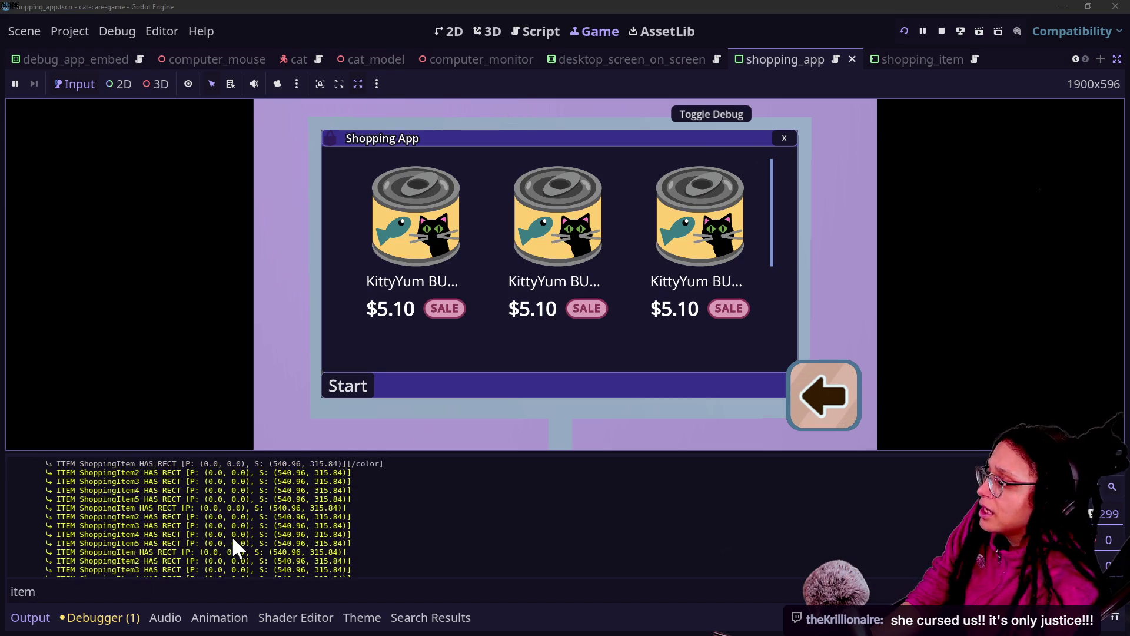
scroll(233, 539, "down", 3)
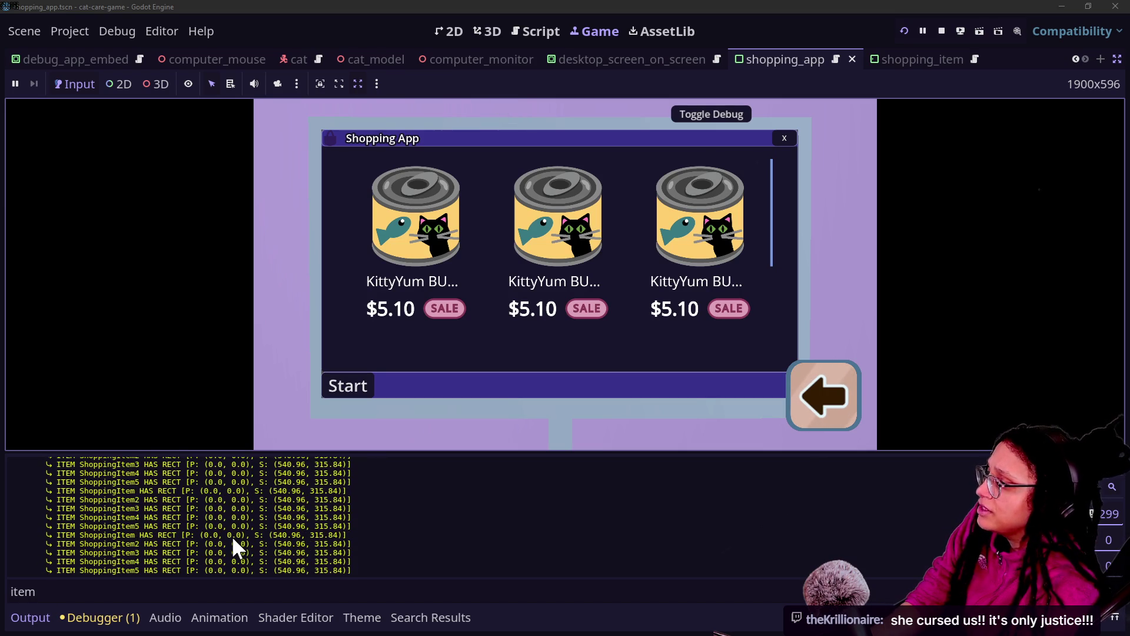
scroll(233, 539, "up", 2)
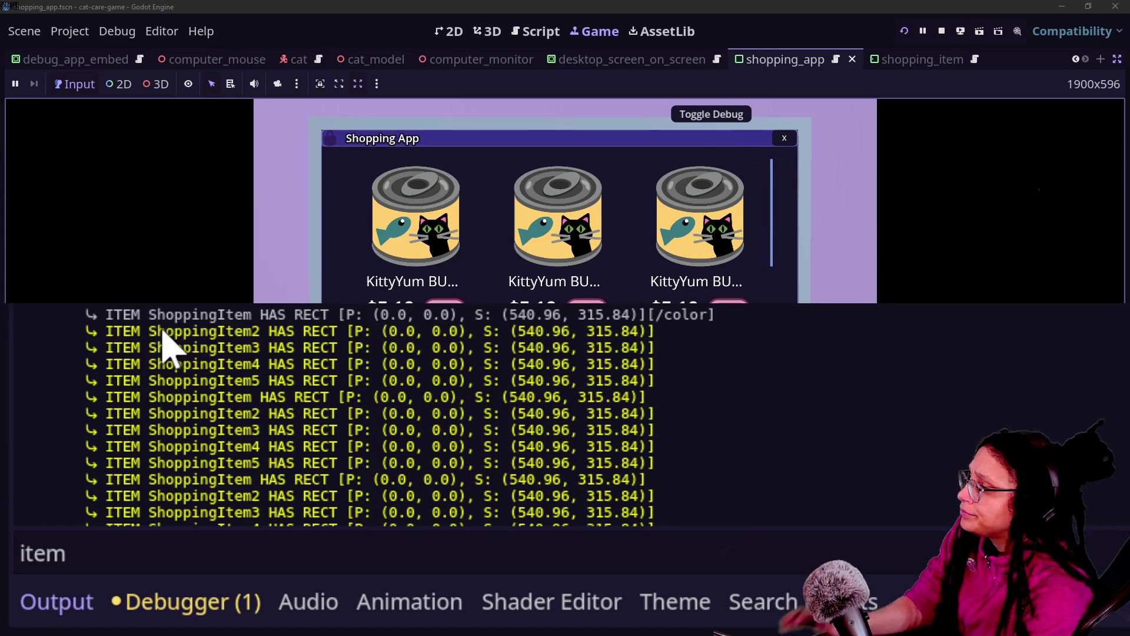
mouse_move(148, 331)
left_mouse_down()
mouse_move(259, 331)
mouse_move(727, 436)
mouse_move(687, 388)
left_mouse_up()
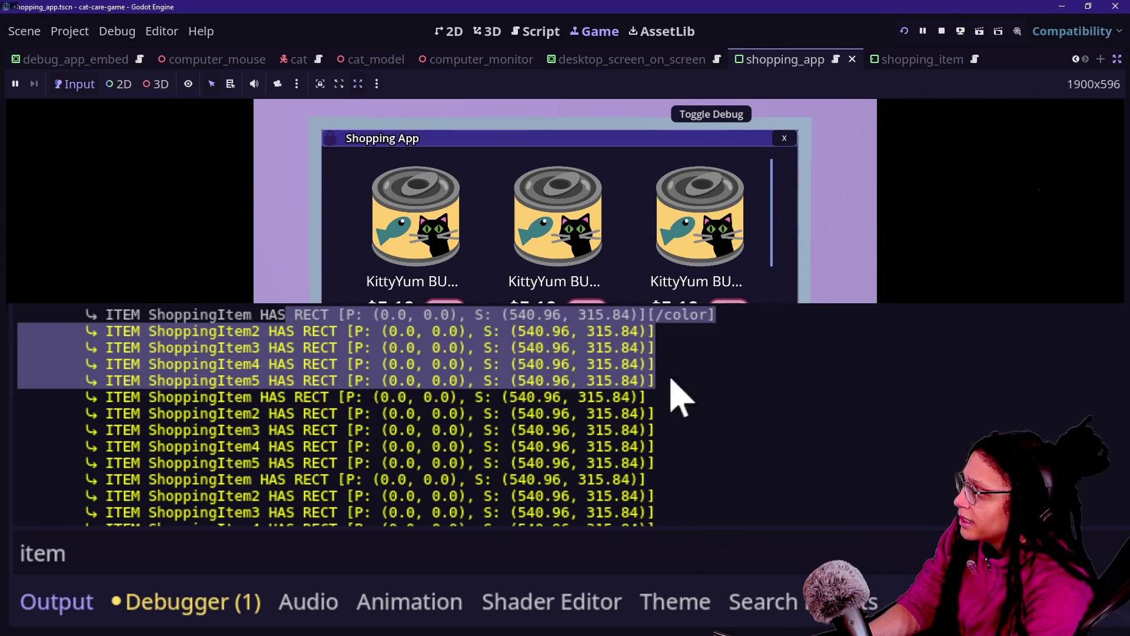
mouse_move(87, 397)
left_mouse_down()
mouse_move(782, 404)
mouse_move(761, 459)
left_mouse_up()
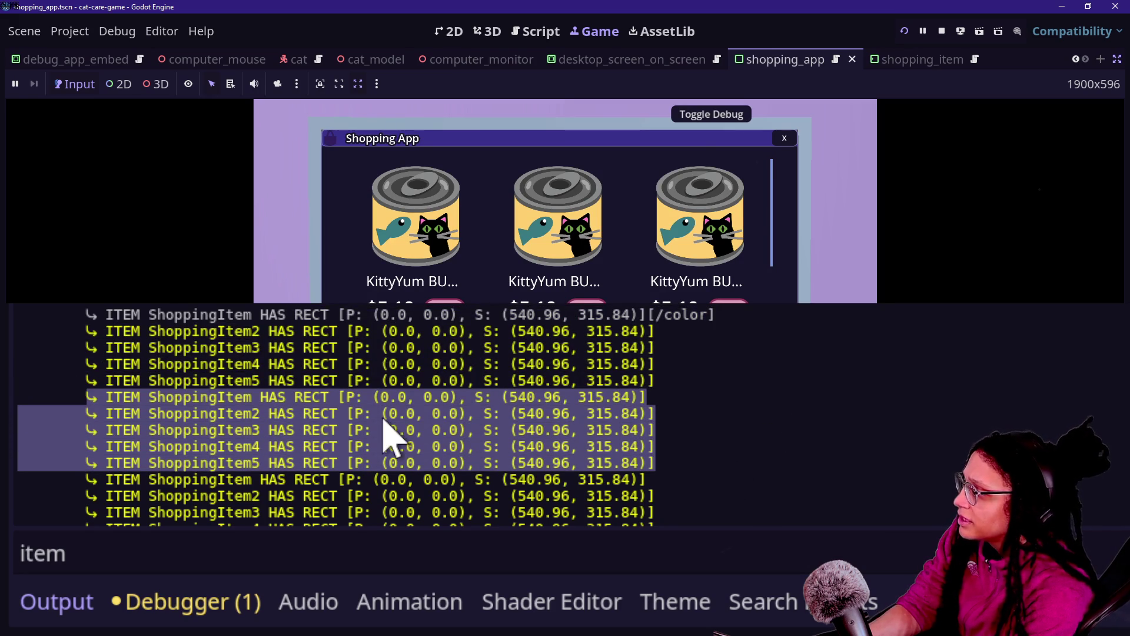
scroll(389, 435, "down", 2)
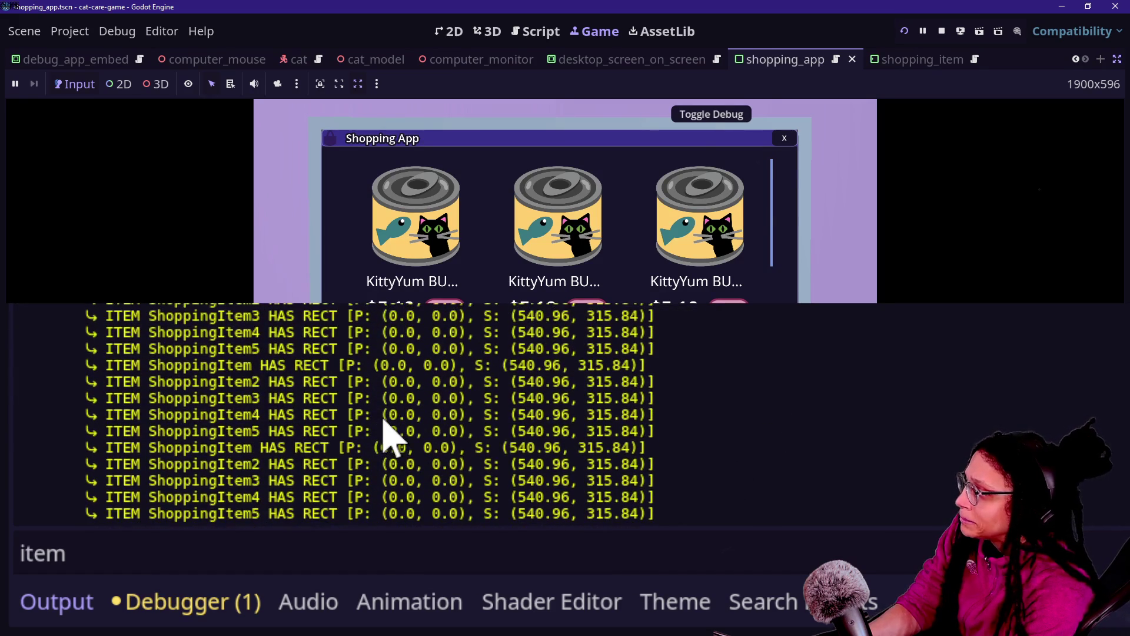
mouse_move(683, 515)
left_mouse_down()
mouse_move(341, 512)
mouse_move(97, 468)
mouse_move(76, 439)
mouse_move(74, 452)
mouse_move(96, 444)
left_mouse_up()
mouse_move(97, 365)
left_mouse_down()
mouse_move(226, 365)
mouse_move(263, 391)
left_mouse_up()
scroll(240, 341, "up", 3)
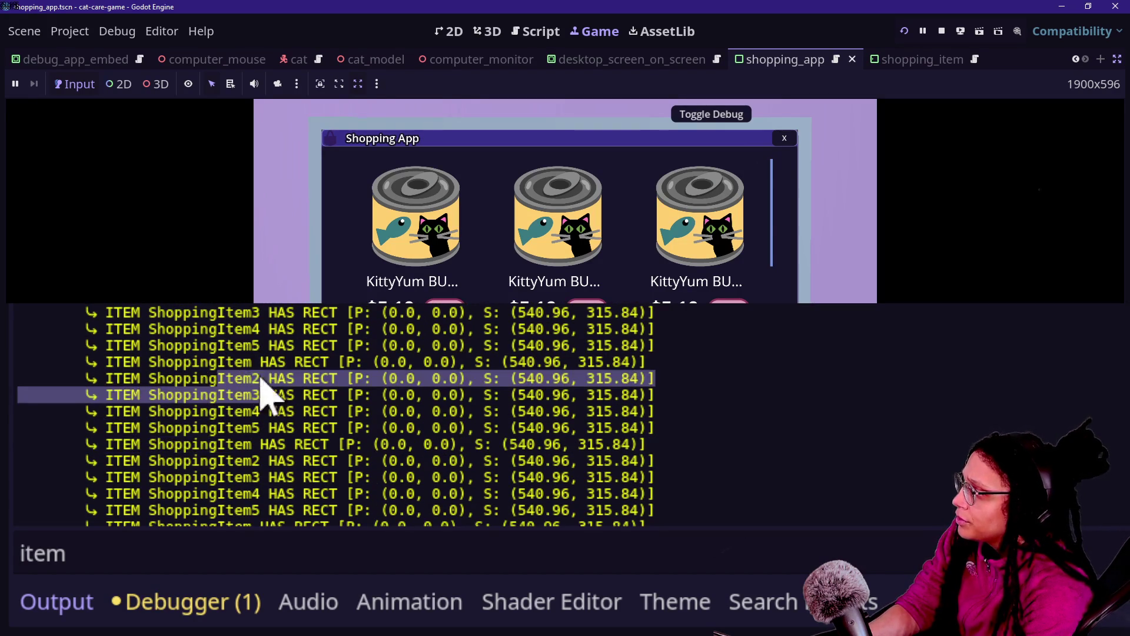
scroll(217, 326, "up", 3)
left_click_drag(217, 361, 277, 366)
scroll(279, 372, "up", 3)
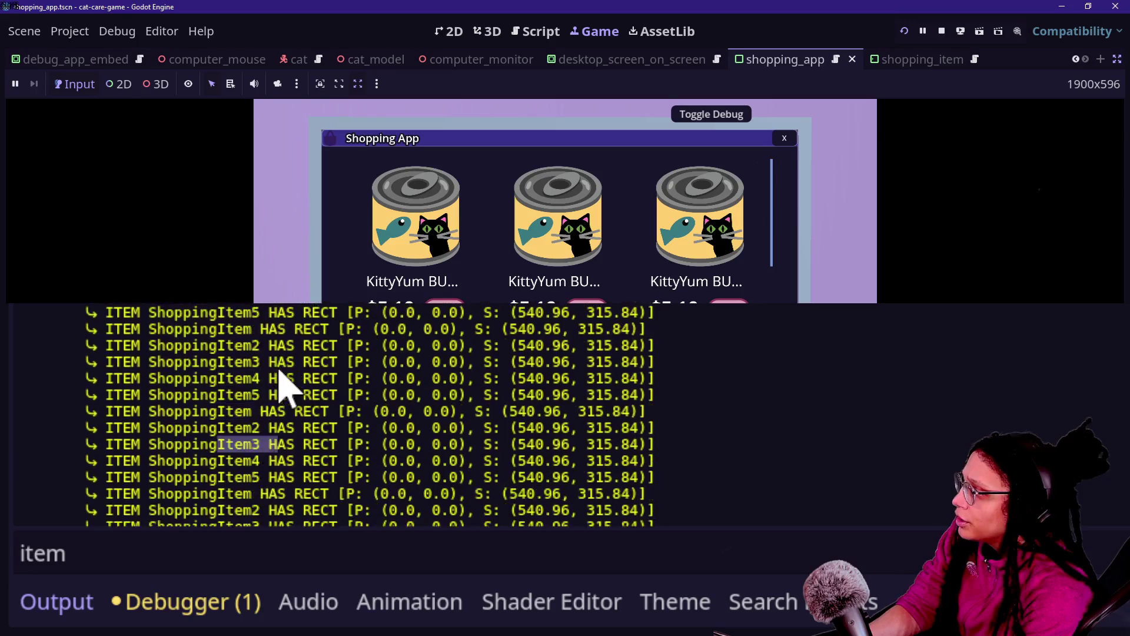
scroll(279, 382, "up", 3)
mouse_move(236, 332)
left_mouse_down()
mouse_move(268, 333)
mouse_move(294, 357)
left_mouse_up()
scroll(277, 350, "up", 3)
scroll(286, 374, "up", 5)
mouse_move(176, 412)
left_mouse_down()
mouse_move(296, 397)
mouse_move(337, 348)
left_mouse_up()
scroll(294, 386, "up", 2)
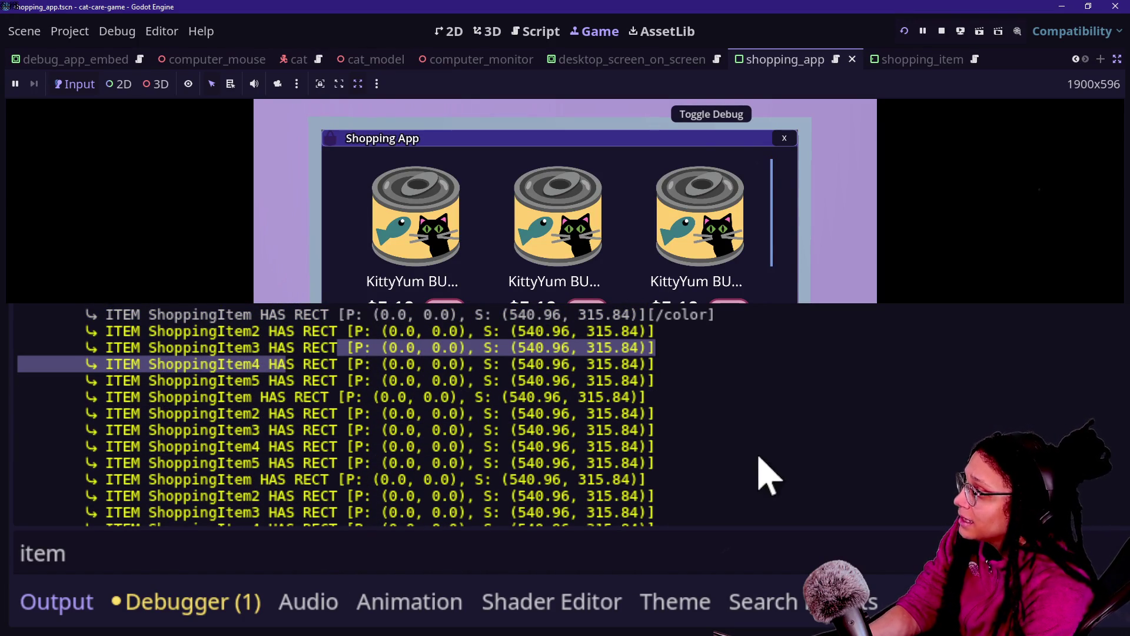
left_click(644, 385)
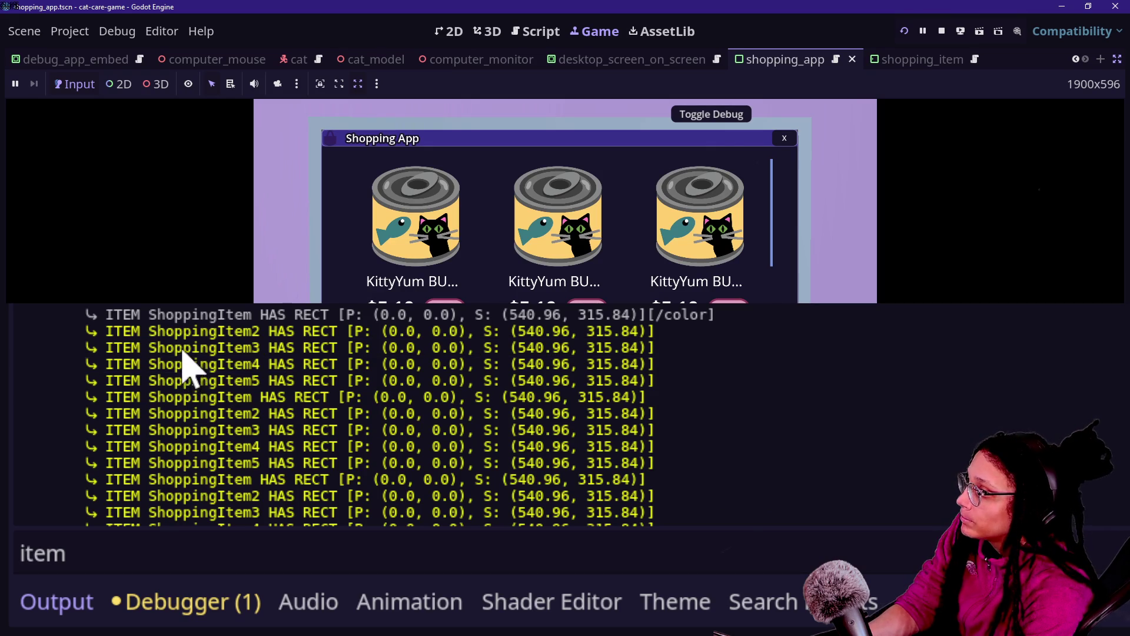
Check that every ShoppingItem reports rect P (0.0, 0.0), S (540.96, 315.84).
scroll(214, 349, "down", 2)
scroll(214, 349, "down", 2)
scroll(83, 433, "up", 3)
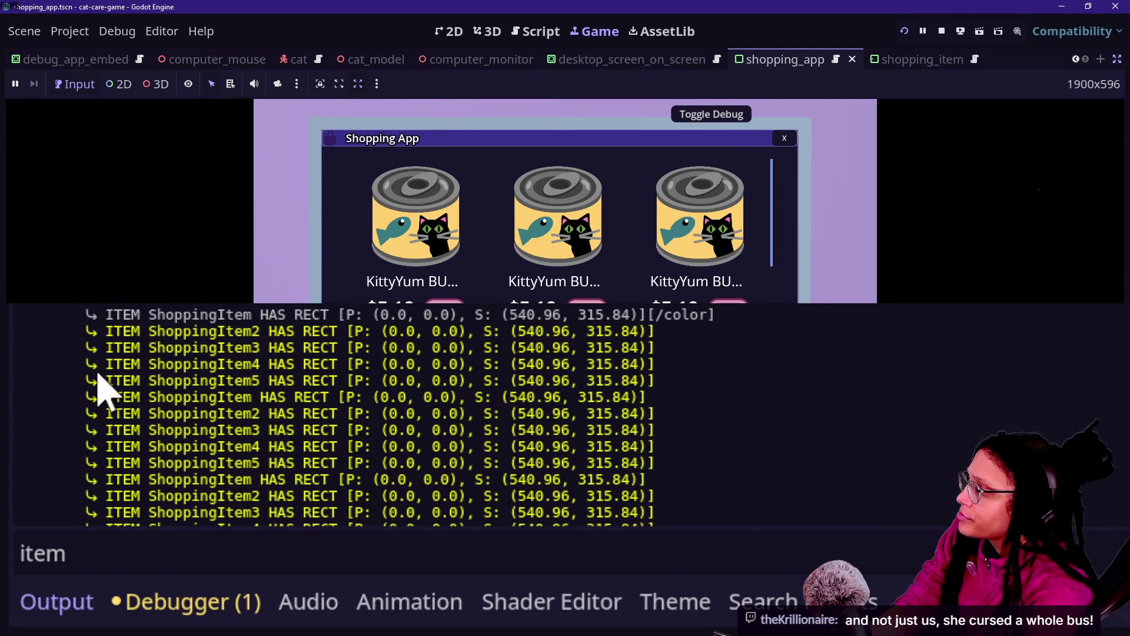
scroll(430, 441, "down", 2)
left_click_drag(226, 398, 872, 421)
left_click(872, 421)
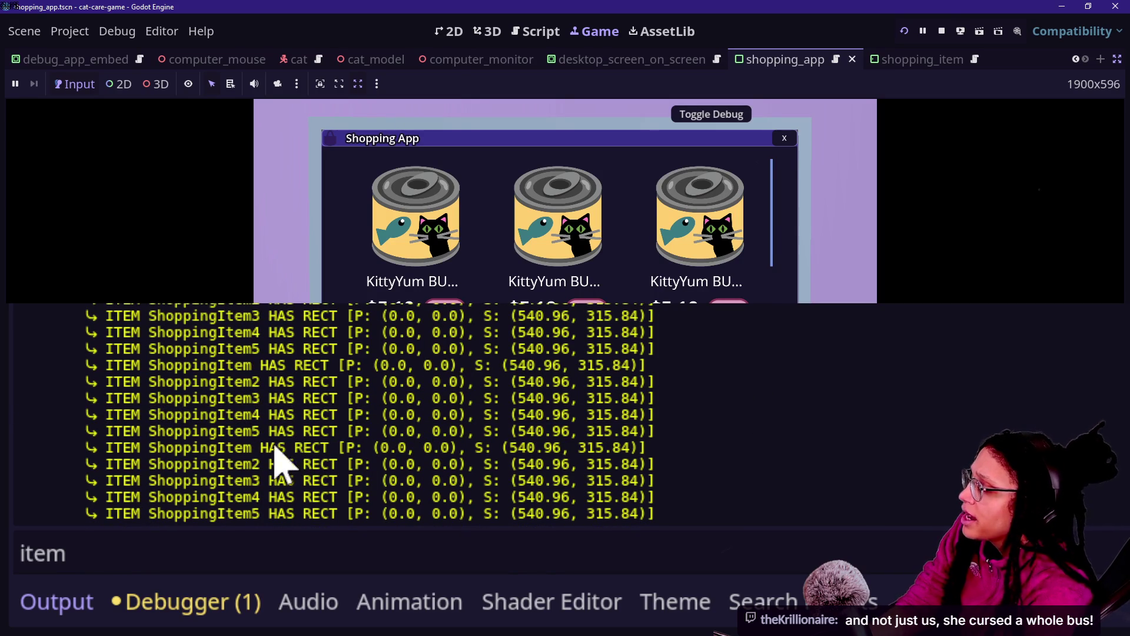
scroll(243, 505, "up", 2)
scroll(250, 512, "down", 2)
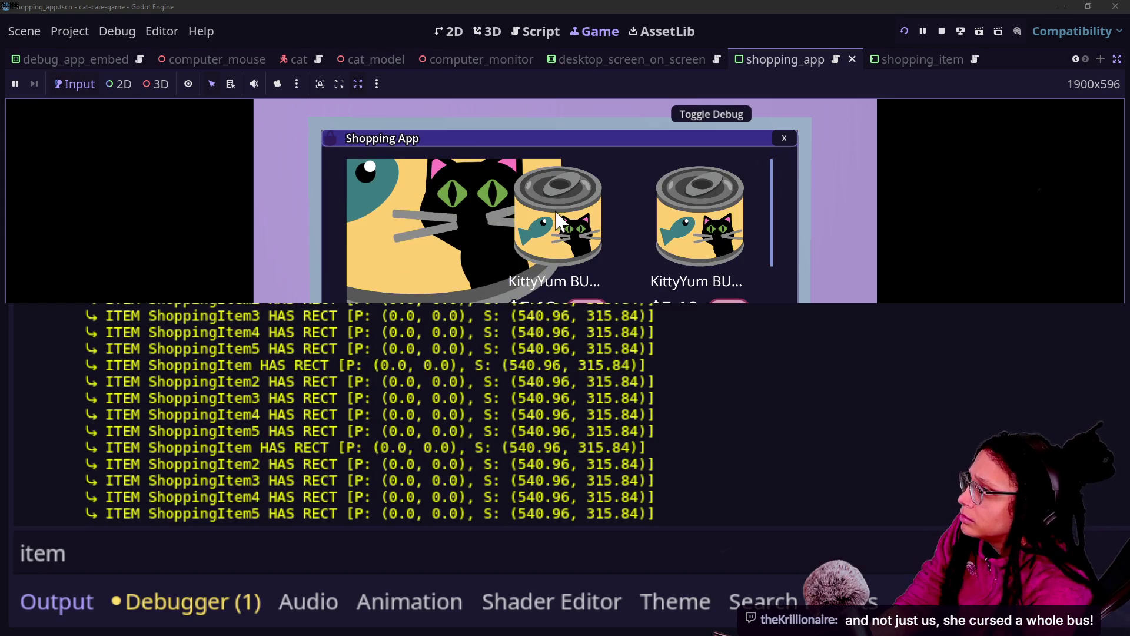
scroll(628, 285, "down", 2)
scroll(627, 285, "down", 1)
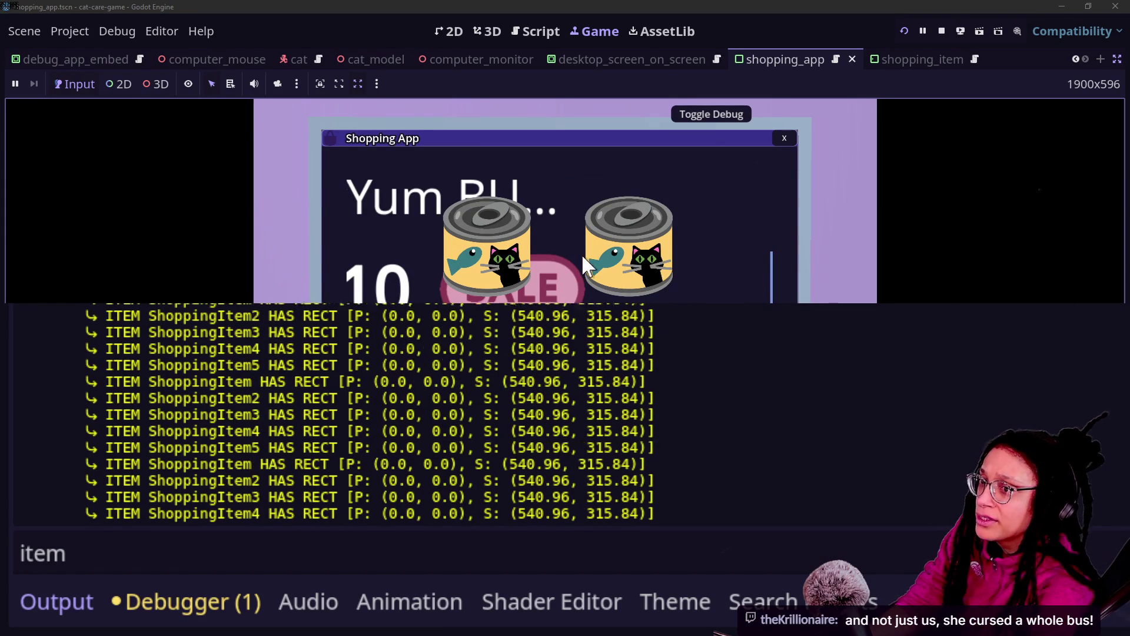
scroll(730, 295, "up", 5)
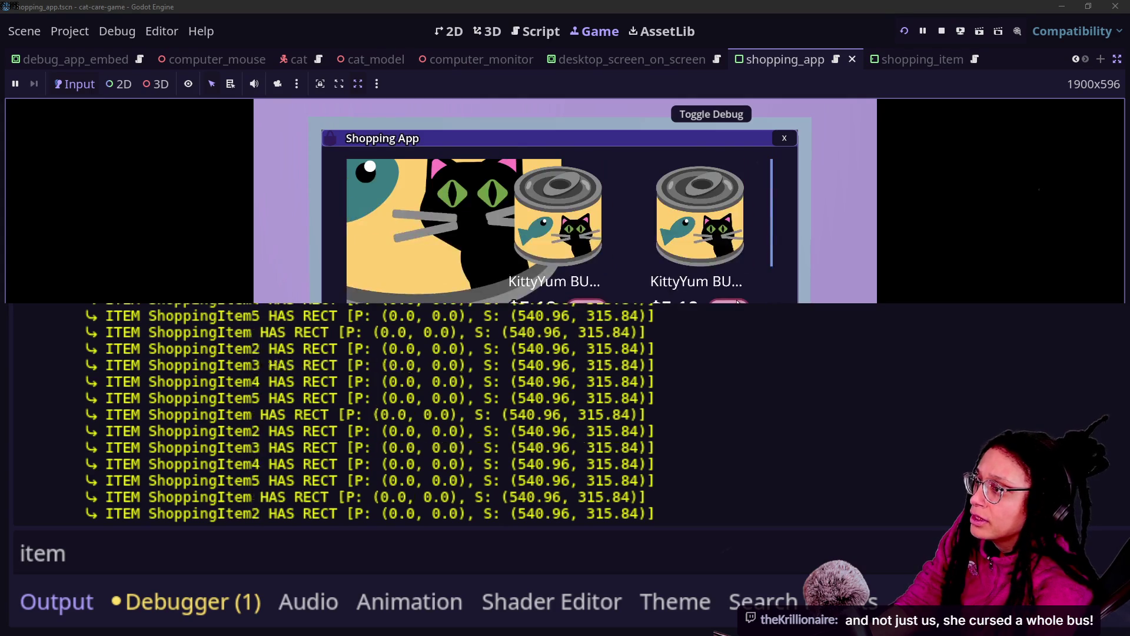
Add print.fancy("animate hover finished") below _animating_hover = false on line 92.
left_click(547, 33)
scroll(545, 295, "down", 3)
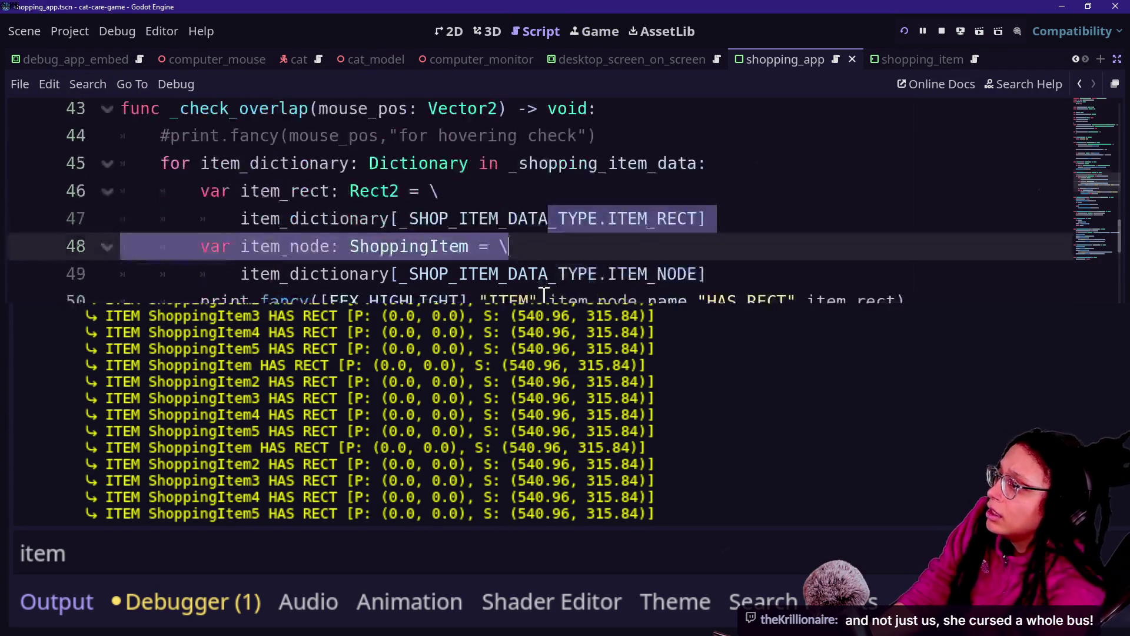
scroll(545, 294, "up", 13)
scroll(544, 295, "down", 8)
scroll(545, 294, "down", 6)
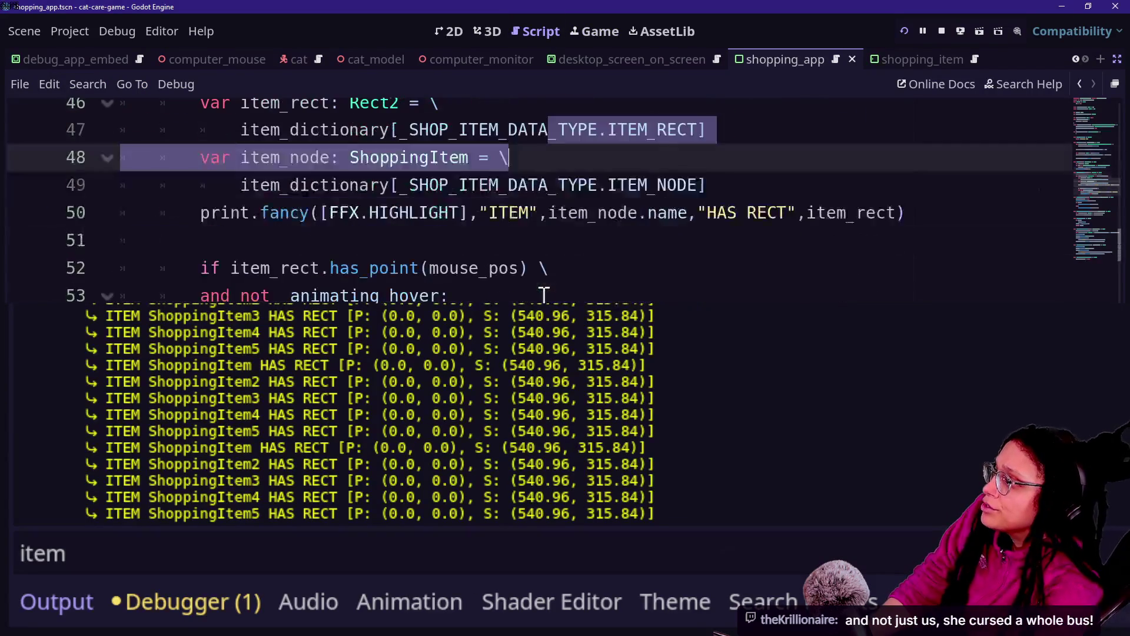
scroll(546, 293, "up", 2)
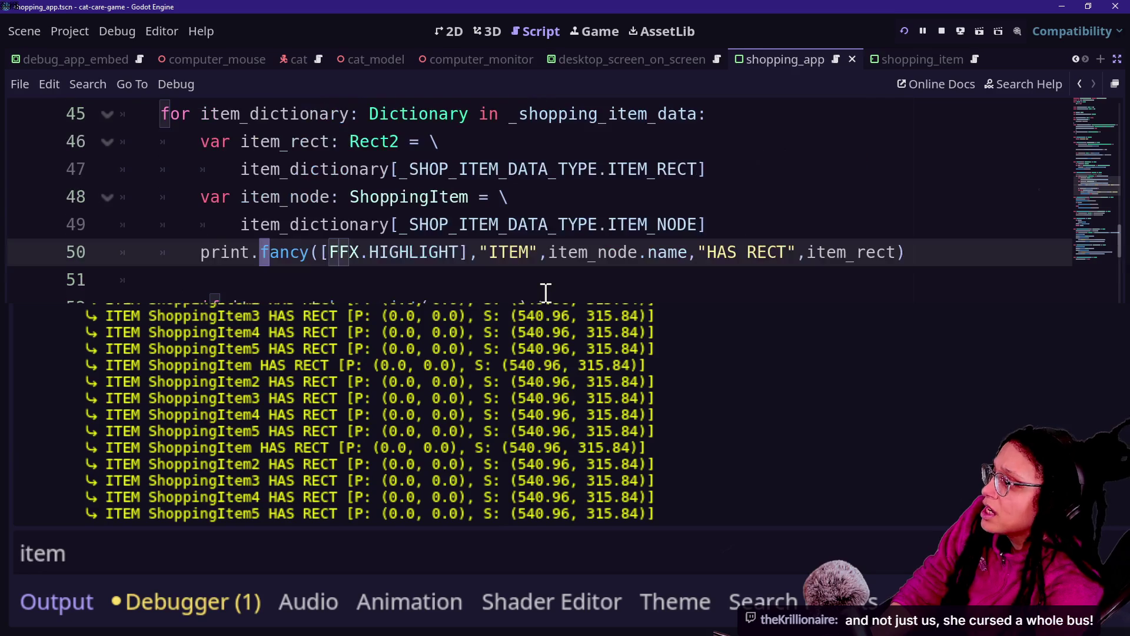
scroll(545, 293, "down", 14)
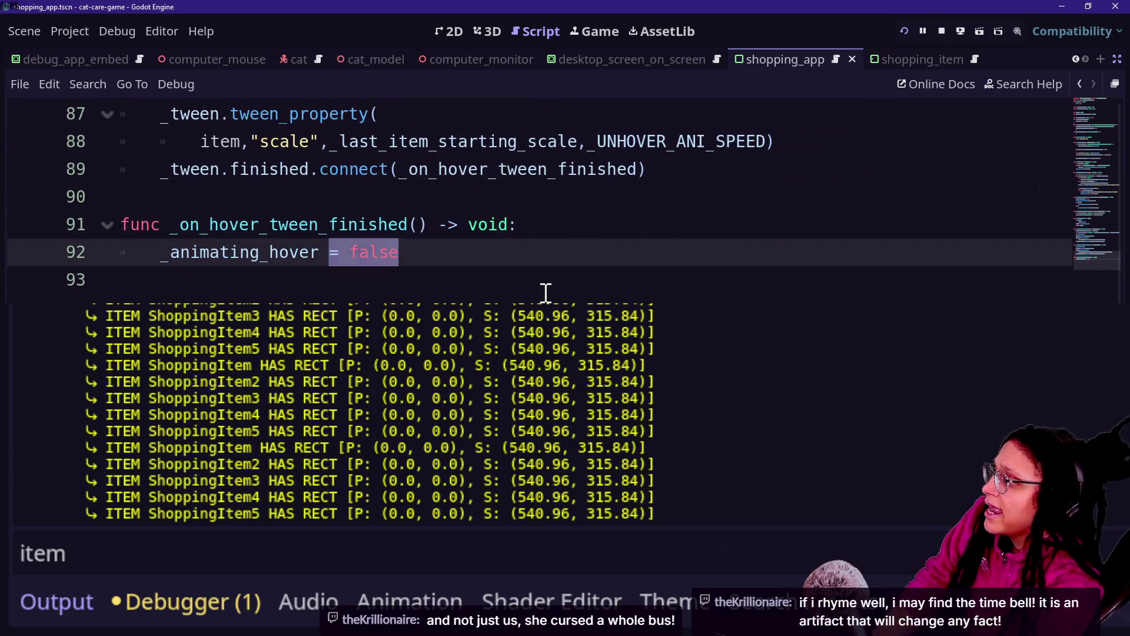
left_click(411, 286)
left_click(500, 224)
left_click(489, 263)
key("Return")
type("print(")
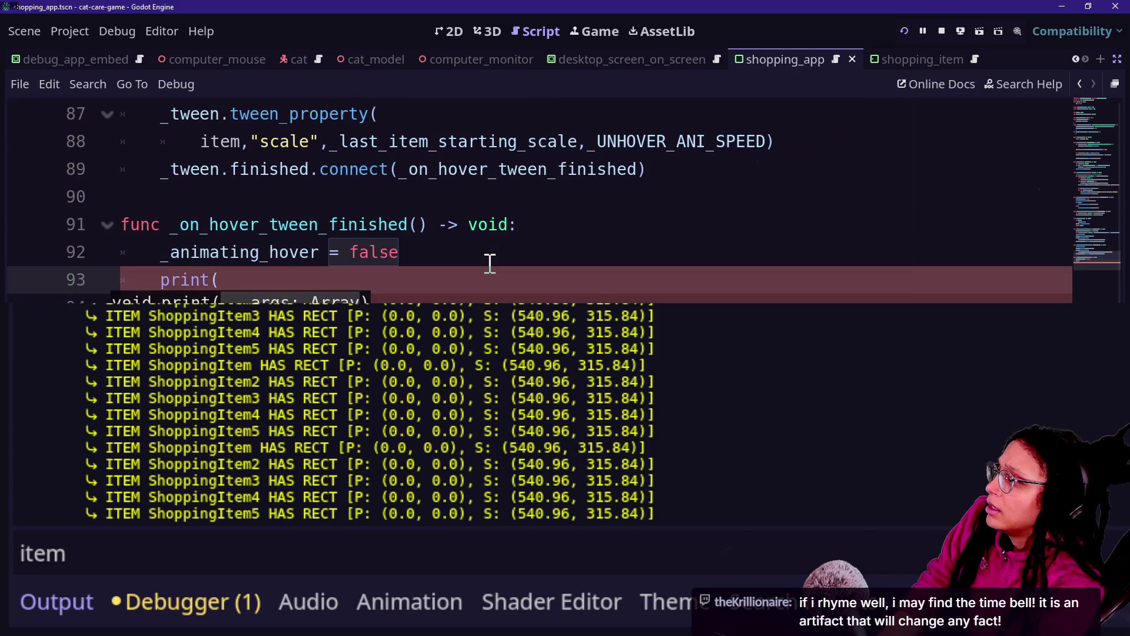
type("cy(\"animate hover finished")
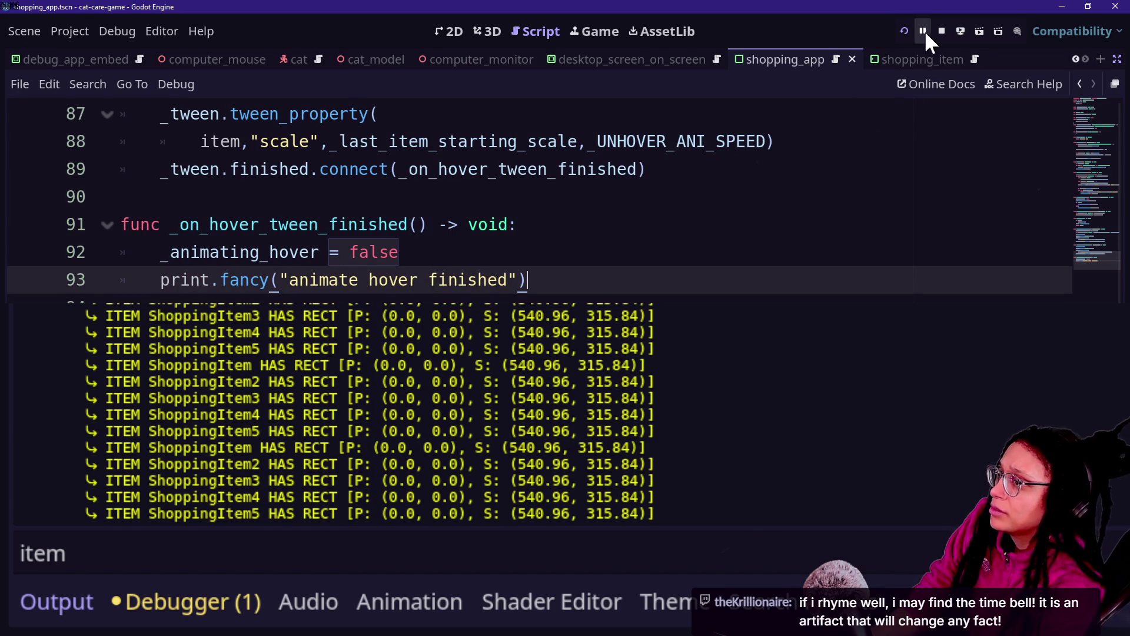
left_click(595, 32)
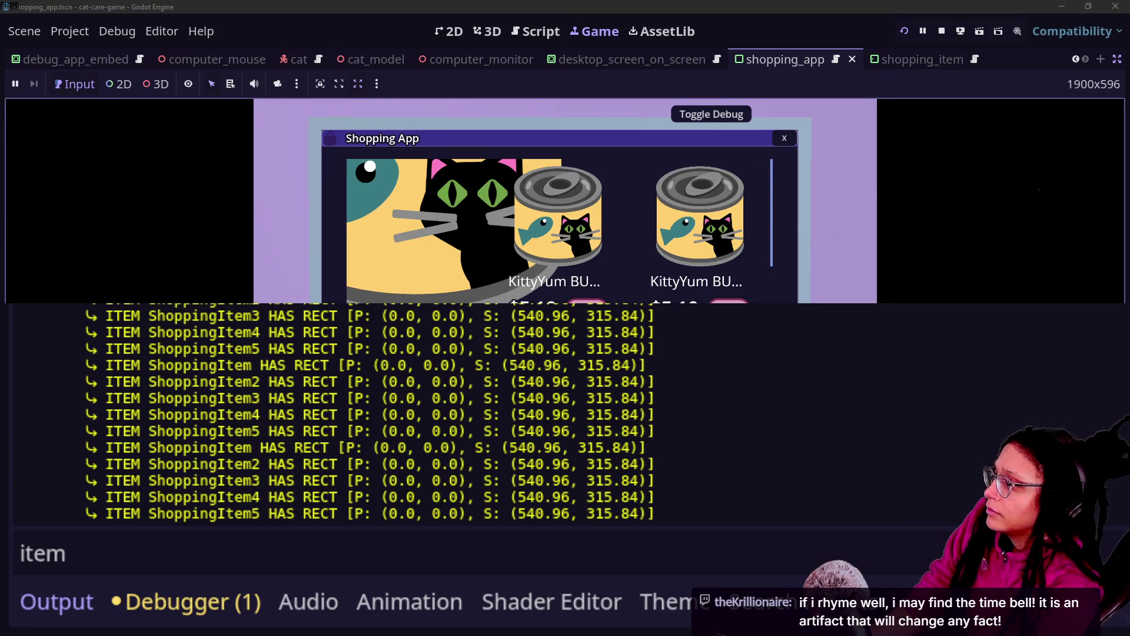
Insert "item" into the line 93 message so it reads "item animate hover finished".
left_click(539, 31)
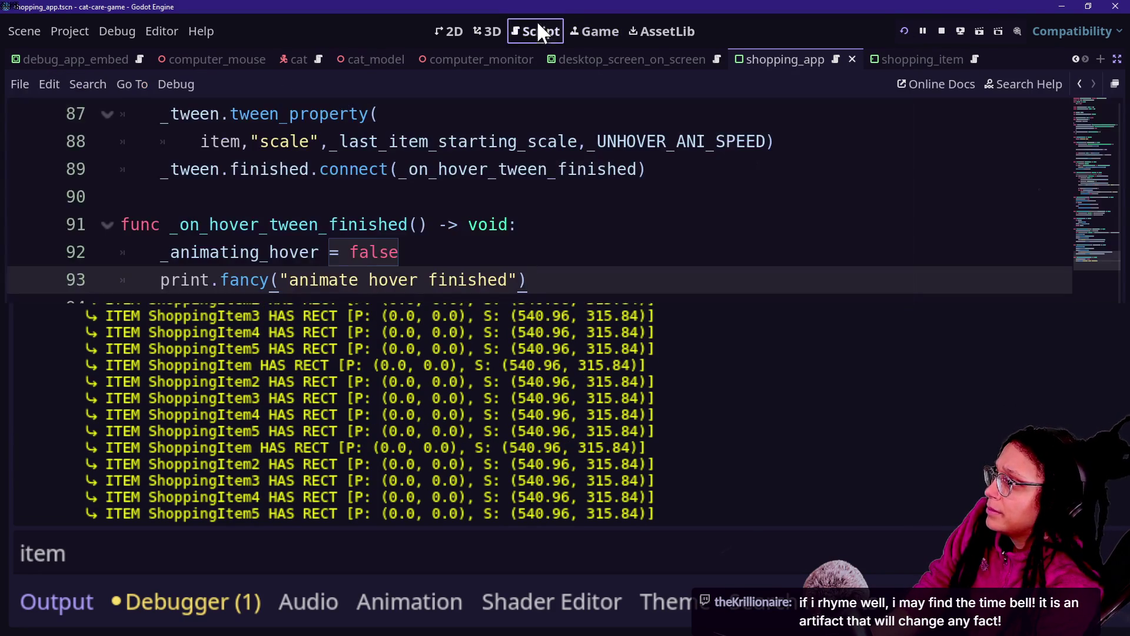
left_click(285, 273)
type("item")
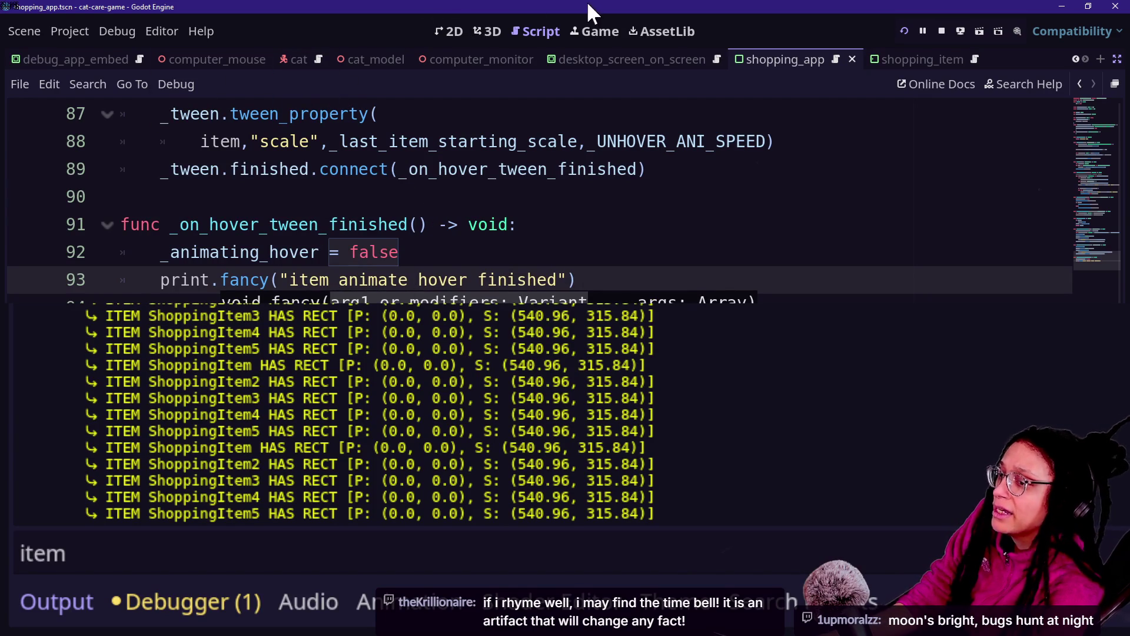
Restart the game, zoom into the computer, and open the Shopping App.
left_click(576, 30)
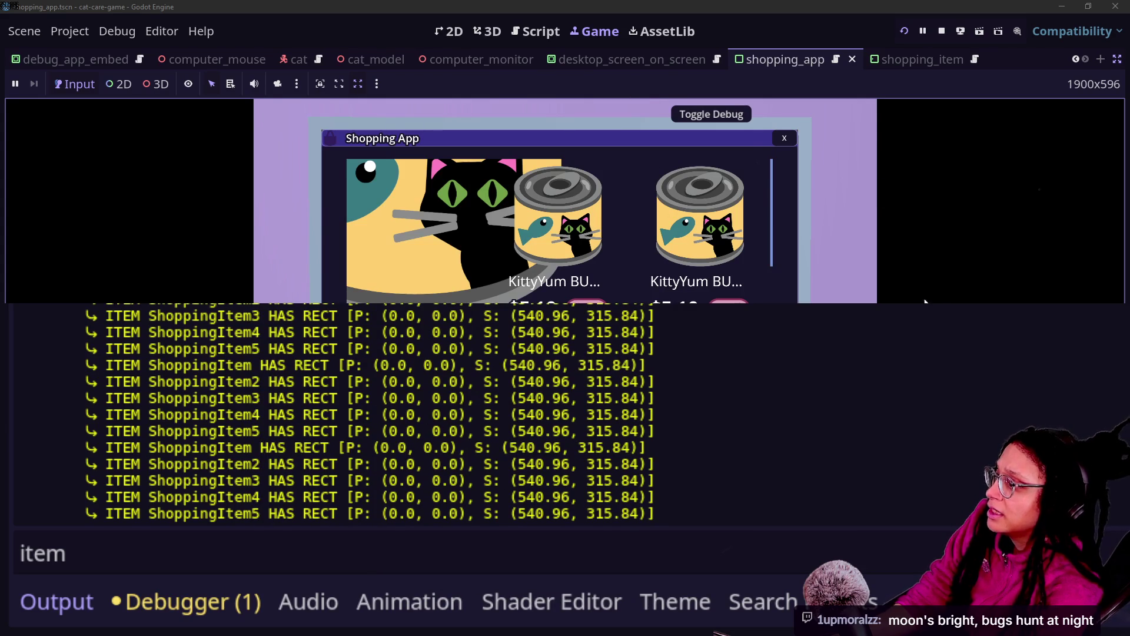
left_click(904, 31)
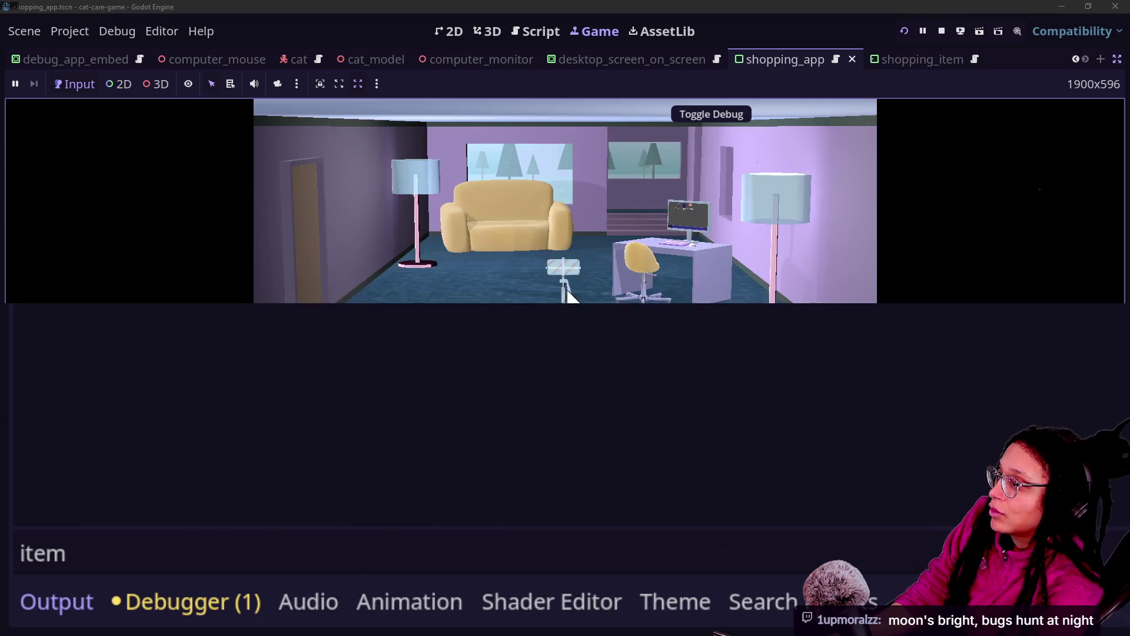
left_click(717, 260)
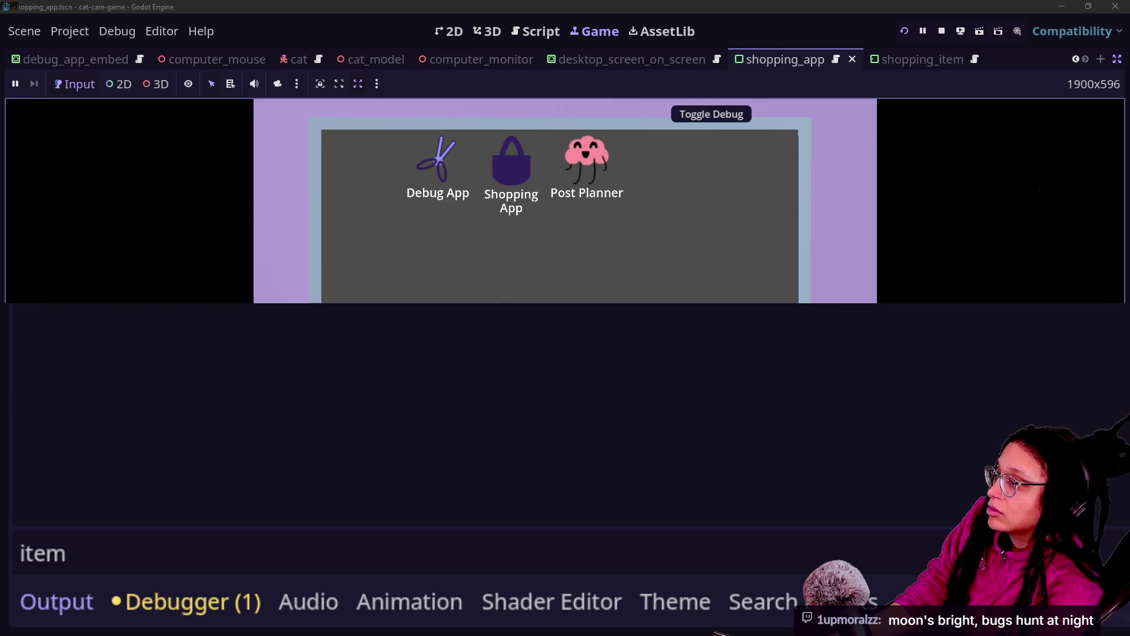
left_click(487, 147)
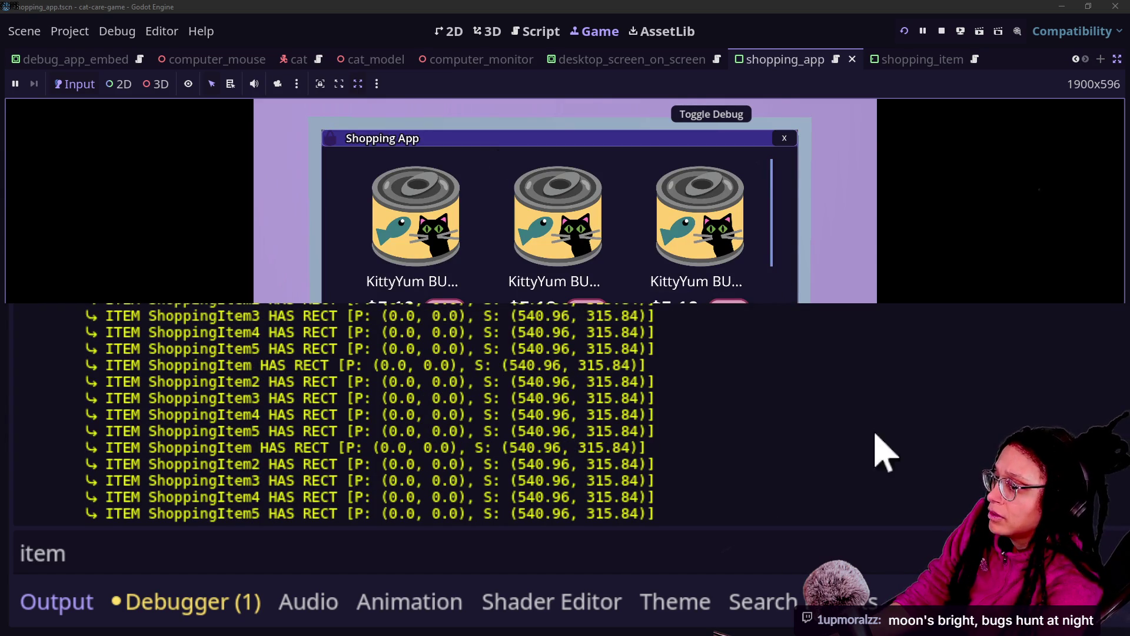
scroll(615, 456, "up", 3)
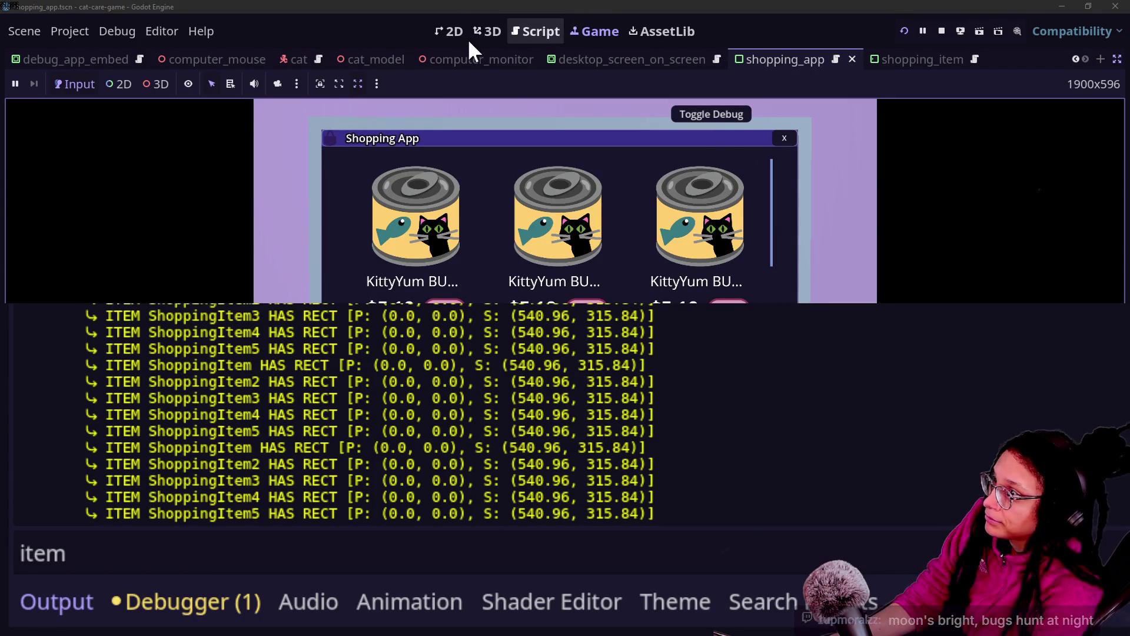
Review the _animating_hover = false line and the end of the hover-out tween code.
left_click(521, 31)
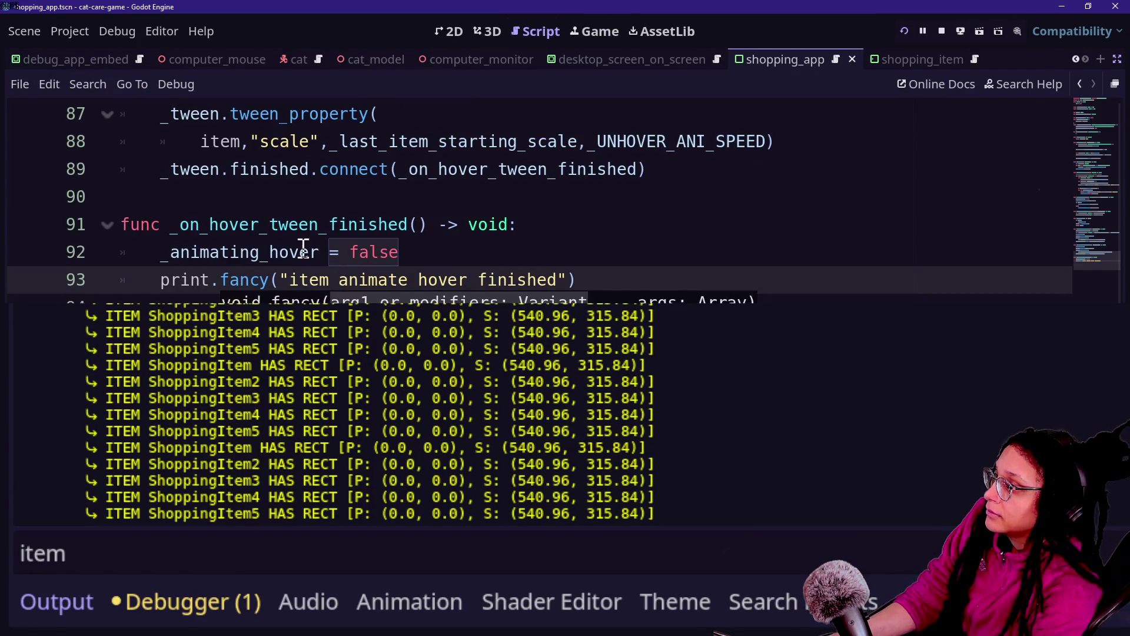
left_click(282, 252)
left_click_drag(161, 252, 443, 246)
scroll(443, 246, "up", 2)
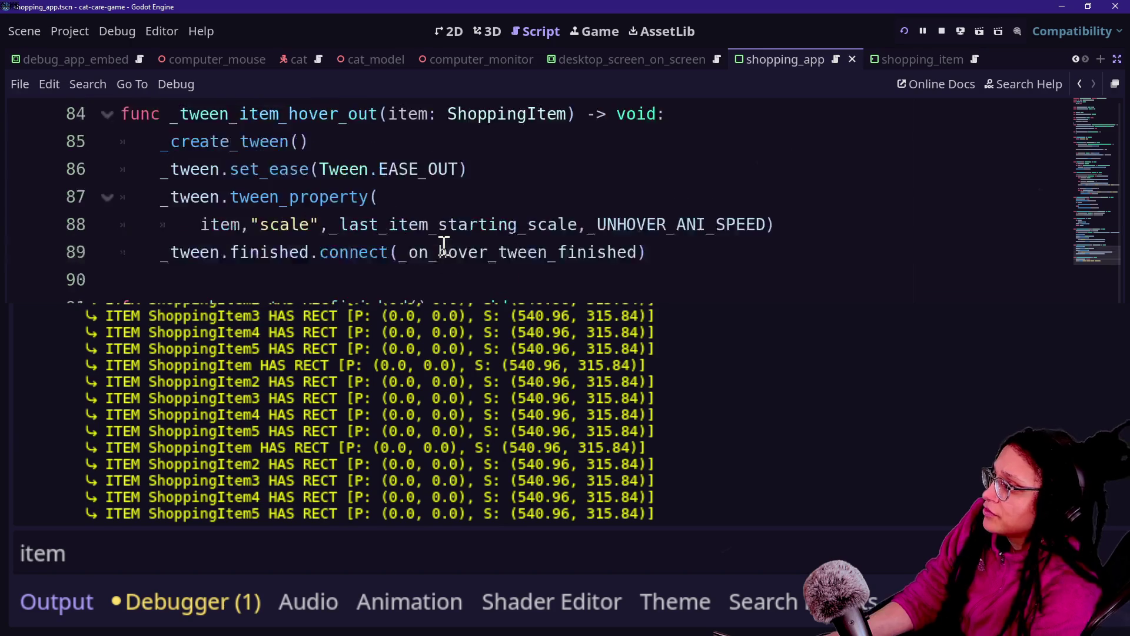
scroll(530, 194, "down", 1)
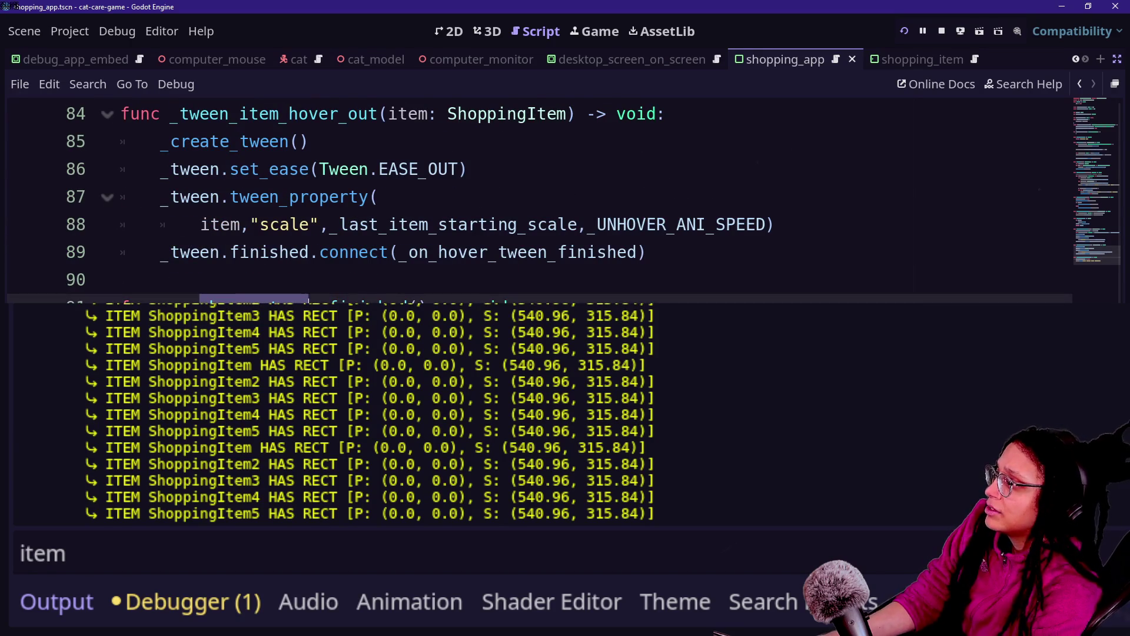
mouse_move(231, 253)
left_mouse_down()
mouse_move(414, 263)
mouse_move(391, 239)
mouse_move(633, 270)
left_mouse_up()
left_click(391, 275)
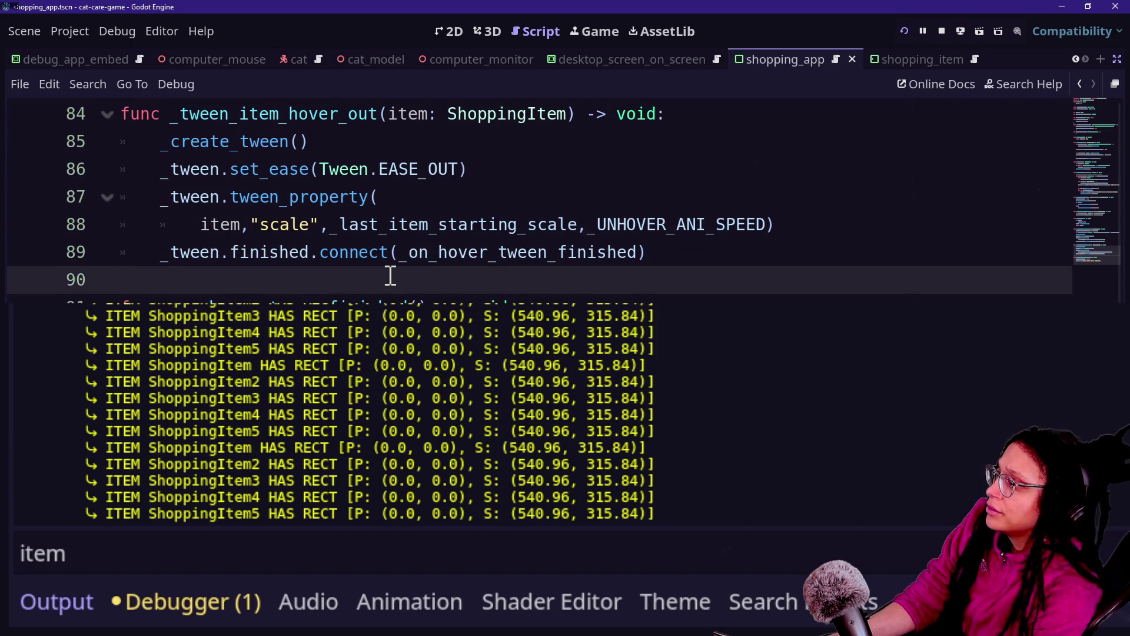
Look over the _tween_item_hover_in function, lines 75–83, selecting sections to review.
scroll(539, 251, "up", 1)
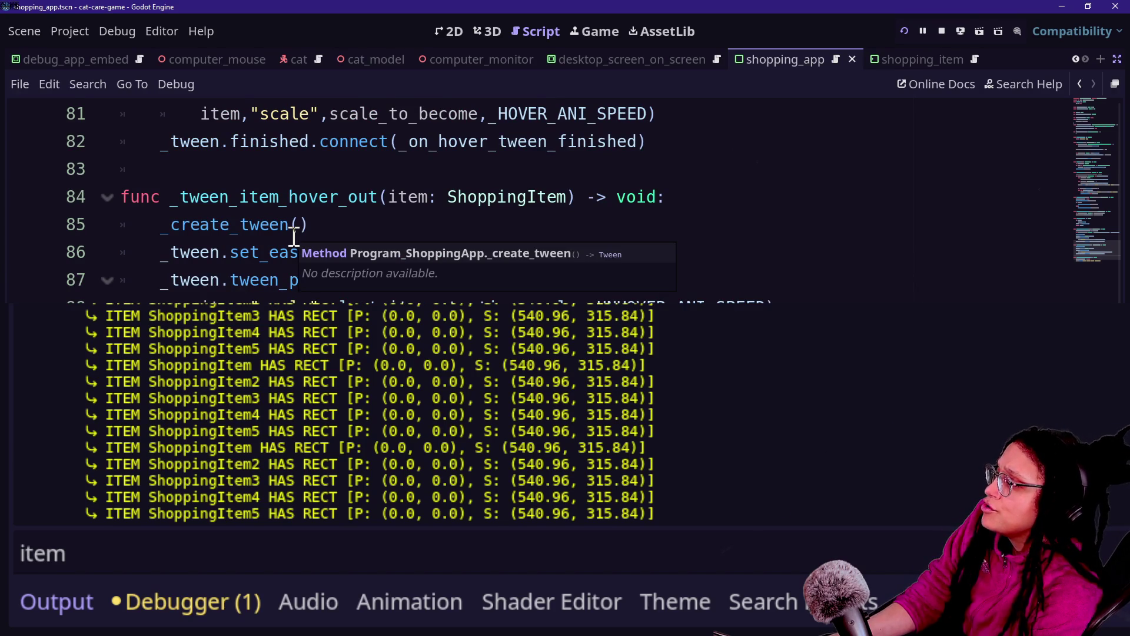
scroll(293, 238, "up", 2)
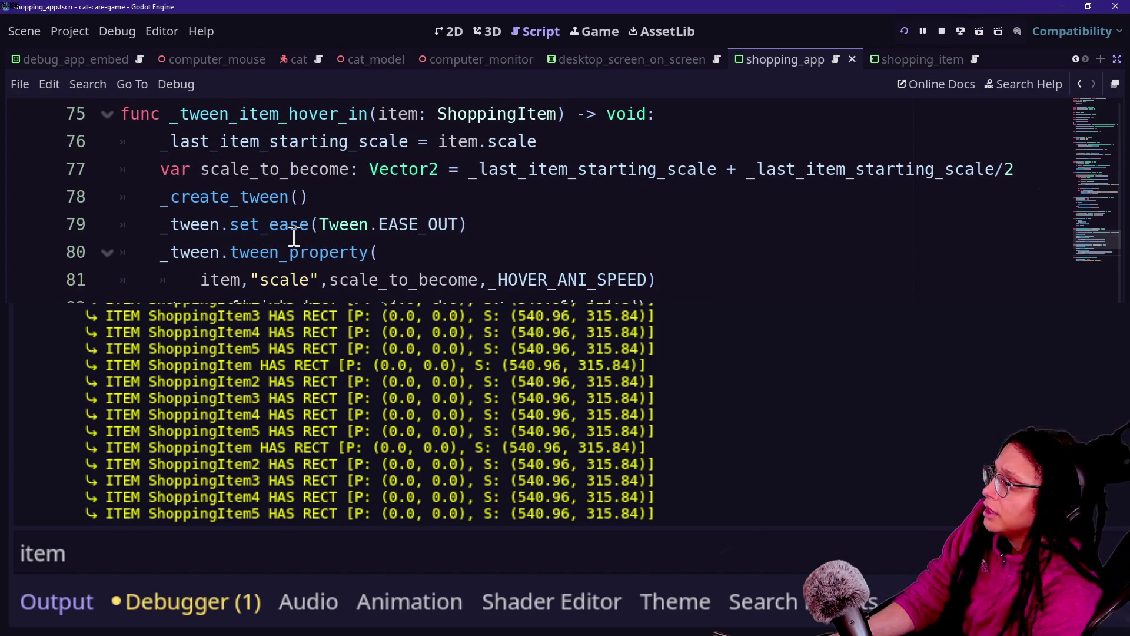
mouse_move(219, 116)
left_mouse_down()
mouse_move(396, 189)
mouse_move(542, 298)
left_mouse_up()
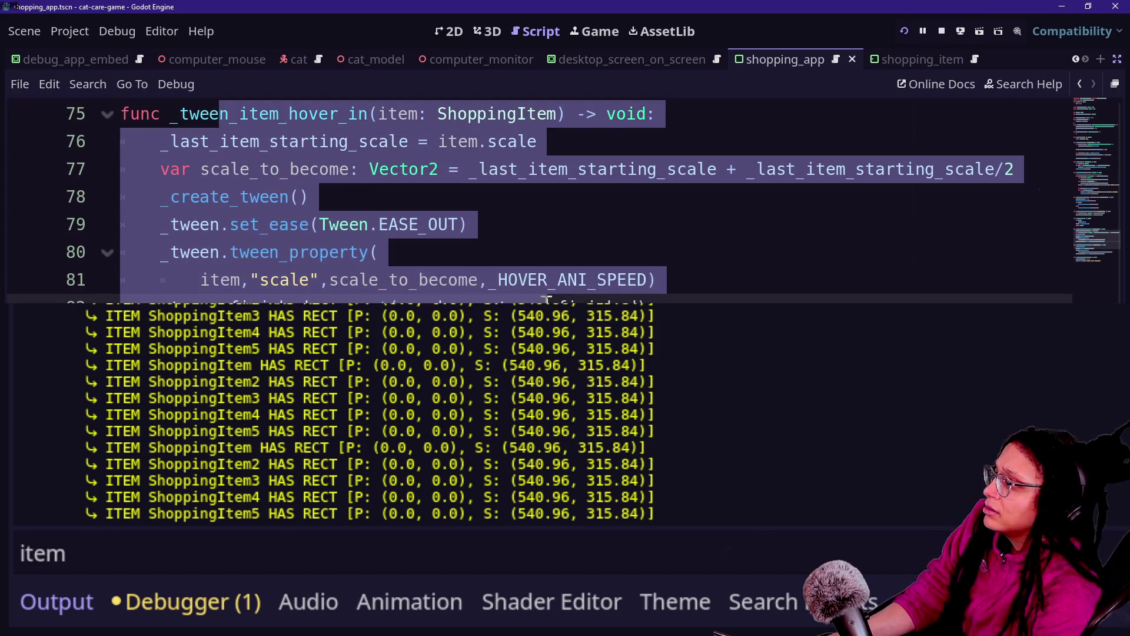
left_click(547, 299)
scroll(547, 282, "down", 4)
scroll(289, 276, "up", 5)
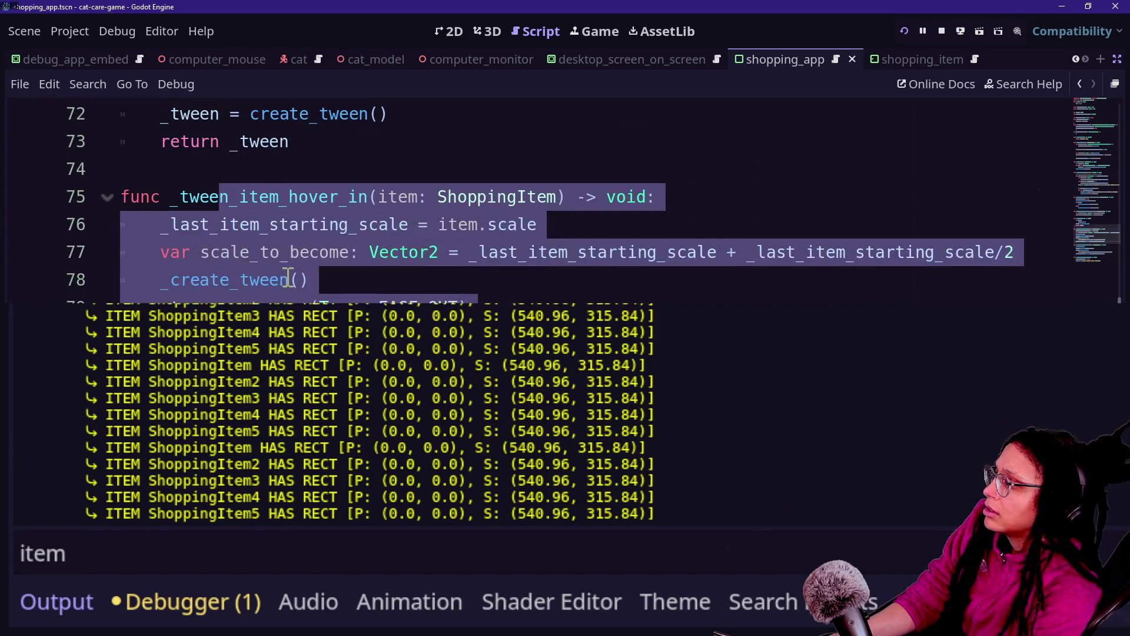
left_click(141, 221)
scroll(298, 194, "down", 2)
left_click_drag(293, 197, 513, 259)
left_click(513, 259)
scroll(512, 259, "up", 1)
left_click_drag(349, 141, 590, 273)
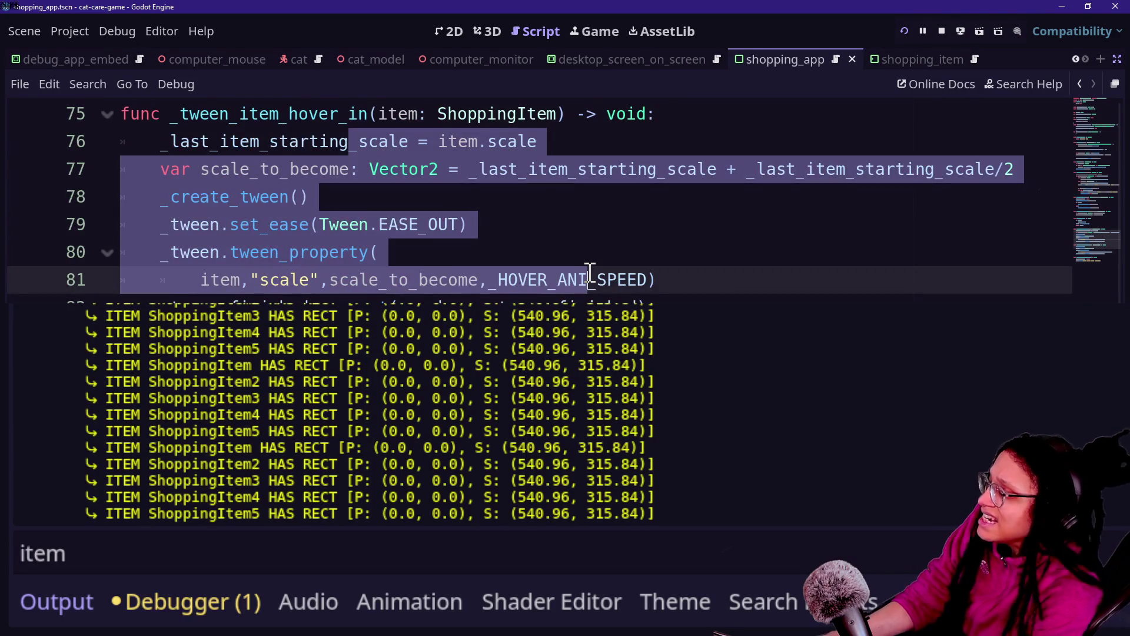
scroll(591, 272, "down", 6)
scroll(591, 273, "up", 3)
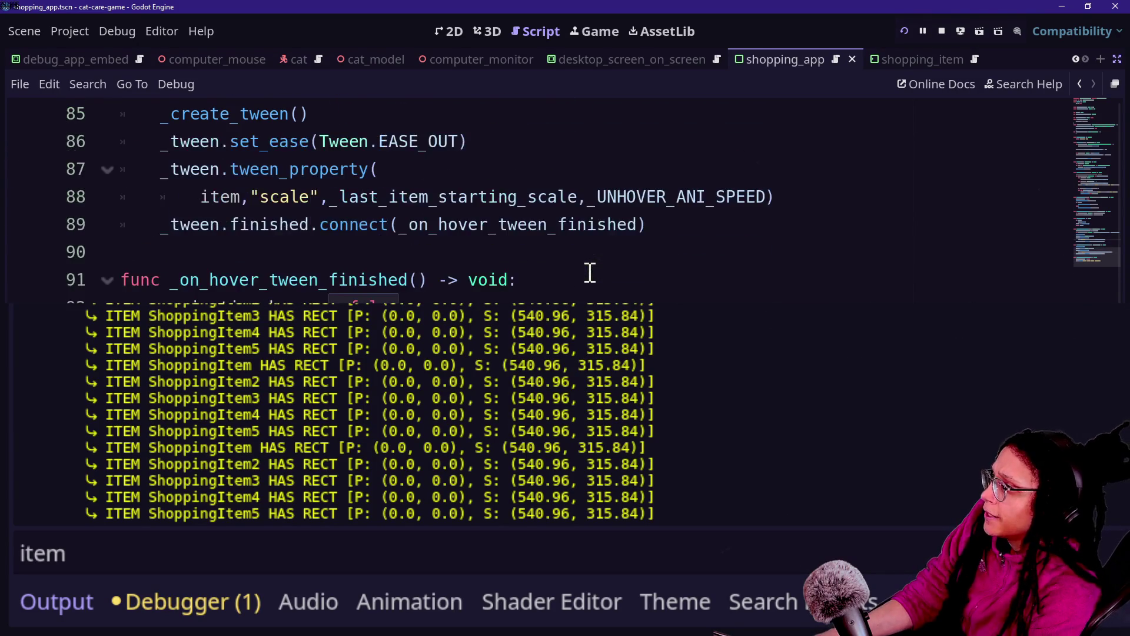
left_click(429, 556)
type("animat")
key("BackSpace")
key("BackSpace")
key("BackSpace")
key("ctrl+a")
type("finish")
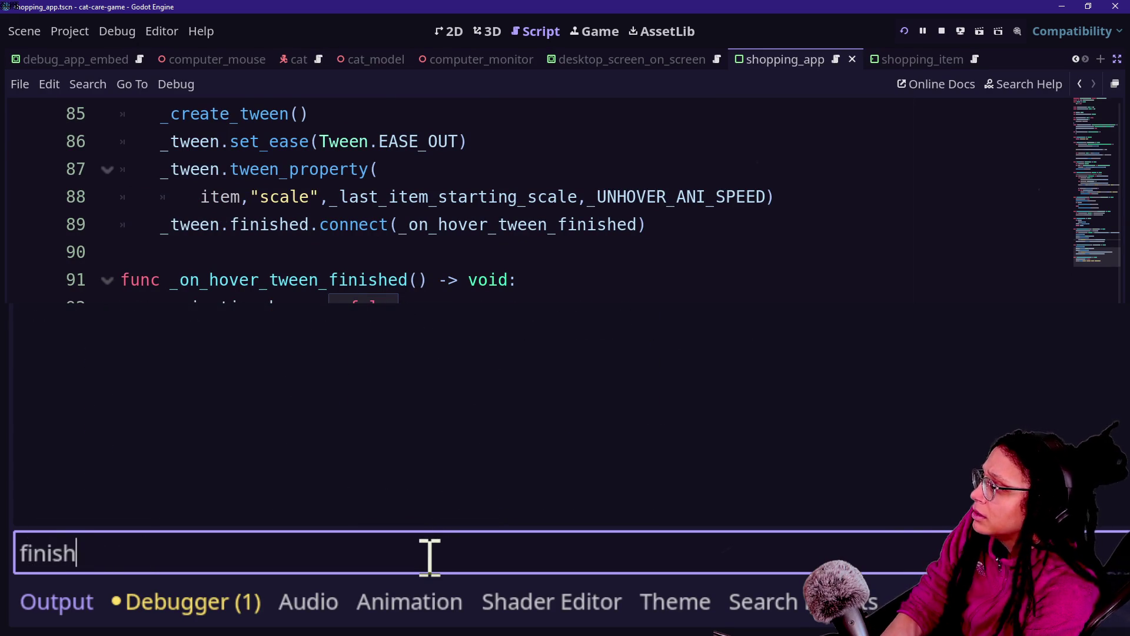
key("ctrl+a")
key("BackSpace")
type("item")
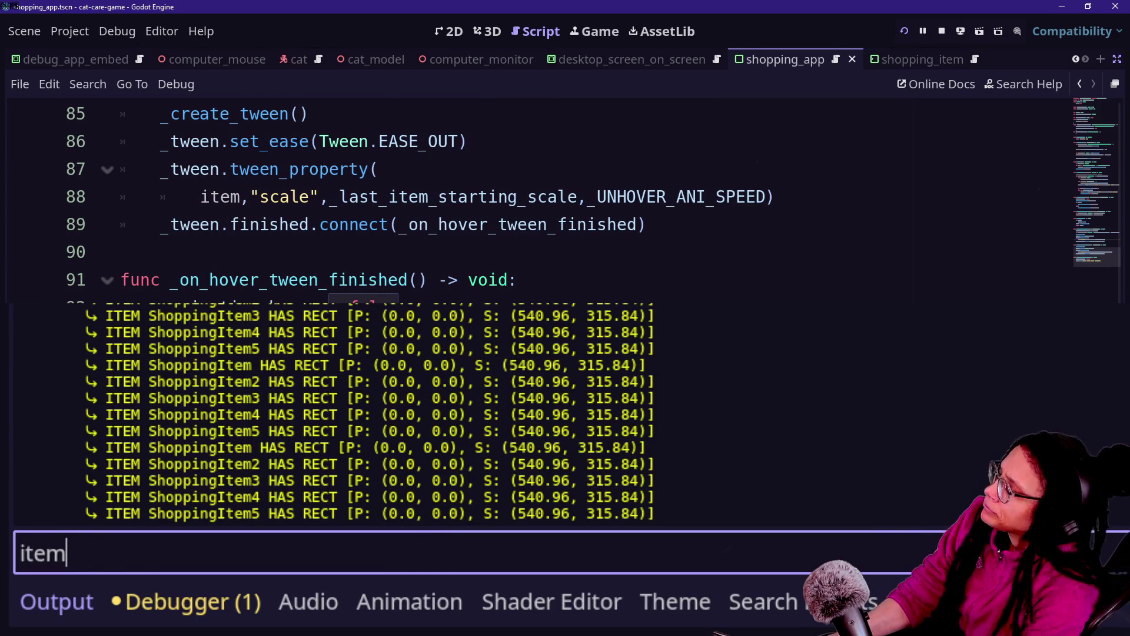
scroll(401, 257, "up", 15)
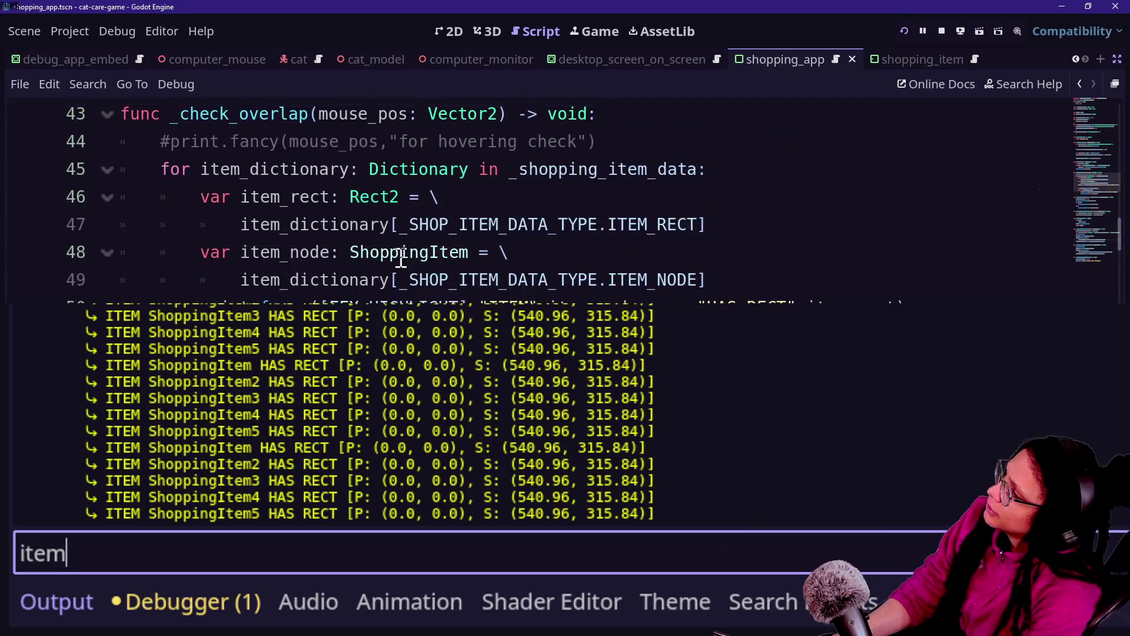
scroll(401, 257, "down", 5)
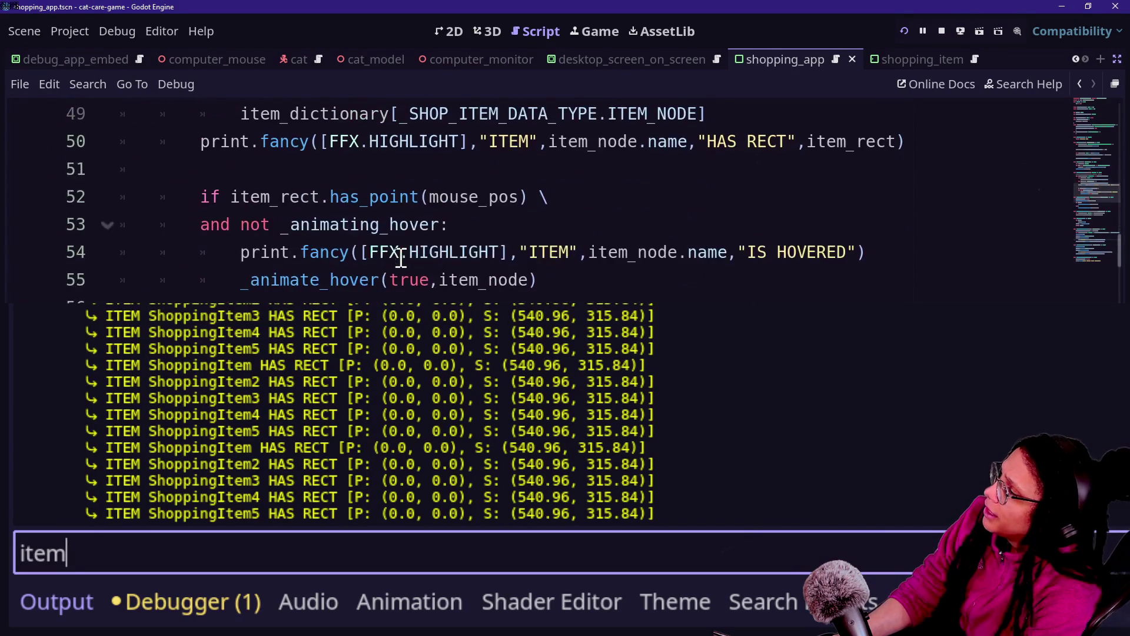
scroll(401, 257, "up", 2)
scroll(353, 270, "down", 1)
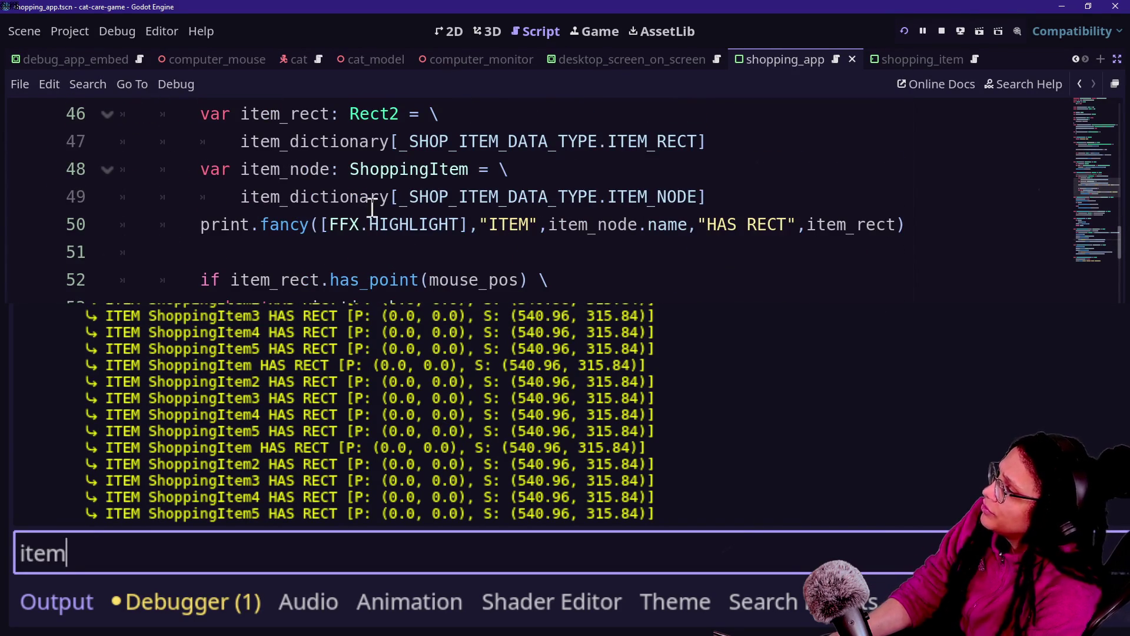
left_click_drag(360, 200, 558, 282)
key("Escape")
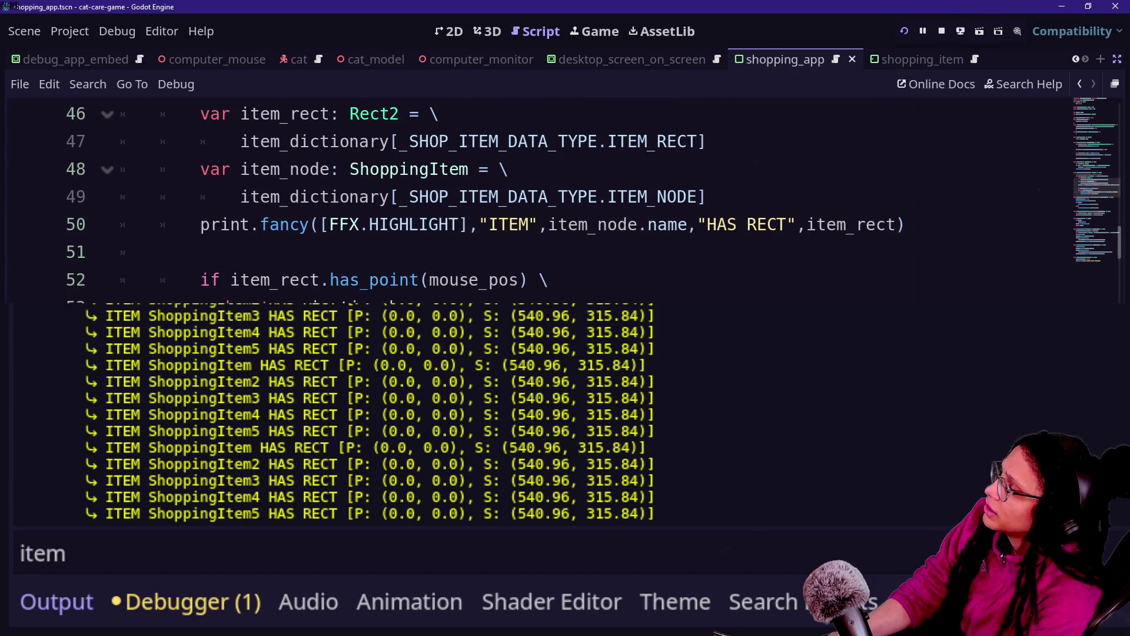
key("shift+Down")
key("shift+Down")
key("shift+Down")
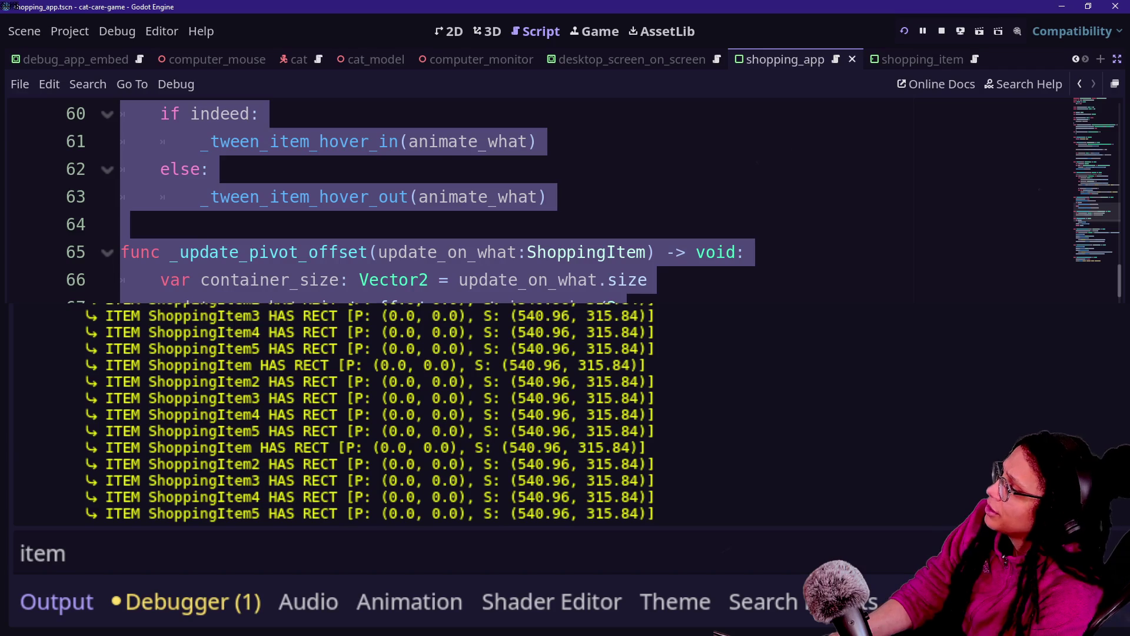
left_click(565, 299)
scroll(565, 299, "up", 7)
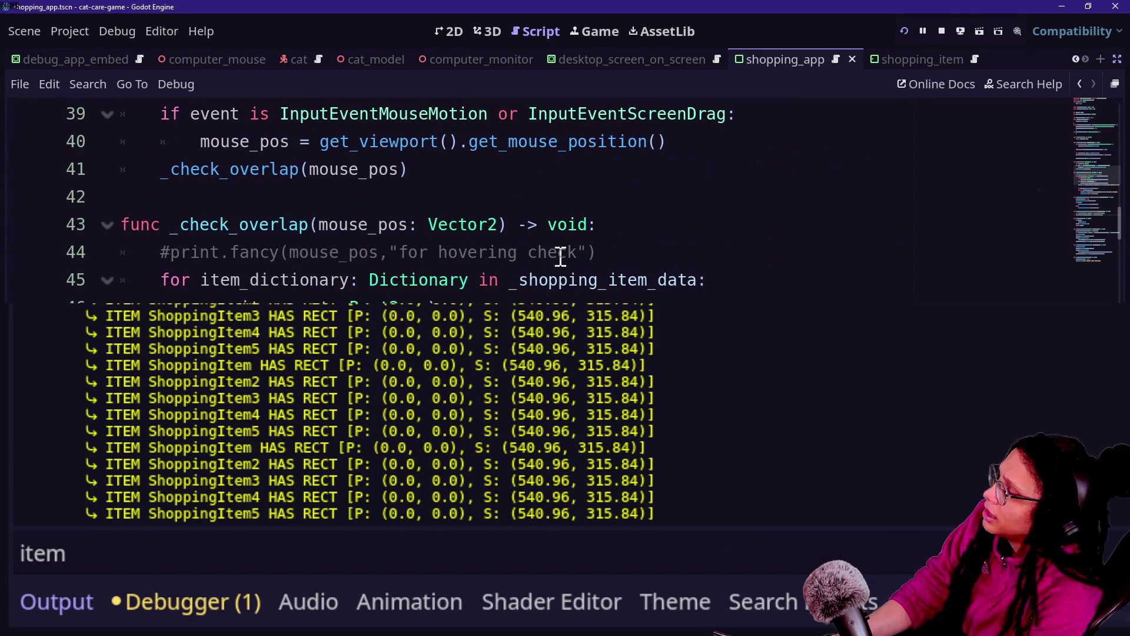
scroll(560, 257, "down", 1)
scroll(560, 257, "up", 4)
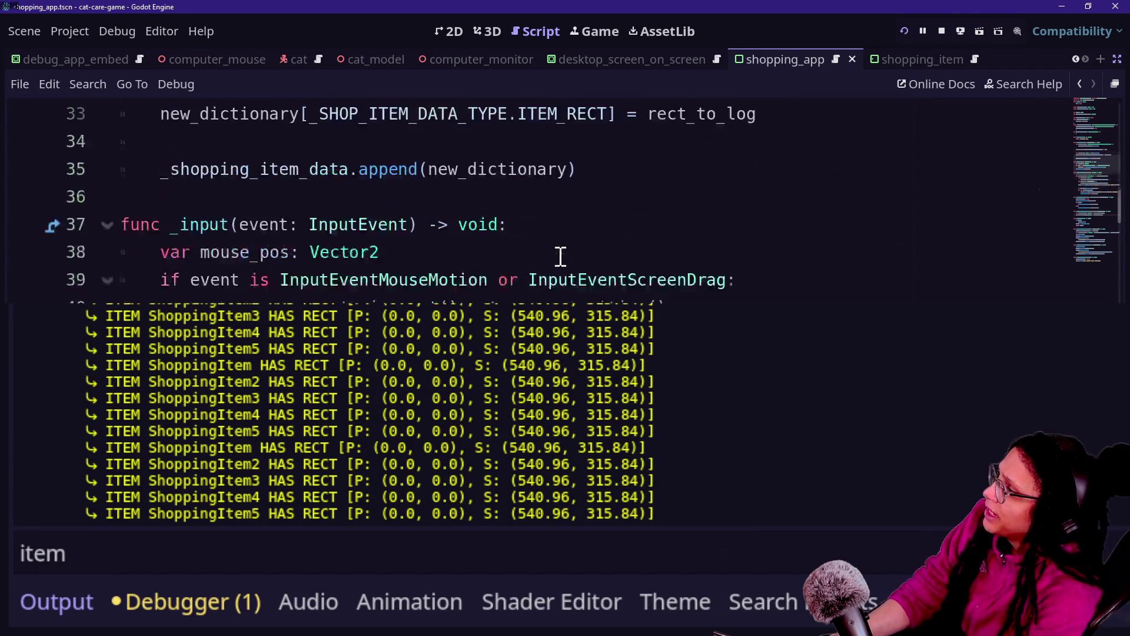
scroll(560, 257, "down", 2)
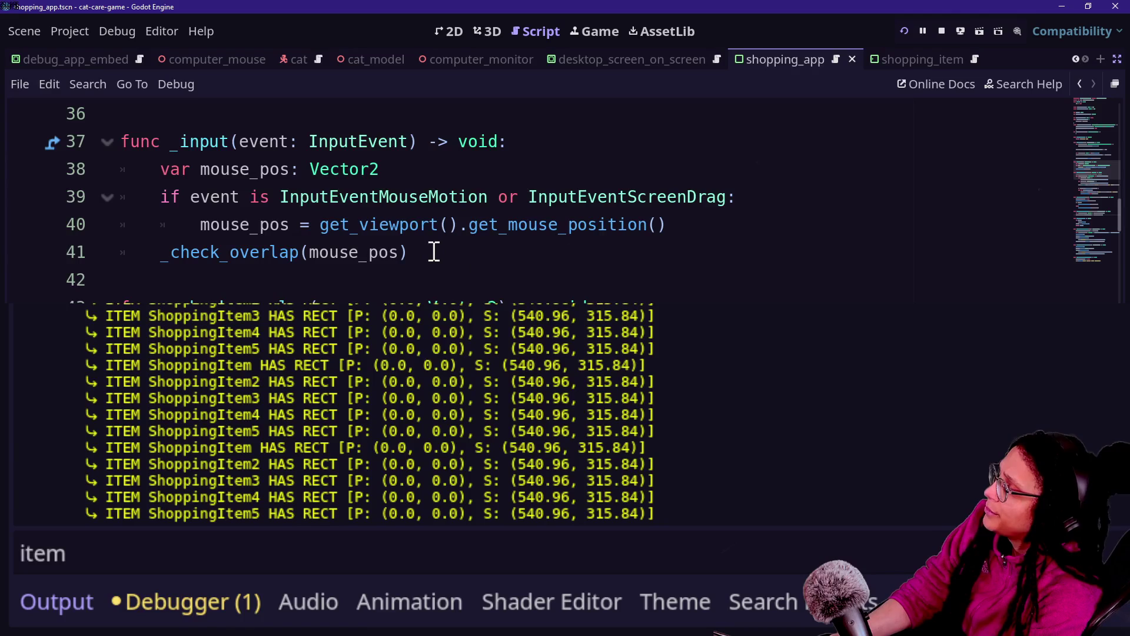
scroll(434, 252, "up", 1)
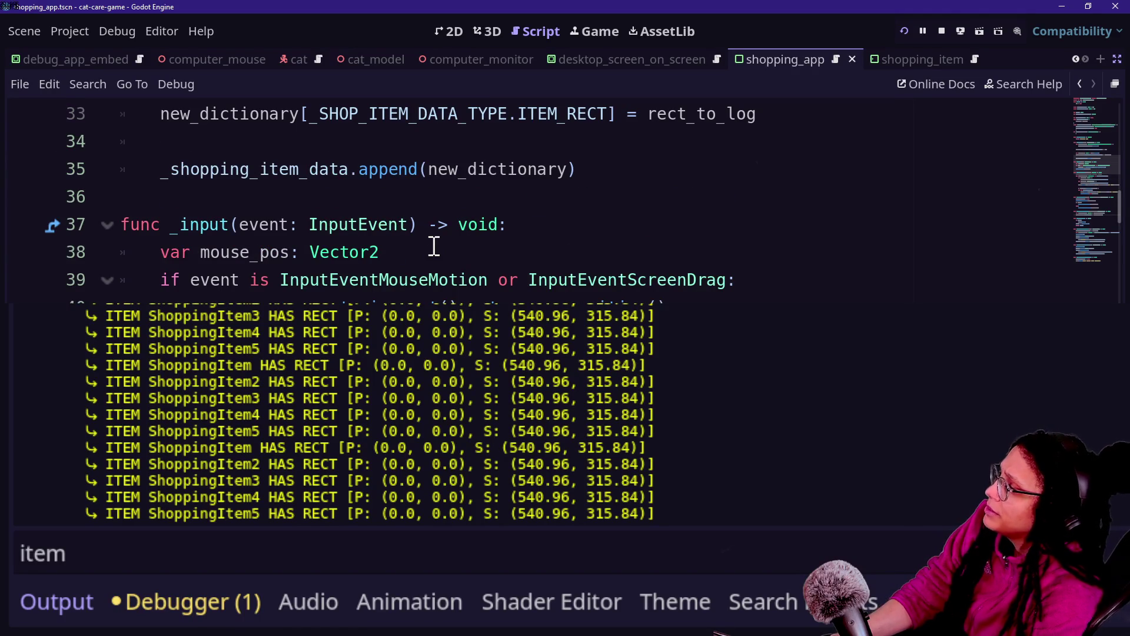
scroll(434, 246, "down", 1)
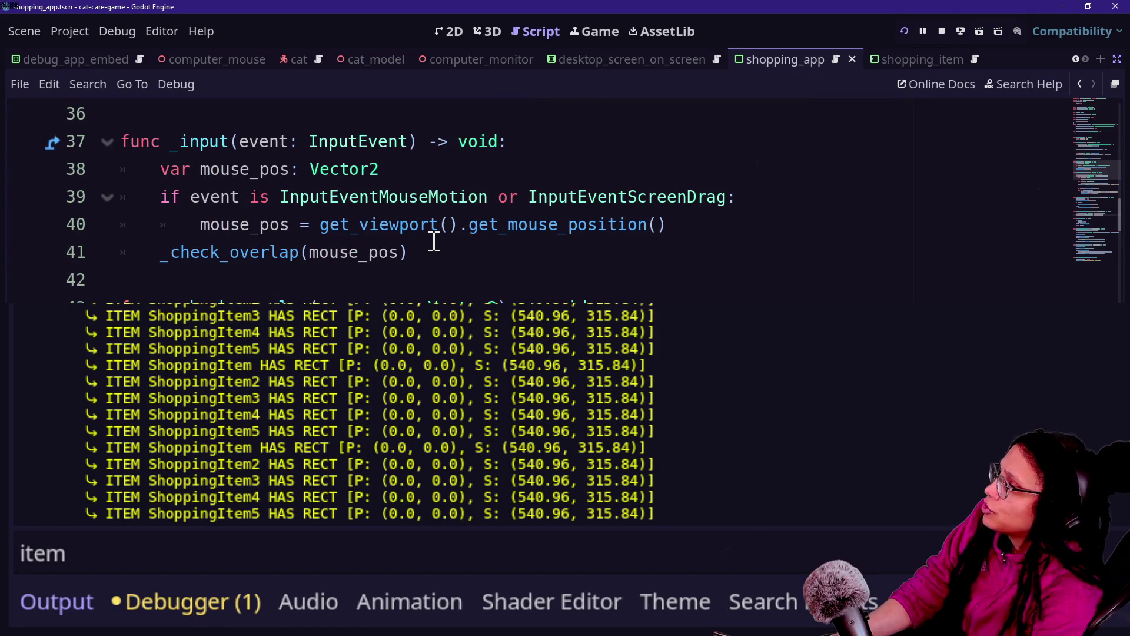
scroll(346, 273, "down", 1)
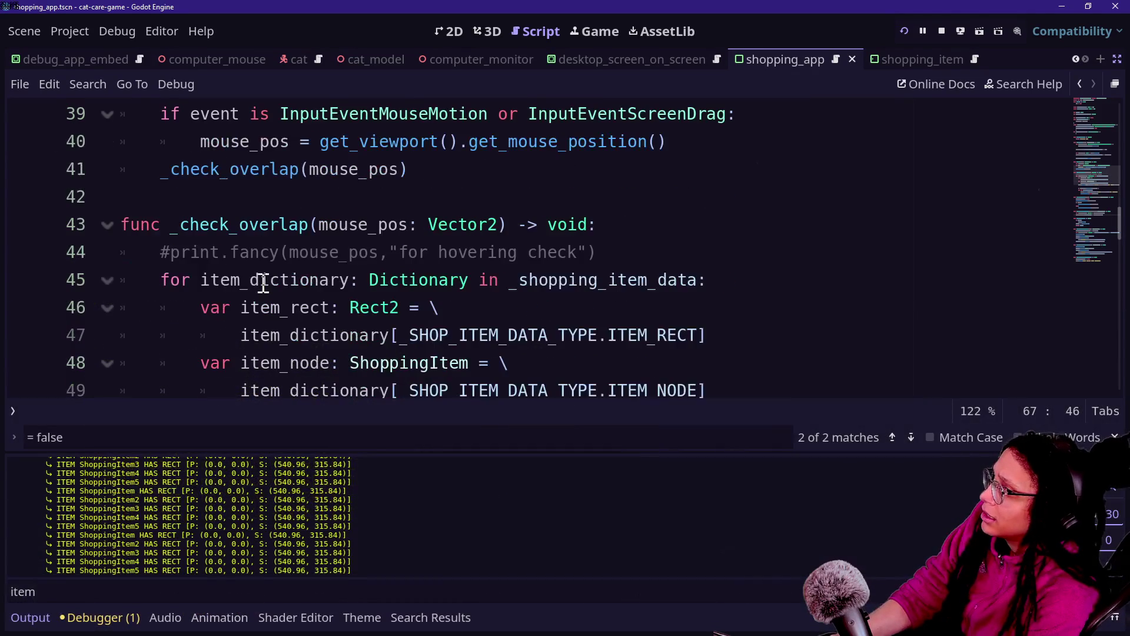
scroll(214, 273, "up", 4)
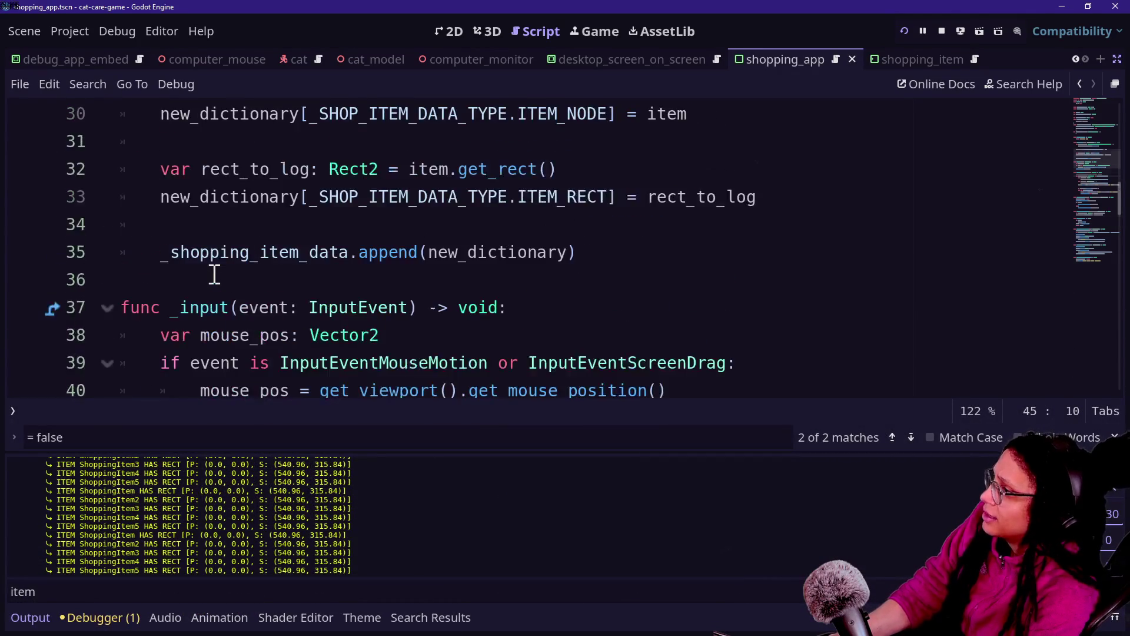
scroll(214, 272, "up", 2)
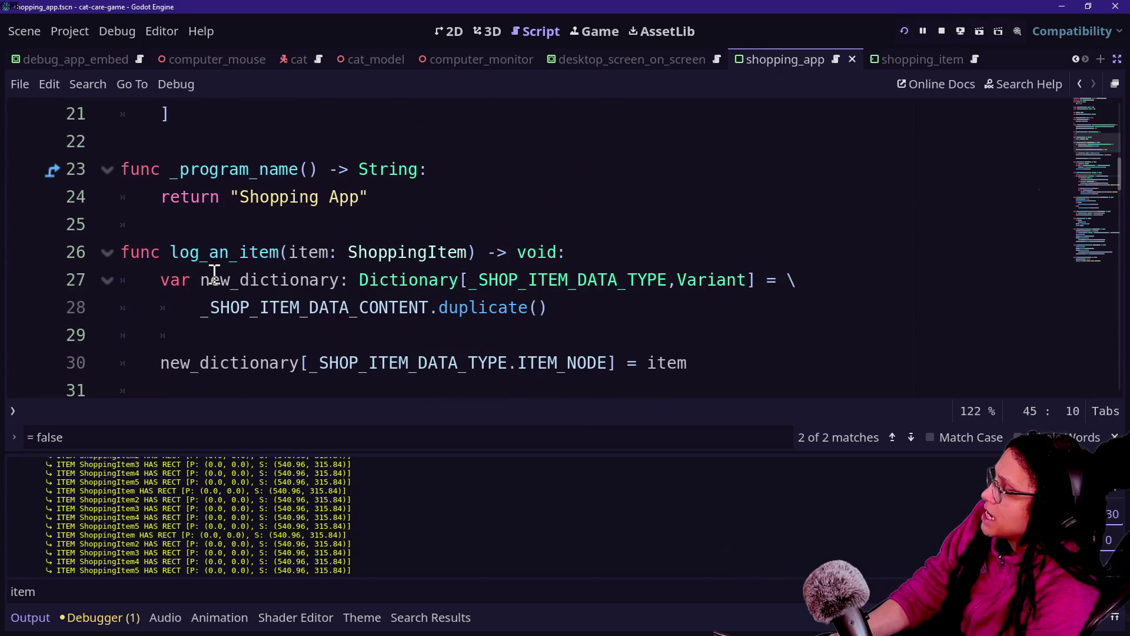
scroll(214, 272, "down", 7)
scroll(214, 273, "down", 2)
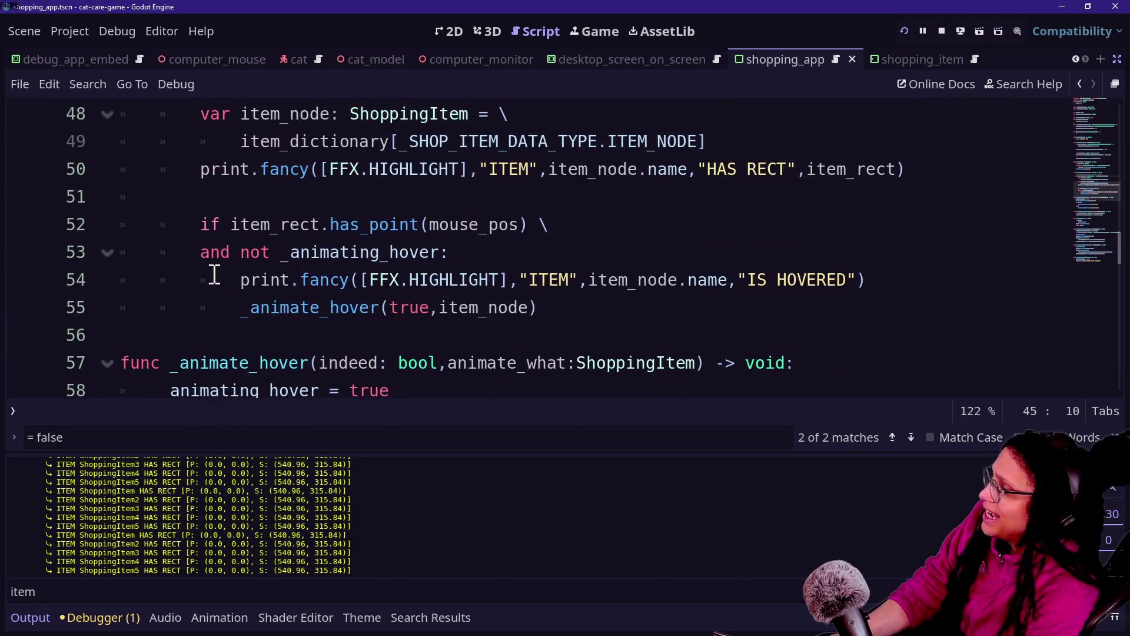
scroll(214, 274, "up", 6)
scroll(213, 274, "down", 2)
scroll(213, 273, "up", 2)
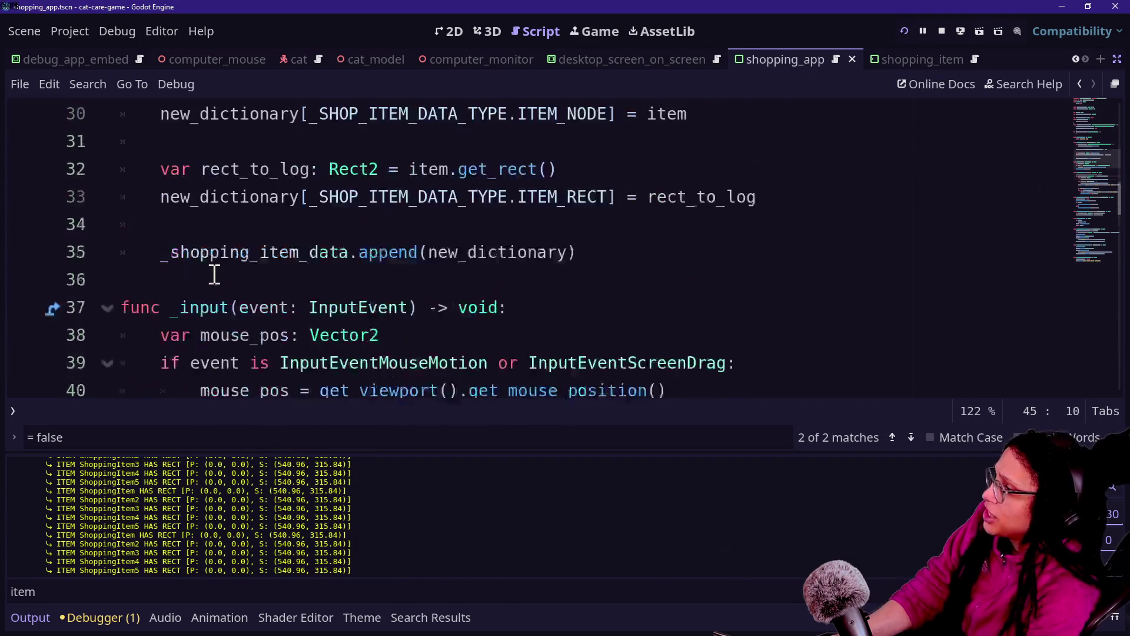
scroll(213, 274, "up", 4)
left_click(328, 353)
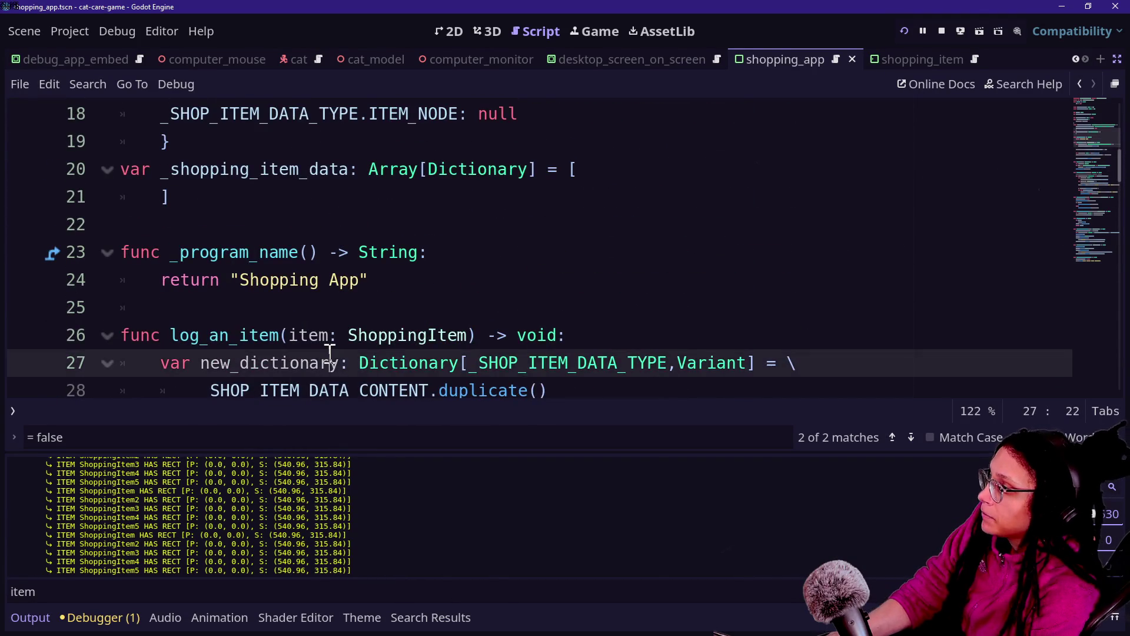
scroll(328, 354, "up", 3)
scroll(328, 353, "down", 3)
scroll(330, 354, "down", 3)
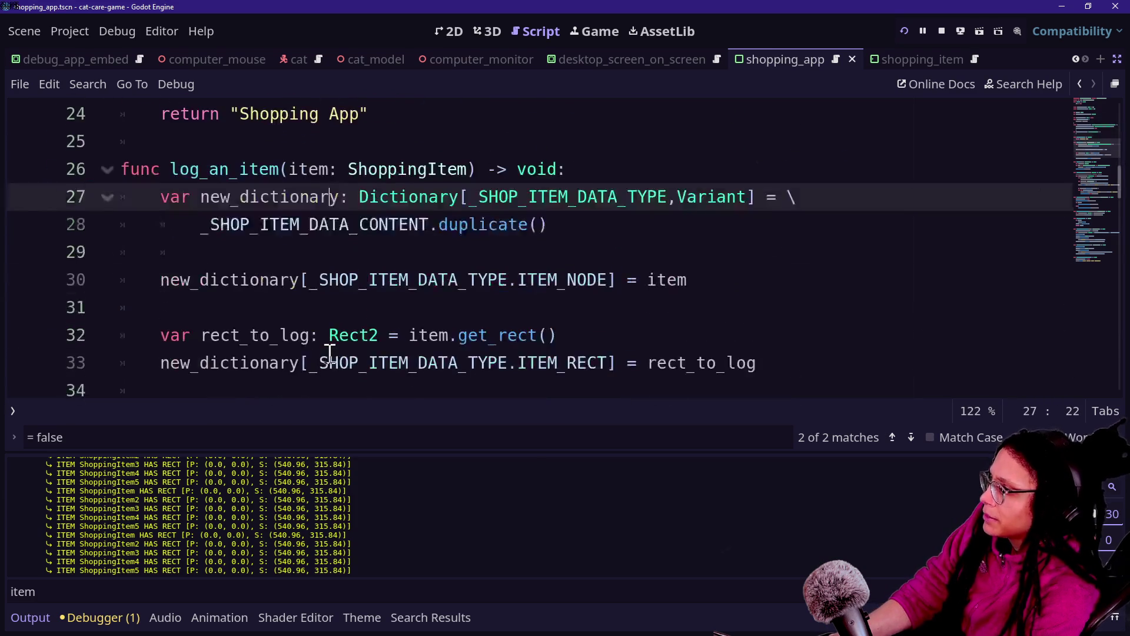
scroll(330, 353, "down", 20)
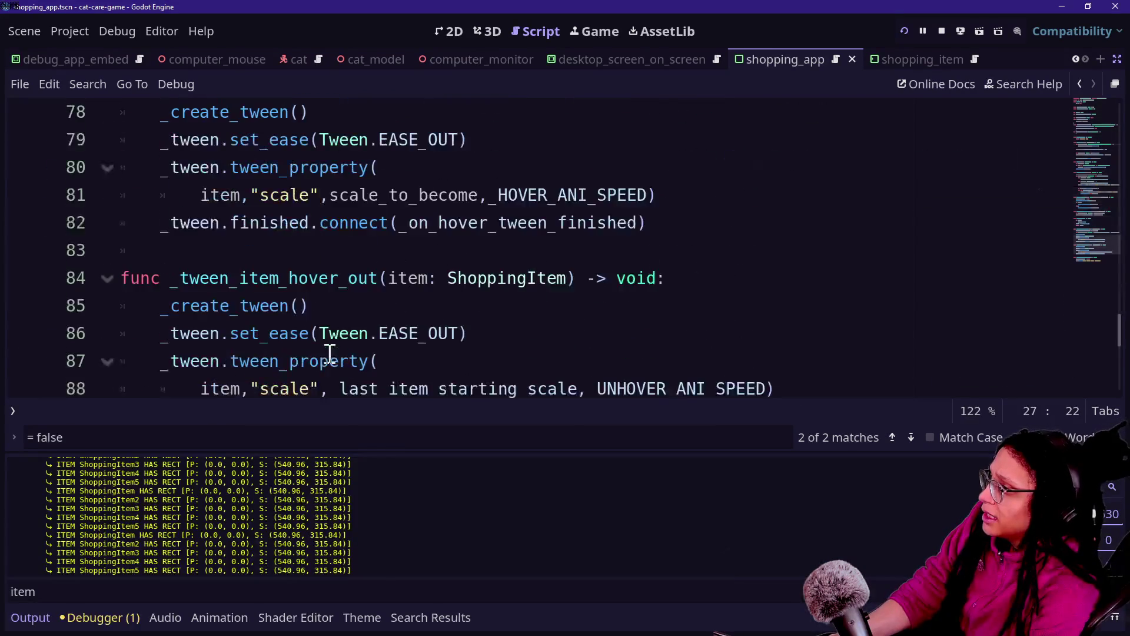
scroll(330, 354, "up", 1)
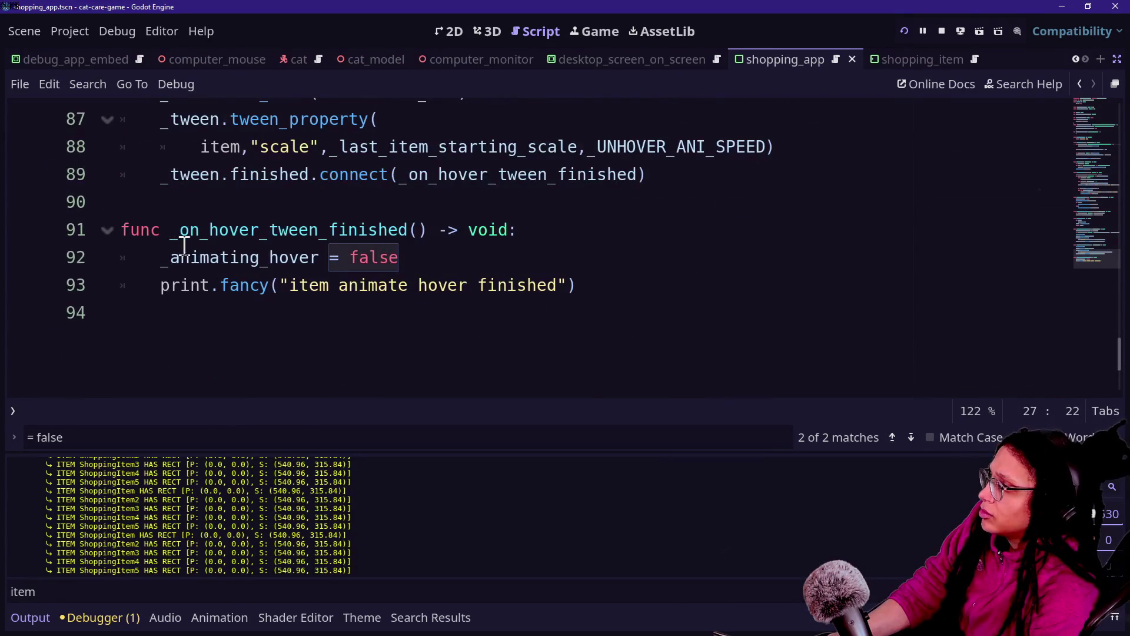
left_click(502, 255)
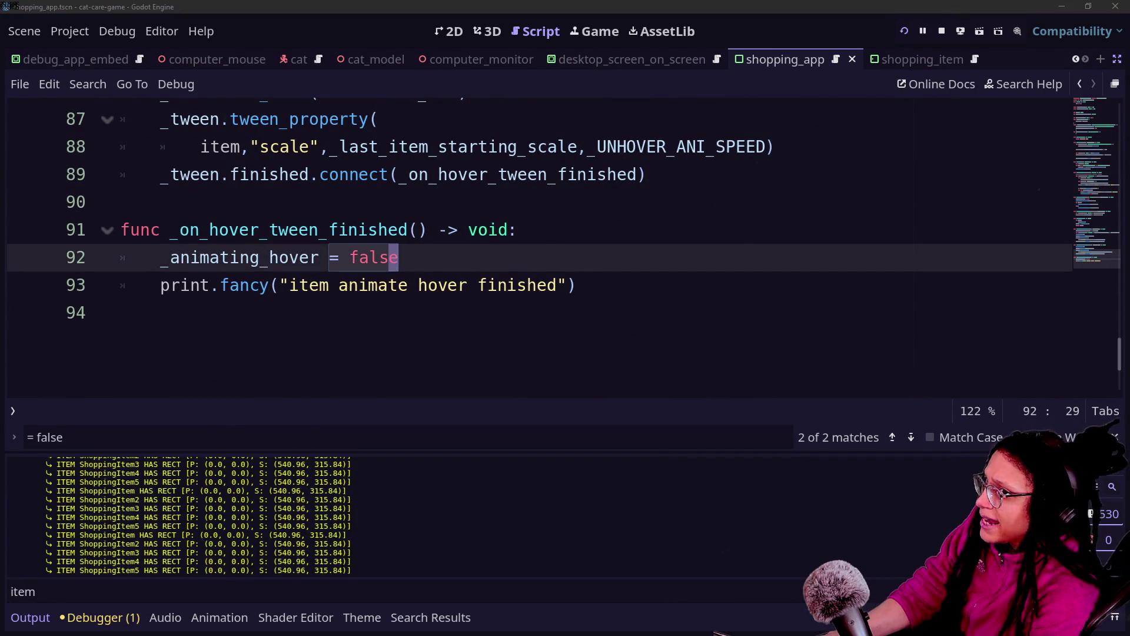
scroll(606, 214, "up", 4)
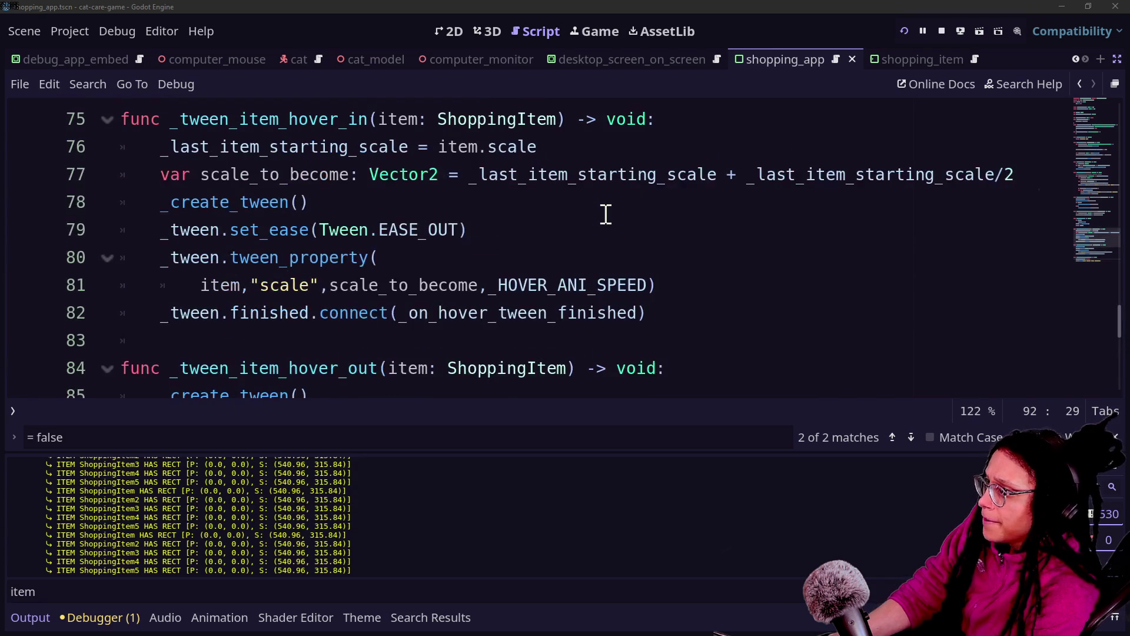
scroll(305, 265, "up", 7)
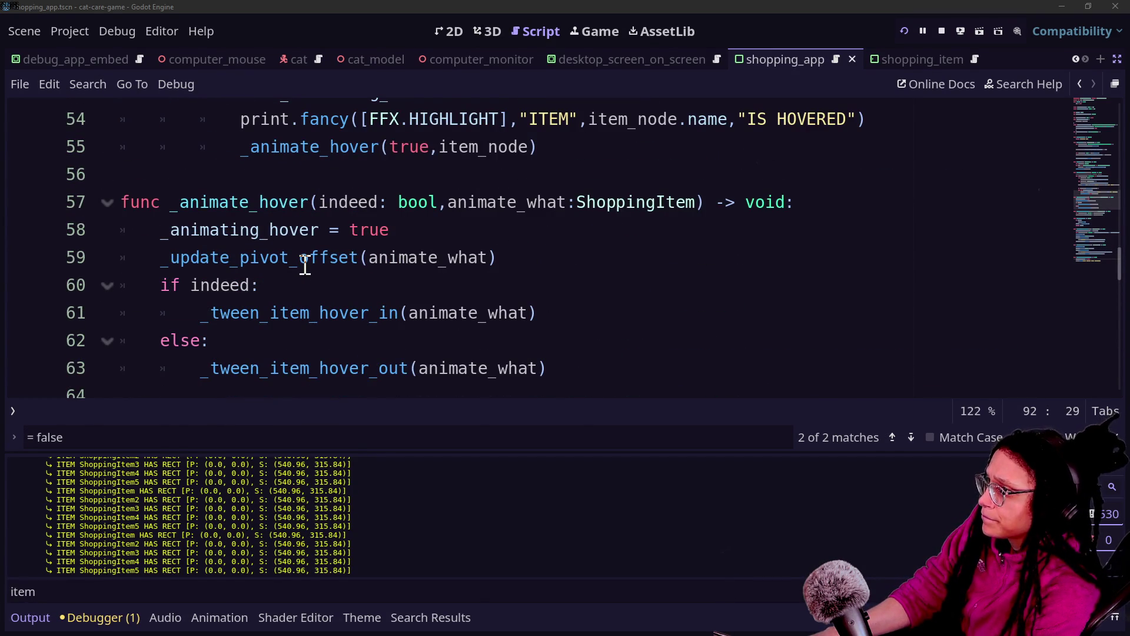
left_click(433, 316)
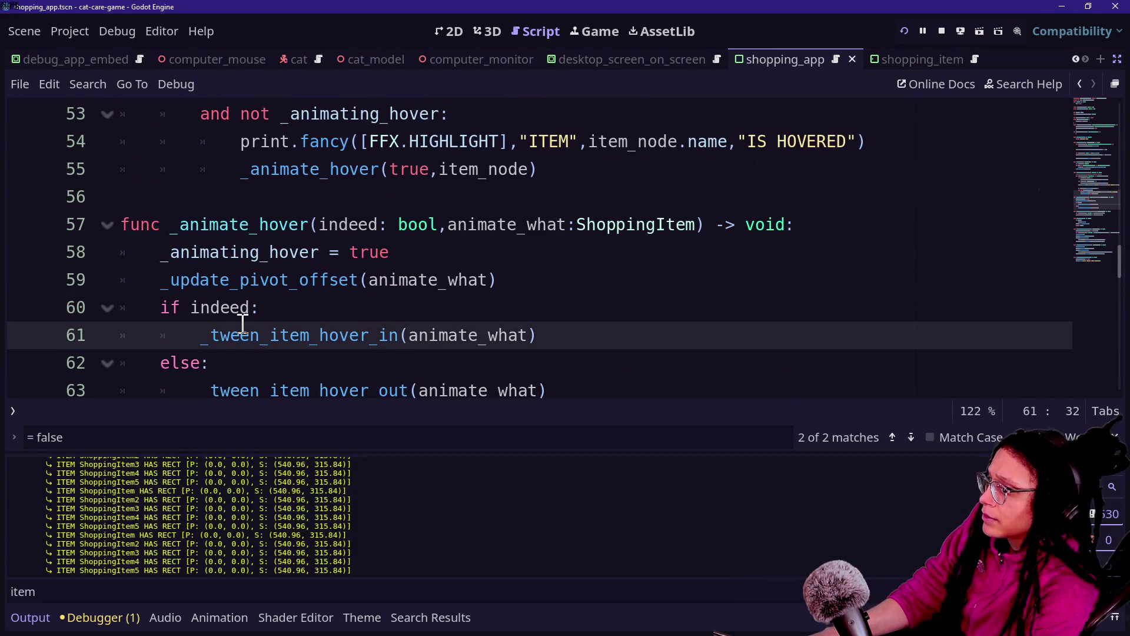
scroll(245, 323, "up", 2)
left_click_drag(328, 177, 561, 306)
left_click(559, 300)
key("Down")
Look over the has_point hover check around line 52, then hide the Output panel.
key("Up")
key("Up")
key("Up")
left_click_drag(373, 189, 514, 246)
left_click(513, 246)
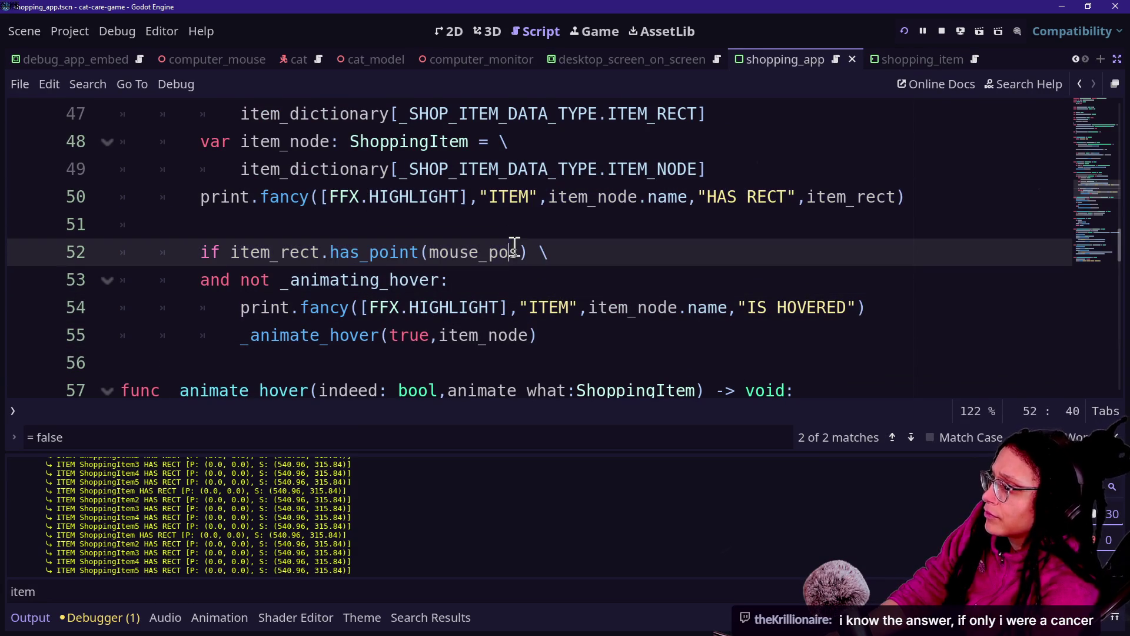
key("ctrl+j")
Select parts of the _animate_hover call on line 55 to inspect it.
left_click(232, 277)
key("Down")
key("Down")
key("Down")
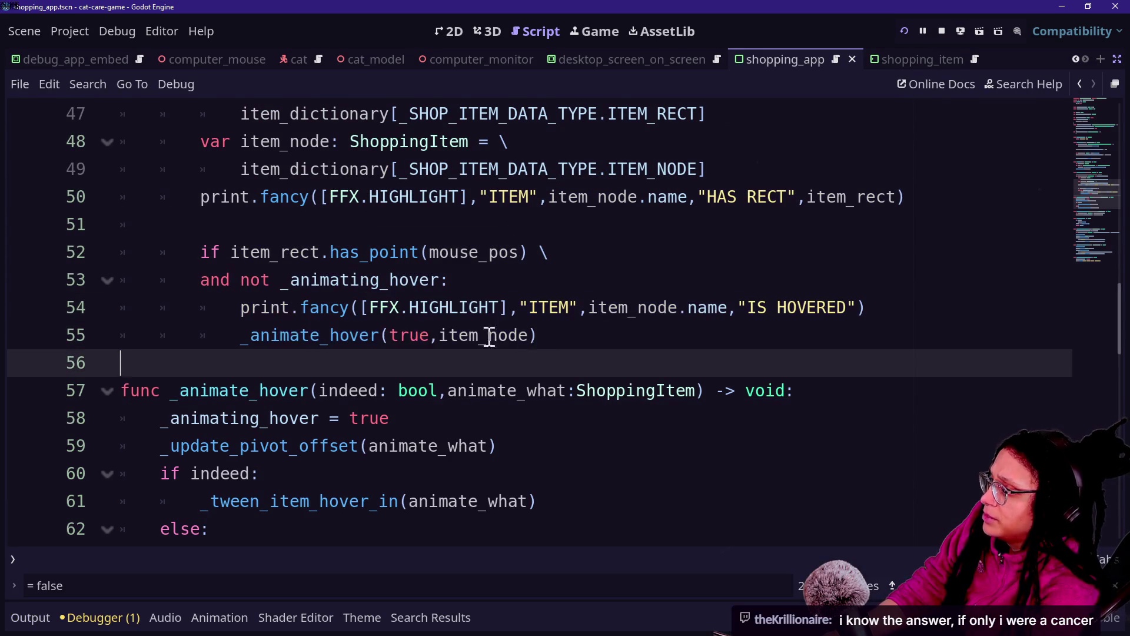
left_click_drag(359, 334, 279, 334)
left_click_drag(414, 342, 514, 335)
left_click_drag(309, 336, 449, 335)
left_click(340, 335)
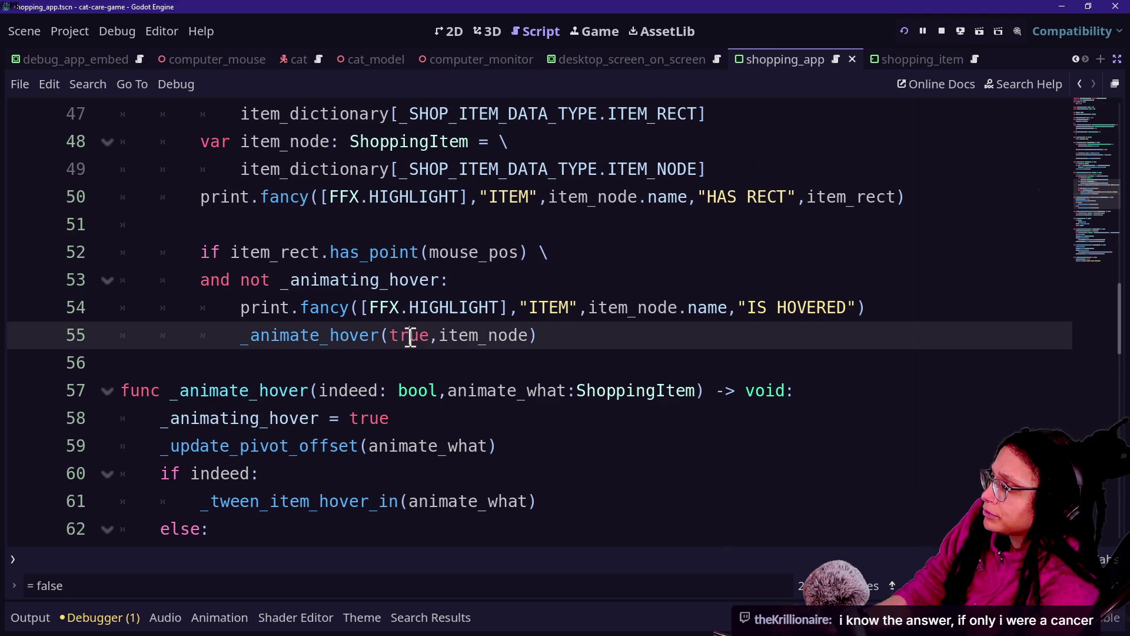
Inspect the _animating_hover flag and place the caret after _animating_hover = true in _animate_hover.
scroll(412, 336, "up", 1, "ctrl")
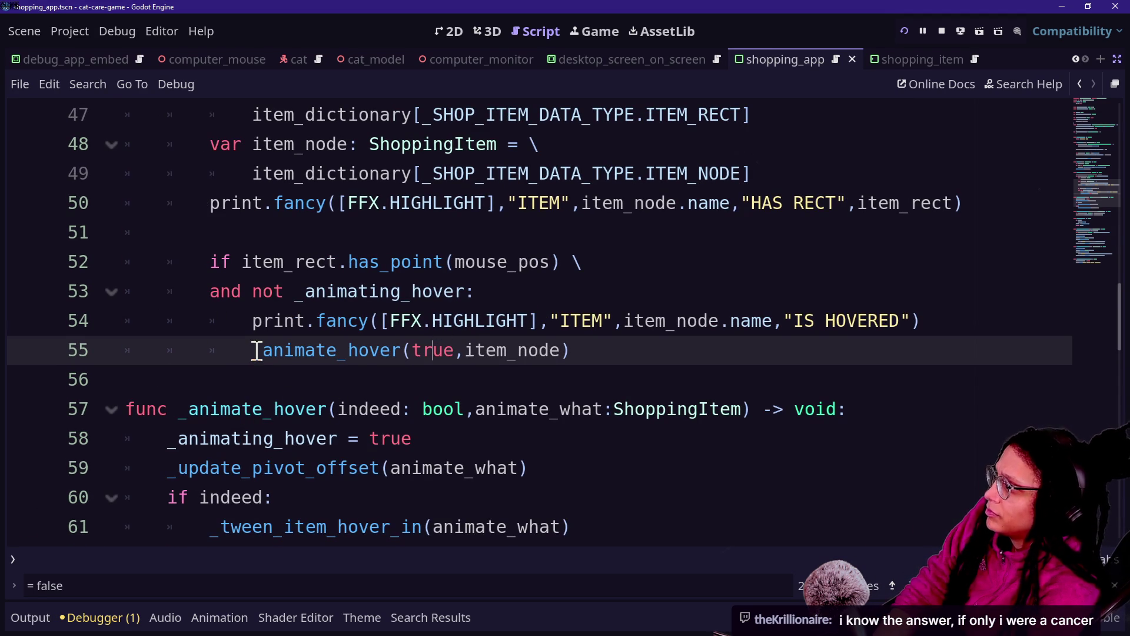
scroll(258, 351, "up", 1)
left_click(284, 361)
left_click_drag(294, 380, 464, 379)
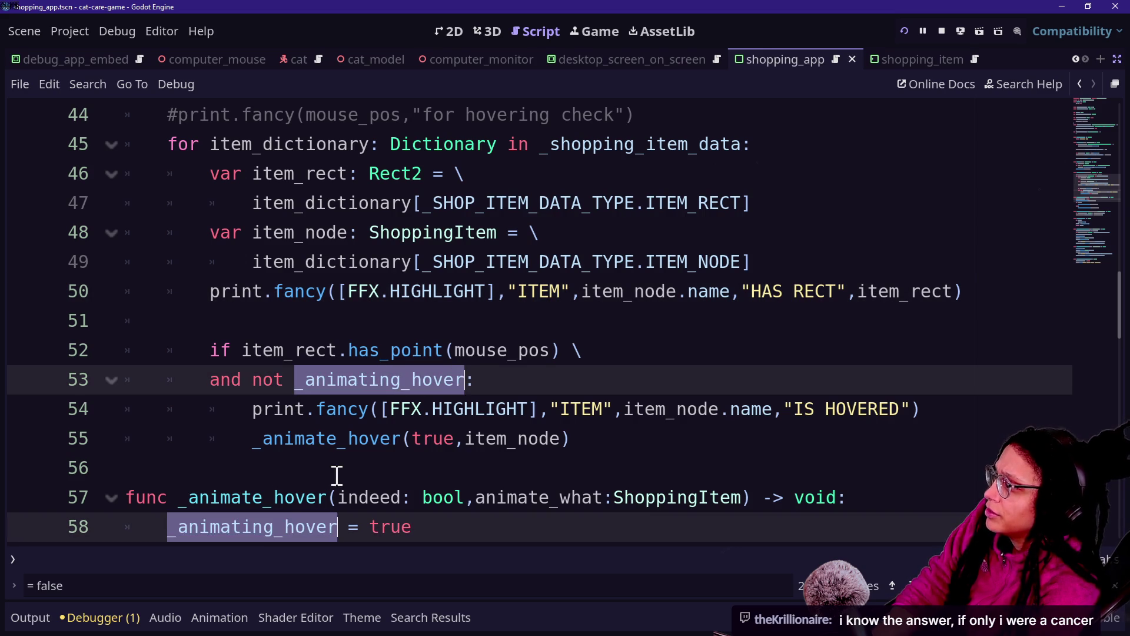
scroll(188, 447, "down", 1)
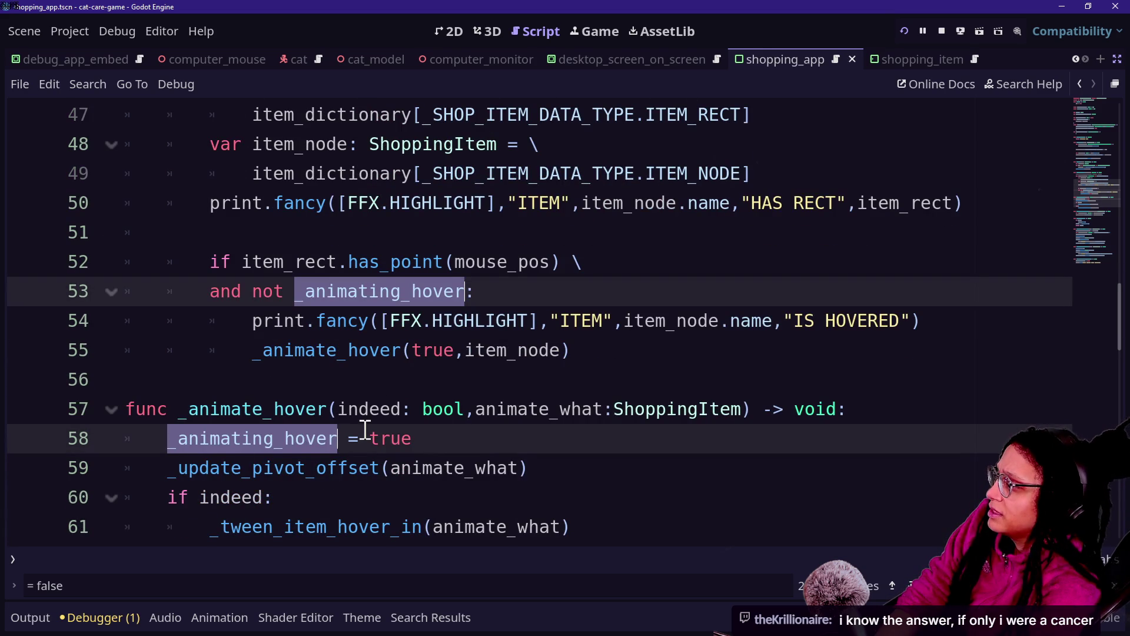
left_click(169, 407)
left_click(475, 458)
left_click(474, 450)
scroll(473, 451, "down", 1)
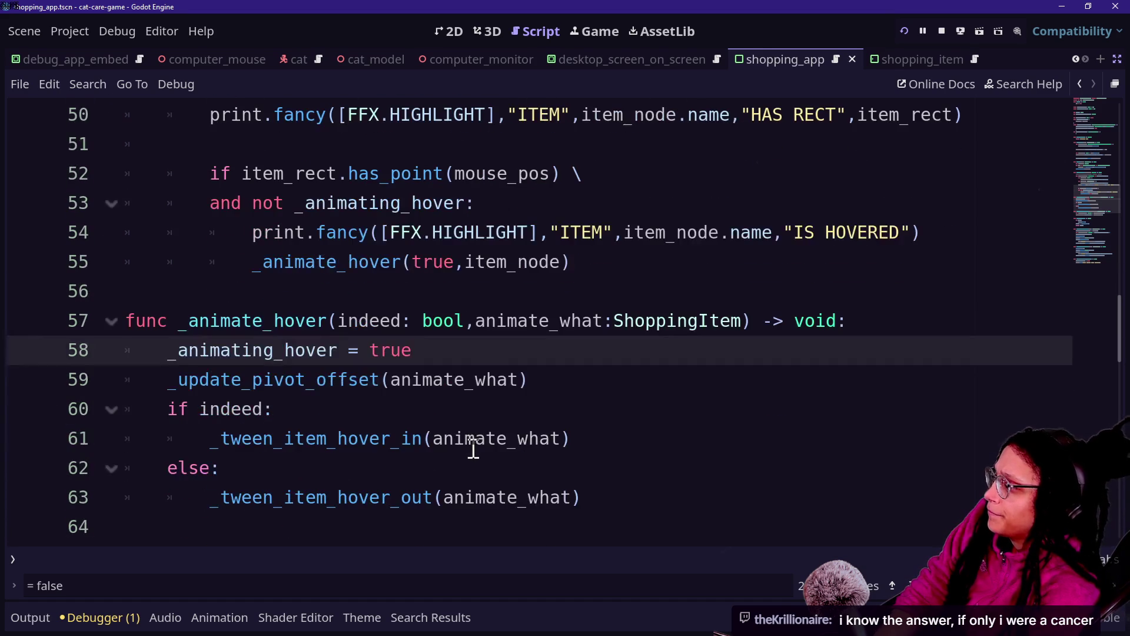
Add a new line 59 after _animating_hover = true and start a print call with "ITEM".
key("Return")
left_click(475, 445)
type("p")
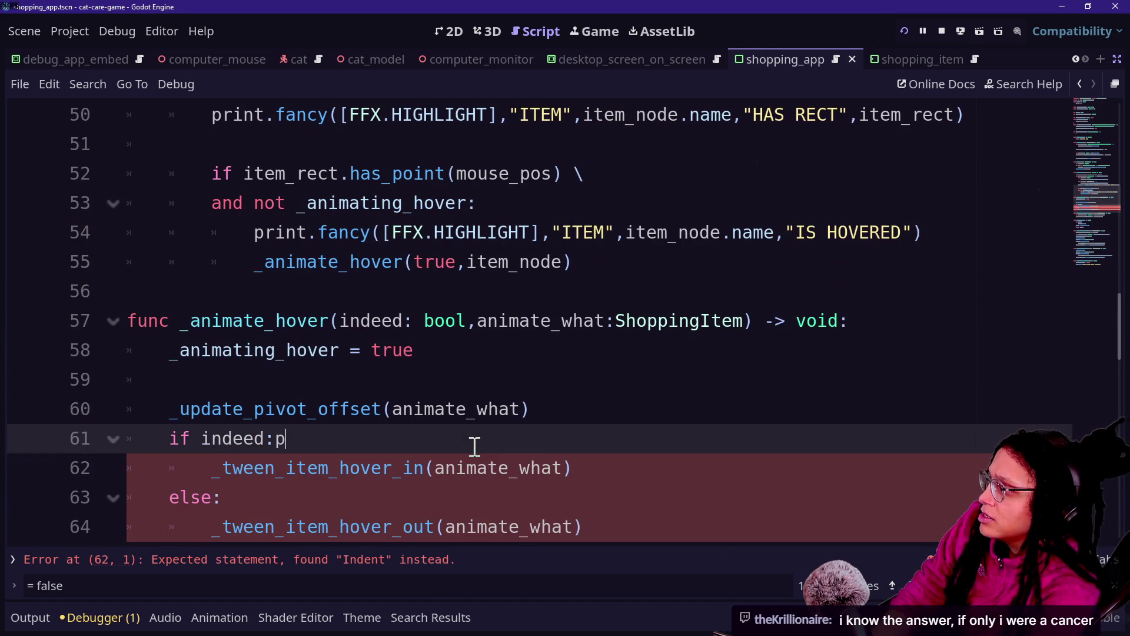
key("BackSpace")
left_click(271, 379)
type("print(")
key("BackSpace")
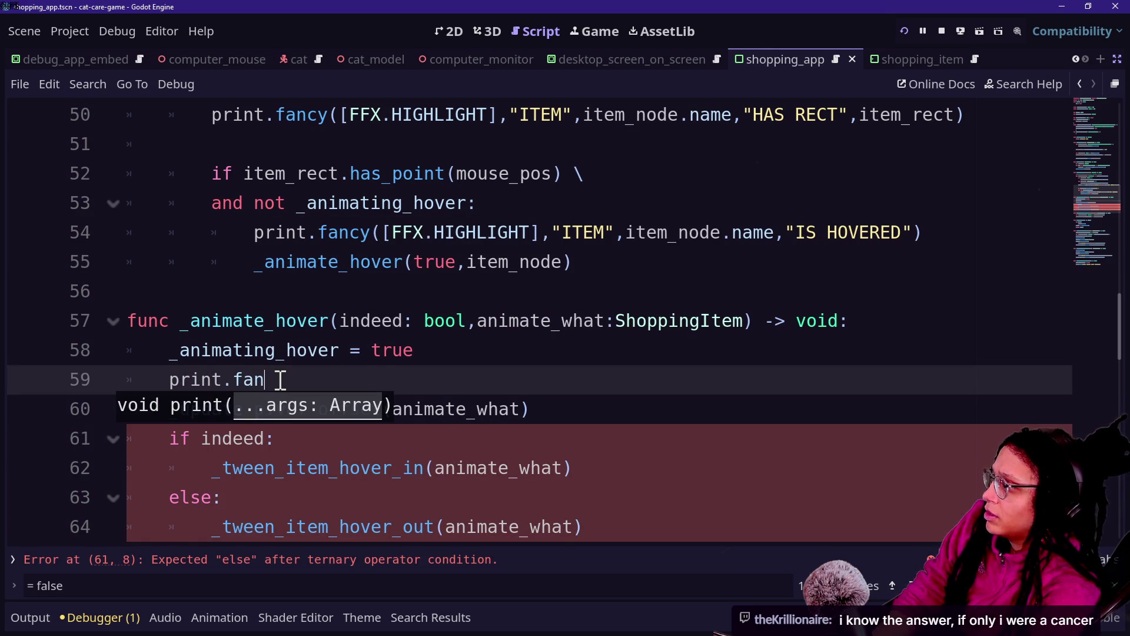
type("cy(\"ITE")
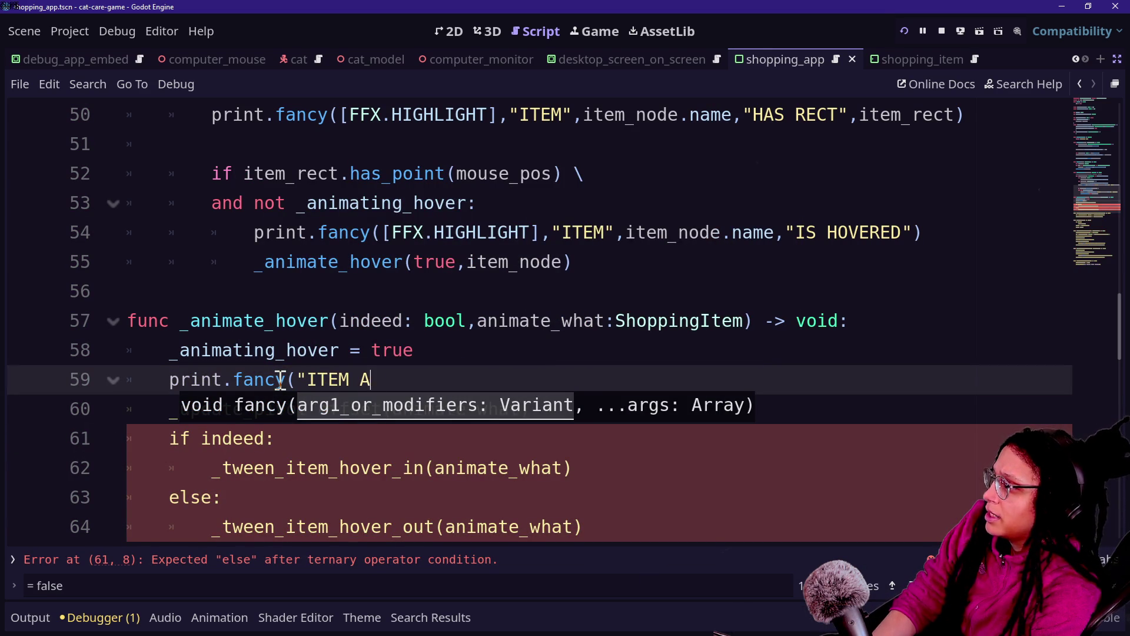
type("M A")
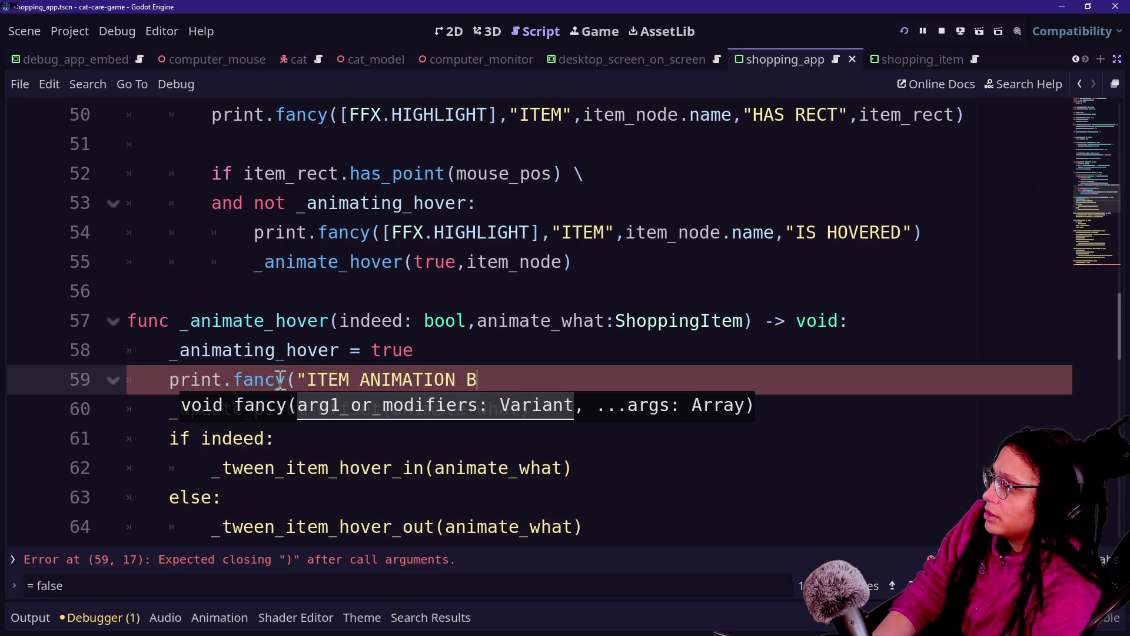
Complete the print with animate_what.name and "ANIMATION BEGUN", then run the project.
left_click(354, 381)
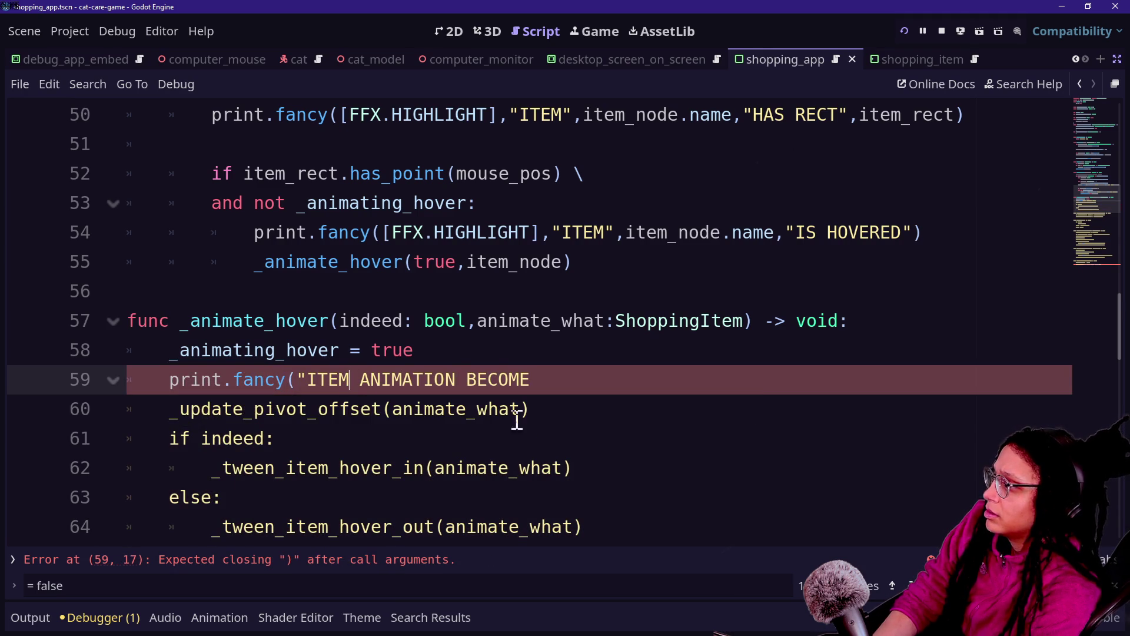
type("\",item_node.")
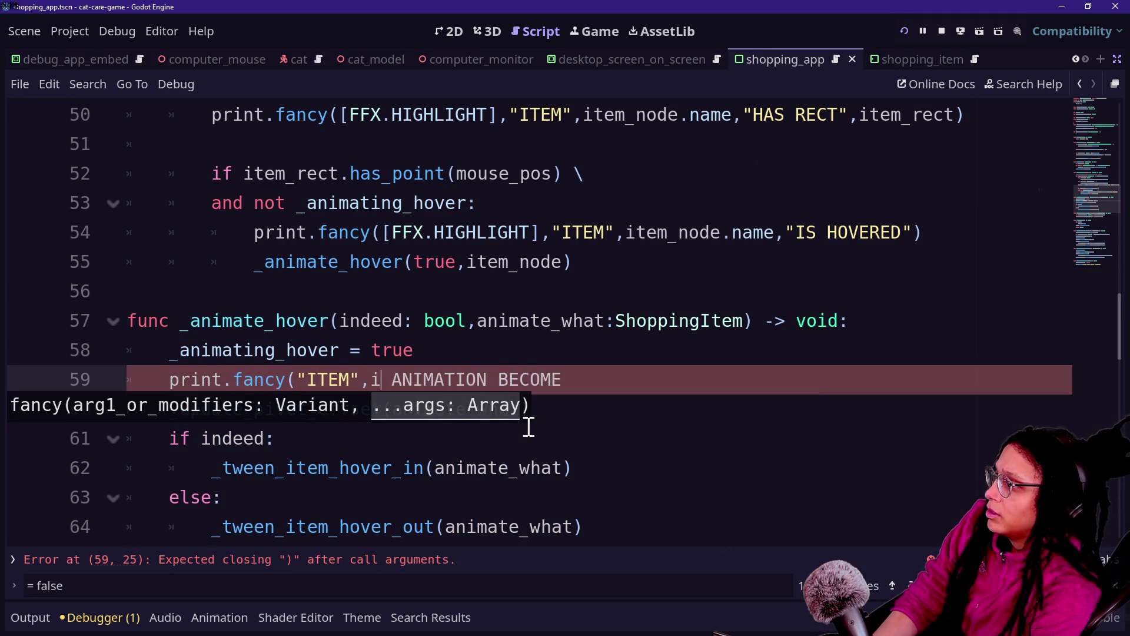
type("nam")
key("BackSpace")
key("BackSpace")
key("BackSpace")
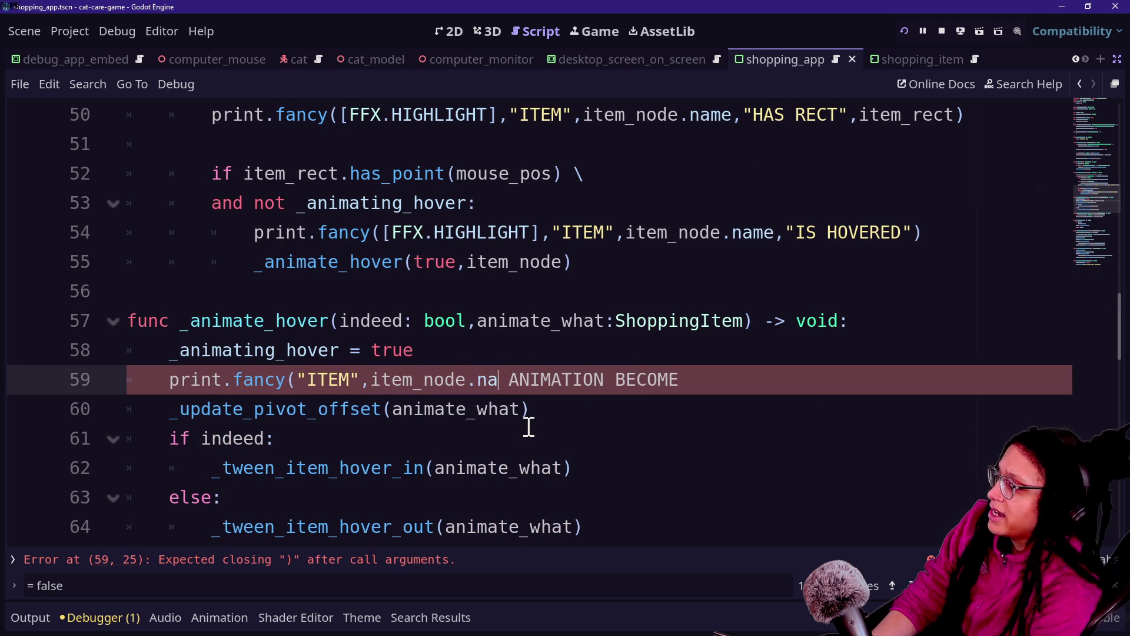
type("animatew")
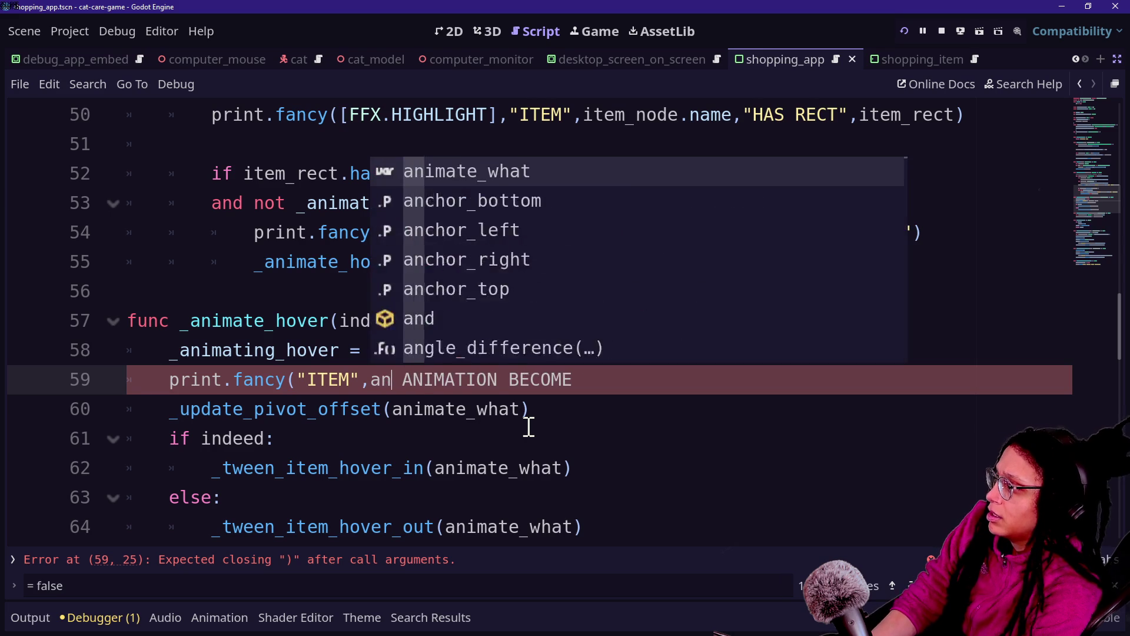
key("BackSpace")
key("Return")
type(".name,\"")
key("Delete")
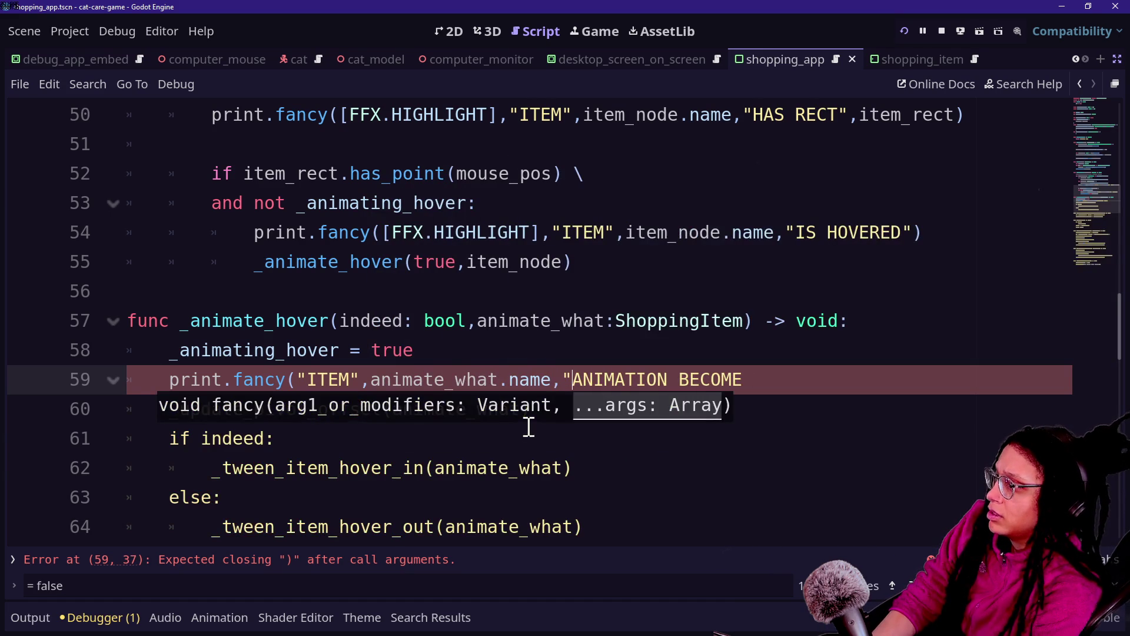
left_click(775, 382)
key("BackSpace")
type("GUN\")")
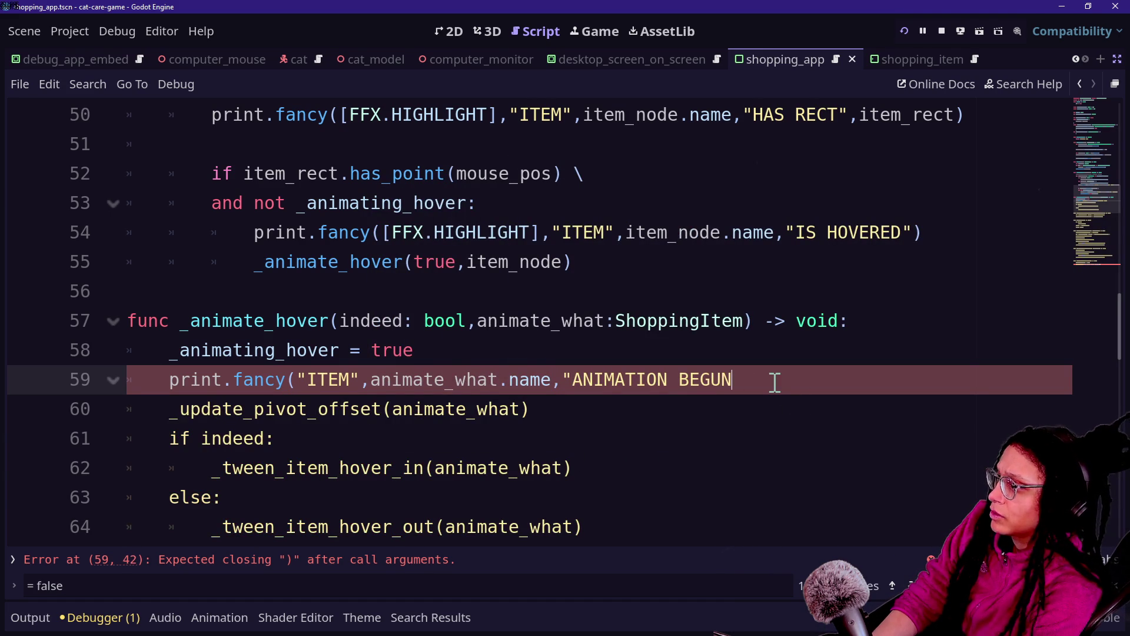
left_click(922, 30)
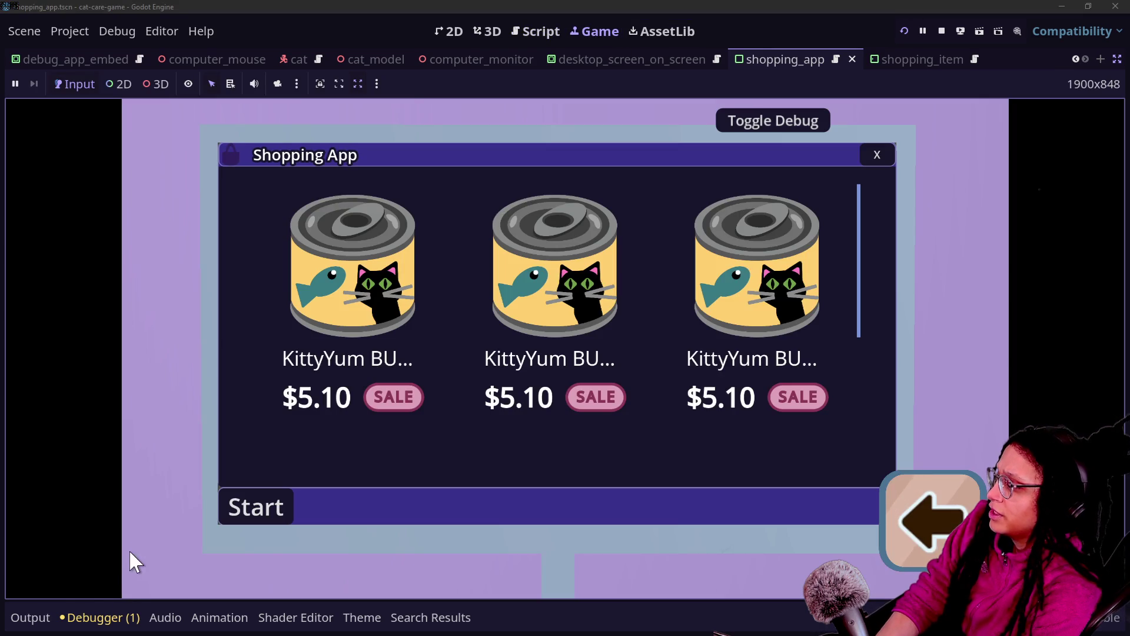
Show the Output log under the game and filter it by "begun".
left_click(47, 615)
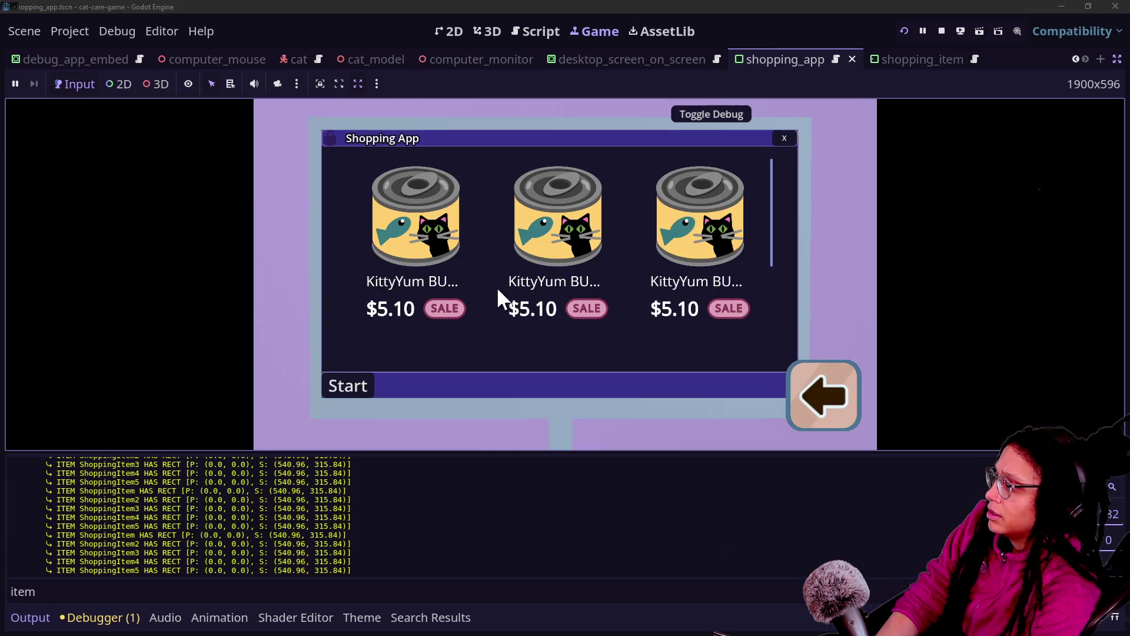
left_click(318, 589)
type("begun")
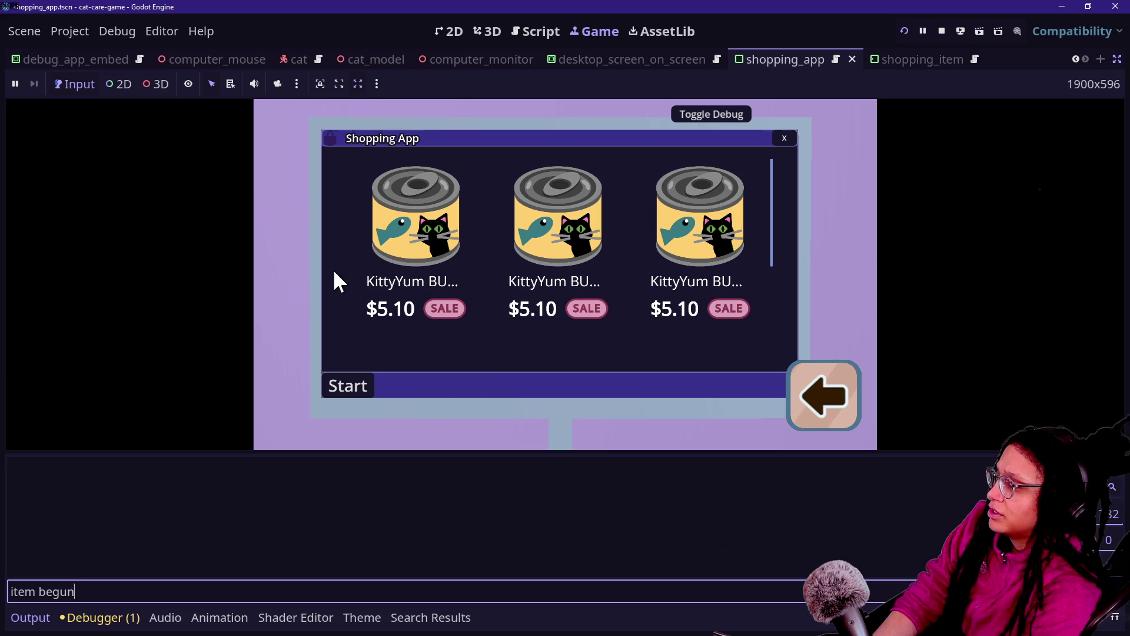
Restart the game, open the Shopping App on the desk computer, hover the cans, then return to the script.
left_click(419, 321)
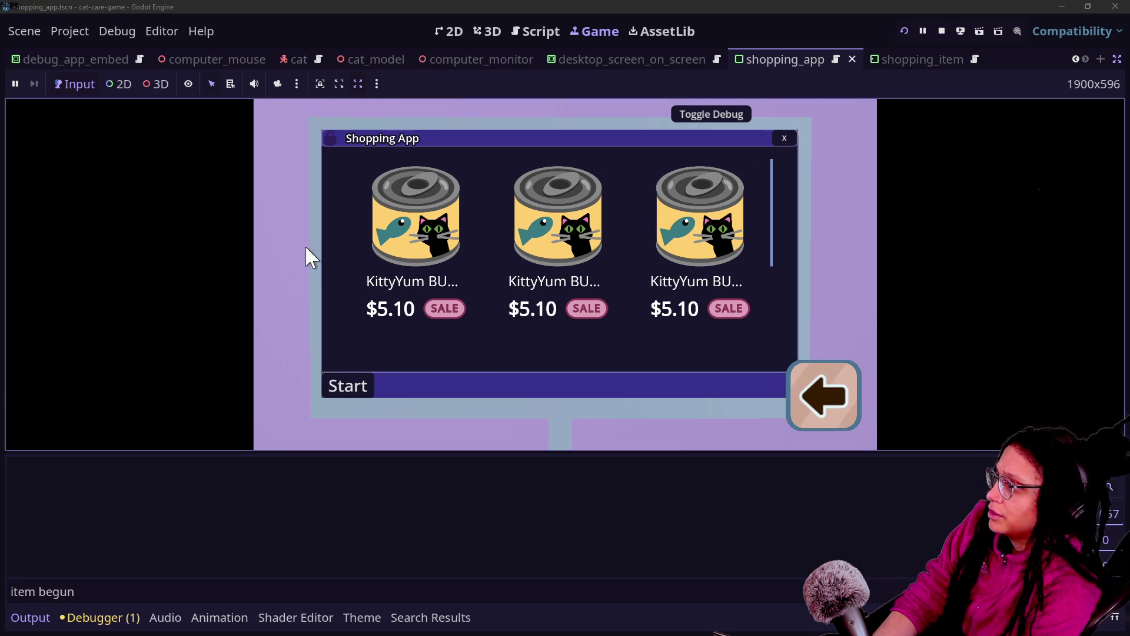
left_click(906, 31)
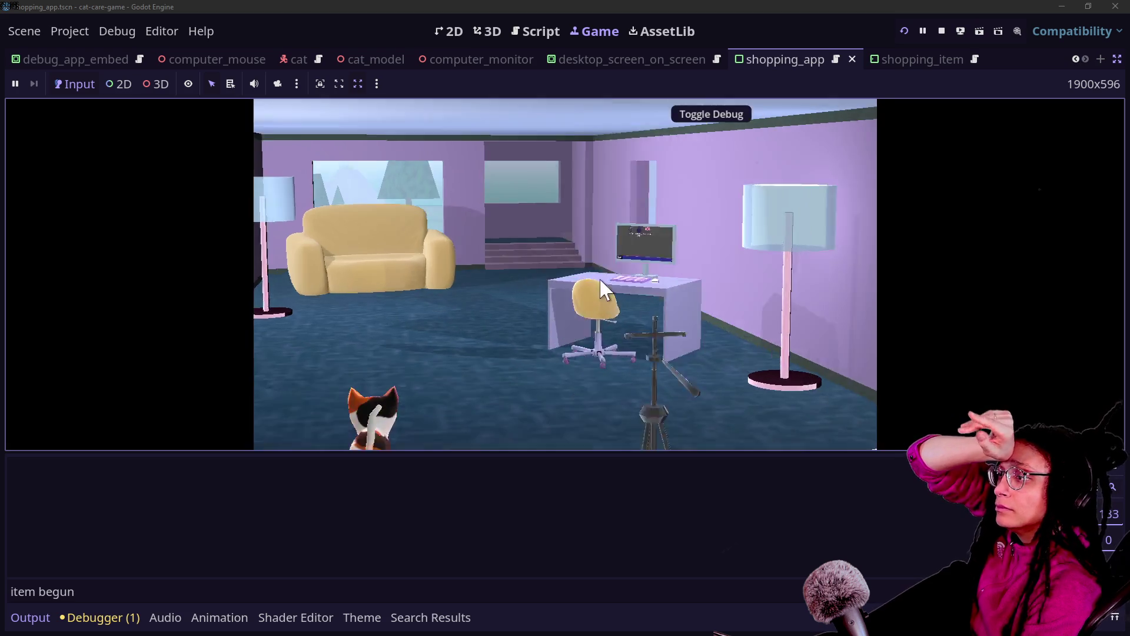
left_click(602, 287)
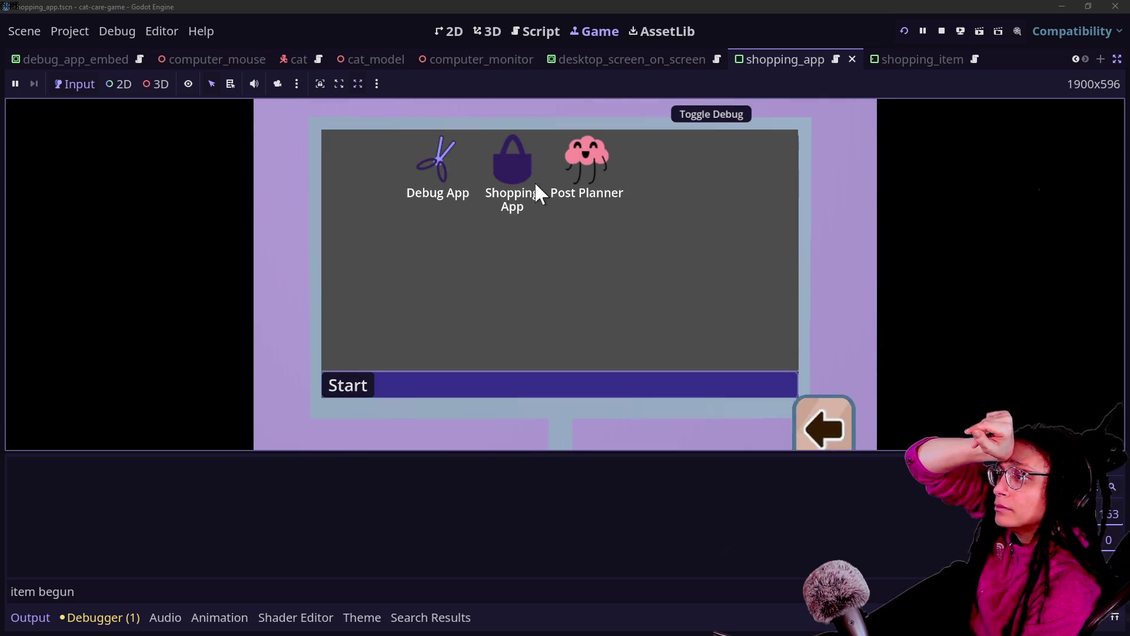
left_click(530, 171)
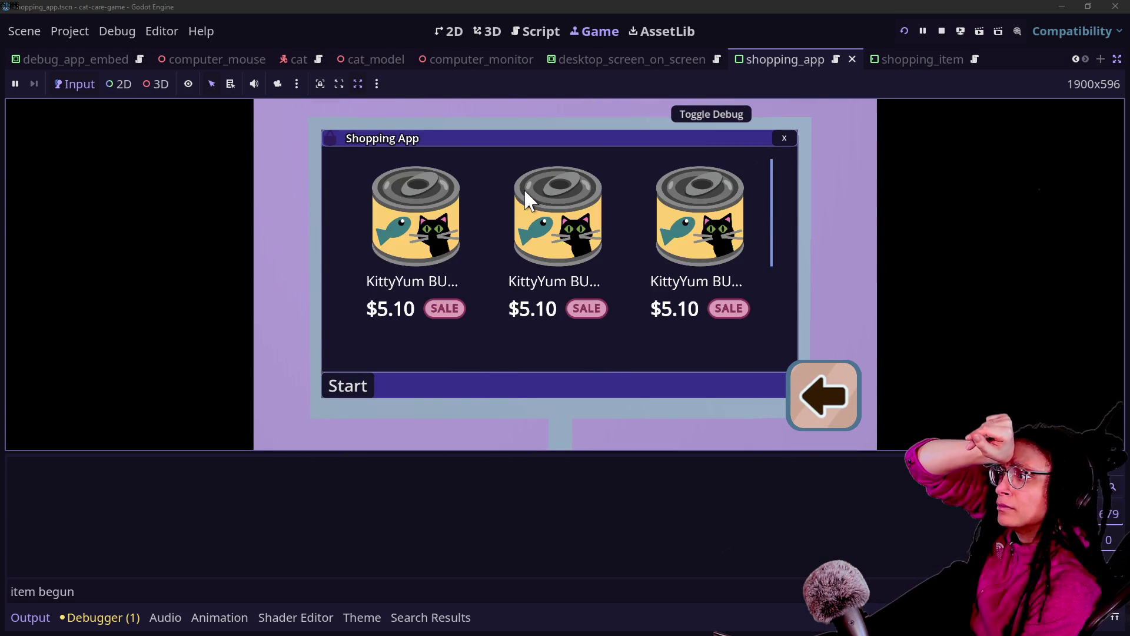
scroll(461, 238, "down", 2)
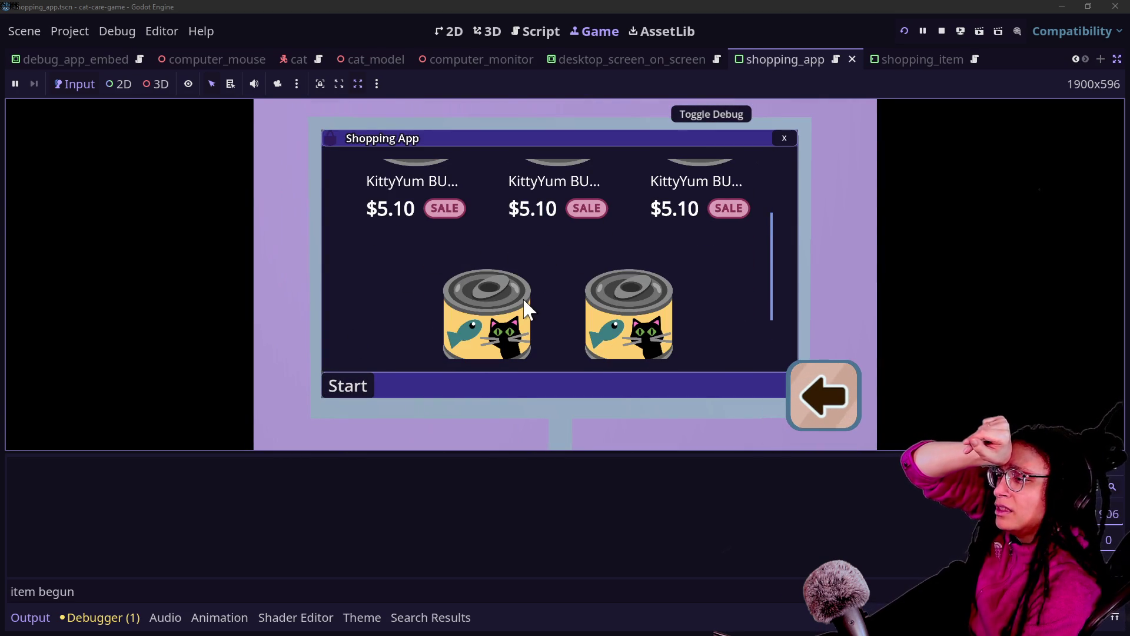
scroll(542, 172, "up", 2)
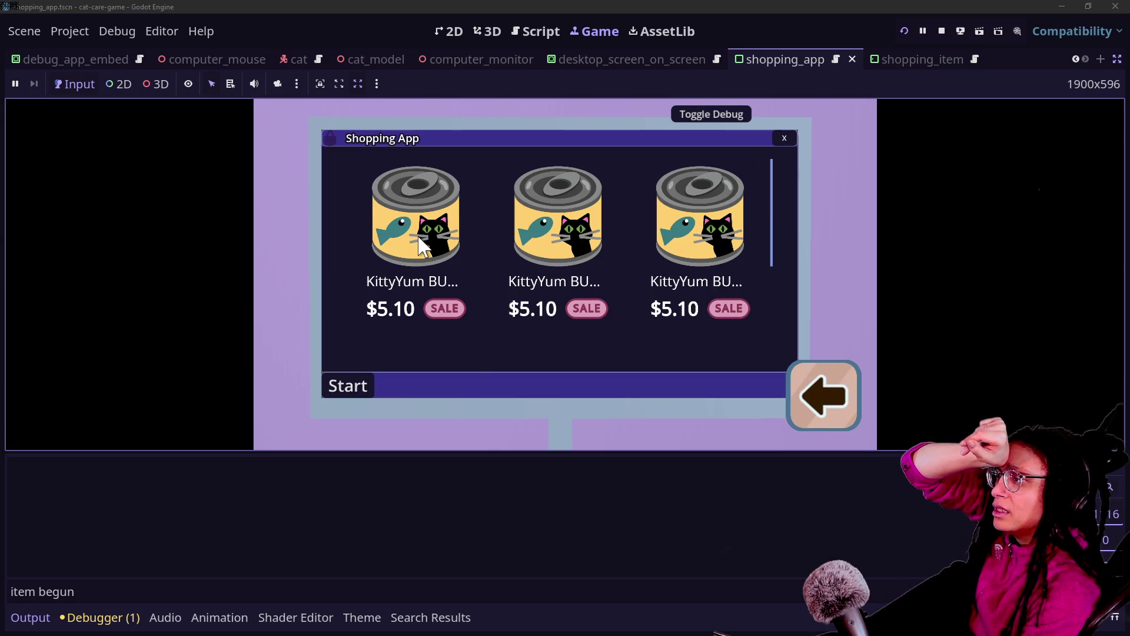
left_click(189, 592)
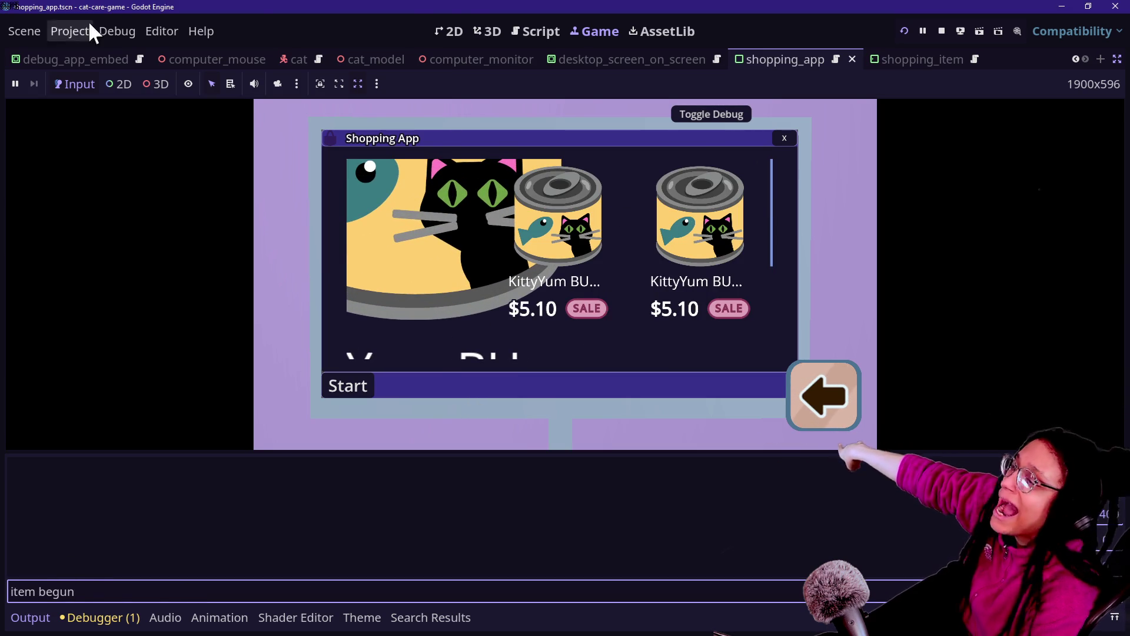
left_click(523, 20)
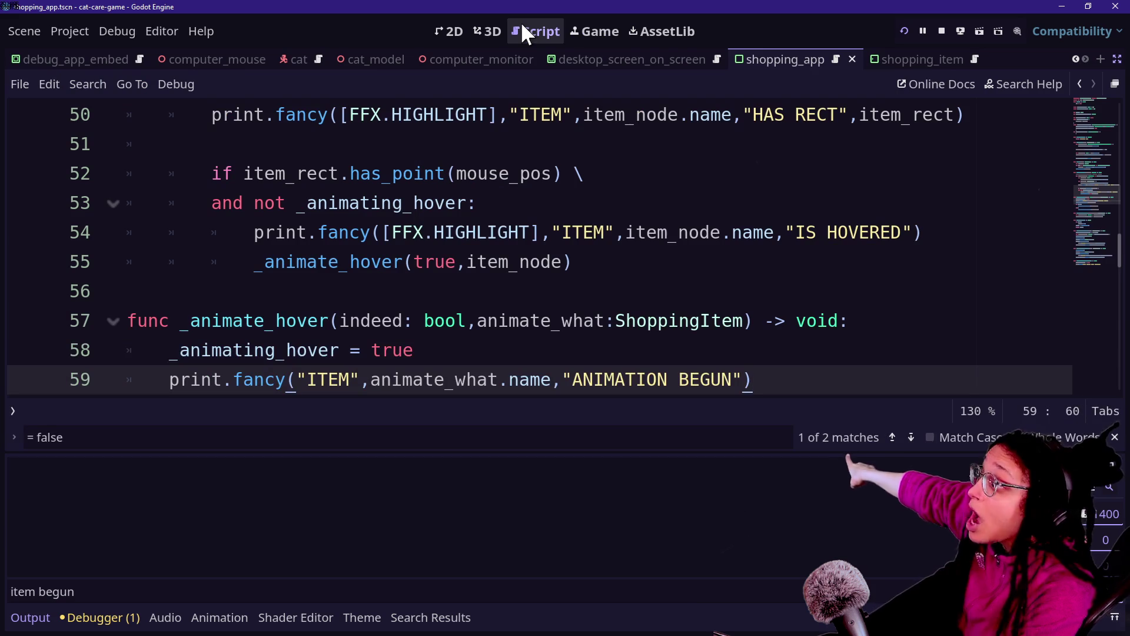
Filter the Output log by "begun" and check the three ANIMATION BEGUN lines.
triple_click(91, 595)
type("begun")
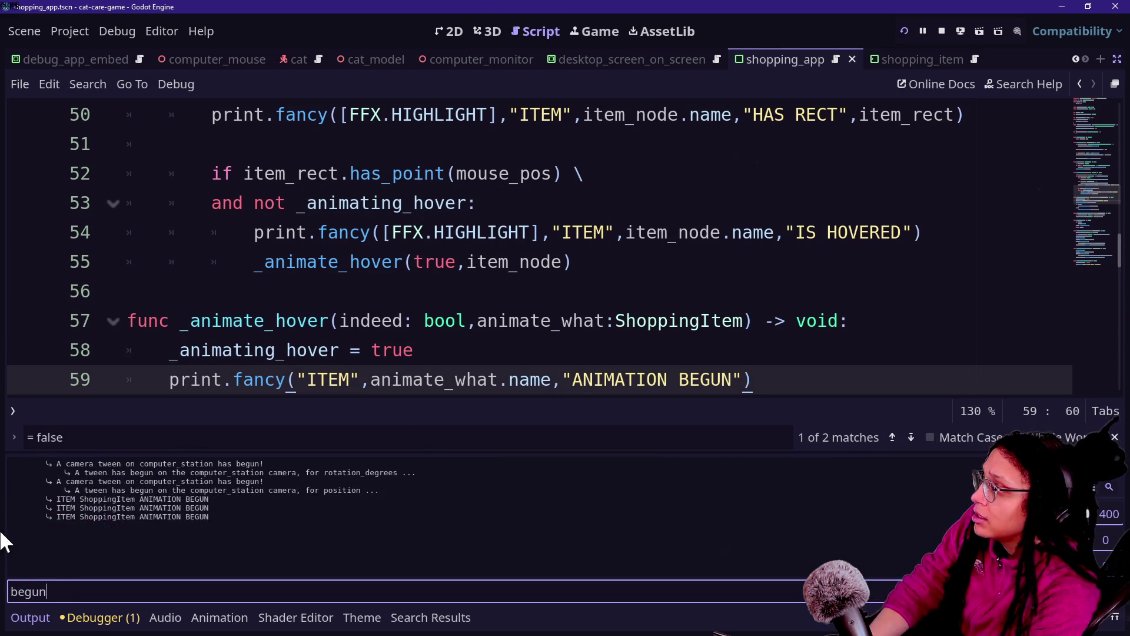
left_click_drag(37, 501, 121, 518)
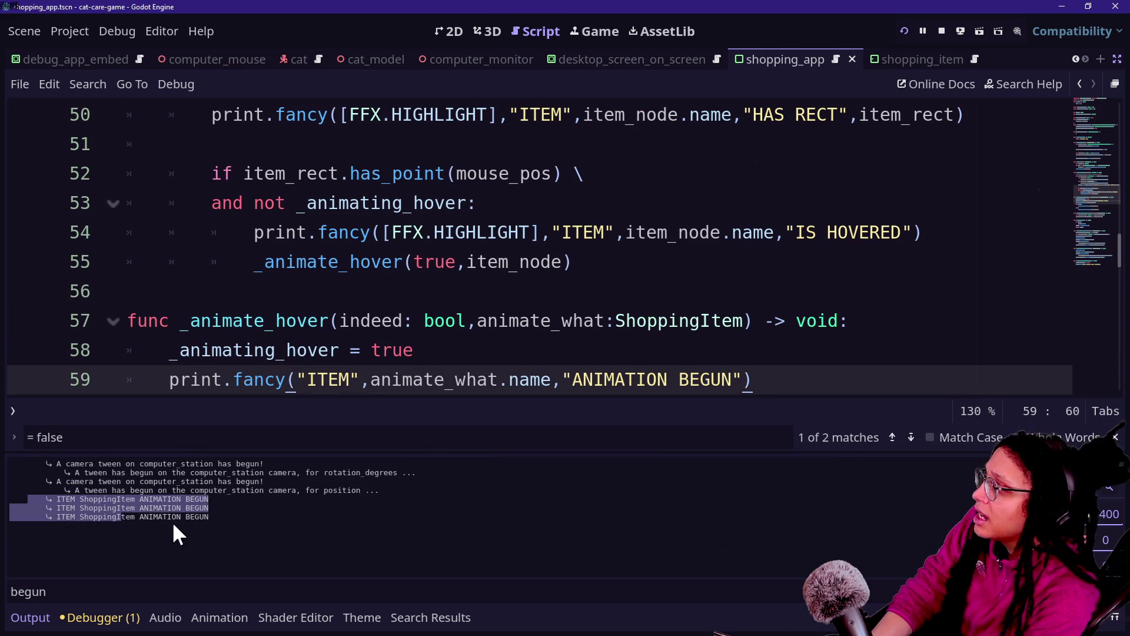
left_click(152, 503)
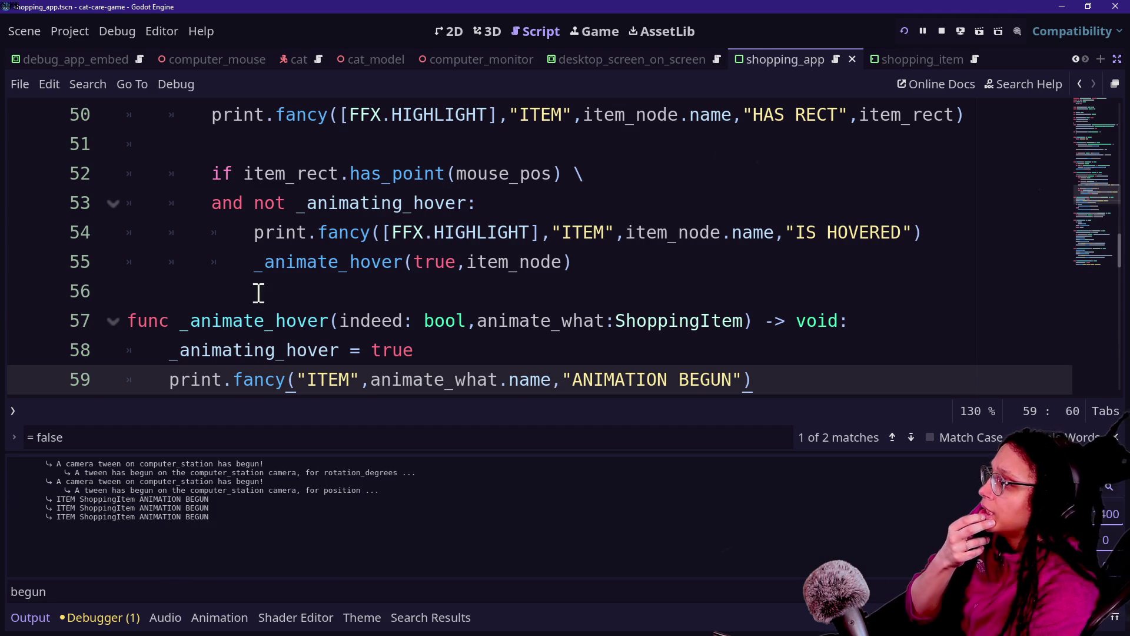
Cut the empty line 95 at the end of the shopping_app script.
scroll(259, 293, "down", 15)
scroll(259, 293, "up", 5)
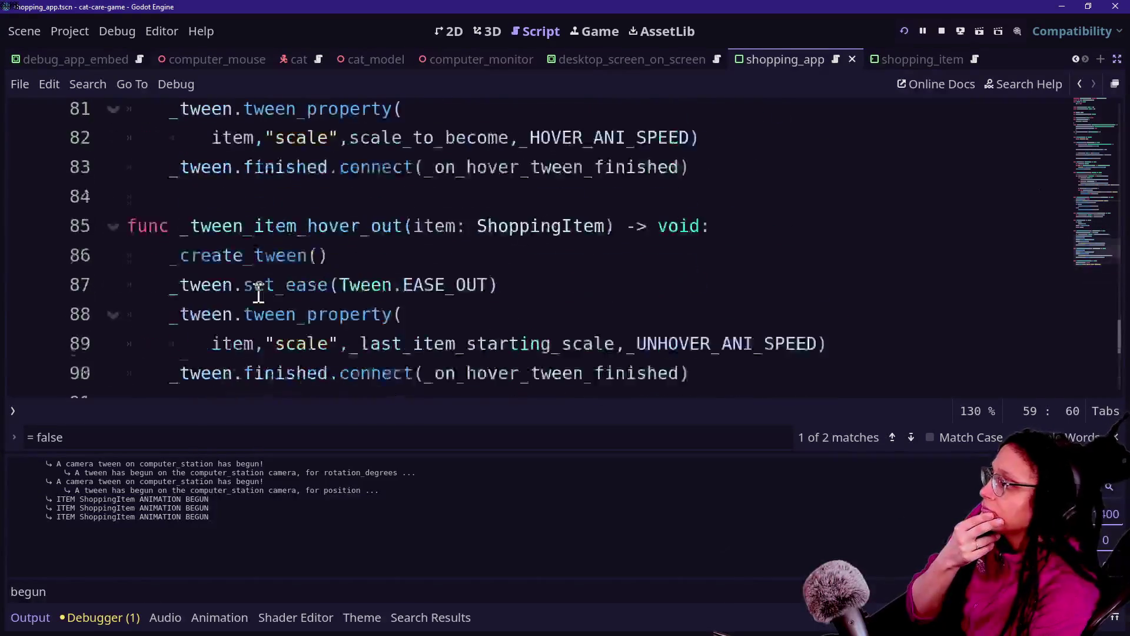
scroll(259, 293, "down", 3)
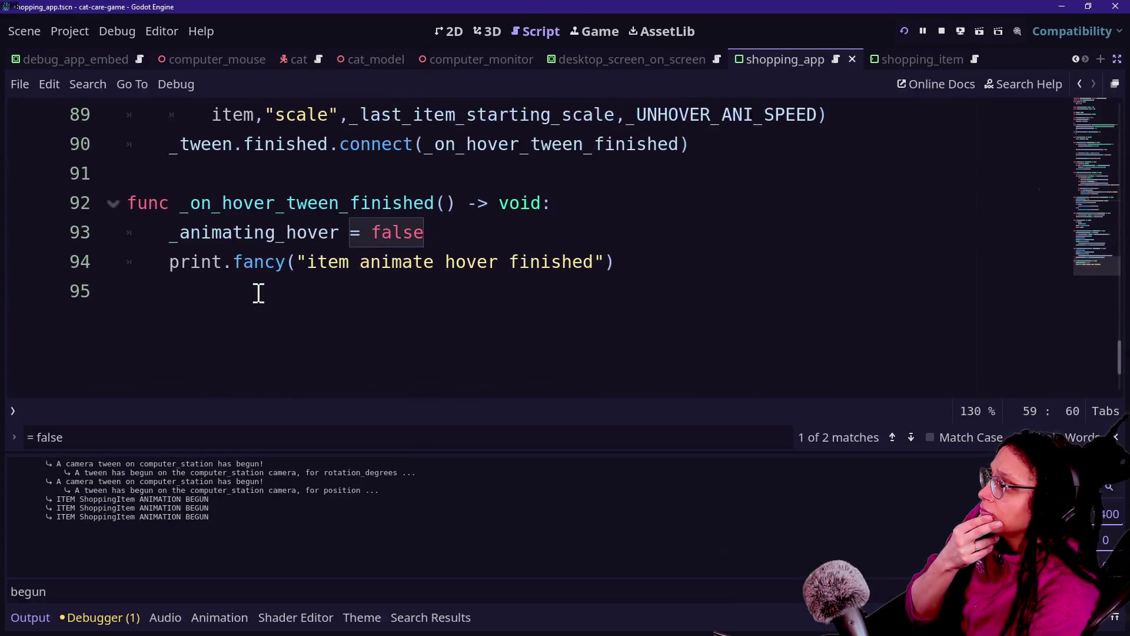
right_click(296, 352)
left_click(408, 433)
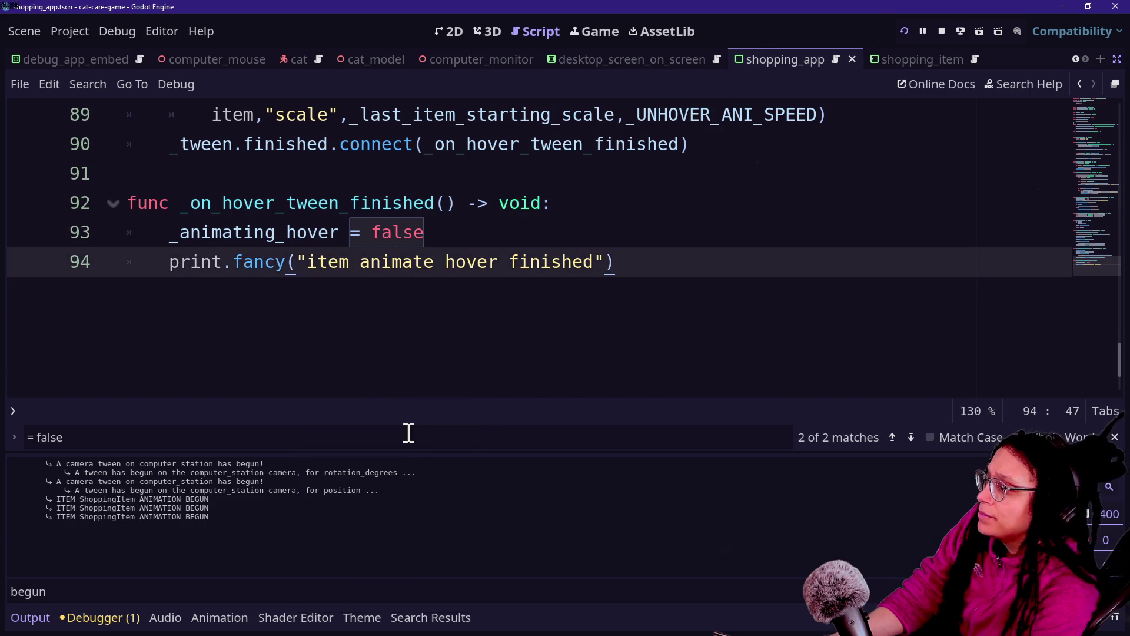
Change the Output filter to "item" and inspect the lines around ShoppingItem ANIMATION BEGUN.
double_click(78, 593)
type("item")
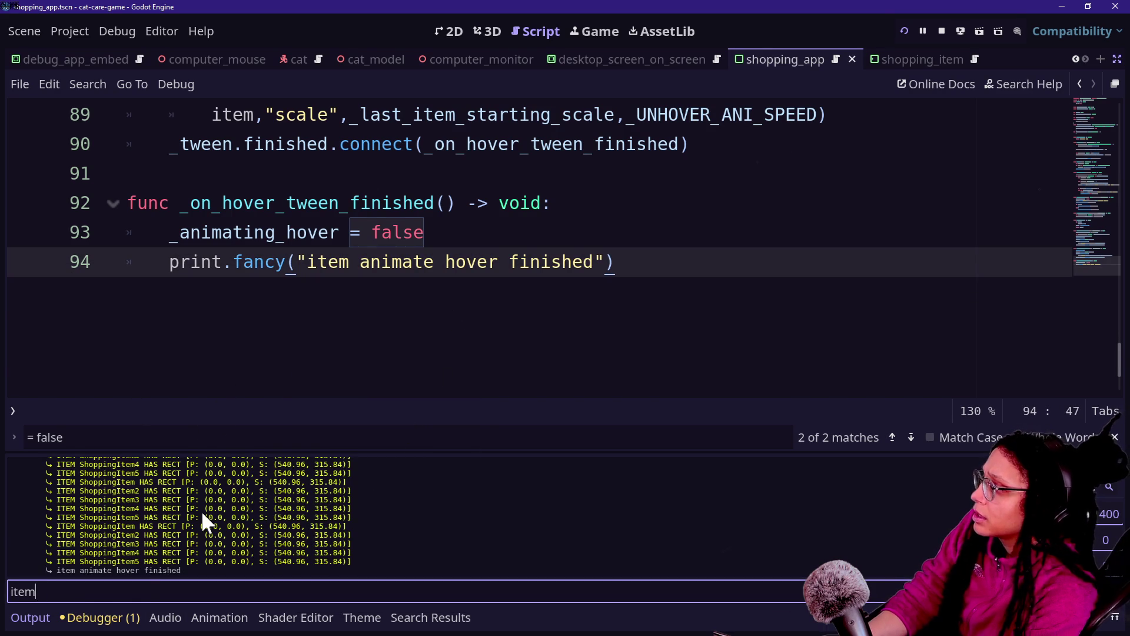
left_click(70, 569)
mouse_move(156, 572)
left_mouse_down()
mouse_move(185, 567)
mouse_move(111, 570)
left_mouse_up()
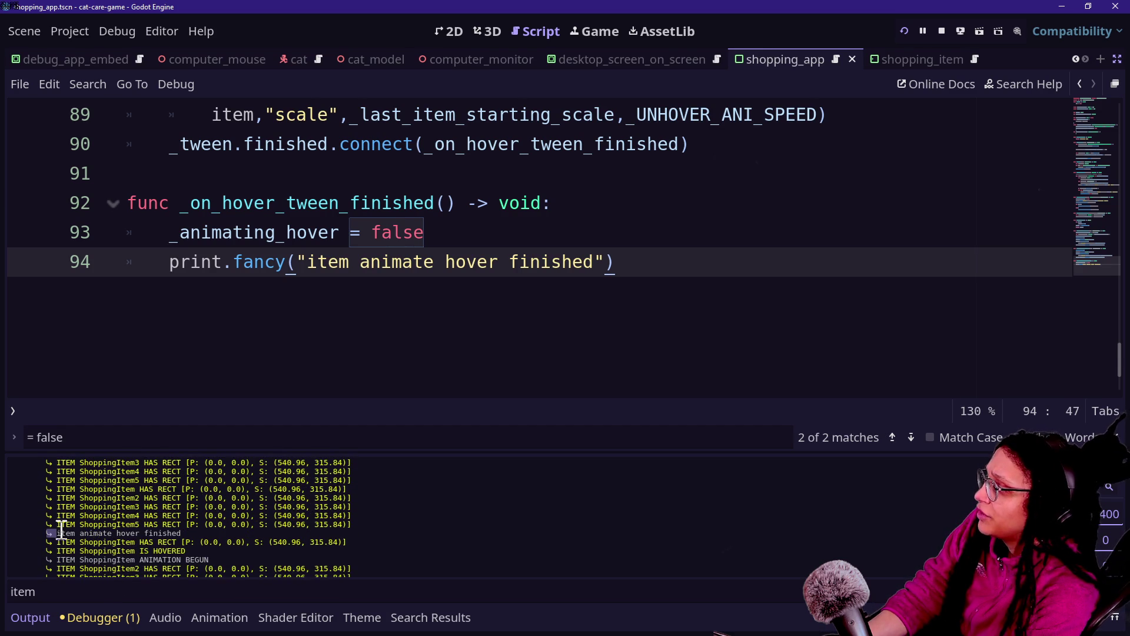
left_click_drag(49, 560, 119, 559)
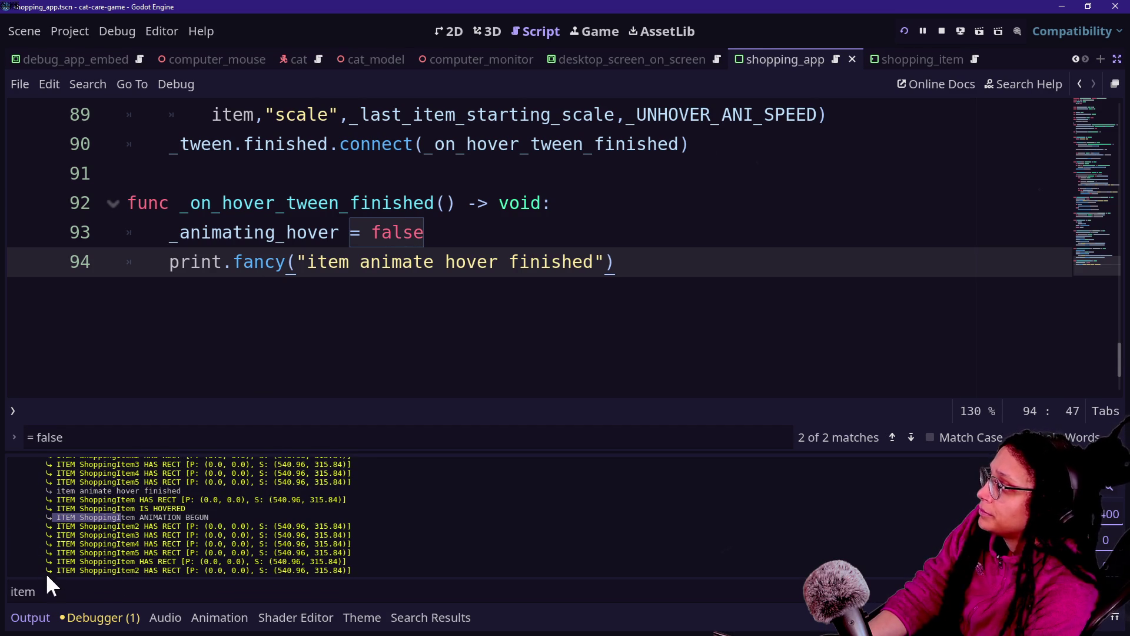
mouse_move(66, 522)
left_mouse_down()
mouse_move(152, 539)
mouse_move(128, 523)
mouse_move(161, 562)
left_mouse_up()
left_click_drag(171, 475, 226, 574)
scroll(397, 272, "up", 10)
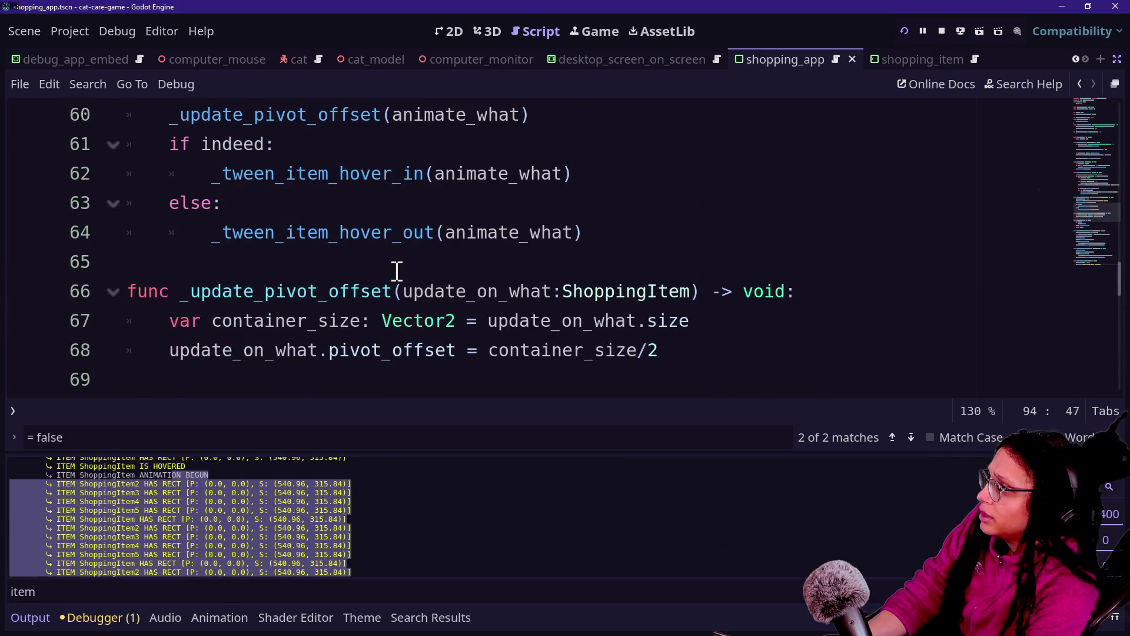
Hide the bottom panel and delete "and not _animating_hover" from the line 53 hover condition.
key("ctrl+j")
scroll(397, 272, "up", 3)
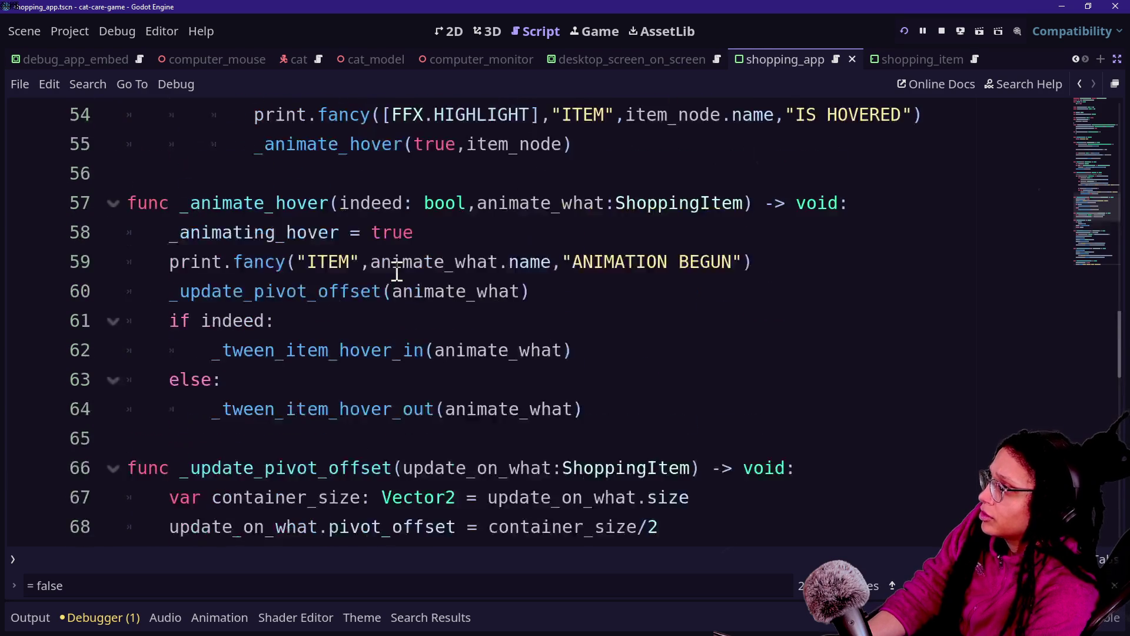
scroll(374, 327, "up", 1)
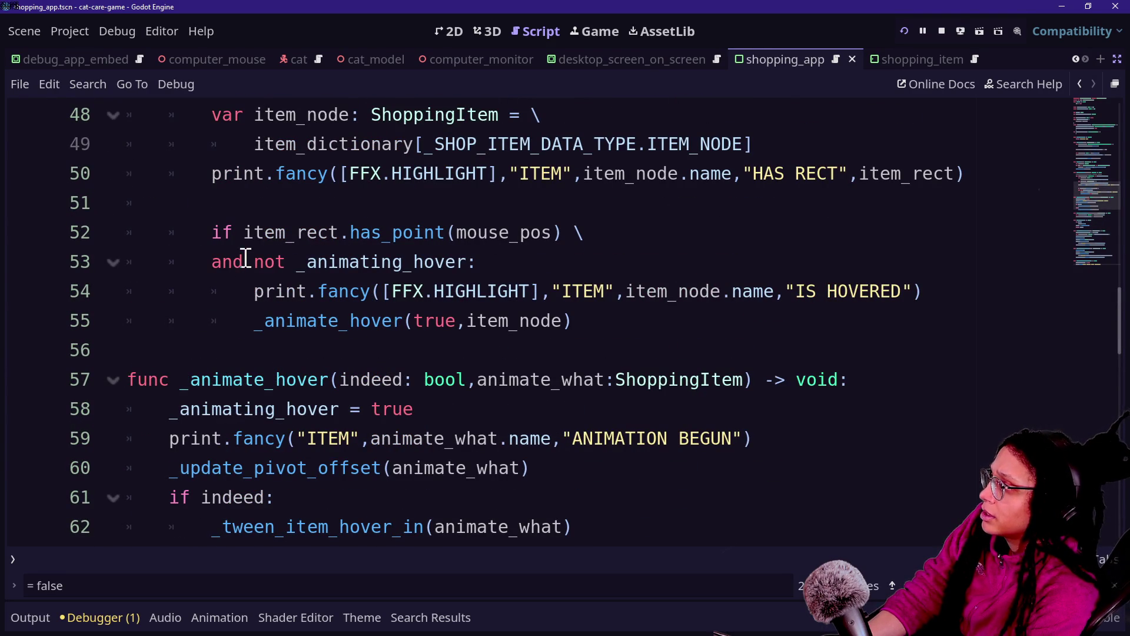
scroll(250, 305, "down", 2)
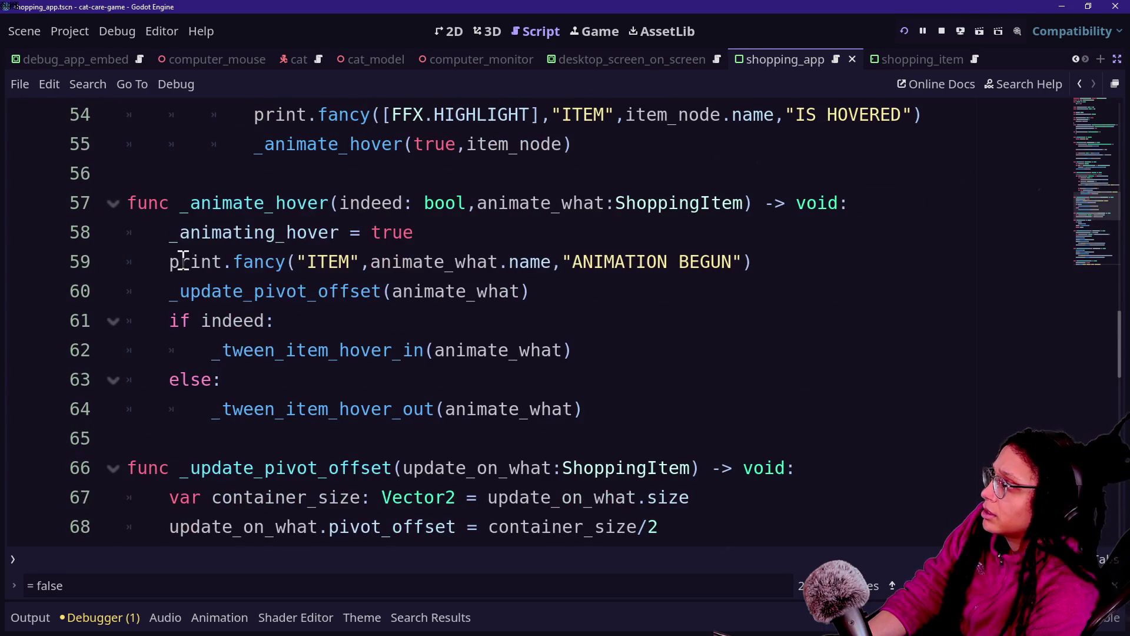
scroll(285, 276, "up", 6)
left_click_drag(182, 320, 354, 378)
left_click(475, 429)
scroll(269, 433, "down", 3)
left_click_drag(244, 350, 469, 353)
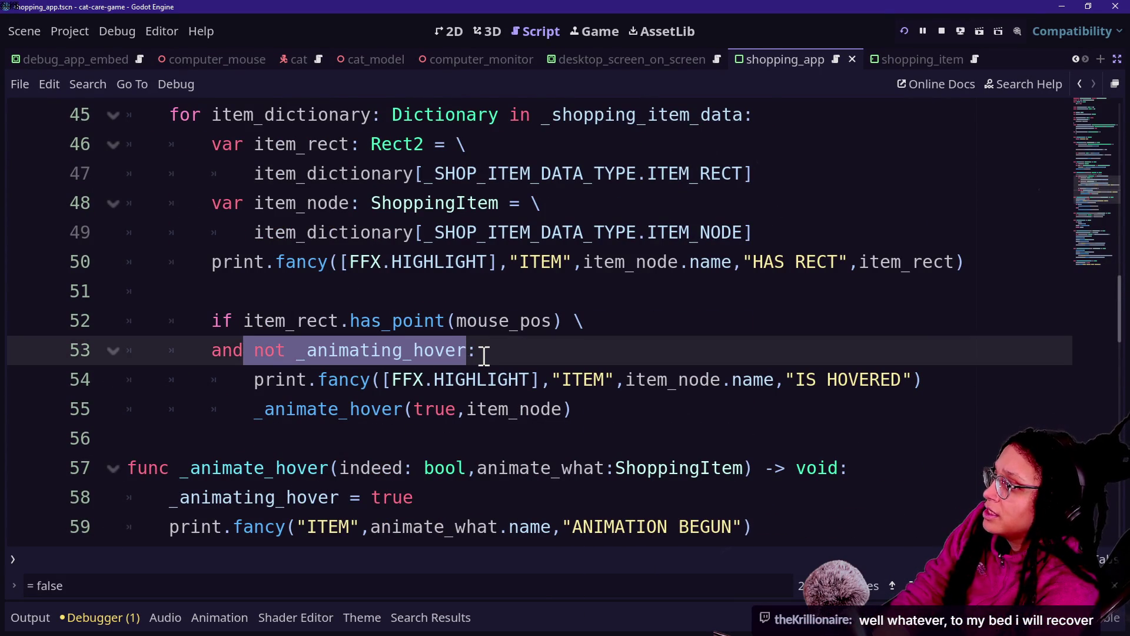
key("BackSpace")
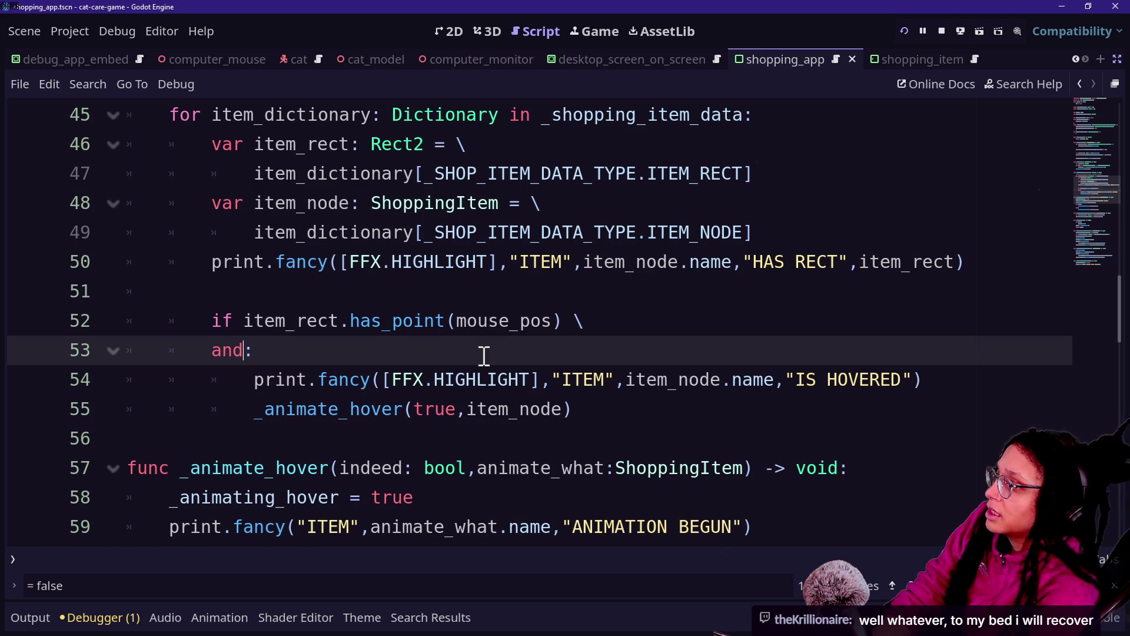
key("BackSpace")
key("BackSpace")
key("BackSpace")
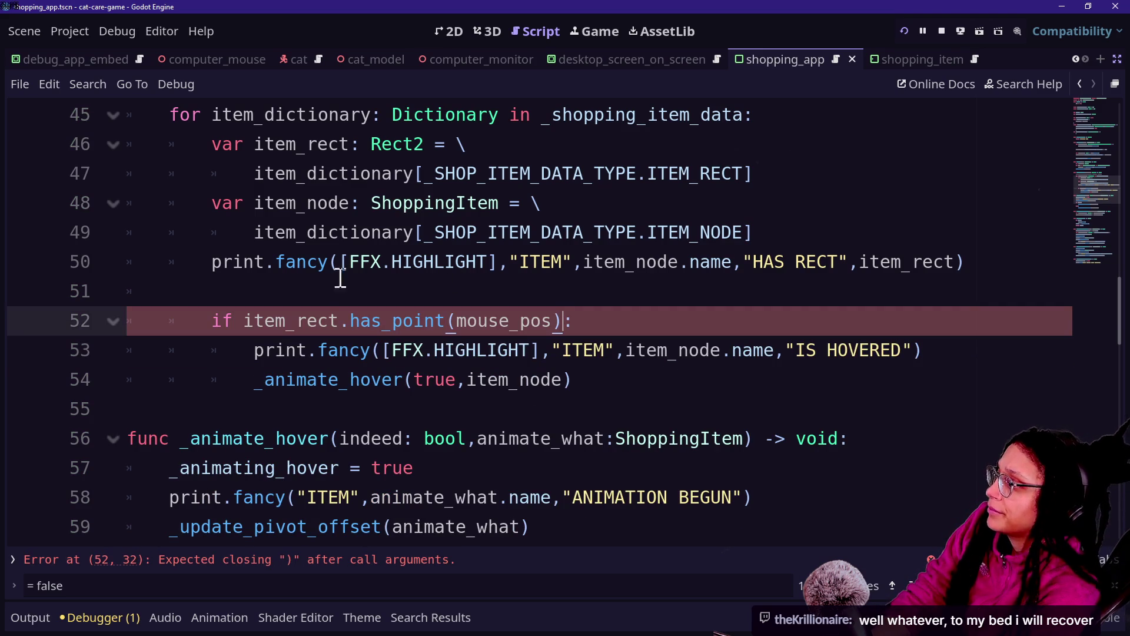
Wrap _check_overlap in _input under "if not _animating_hover:", save, and run the game.
scroll(206, 374, "up", 3)
left_click(758, 236)
key("Return")
type("if")
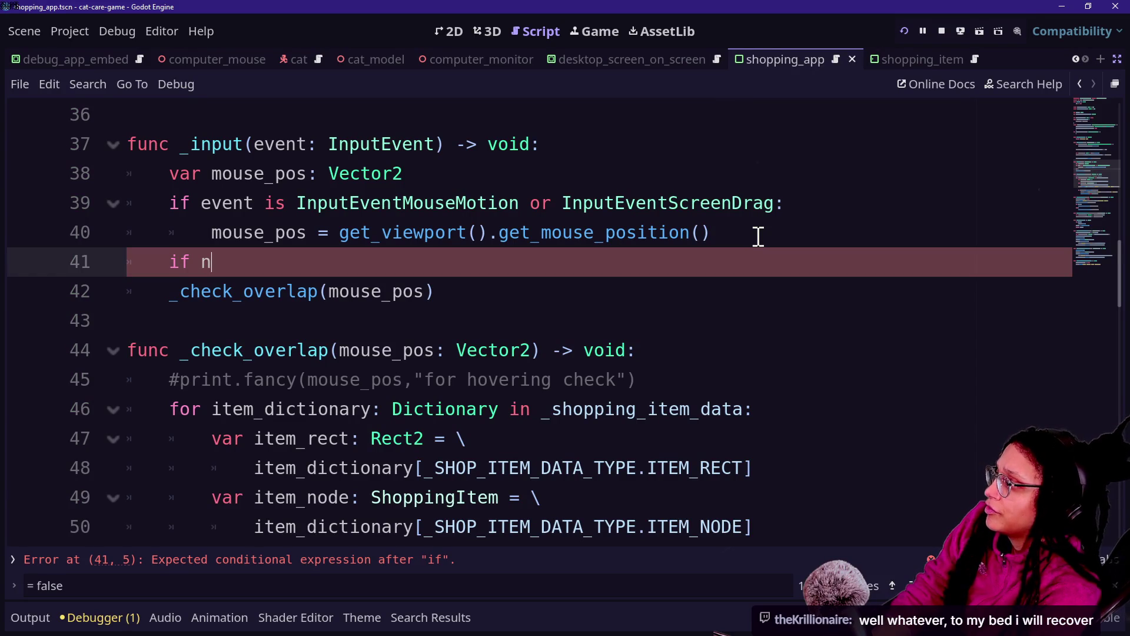
type("not  not _animating_hover")
left_click(292, 265)
key("BackSpace")
key("BackSpace")
key("BackSpace")
key("BackSpace")
key("BackSpace")
type("ot")
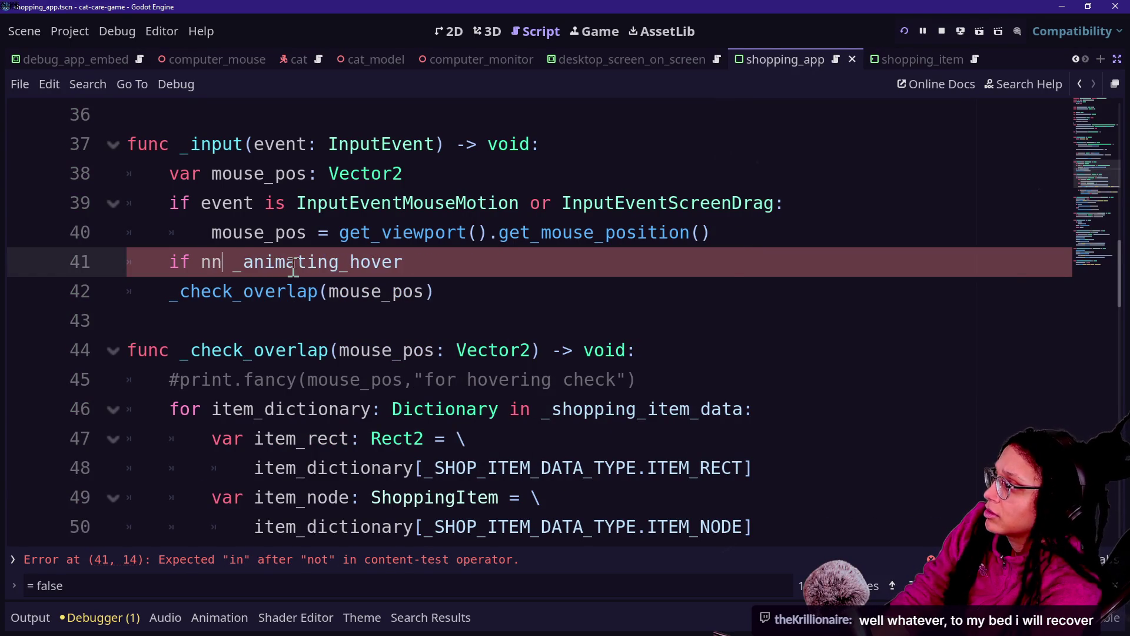
left_click(492, 231)
left_click(488, 259)
type(":")
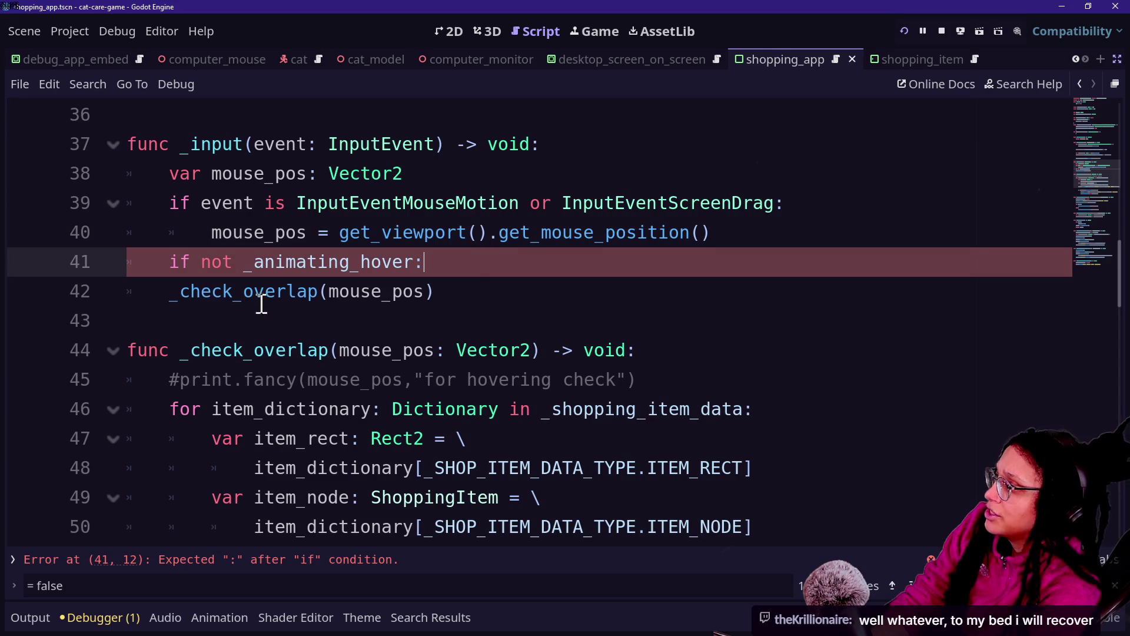
left_click(150, 291)
key("Tab")
key("ctrl+s")
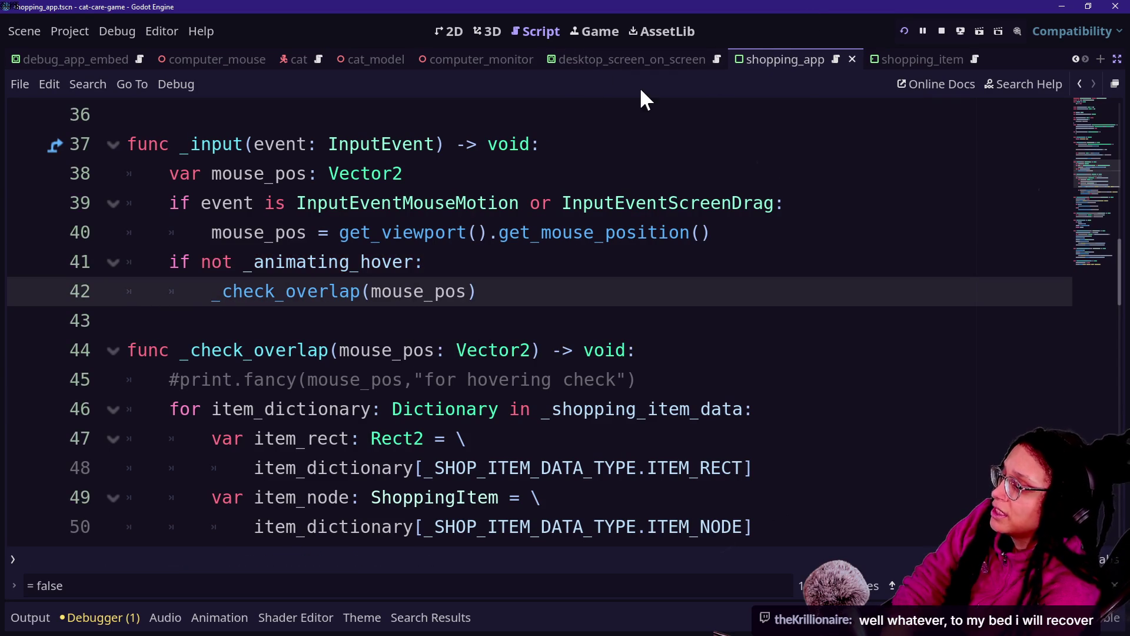
left_click(904, 30)
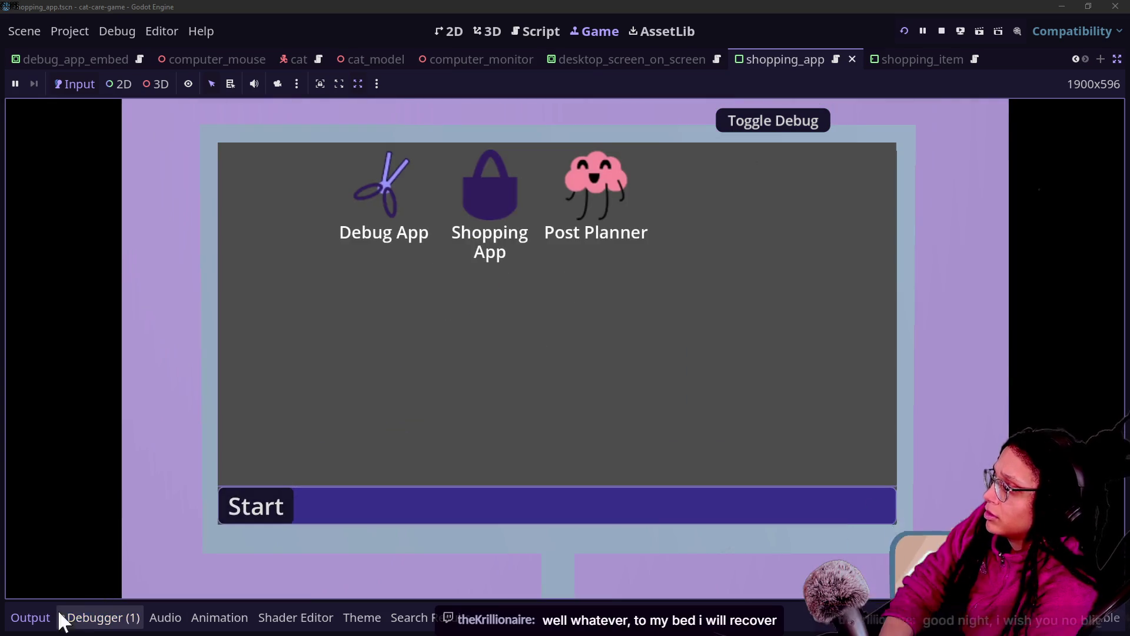
Show the Output log, open the Shopping App, and hover over its items.
left_click(33, 617)
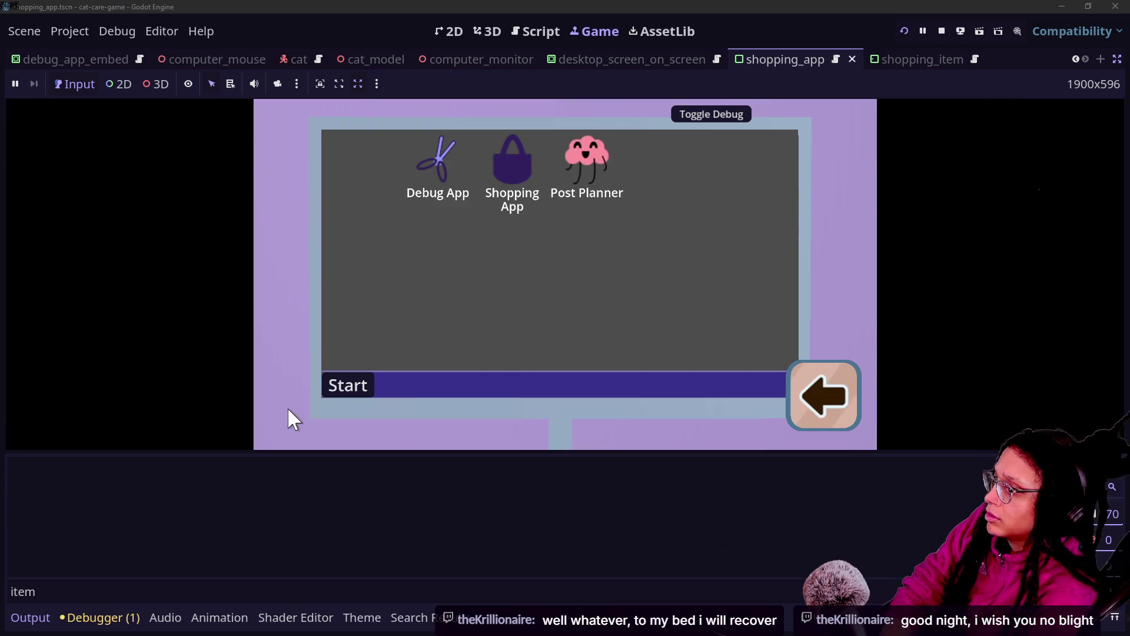
left_click(504, 156)
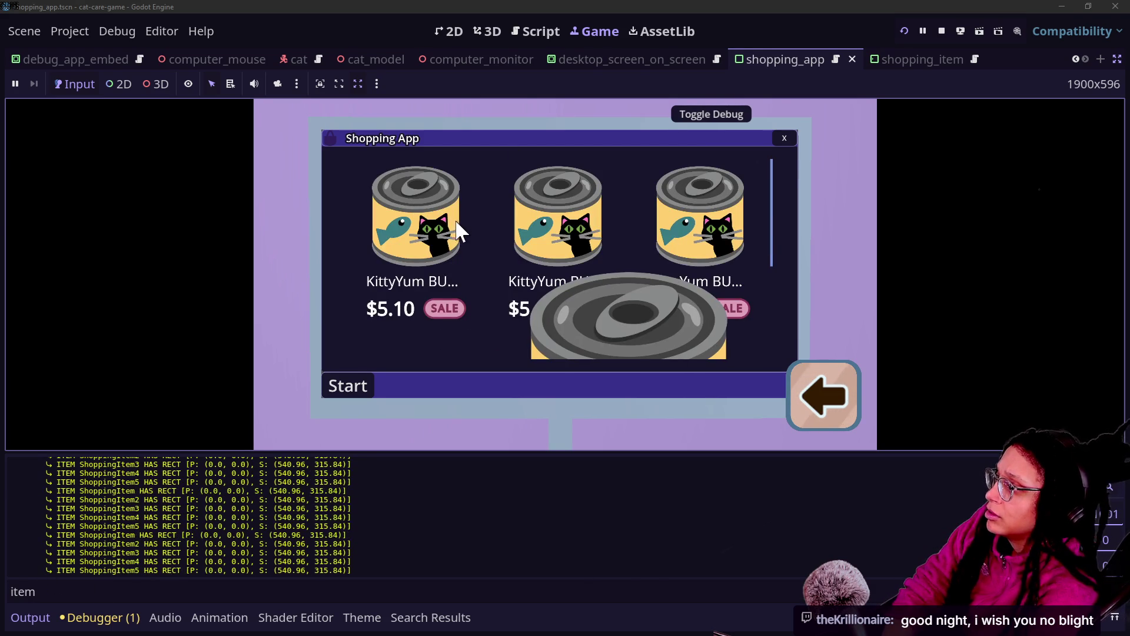
scroll(567, 226, "down", 3)
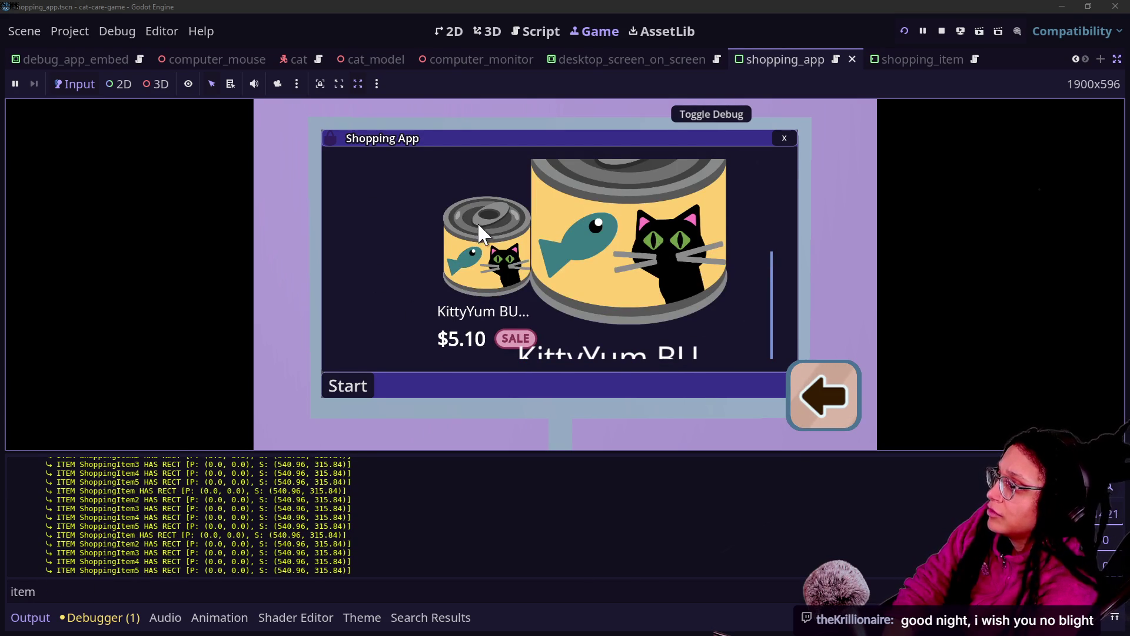
scroll(478, 221, "up", 3)
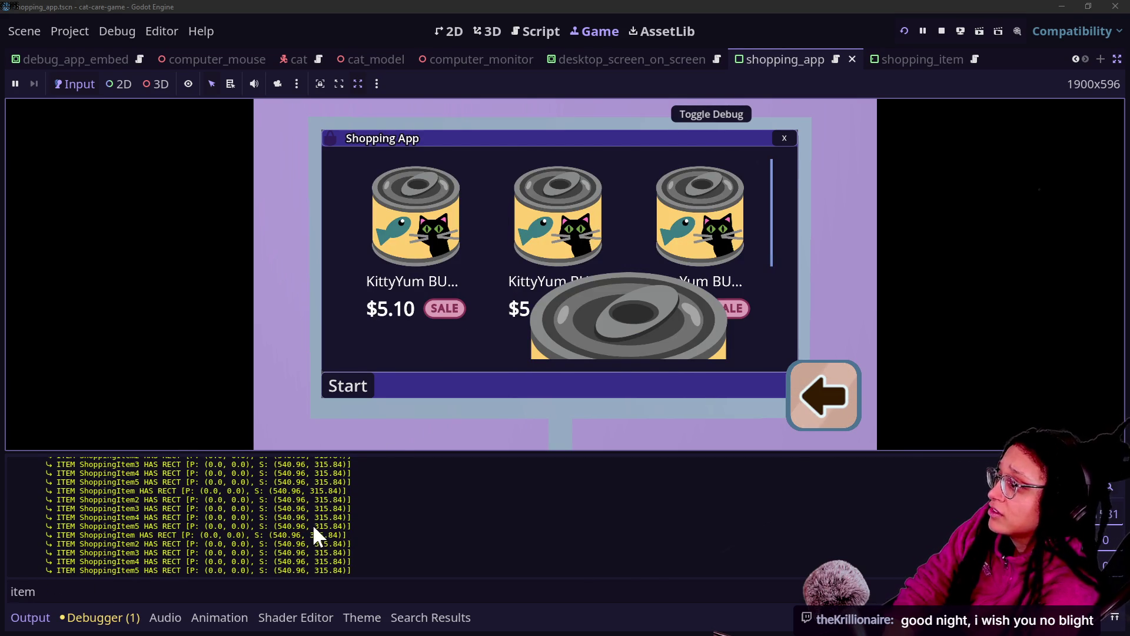
scroll(500, 318, "down", 3)
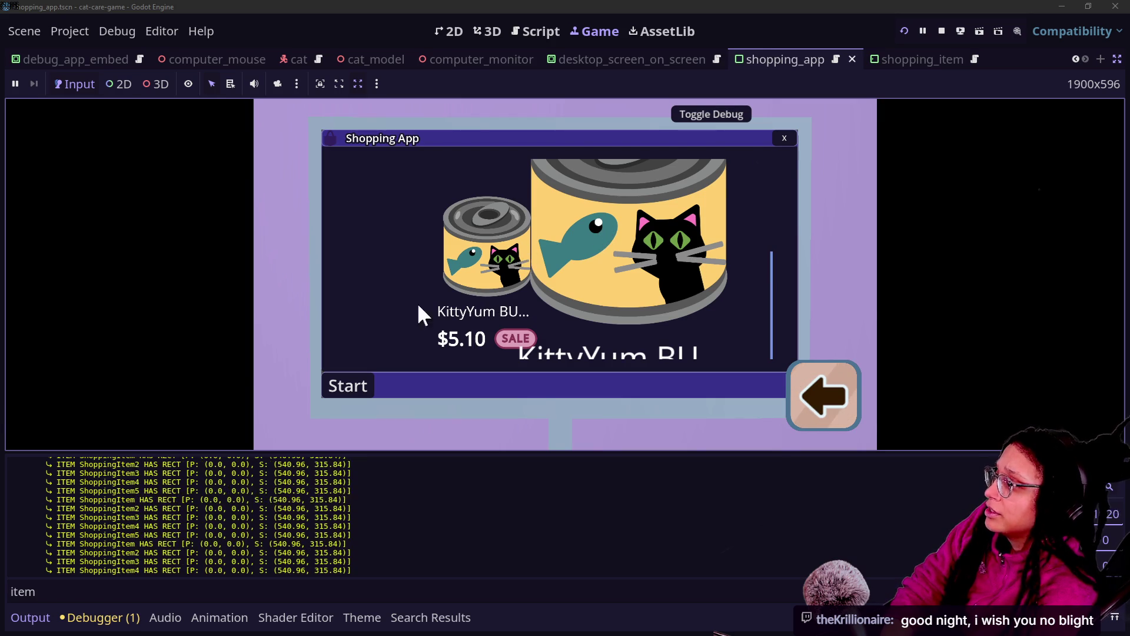
scroll(147, 525, "up", 3)
scroll(147, 525, "down", 2)
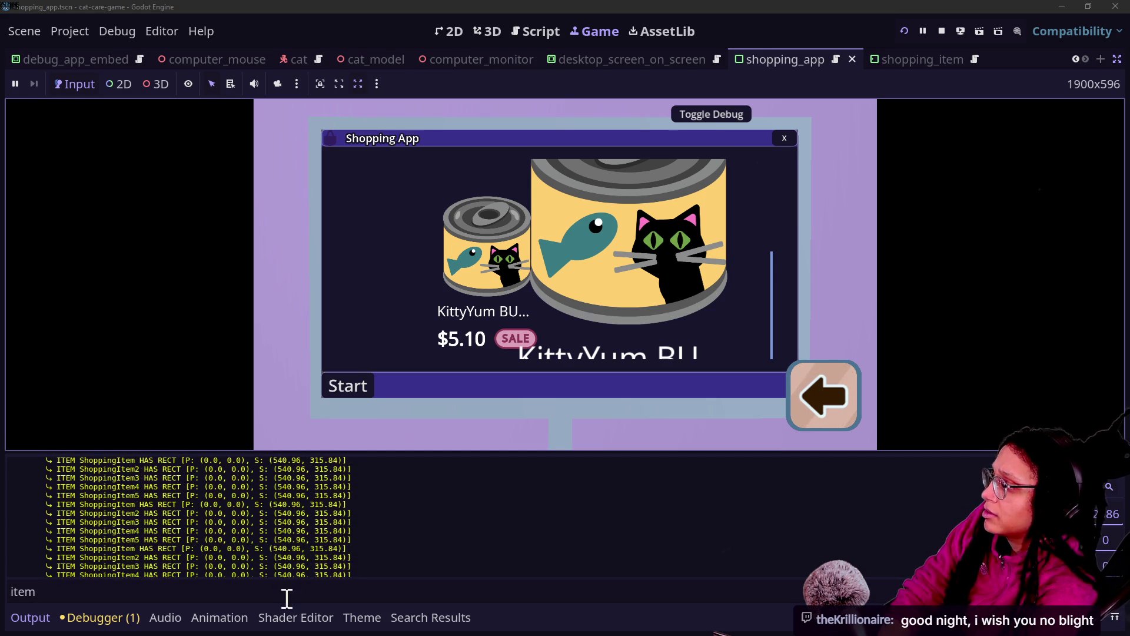
Filter the Output by "begun", restore the filter to "item", then return to the script.
left_click(287, 599)
type("begun")
key("ctrl+a")
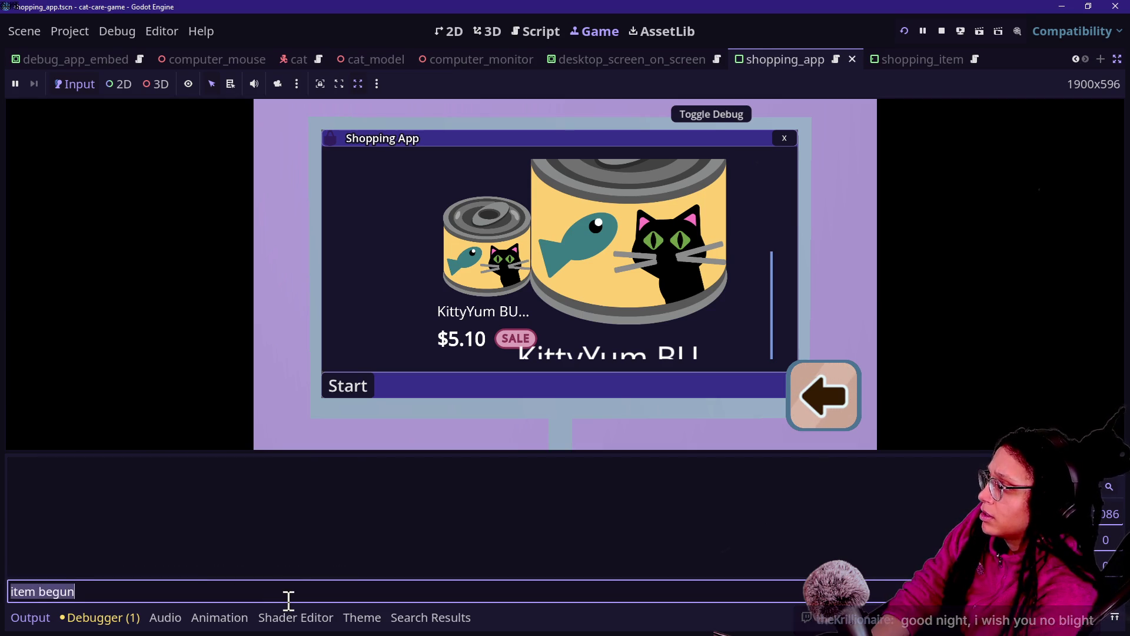
type("be")
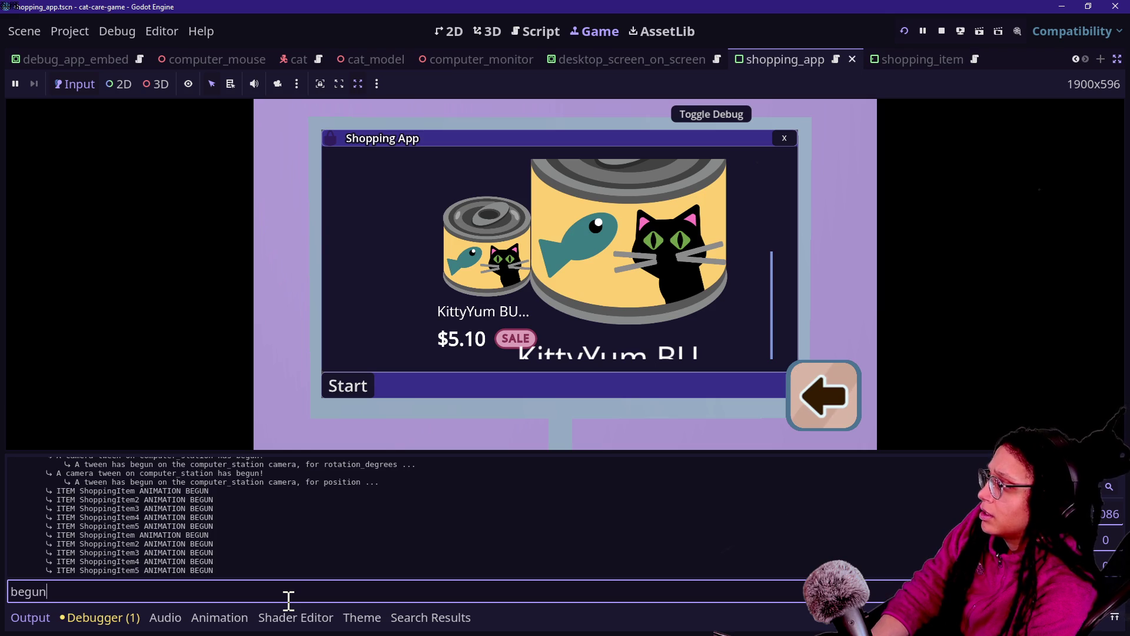
key("ctrl+a")
type("item")
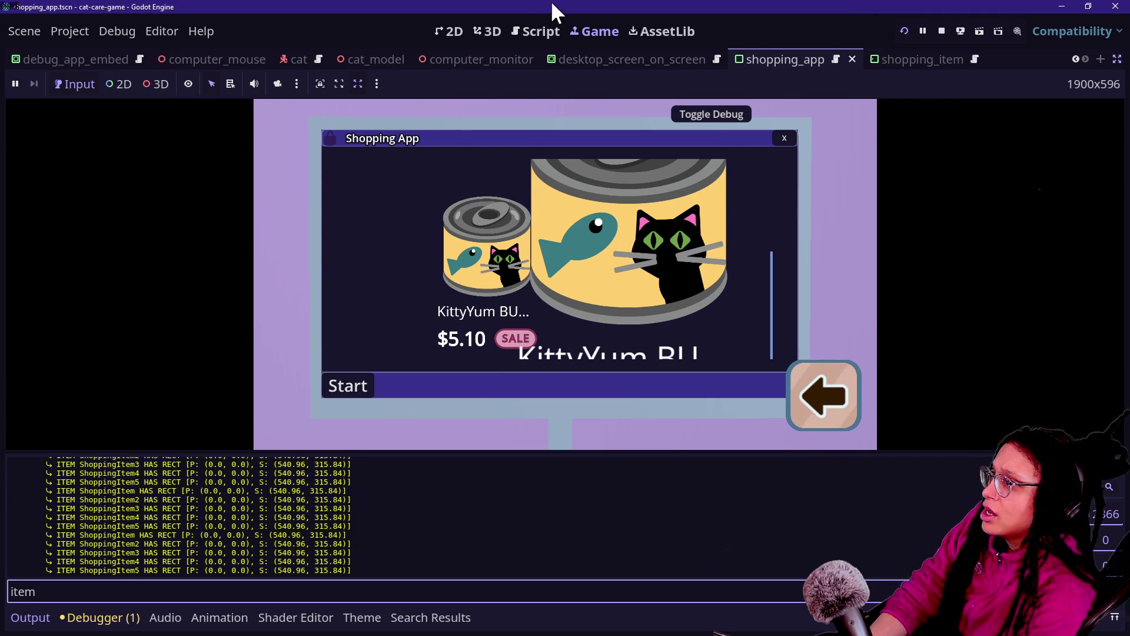
left_click(536, 31)
Hide the bottom panel and declare 'var match_found: bool = false' above the item loop in _check_overlap.
key("ctrl+j")
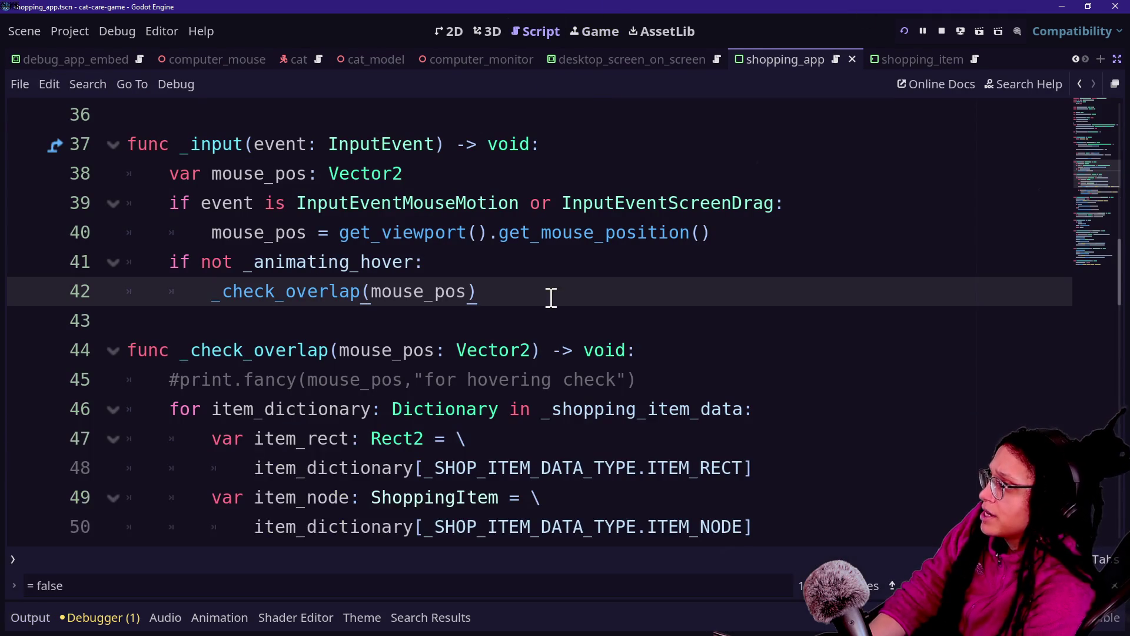
scroll(435, 336, "down", 2)
left_click_drag(296, 231, 298, 206)
left_click(427, 293)
left_click(583, 468)
left_click_drag(164, 171, 436, 293)
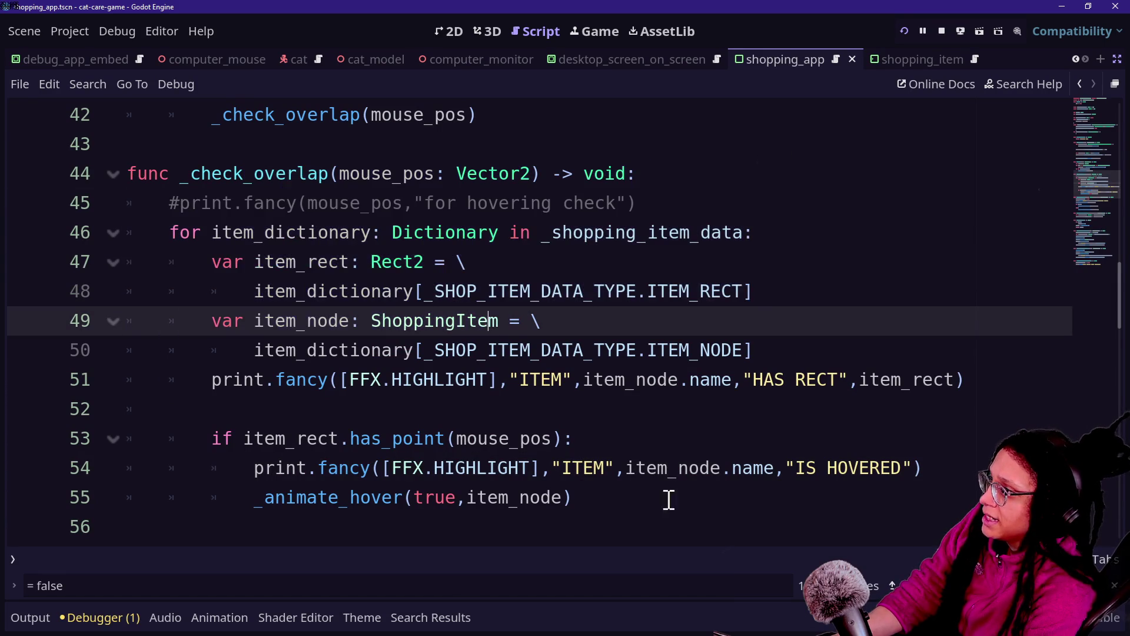
left_click(655, 505)
key("Return")
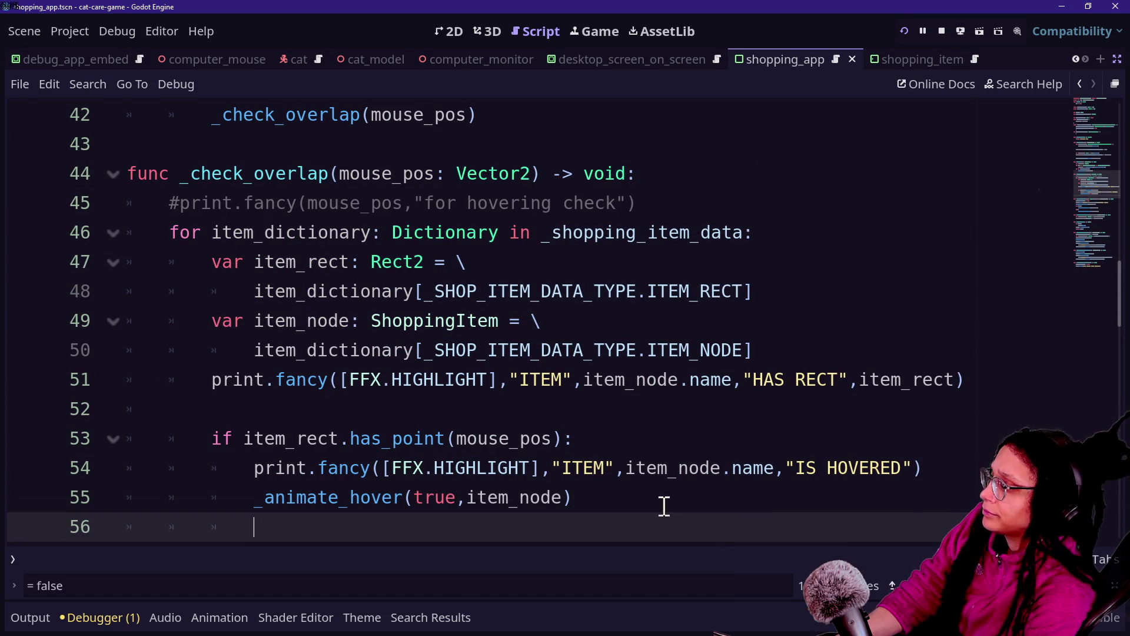
left_click(689, 197)
key("Return")
type("var matc")
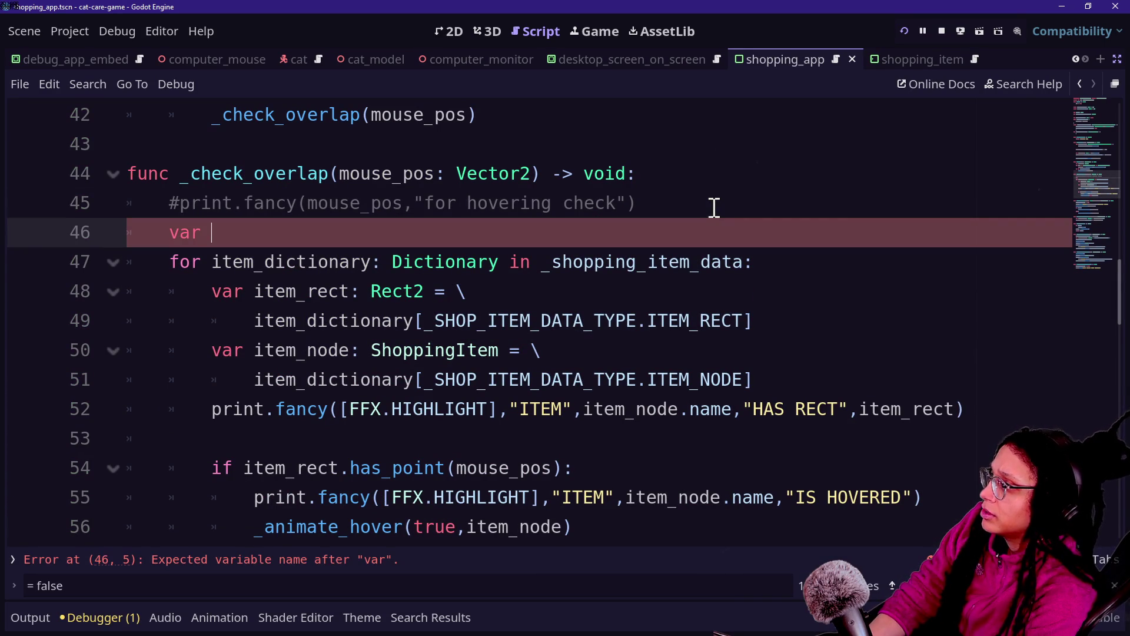
type("h_found: bool = f")
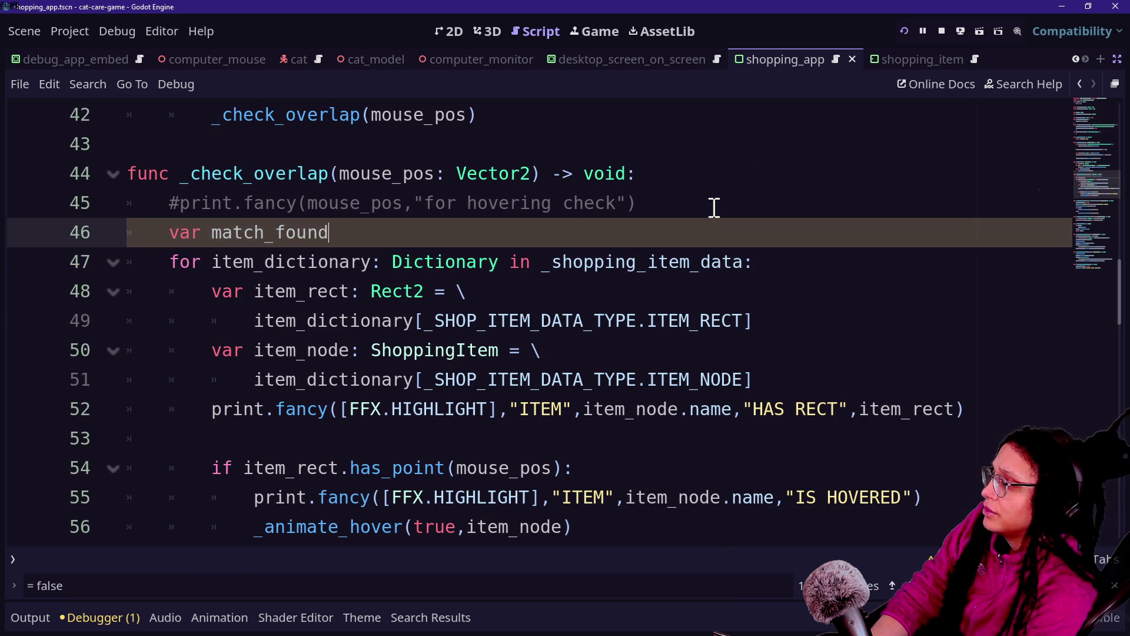
type("alse")
Set 'match_found = true' inside the has_point hovered branch.
left_click(338, 313)
scroll(333, 302, "down", 1)
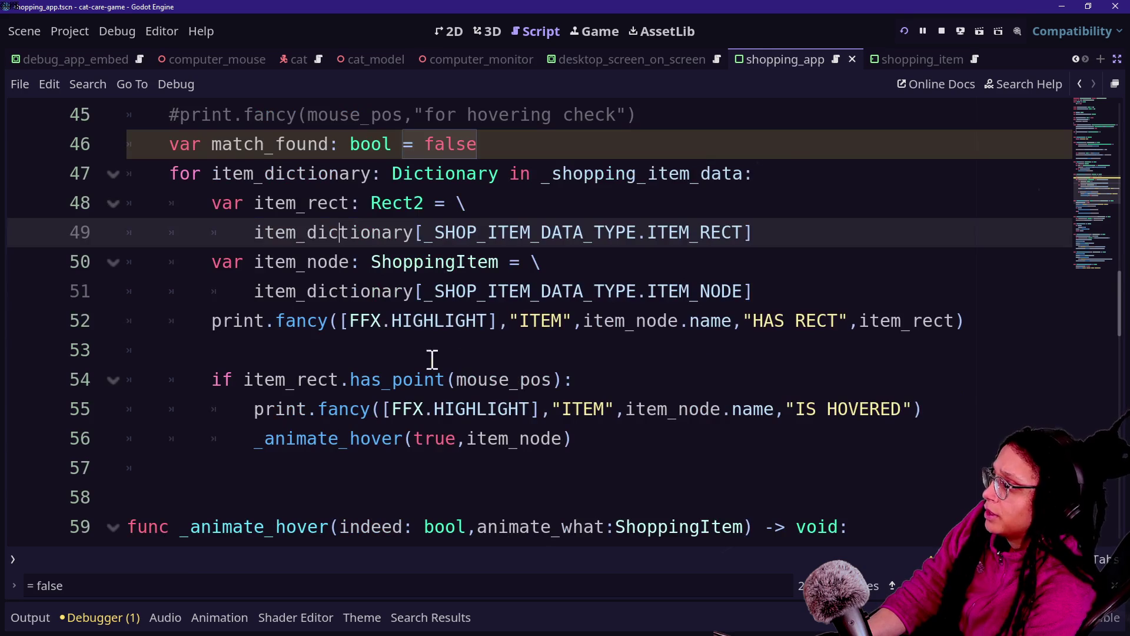
left_click_drag(628, 409, 678, 411)
left_click(953, 402)
key("Return")
type("match_found")
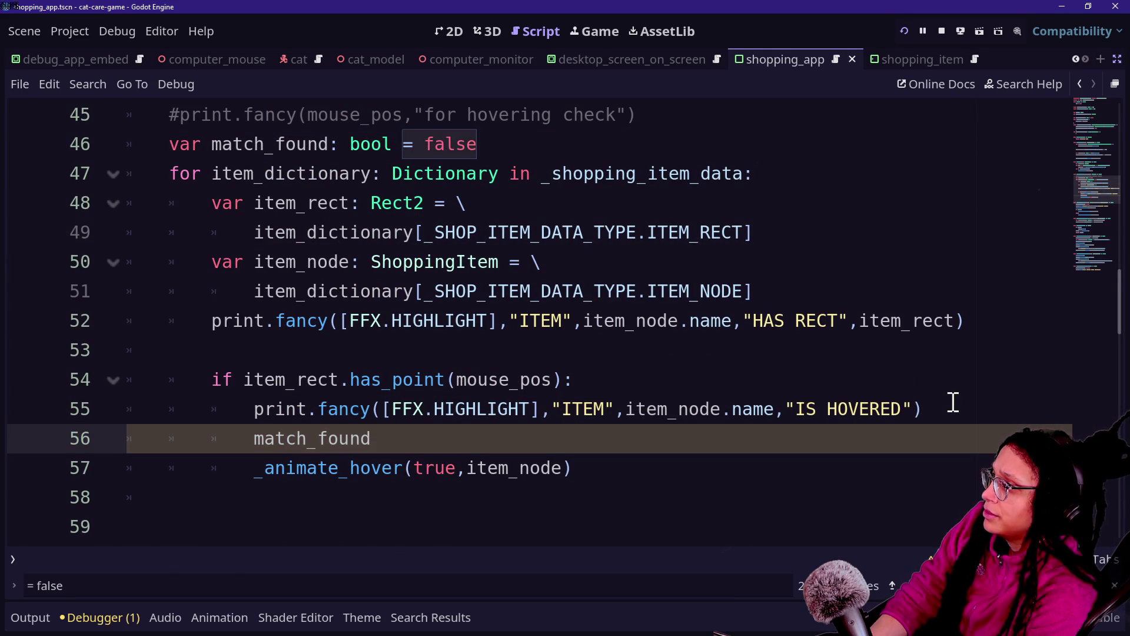
type(" = true")
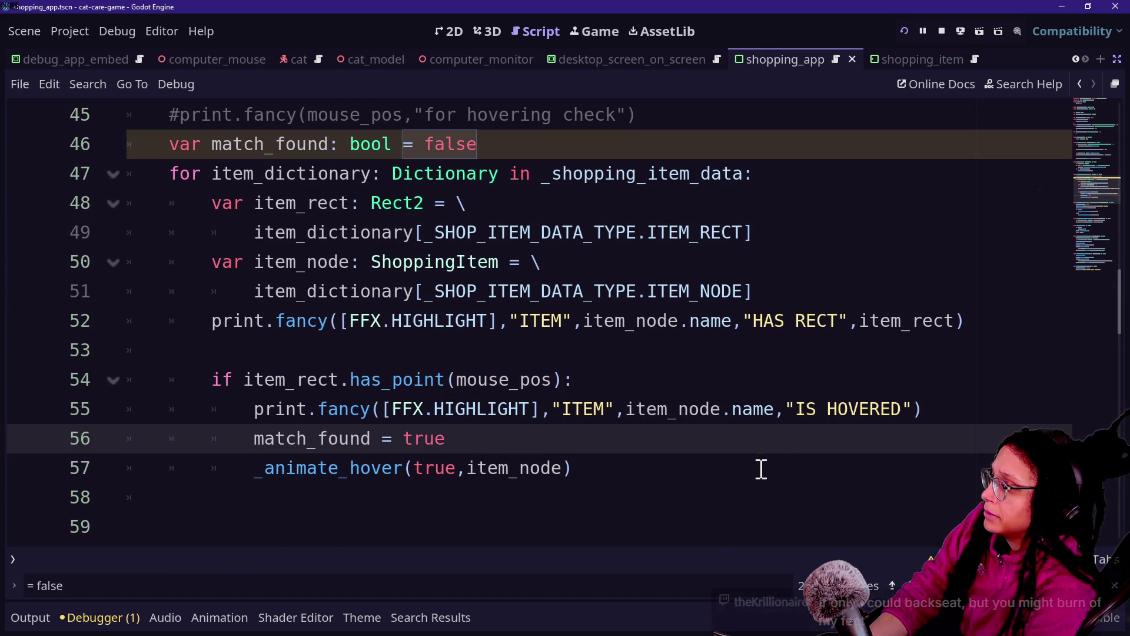
Add an 'if not match_found:' check after the hovered block, preceded by a blank line.
left_click(759, 469)
key("Return")
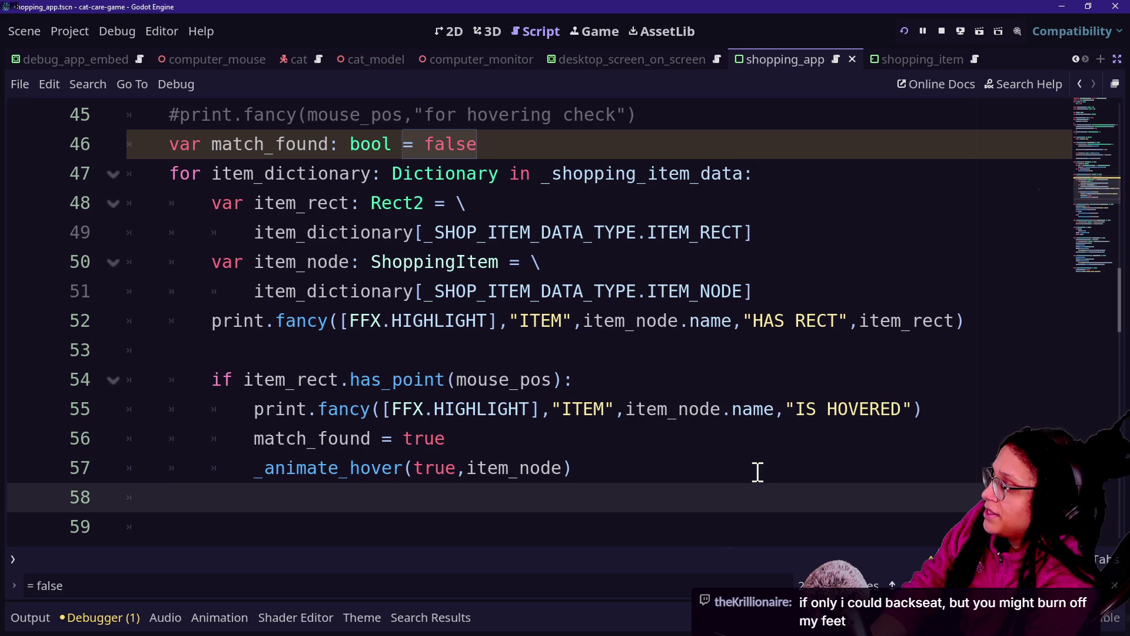
type("if m")
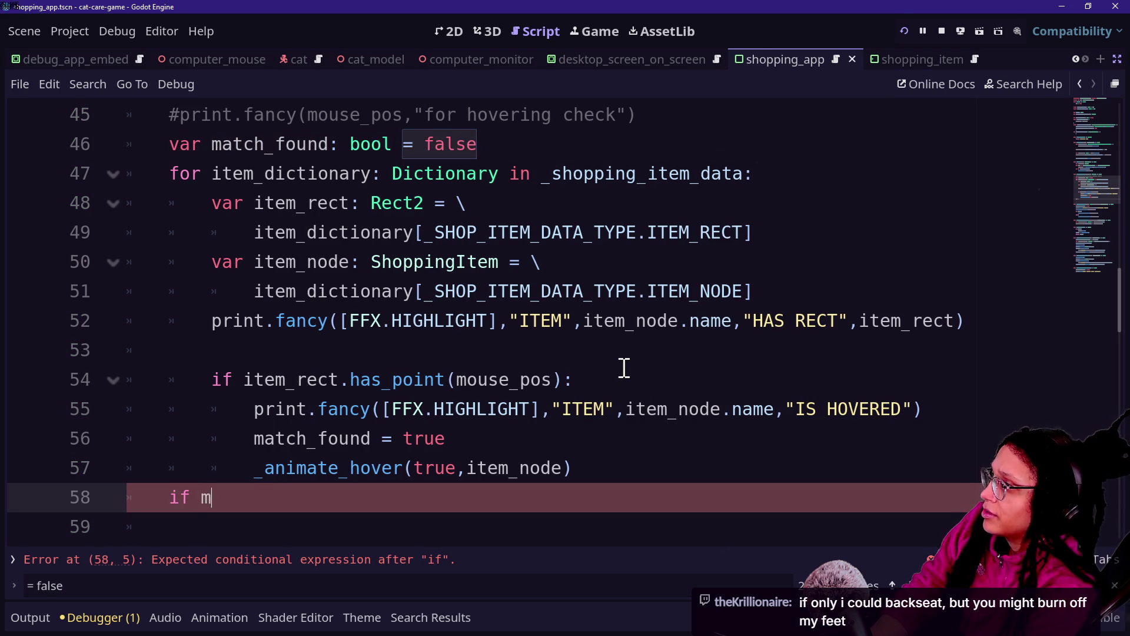
type("atch_found")
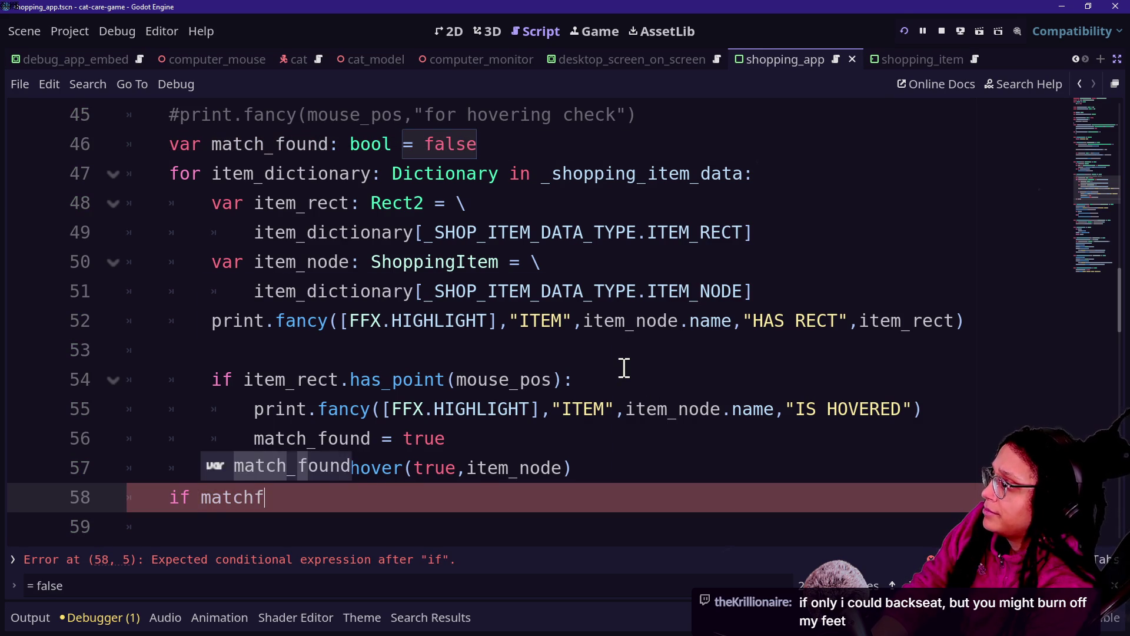
type(":")
key("Return")
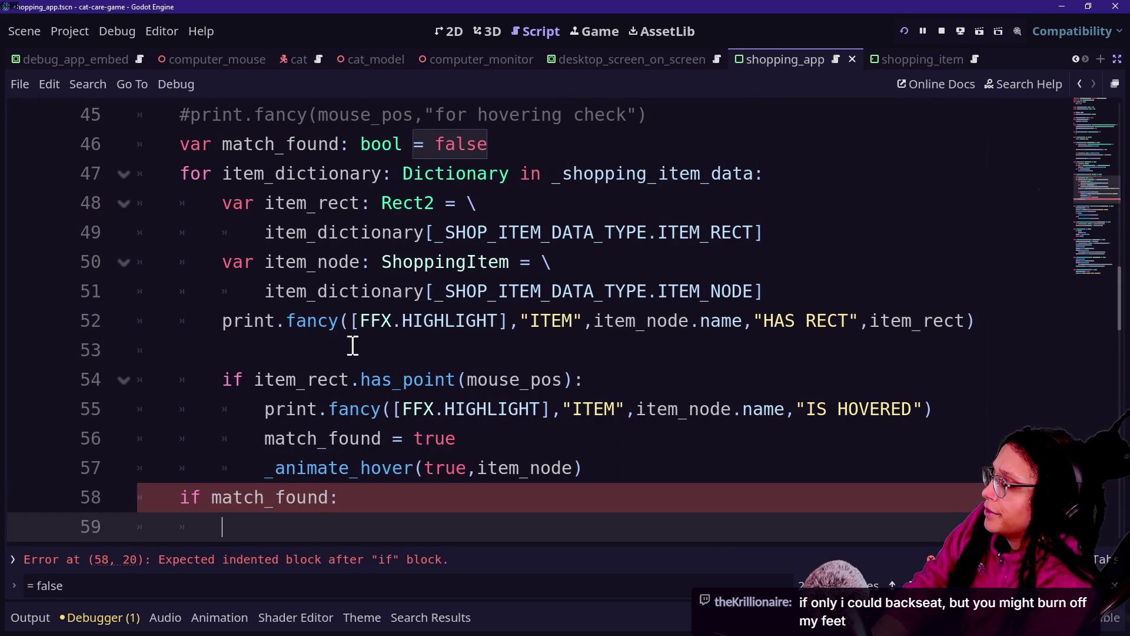
scroll(416, 374, "down", 1)
left_click(620, 379)
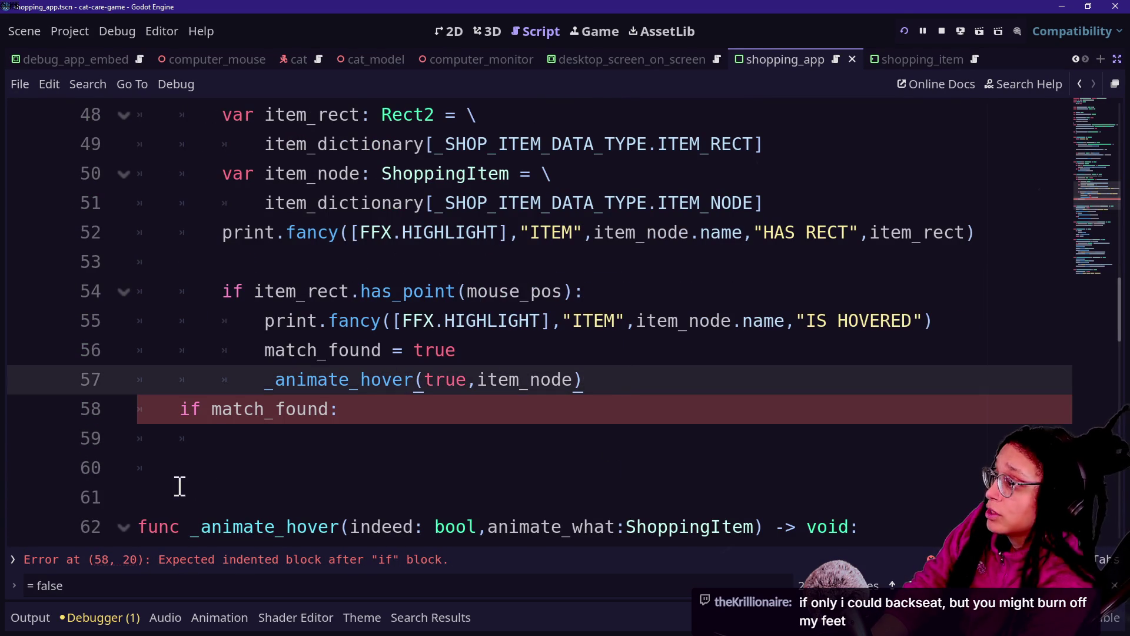
left_click(209, 415)
type("not")
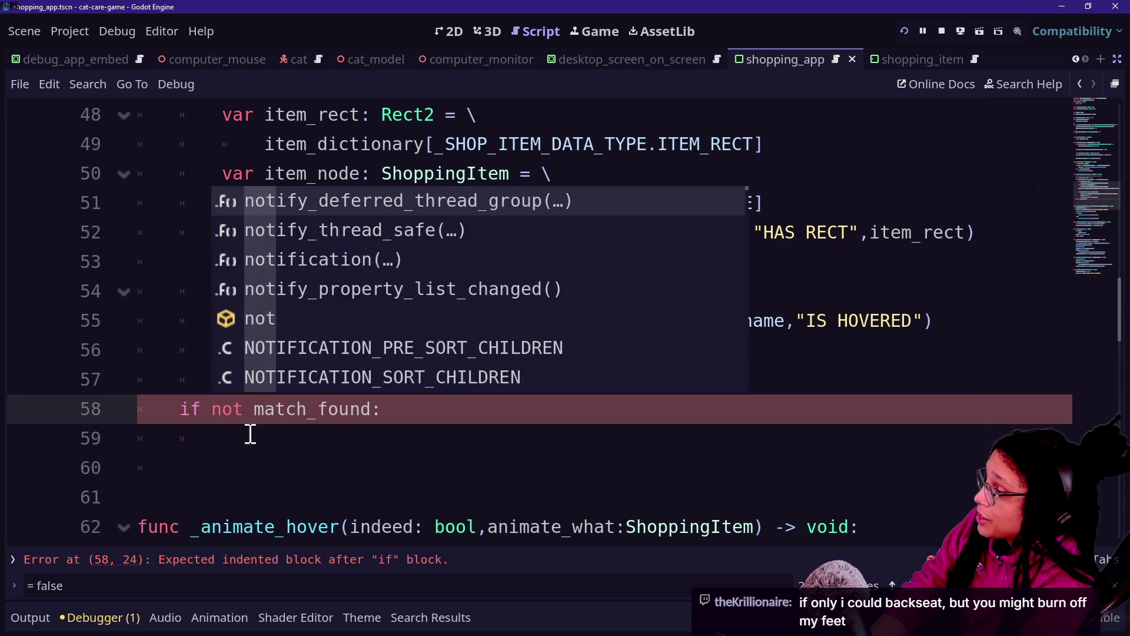
left_click(259, 436)
left_click(724, 373)
key("Return")
Fill the check's body with _animate_hover(false, item_node).
left_click(379, 459)
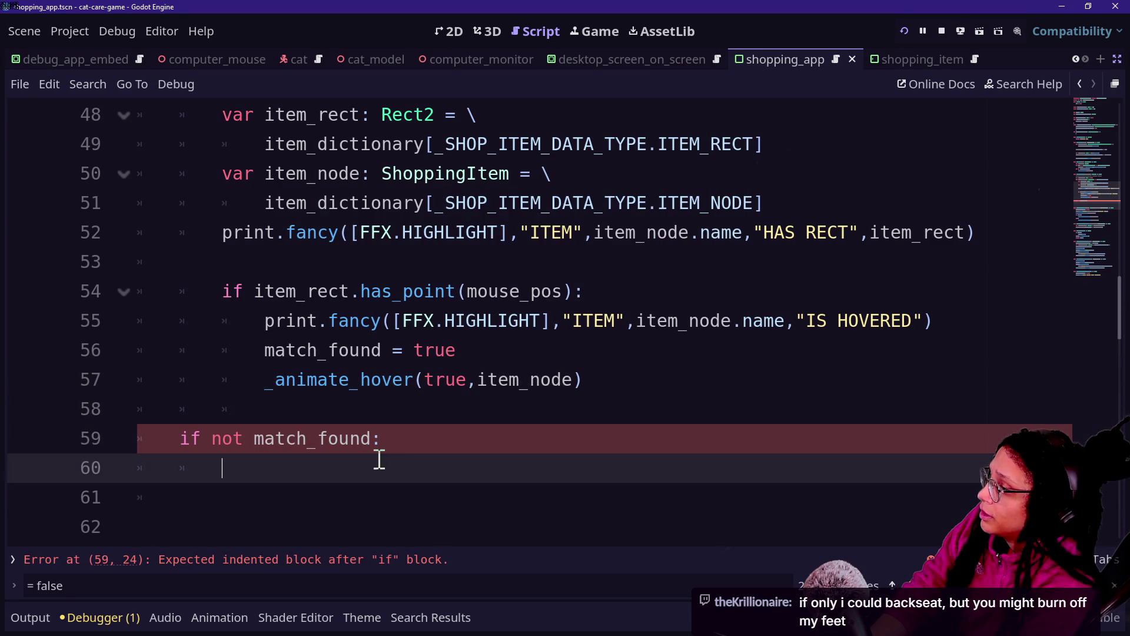
scroll(403, 449, "down", 4)
type("_")
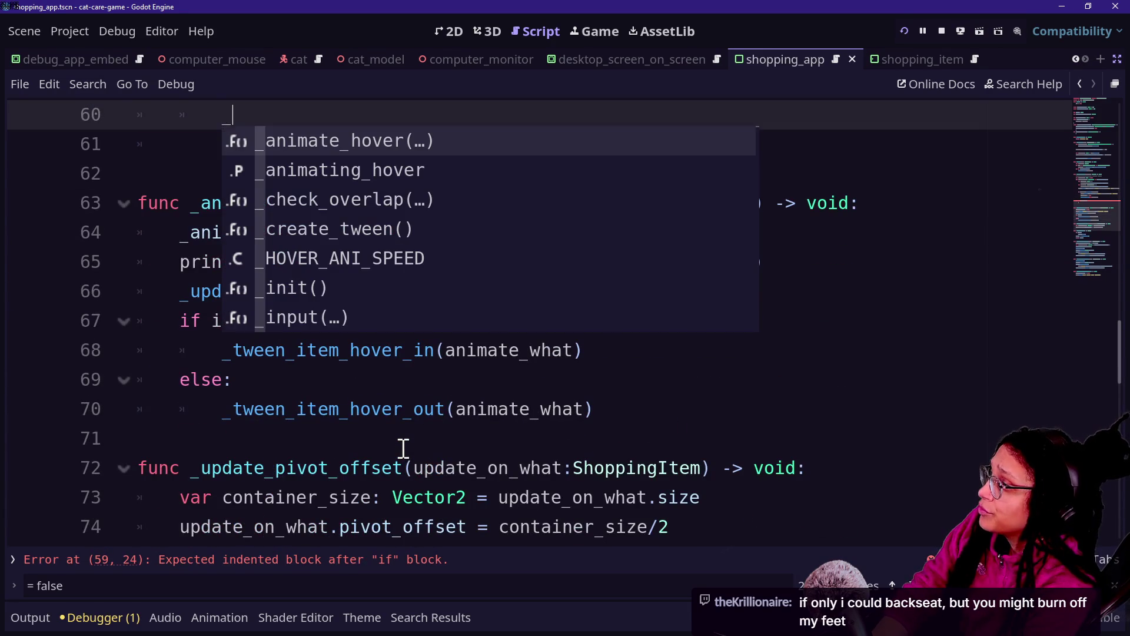
type("aniam")
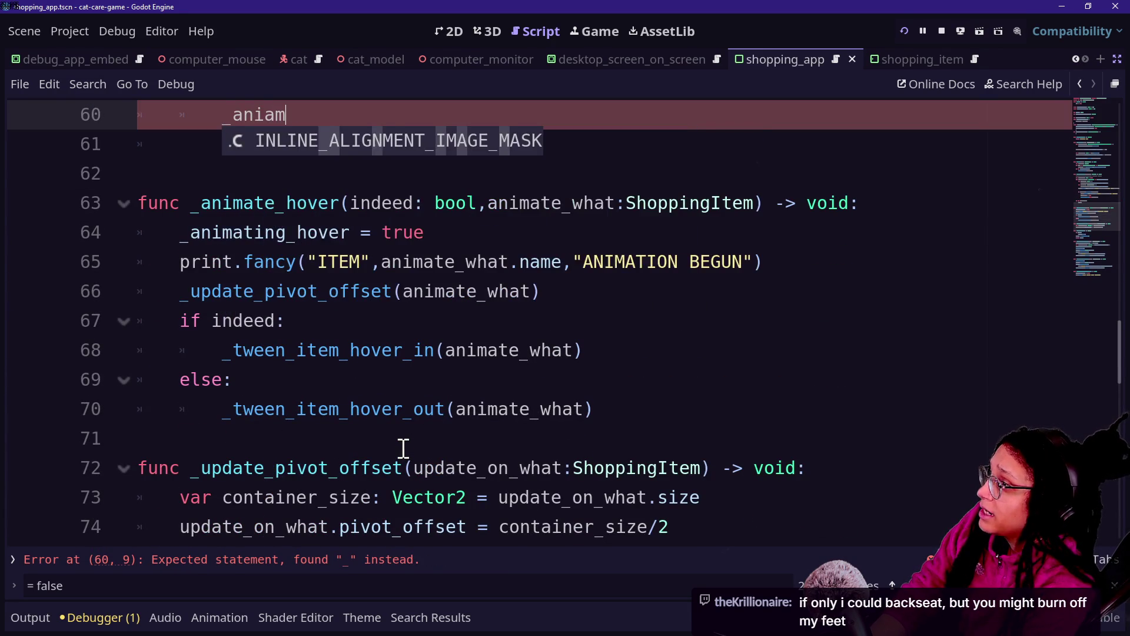
key("BackSpace")
key("BackSpace")
type("mate")
key("Return")
type("fal")
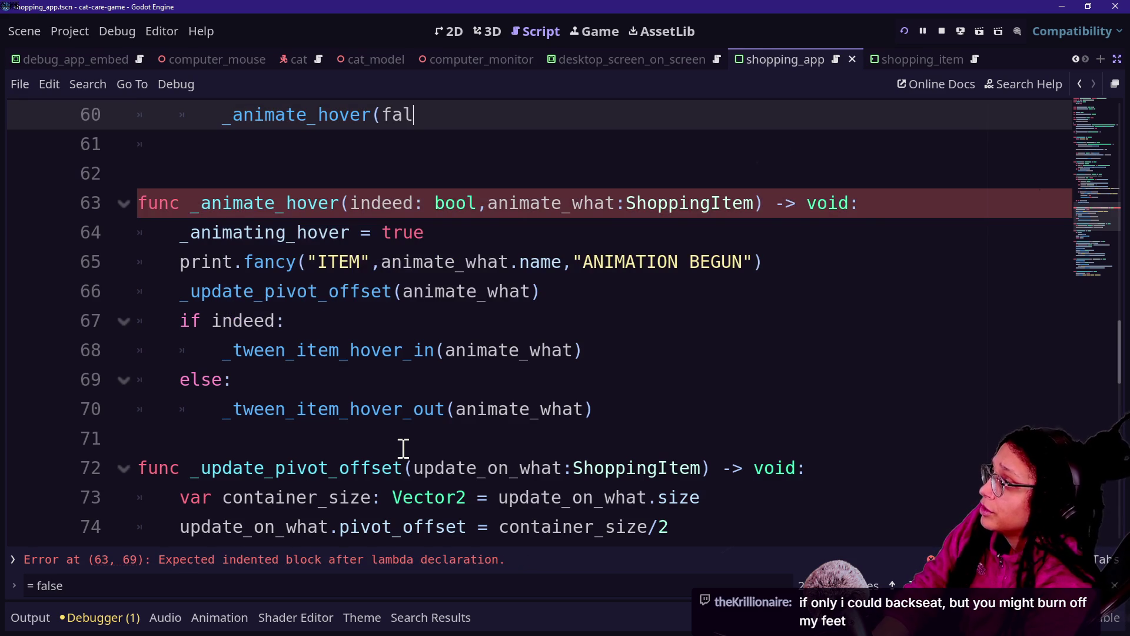
type("se)")
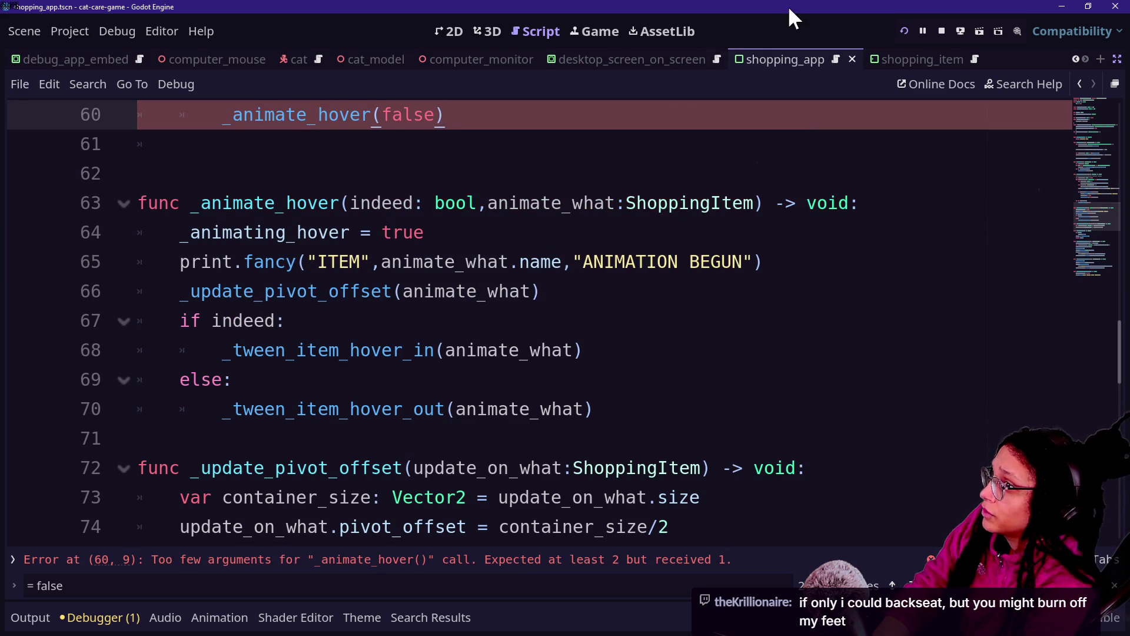
scroll(512, 234, "up", 1)
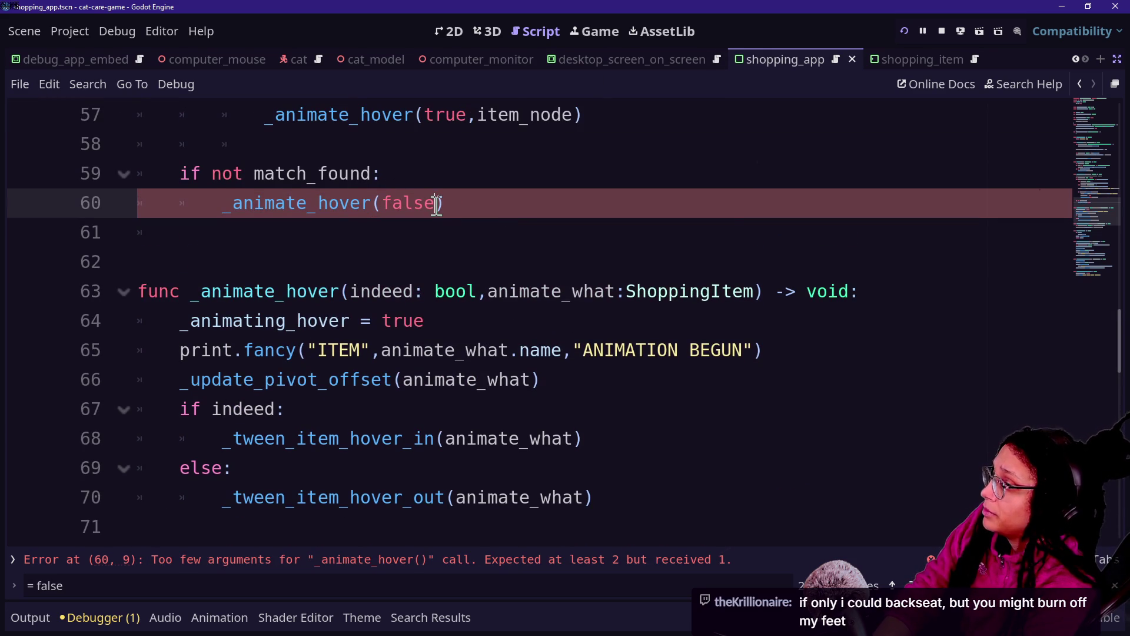
type(",item_node")
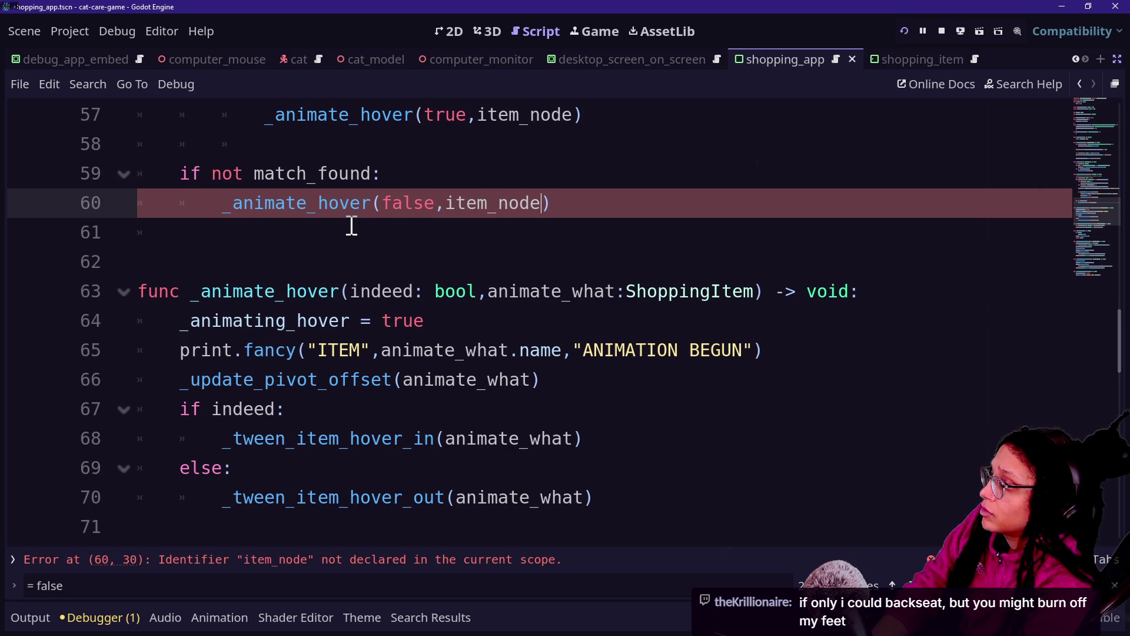
scroll(416, 215, "up", 2)
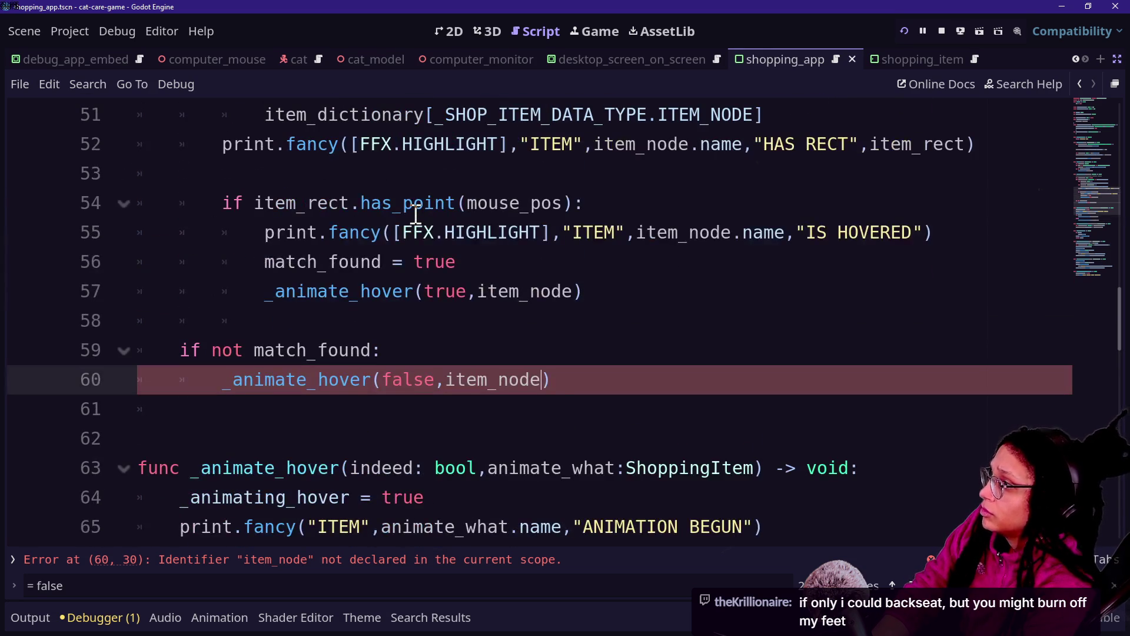
scroll(365, 259, "up", 2)
scroll(366, 259, "down", 1)
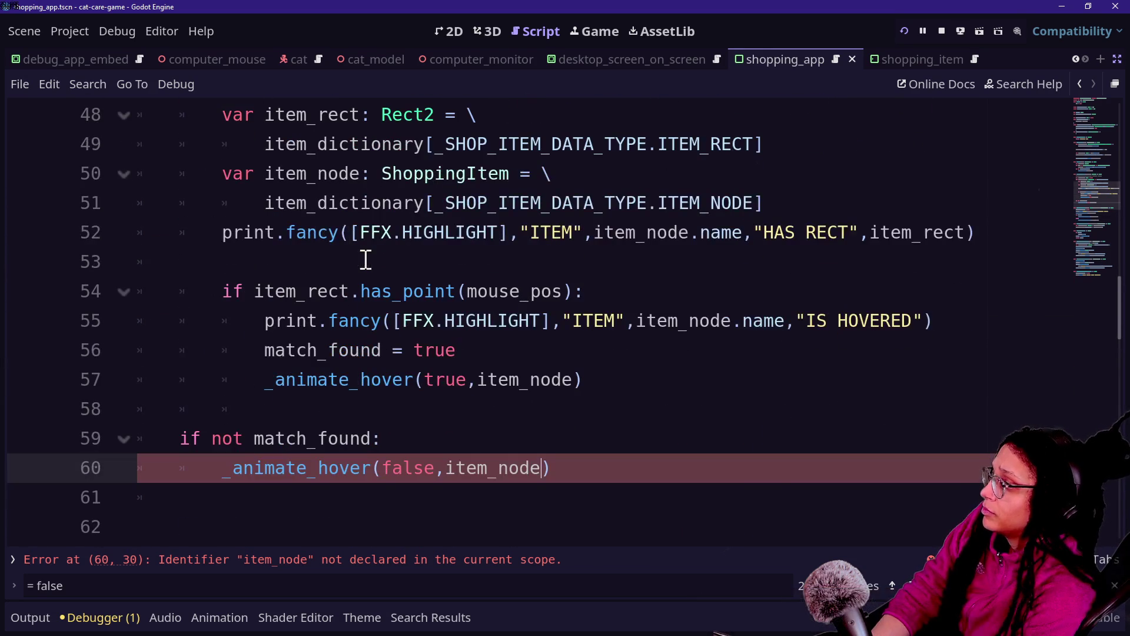
scroll(189, 361, "up", 2)
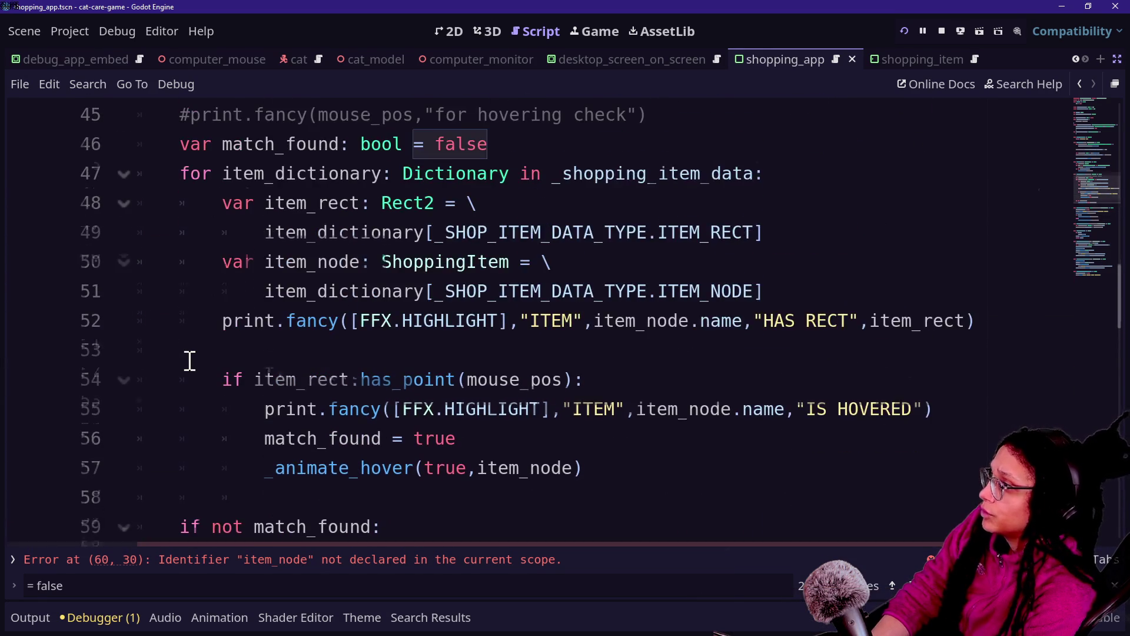
Start a new 'var' line just below the match_found declaration.
left_click(645, 262)
left_click(647, 238)
key("Return")
type("var last")
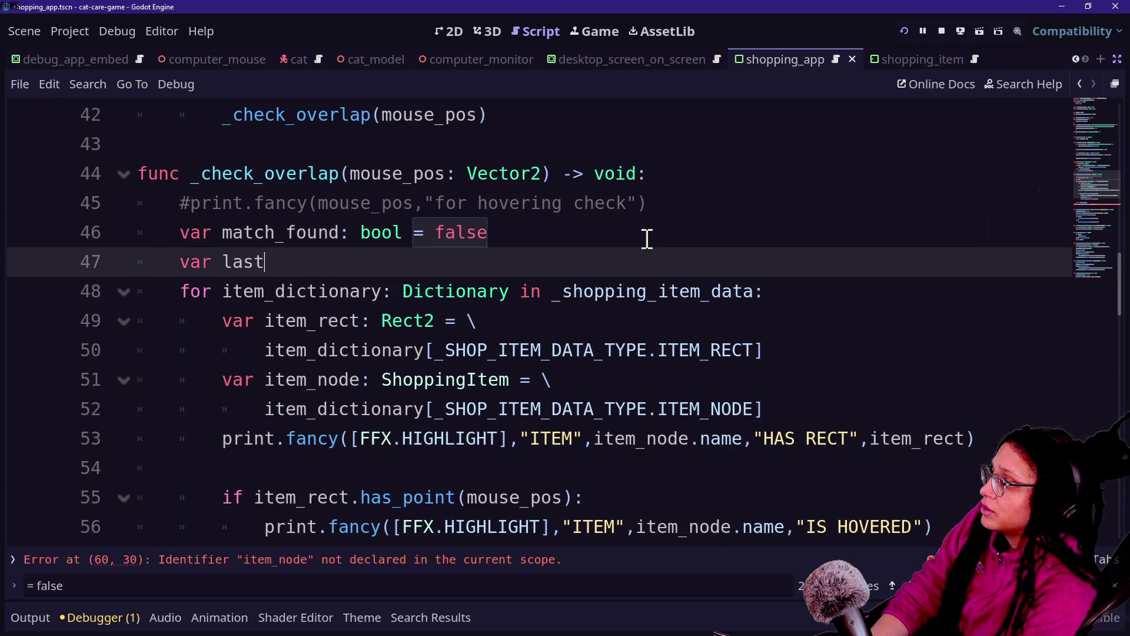
type("_item_node:")
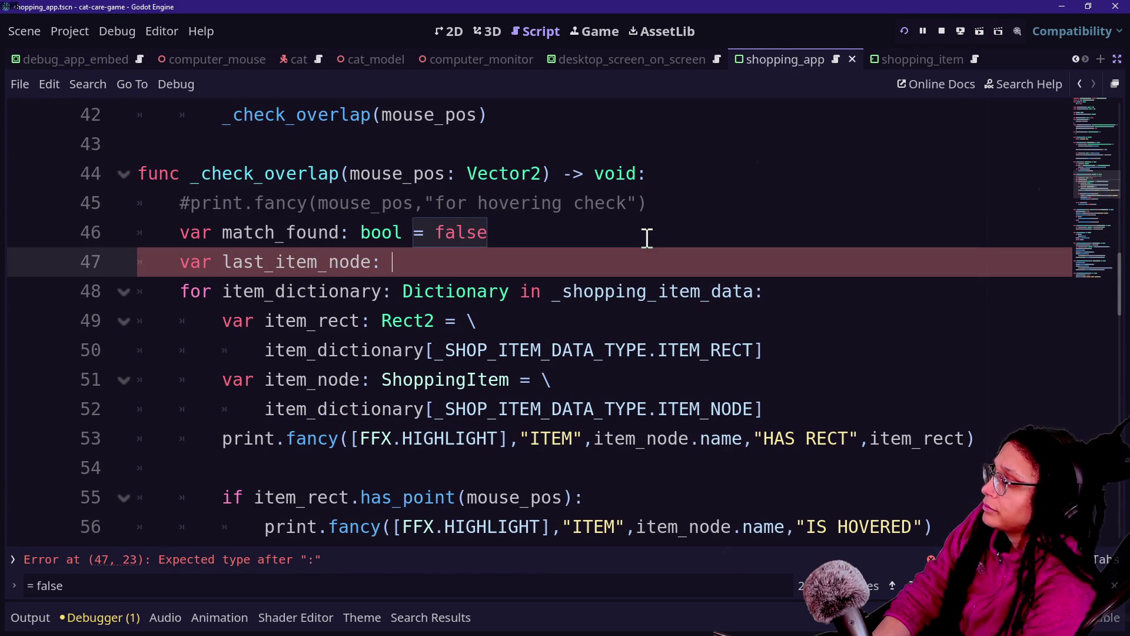
Review _check_overlap's unhover call and no-match branch, then scroll back to the top of the script.
scroll(565, 250, "down", 1)
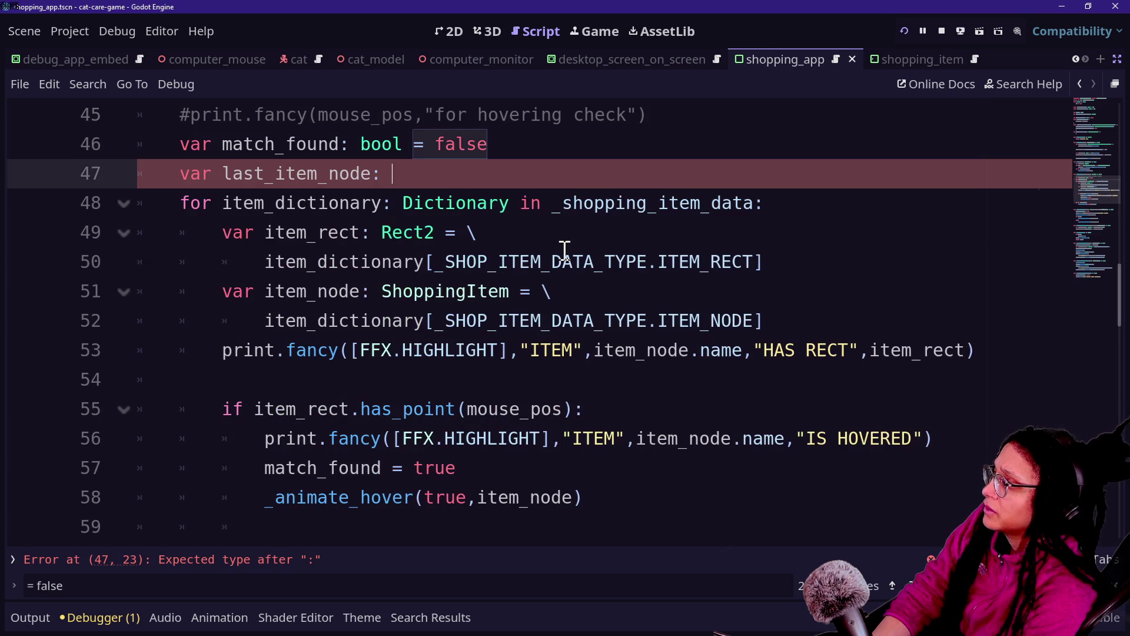
scroll(433, 197, "up", 1)
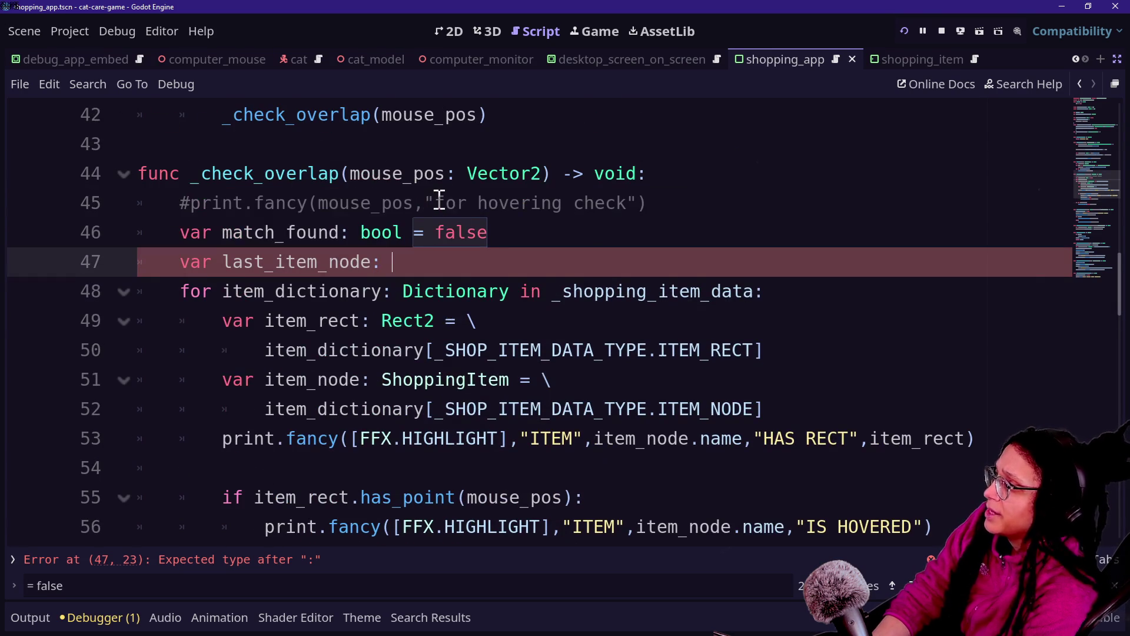
left_click(531, 243)
scroll(530, 236, "down", 2)
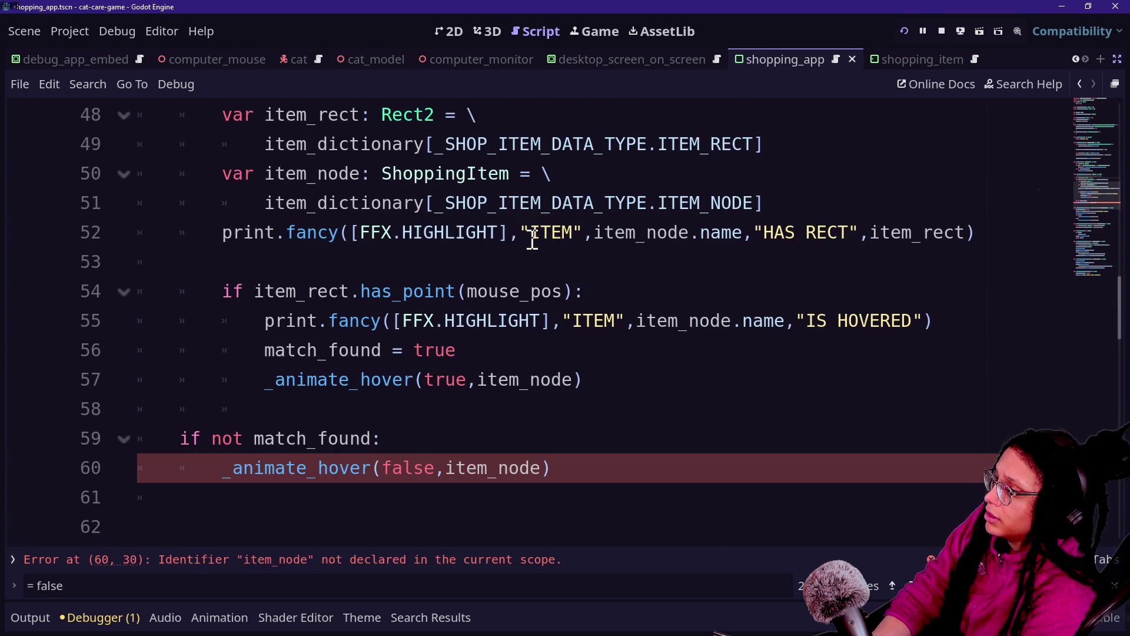
left_click(570, 458)
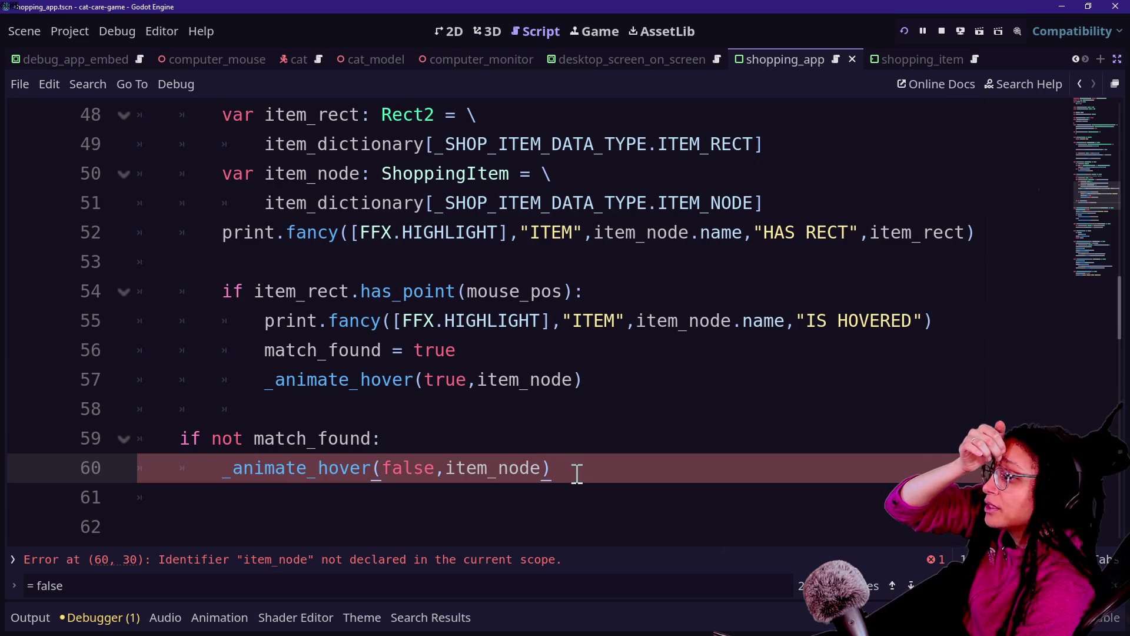
scroll(576, 458, "down", 2)
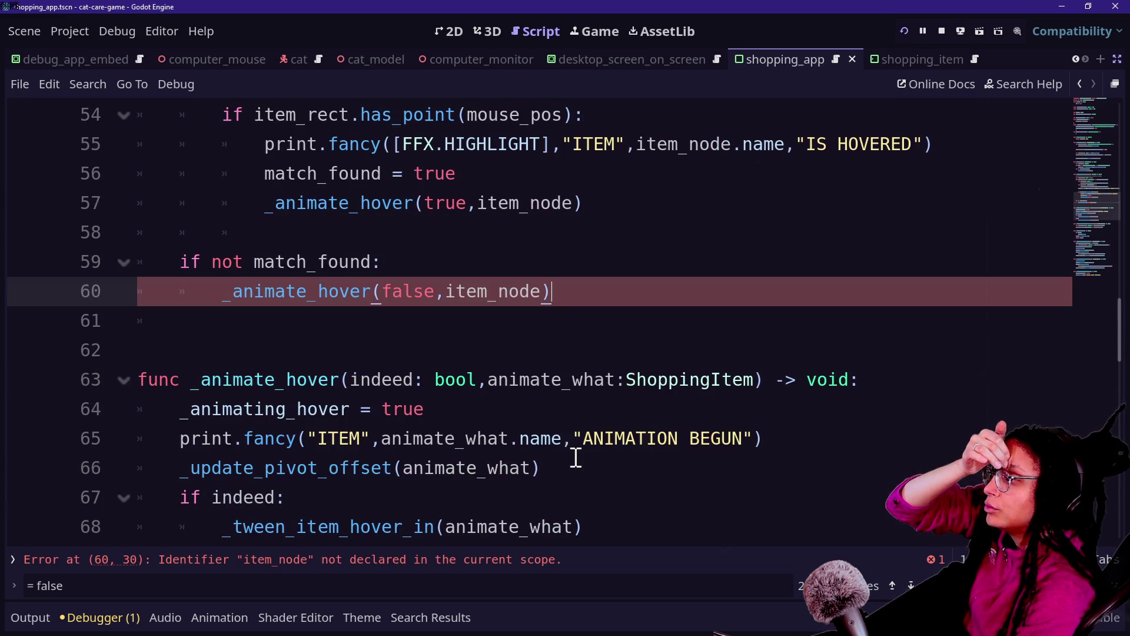
scroll(546, 355, "down", 2)
scroll(548, 354, "down", 1)
scroll(548, 354, "up", 2)
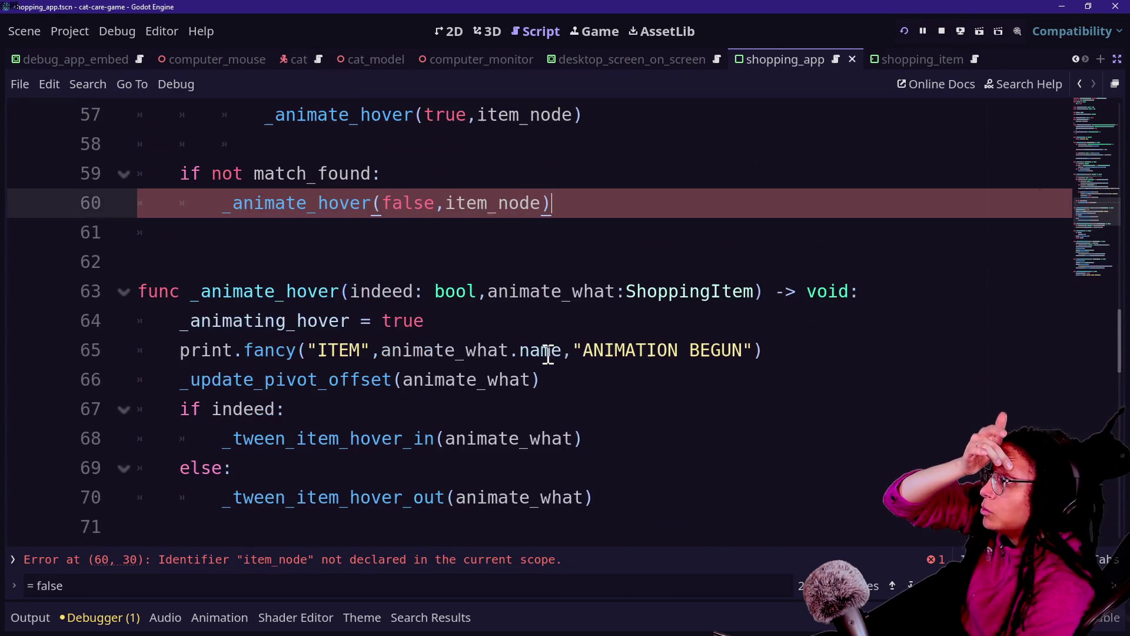
scroll(548, 354, "down", 3)
scroll(548, 355, "up", 5)
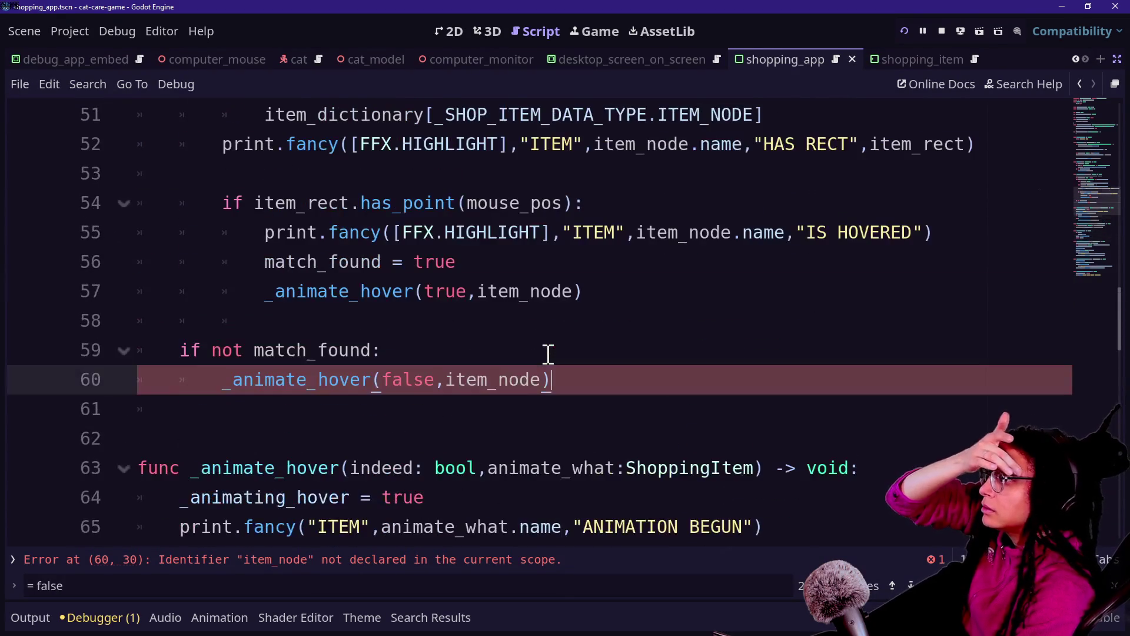
left_click(585, 346)
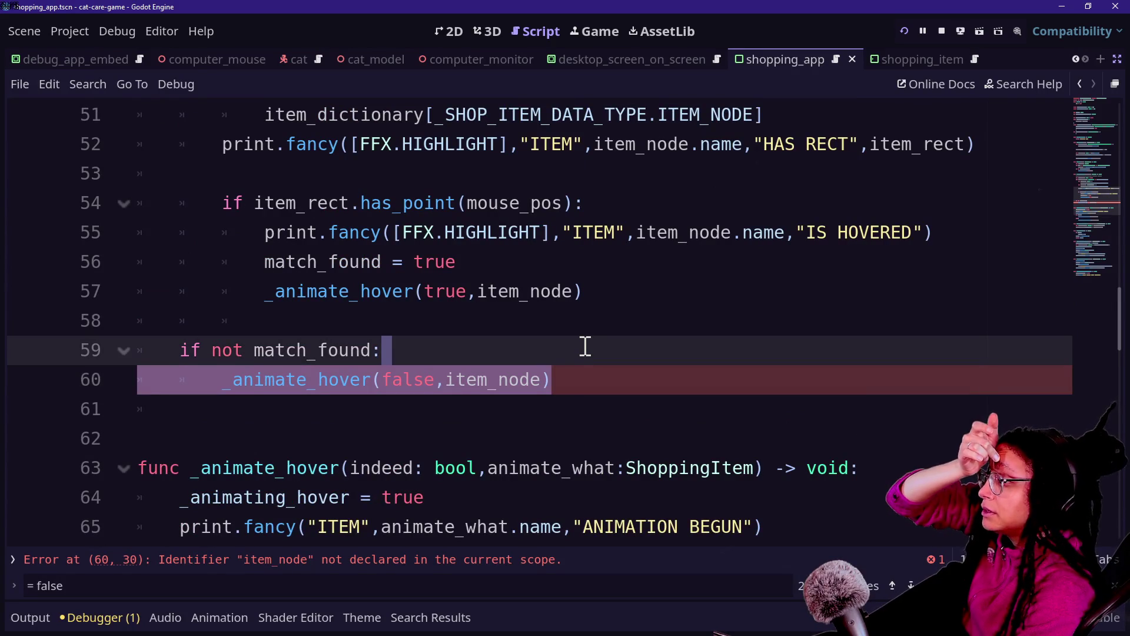
scroll(583, 307, "up", 17)
Below _init after 'ref = self', begin an unindented 'signal' declaration.
left_click(522, 204)
key("Return")
key("Return")
type("sig")
key("BackSpace")
key("BackSpace")
key("BackSpace")
type("signal")
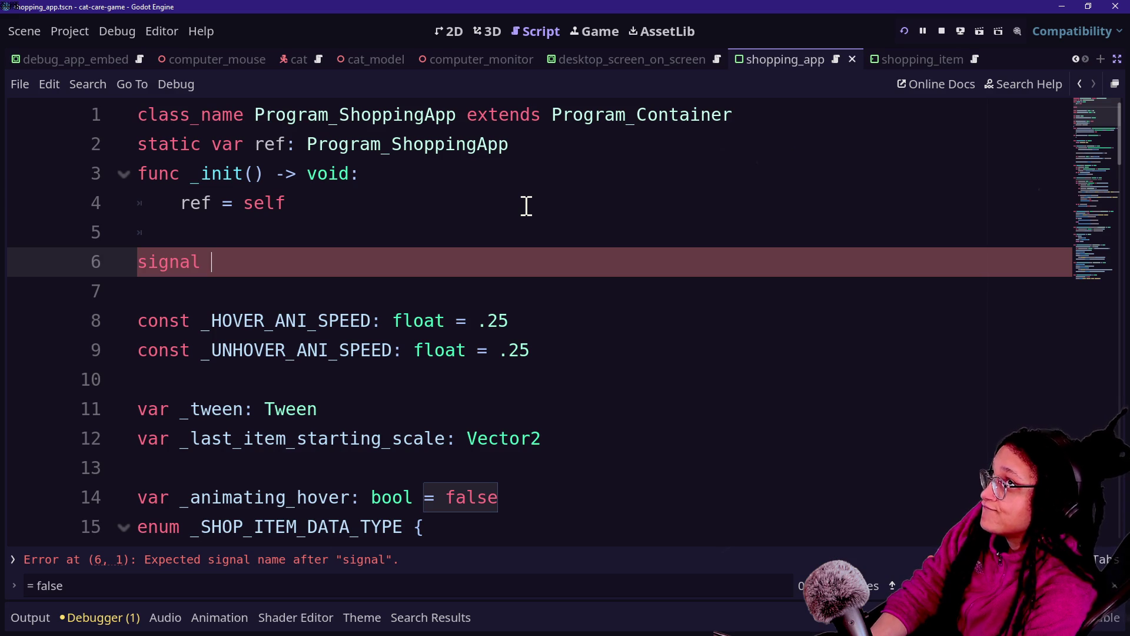
Name the signal shopping_items_unhovered on line 6, then return to the no-match branch.
type("_sh")
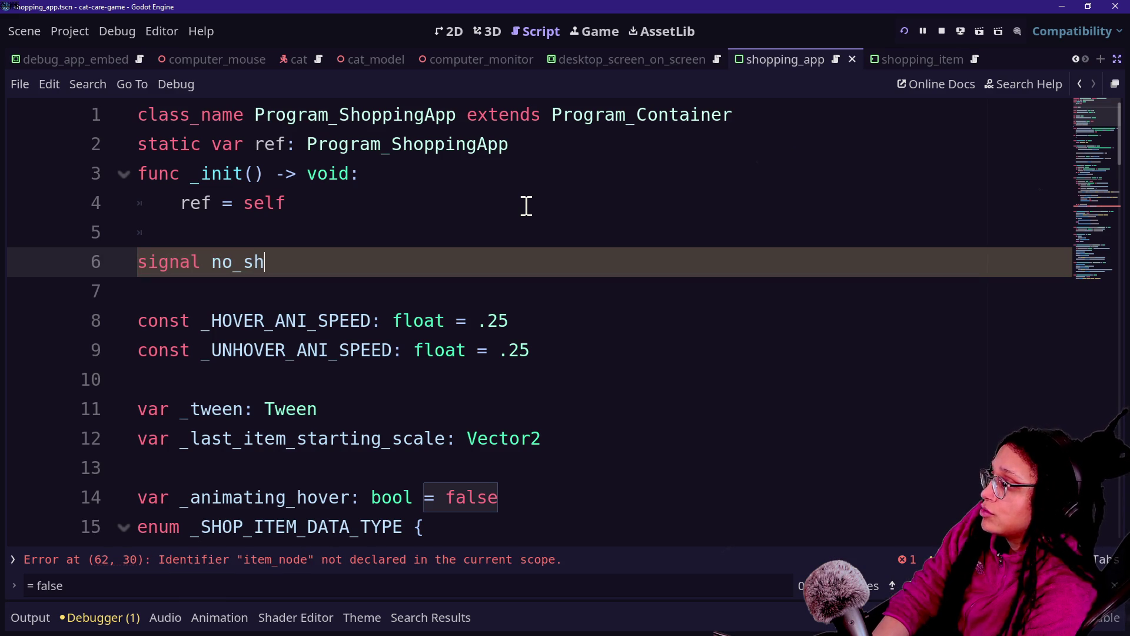
key("BackSpace")
key("BackSpace")
key("BackSpace")
type("shopping_")
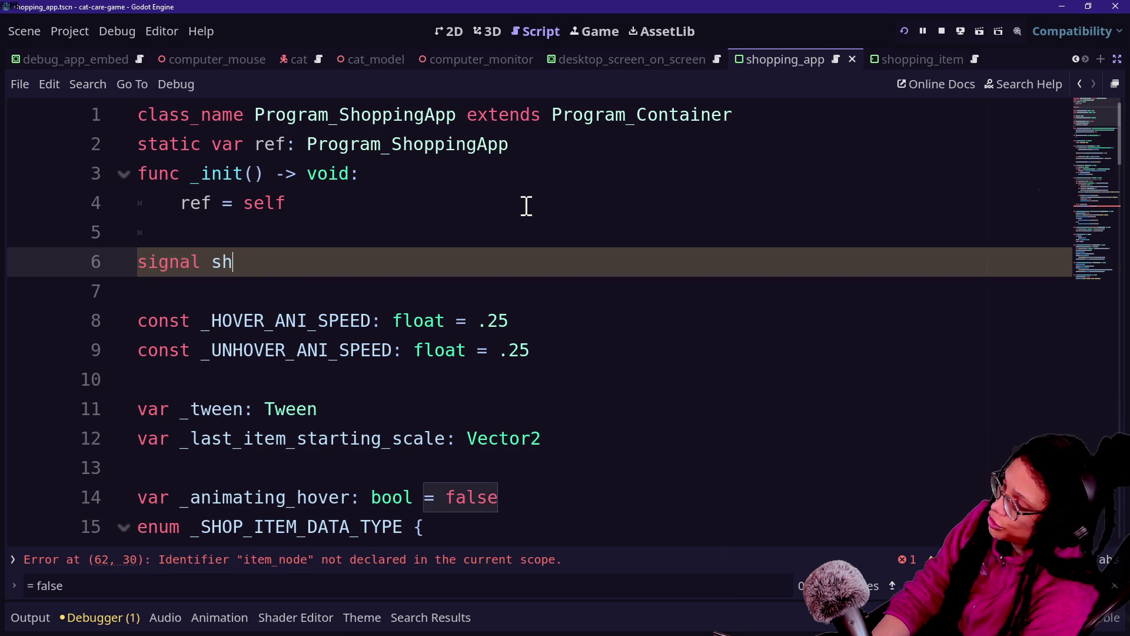
type("item")
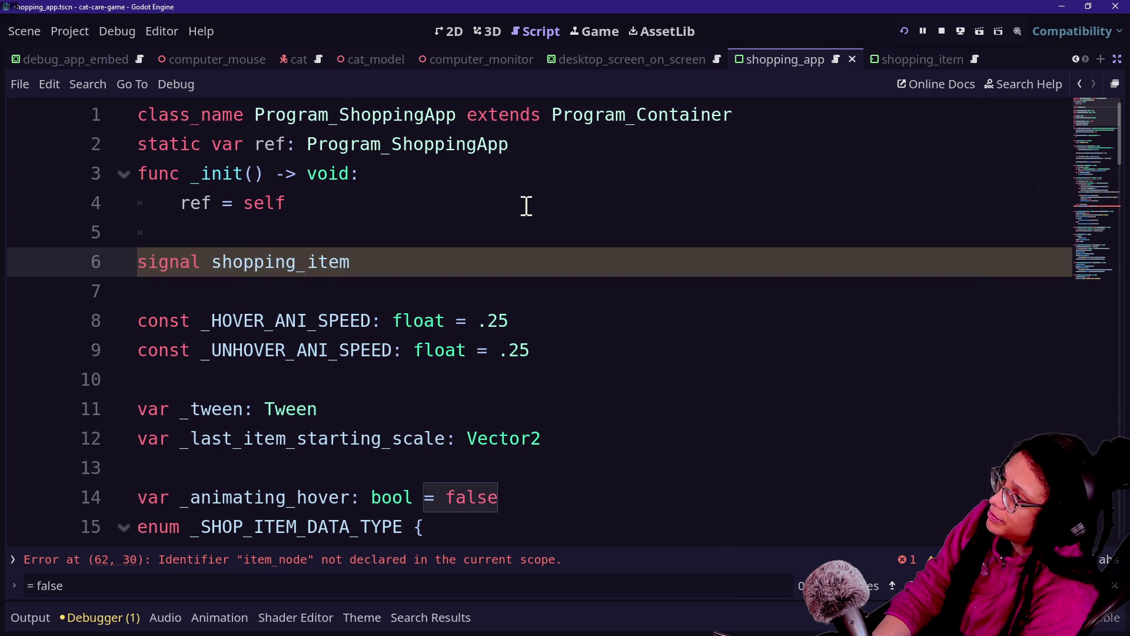
type("_unhovered")
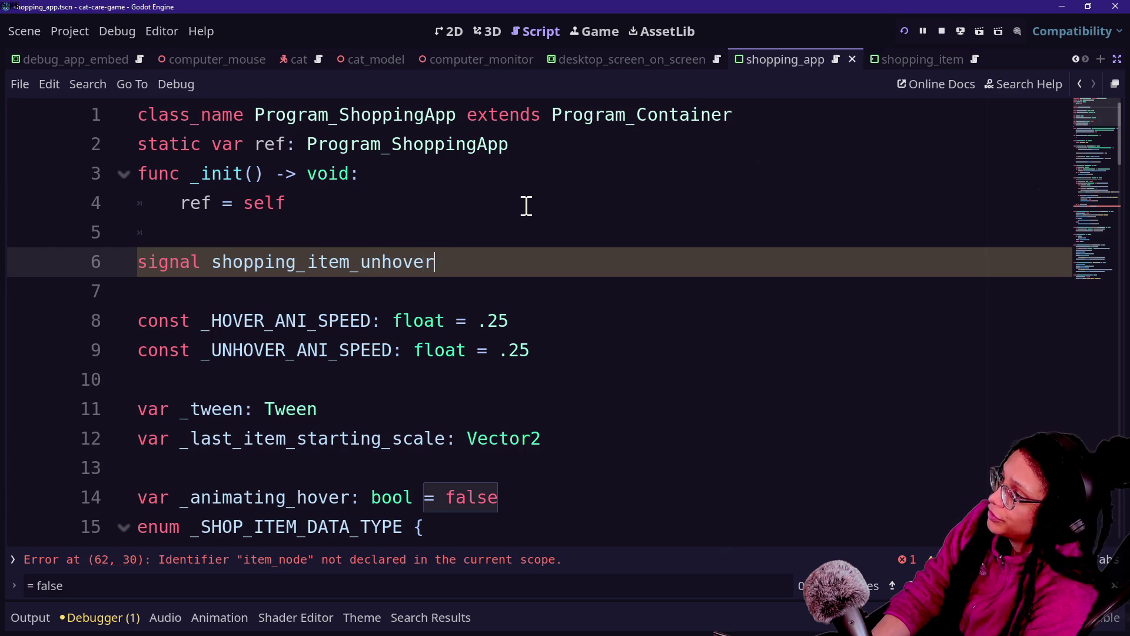
key("BackSpace")
key("BackSpace")
key("BackSpace")
key("BackSpace")
type("ms_unhovered")
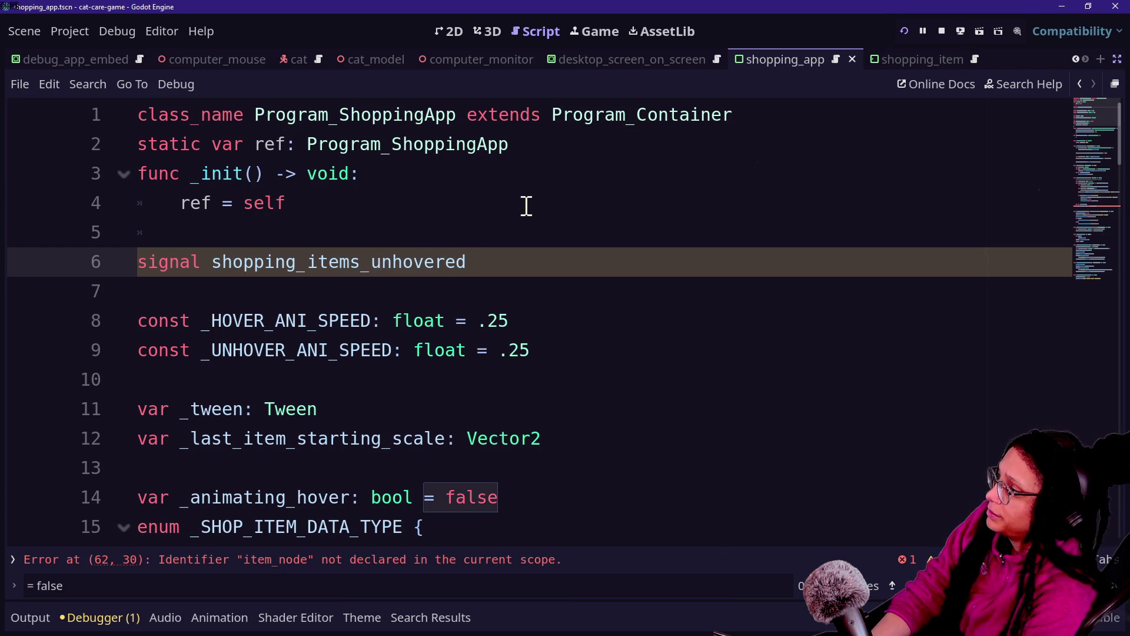
scroll(524, 203, "down", 15)
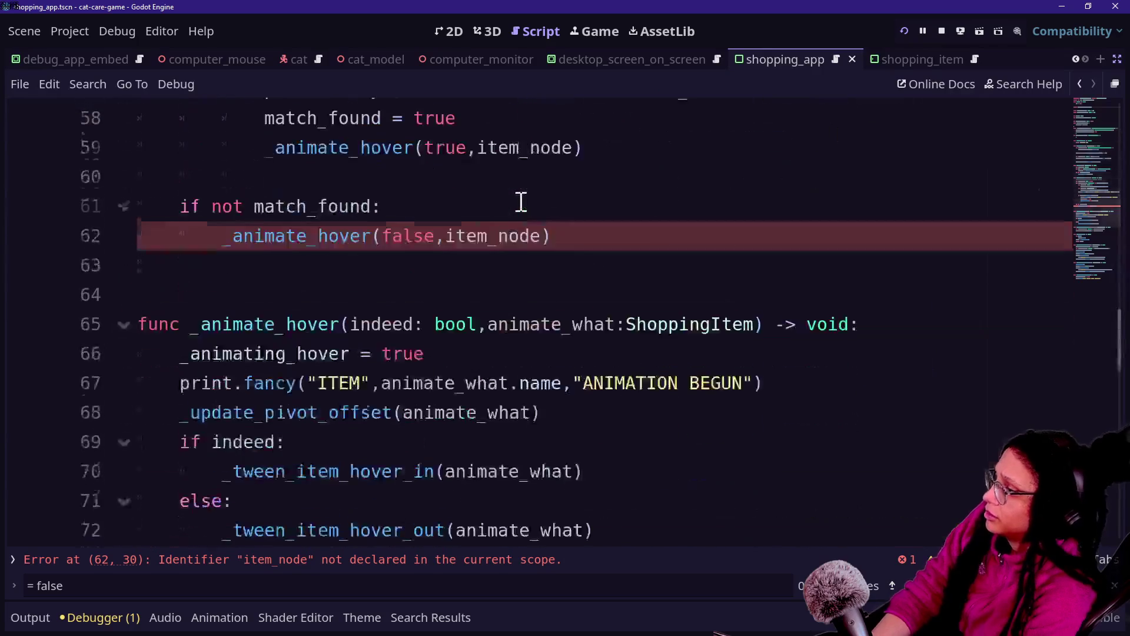
left_click(495, 175)
scroll(561, 175, "up", 2)
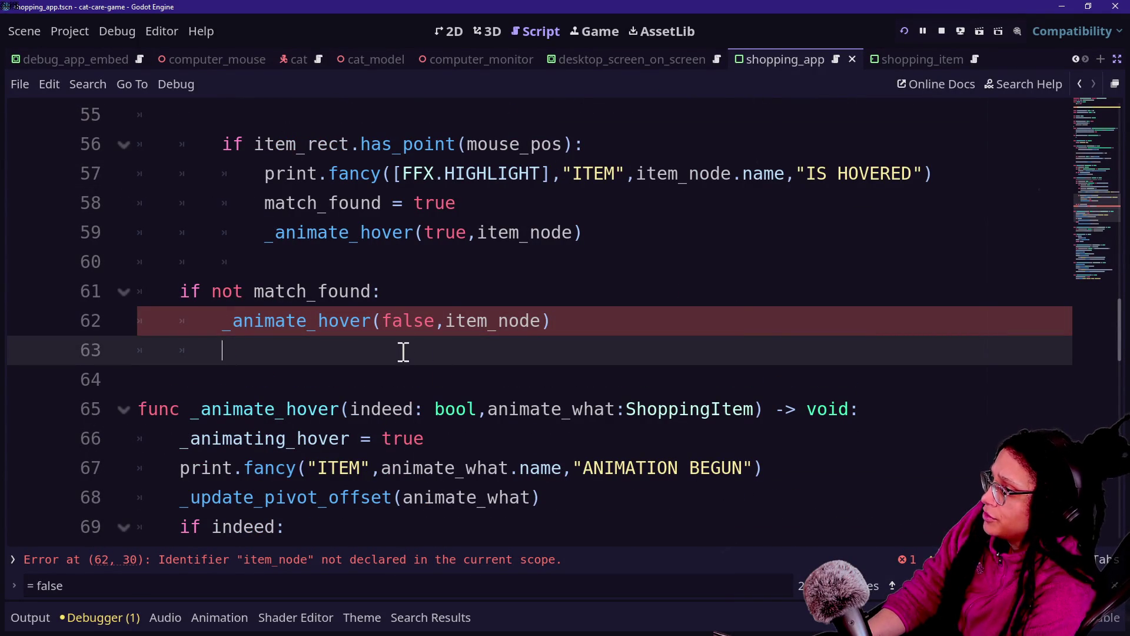
Replace _animate_hover(false, item_node) in the no-match branch with shopping_items_unhovered.emit().
left_click_drag(399, 353, 411, 295)
key("Return")
type("em")
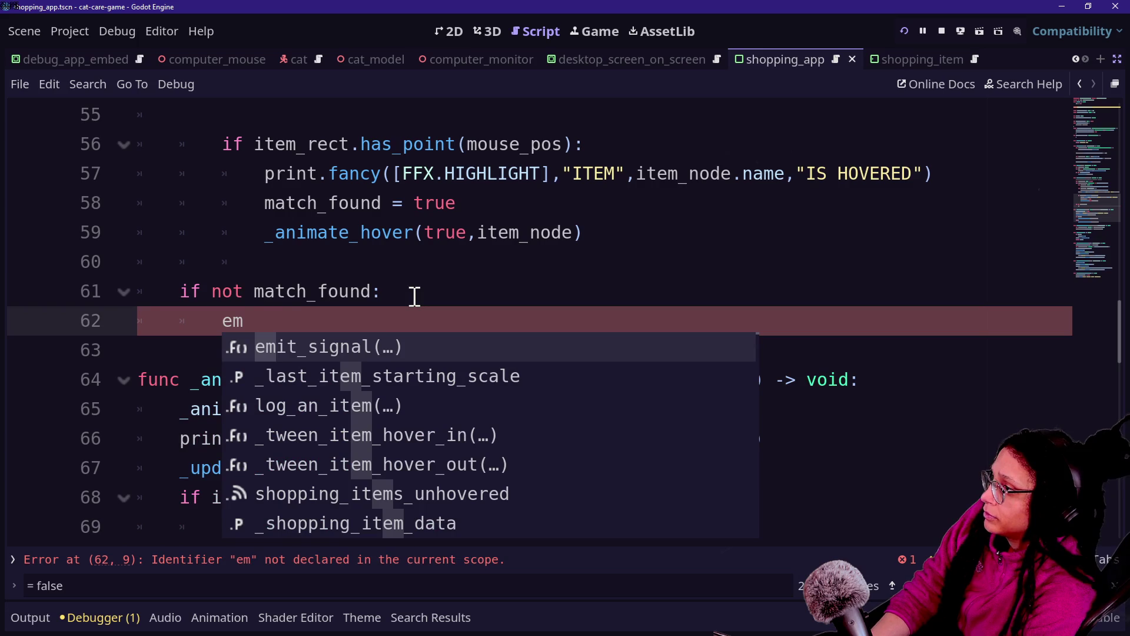
left_click(415, 296)
scroll(424, 297, "up", 2)
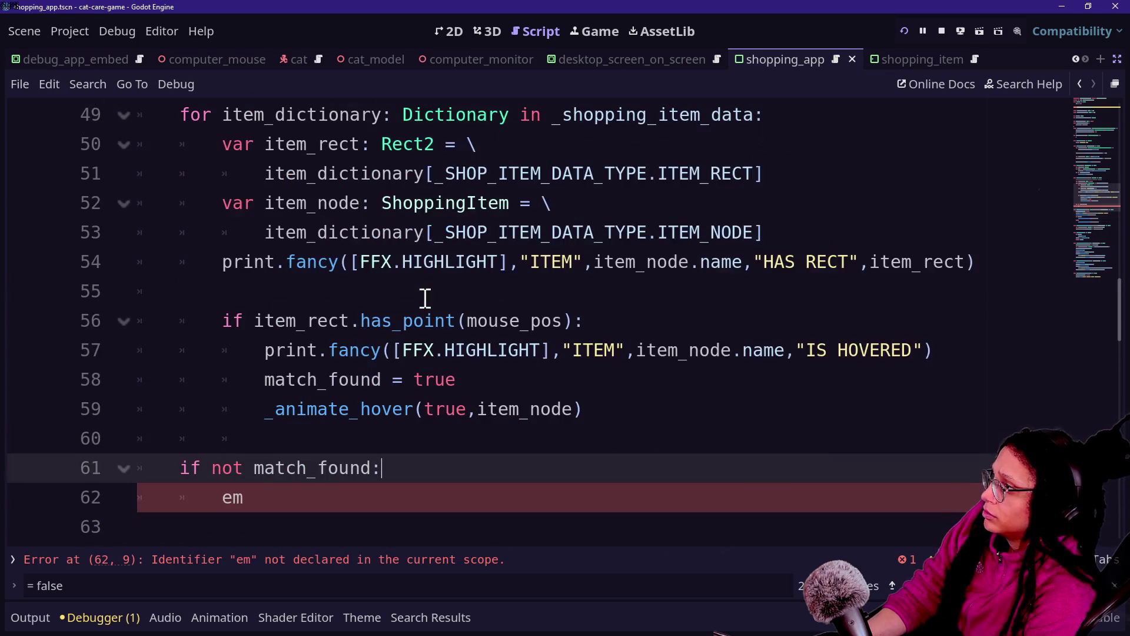
left_click(265, 507)
type("it")
key("BackSpace")
key("BackSpace")
key("BackSpace")
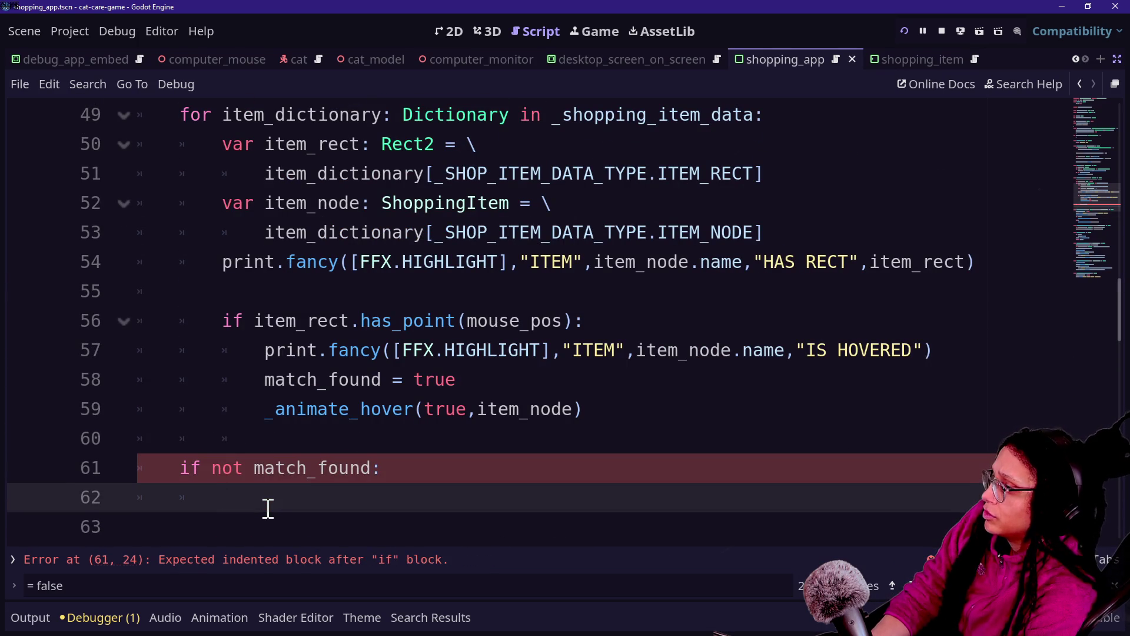
type("s")
key("Return")
type(".em")
key("Return")
type(")")
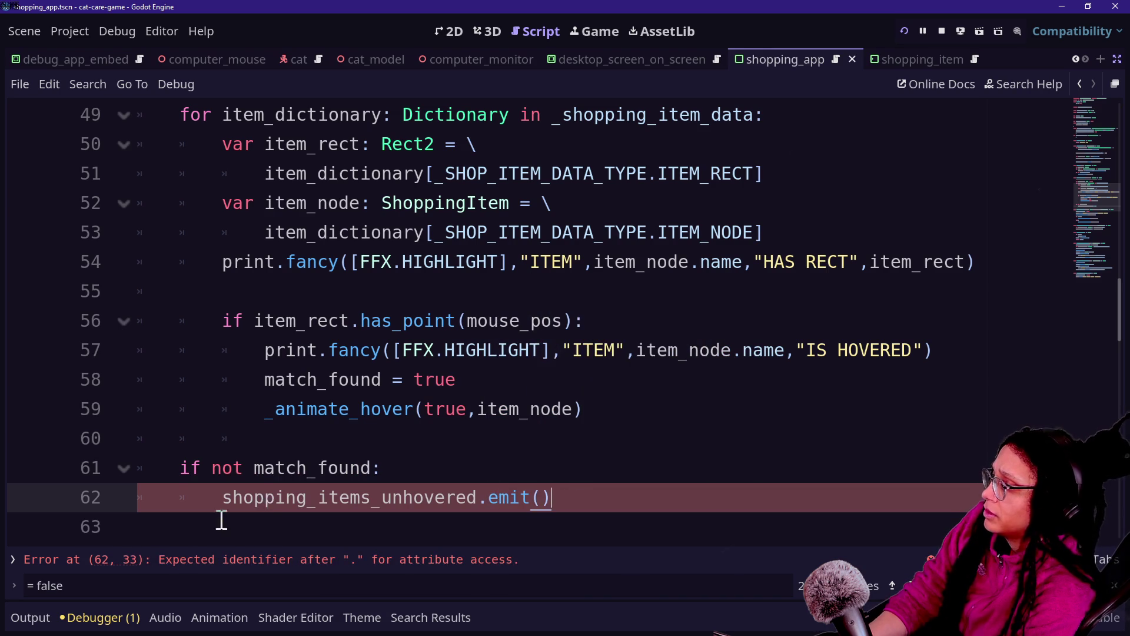
left_click(193, 491)
left_click(227, 497)
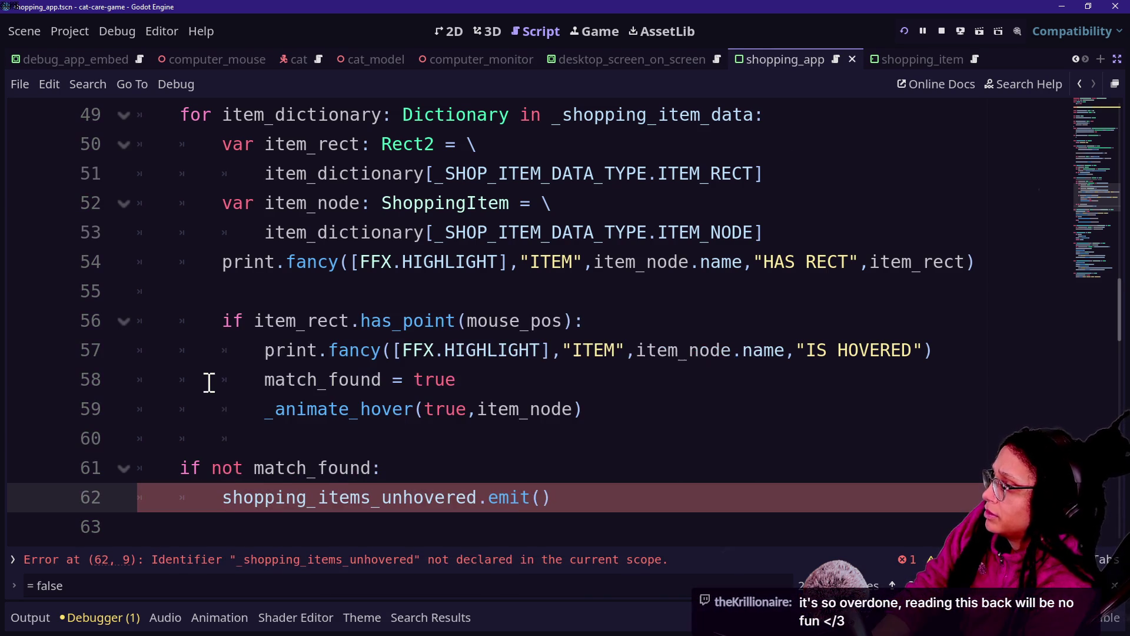
Save shopping_app.gd and open the shopping_item.gd script through Quick Open.
key("ctrl+s")
scroll(439, 259, "up", 15)
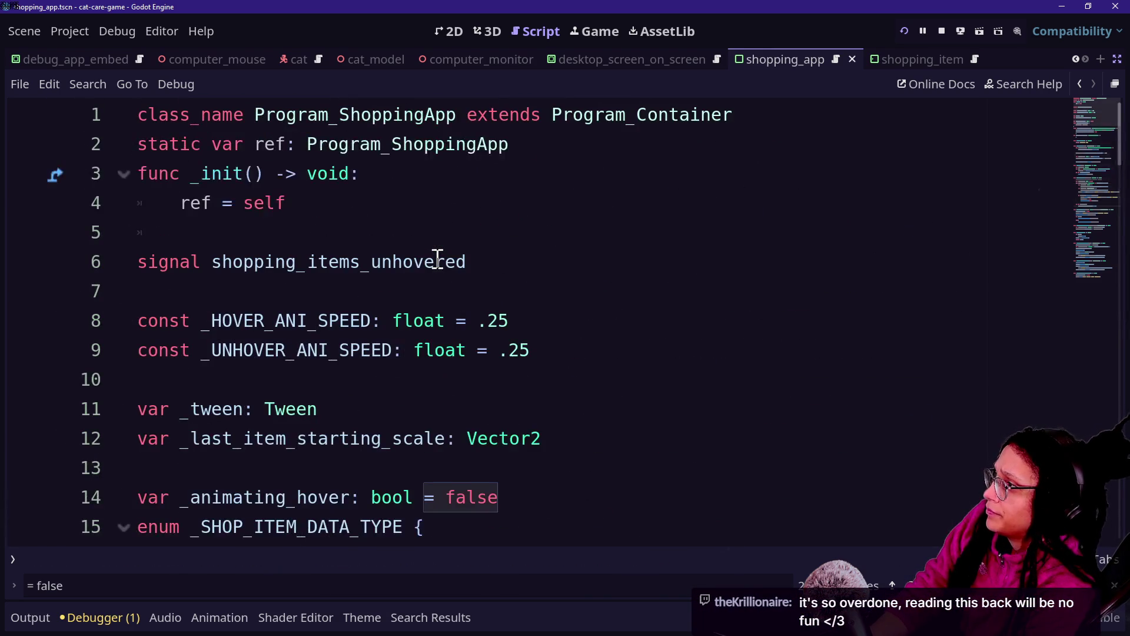
key("shift+alt+o")
key("Escape")
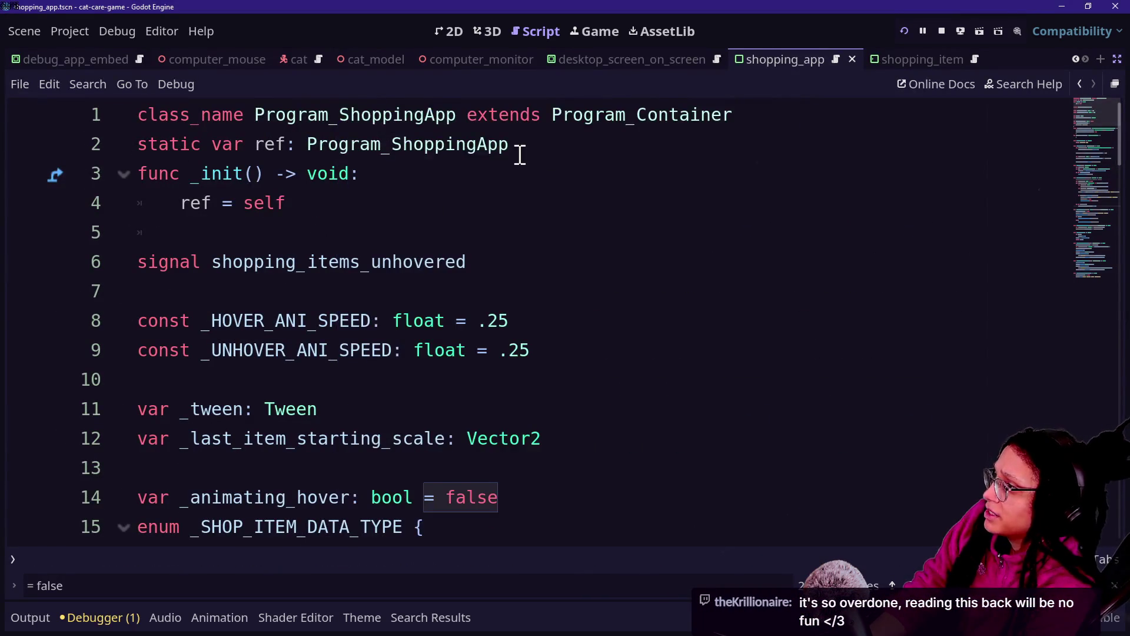
key("shift+alt+o")
key("Return")
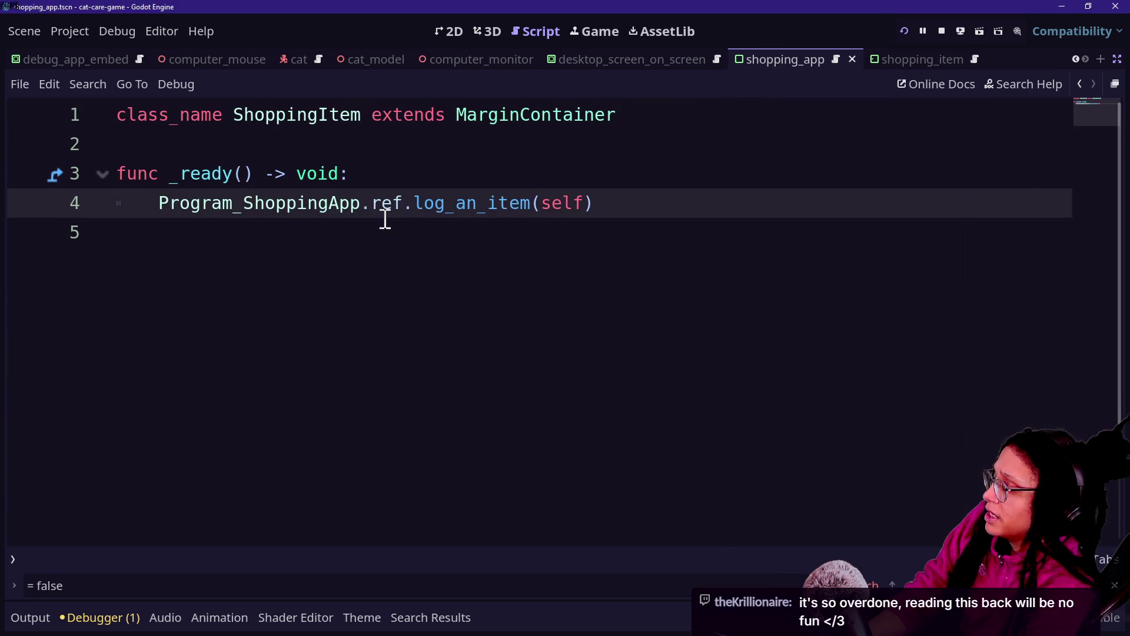
Insert a new blank line at the start of _ready in shopping_item.gd.
left_click(640, 263)
left_click(640, 197)
key("Return")
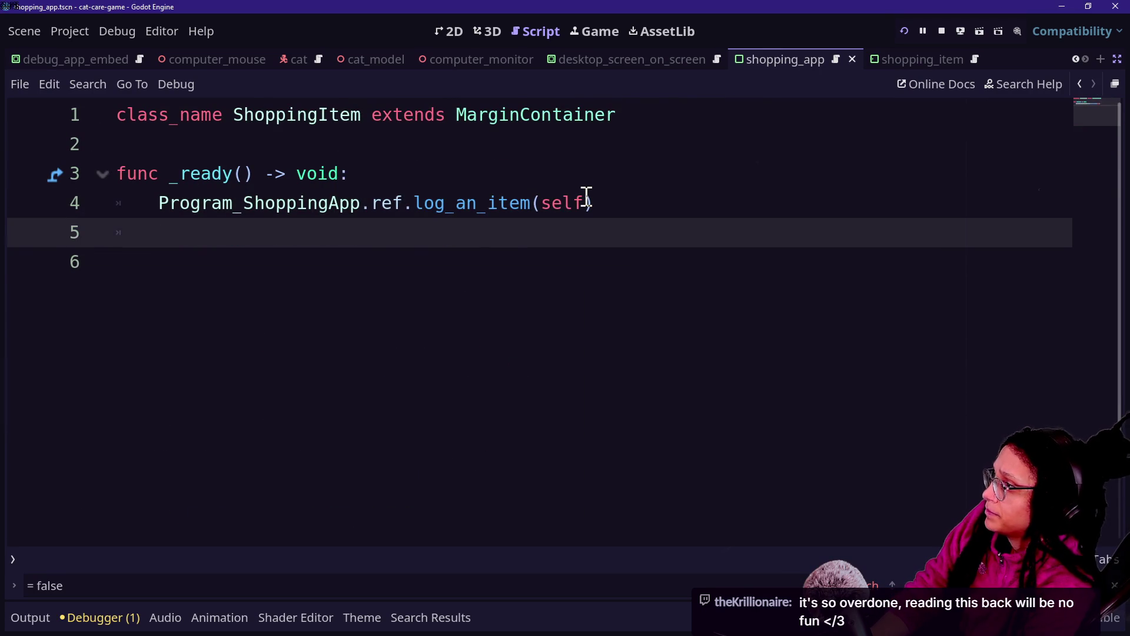
key("ctrl+z")
left_click(560, 171)
key("Return")
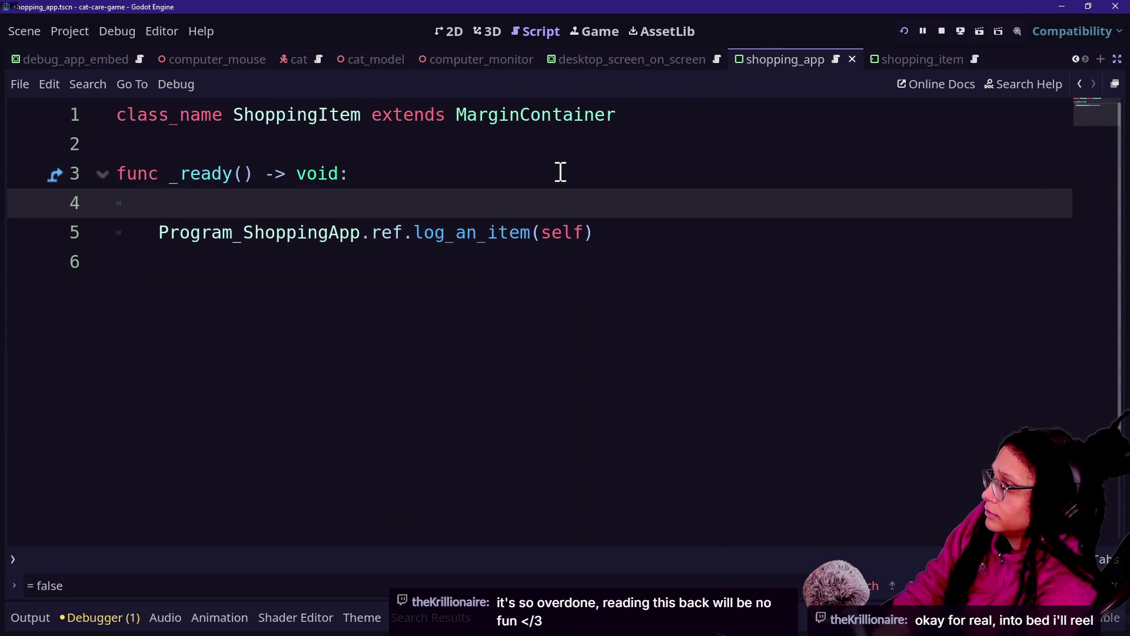